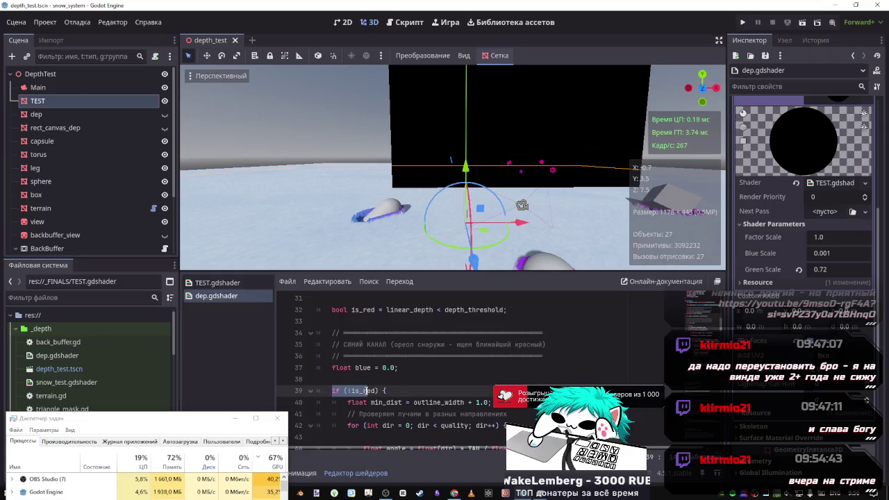
Flip between dep.gdshader and TEST.gdshader code to compare the two shaders.
scroll(348, 402, "down", 6)
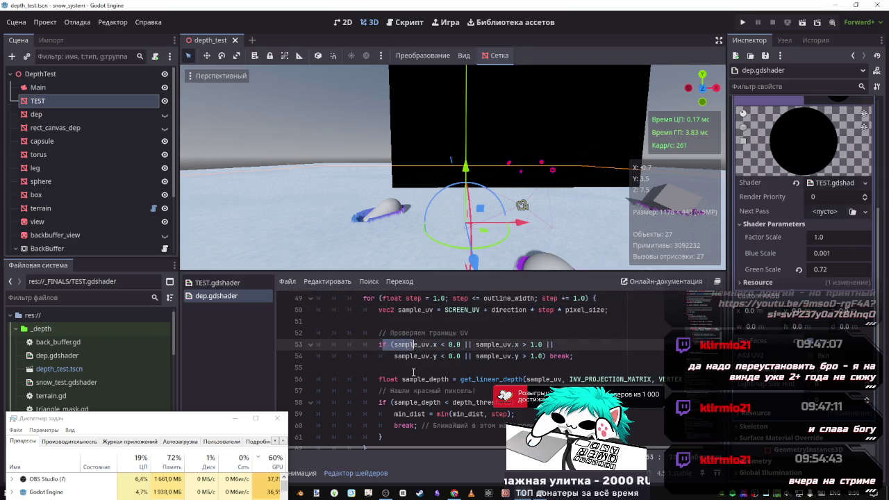
scroll(412, 391, "down", 5)
scroll(379, 390, "up", 20)
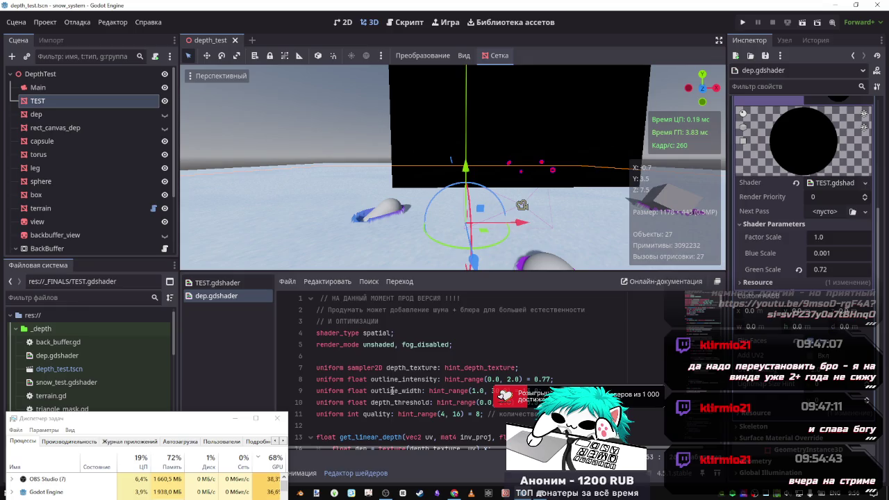
left_click(247, 283)
key("w")
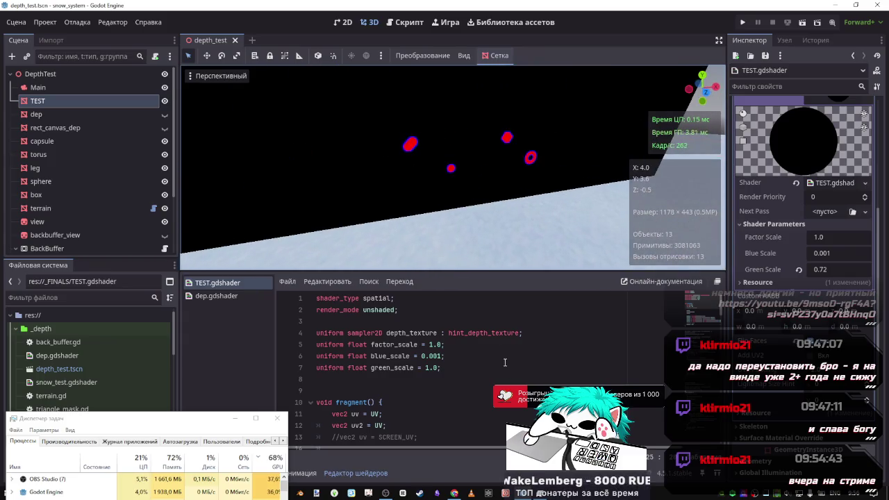
scroll(419, 348, "down", 5)
scroll(419, 347, "up", 5)
left_click(245, 296)
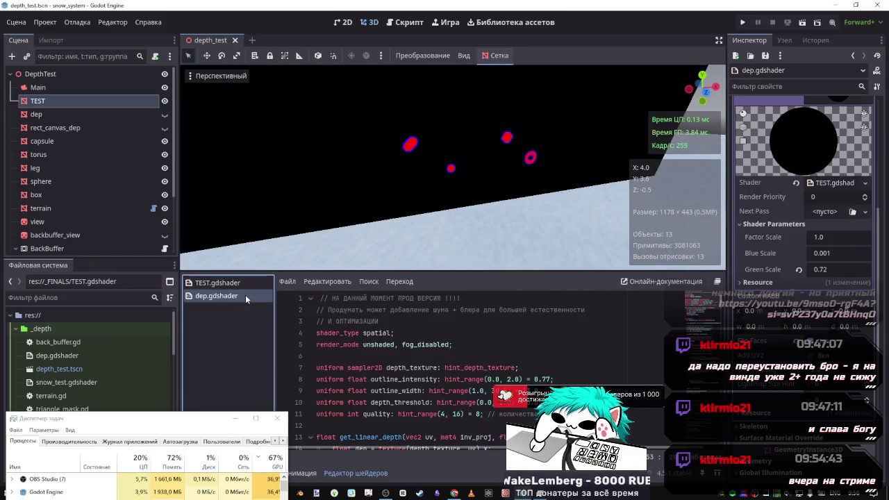
right_click(461, 214)
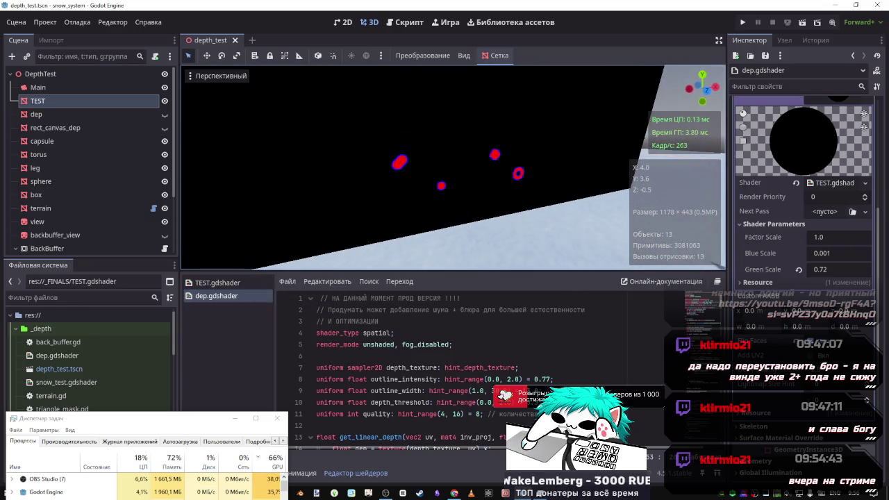
scroll(460, 353, "down", 2)
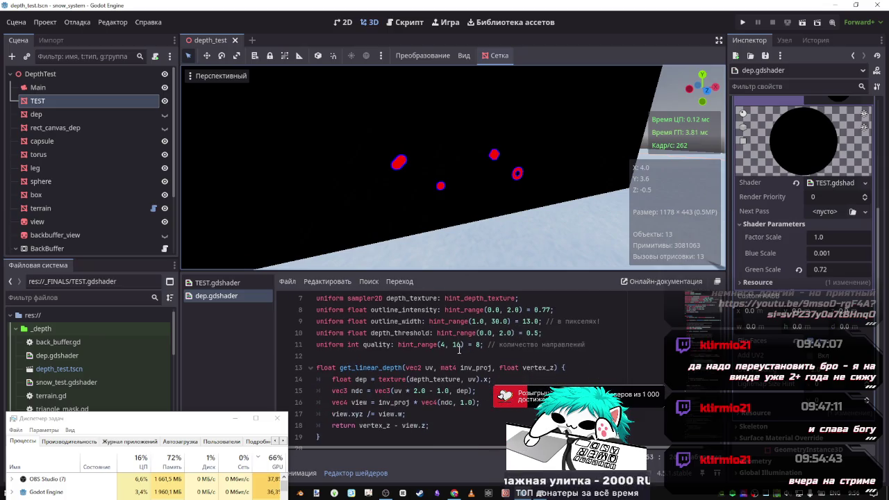
Open TEST.gdshader and highlight, then deselect, its ALBEDO lines 19–23.
left_click(251, 284)
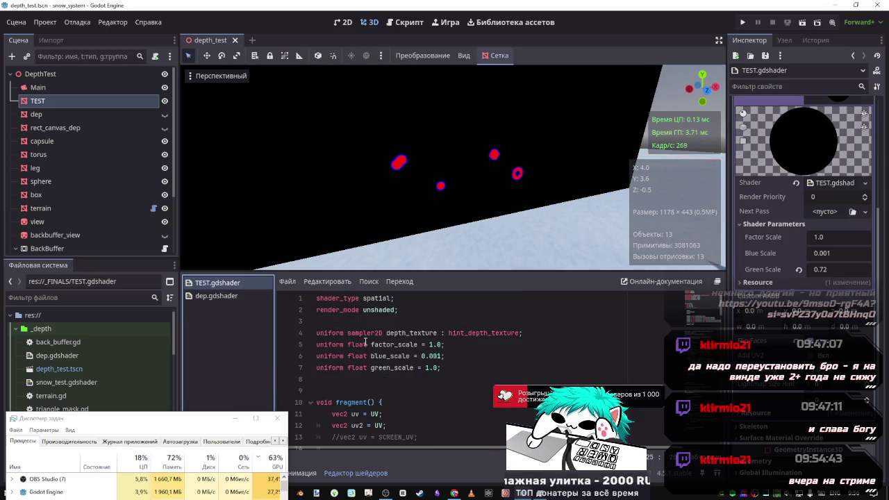
left_click(239, 297)
scroll(360, 365, "down", 3)
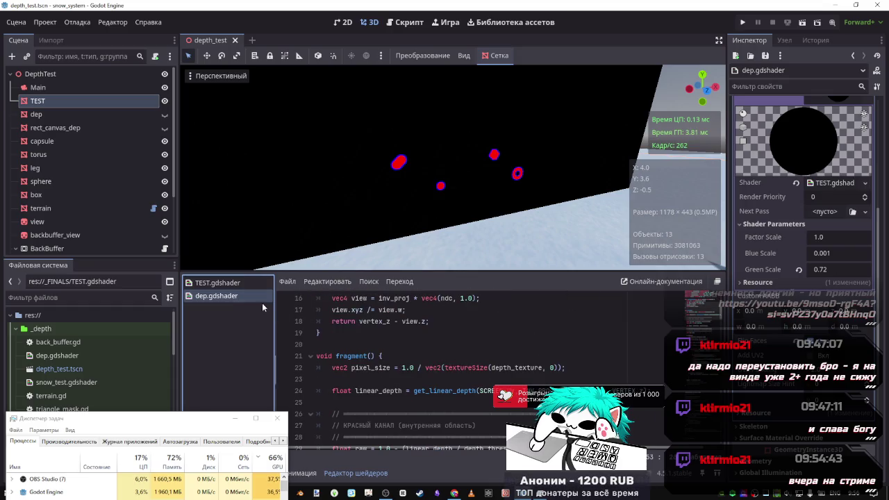
left_click(229, 283)
scroll(434, 348, "down", 4)
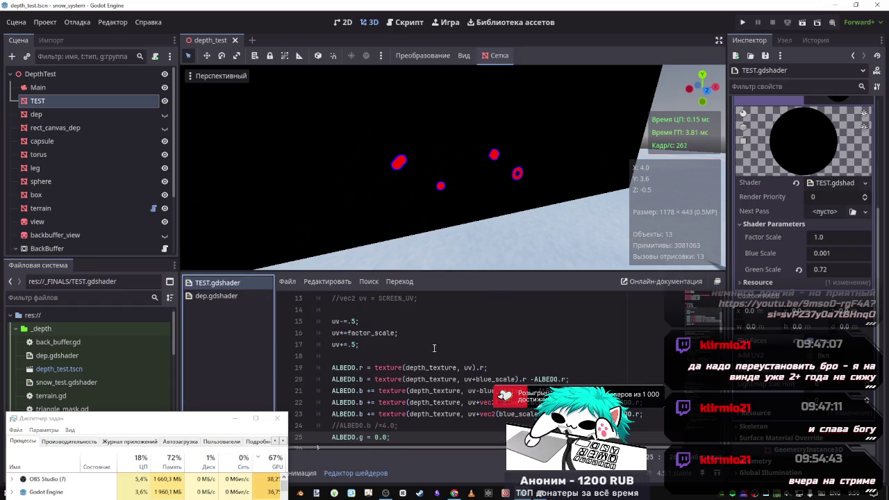
mouse_move(363, 368)
left_mouse_down()
mouse_move(480, 379)
mouse_move(473, 403)
mouse_move(515, 414)
left_mouse_up()
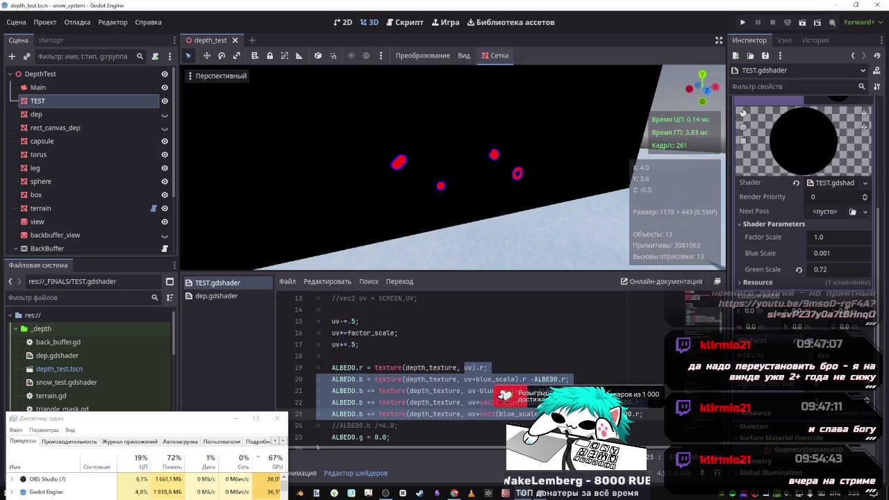
left_click(537, 374)
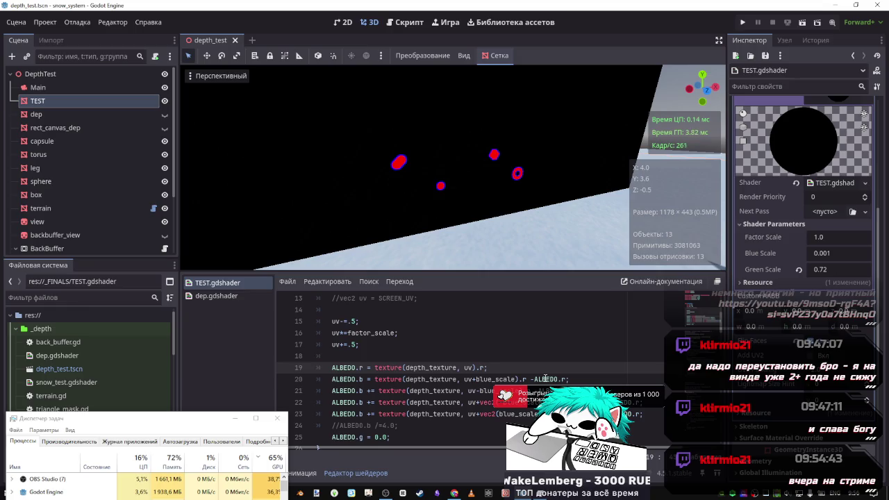
Toggle TEST and dep visibility to compare, then fly the camera past the blob and sphere.
left_click(164, 101)
left_click(165, 101)
left_click(164, 101)
left_click(165, 101)
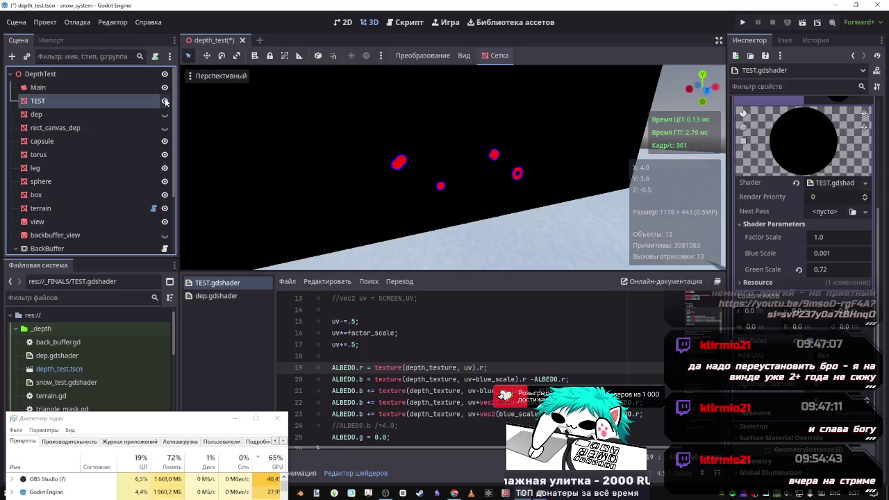
left_click(165, 114)
left_click(166, 114)
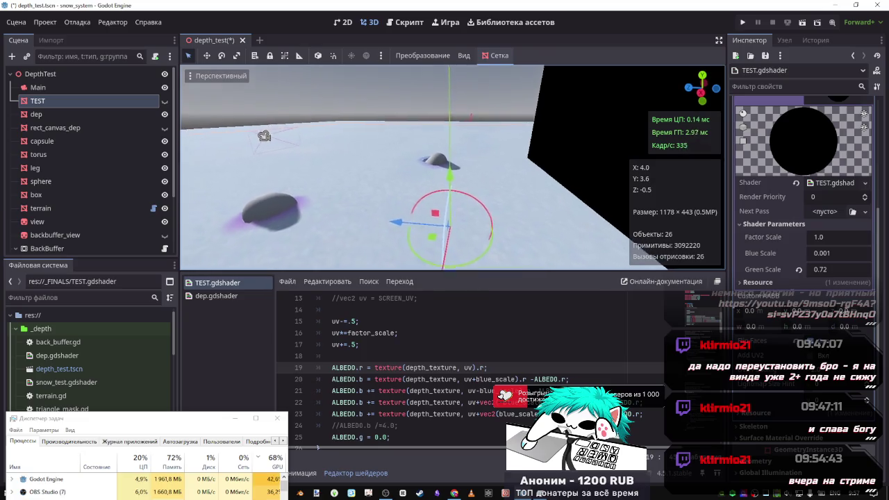
key("w")
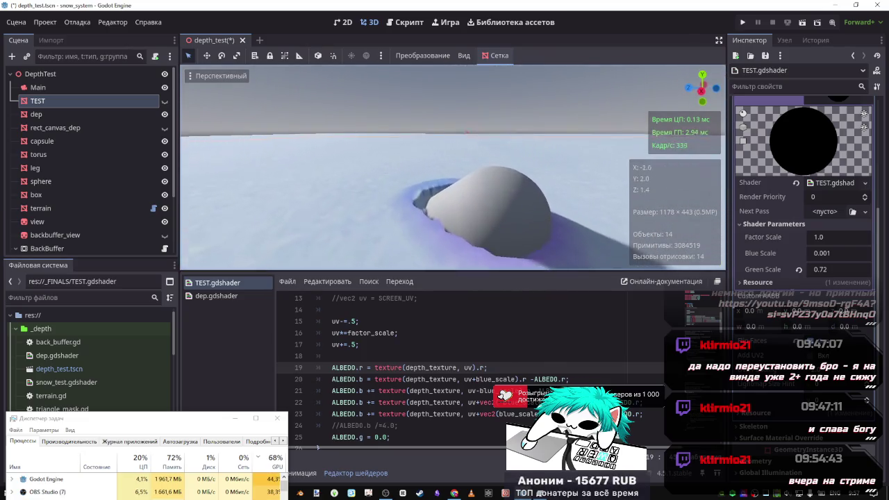
key("w")
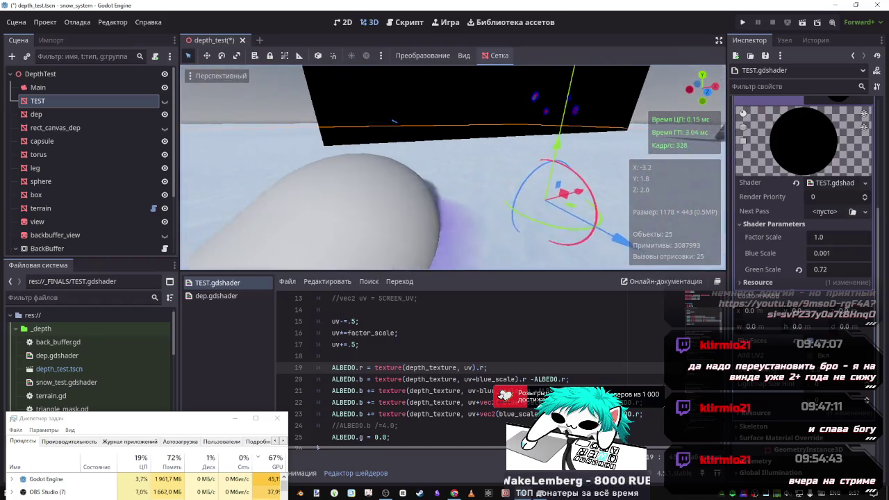
key("s")
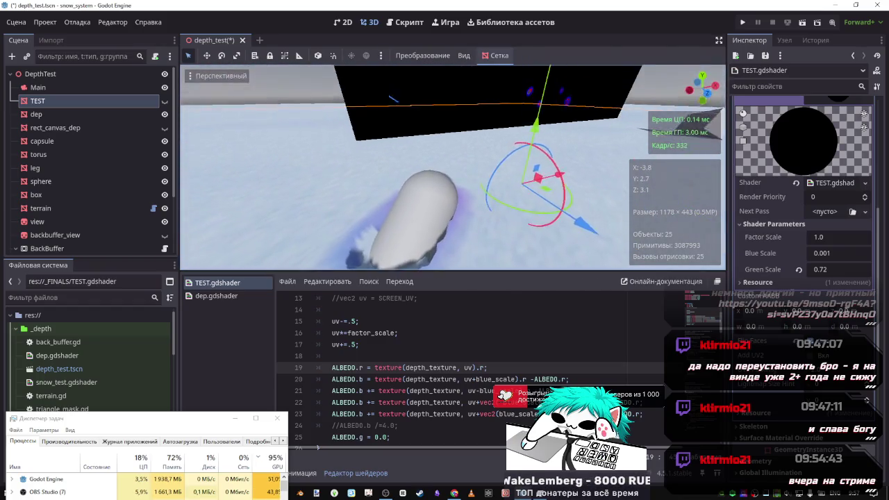
Show and hide the TEST node repeatedly, leaving it hidden.
left_click(164, 102)
left_click(165, 102)
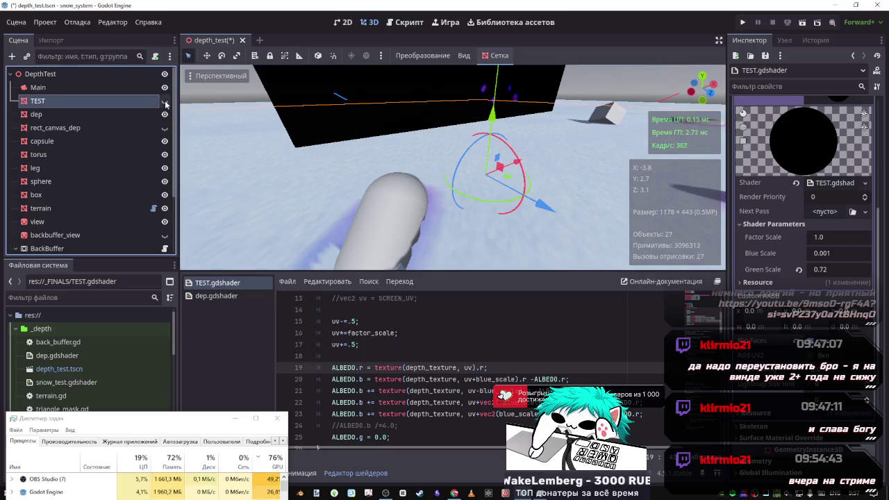
left_click(165, 102)
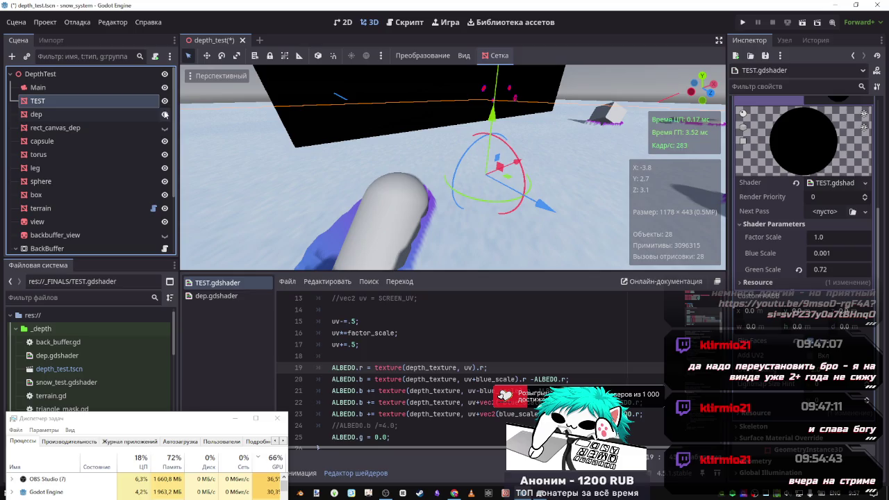
left_click(165, 102)
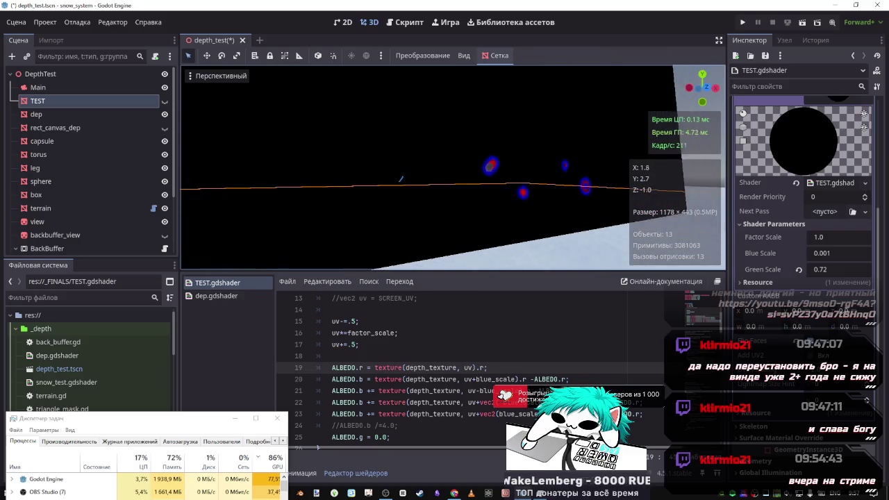
Raise and lower the capsule along its Y axis, then fly the camera around it.
left_click(375, 225)
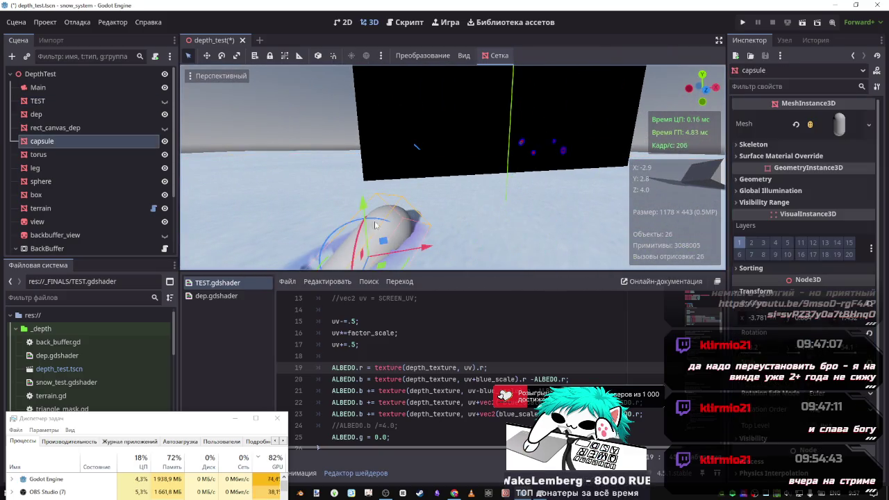
left_click_drag(364, 189, 360, 132)
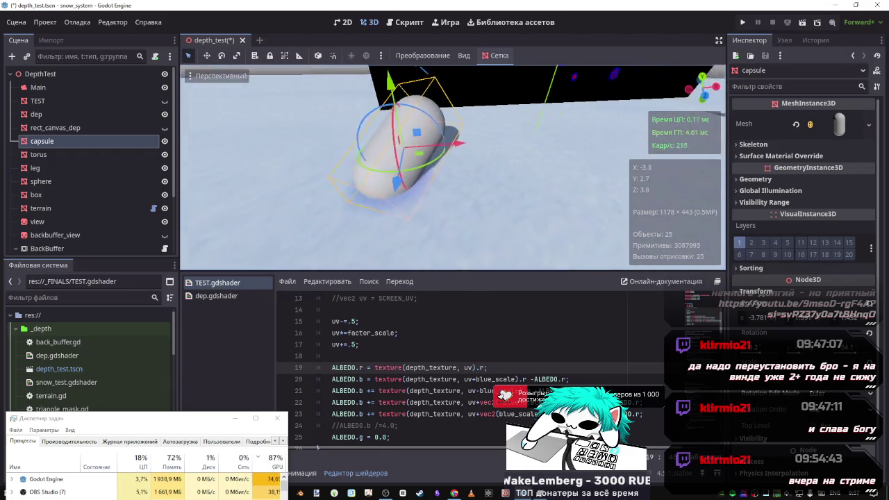
mouse_move(360, 89)
left_mouse_down()
mouse_move(357, 75)
mouse_move(360, 111)
mouse_move(355, 104)
mouse_move(346, 112)
mouse_move(343, 80)
left_mouse_up()
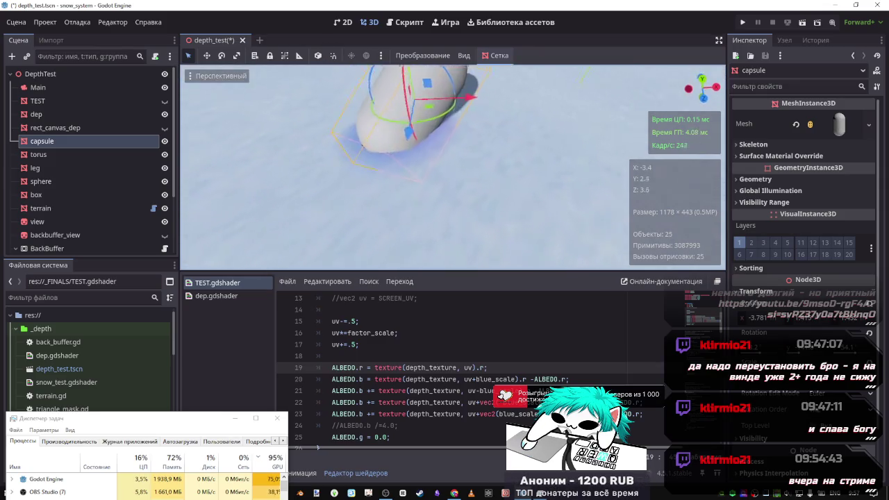
key("w")
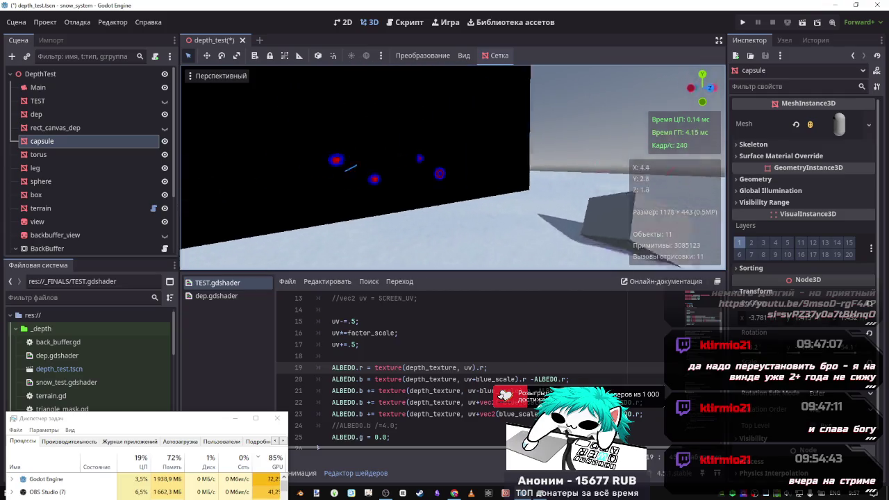
key("q")
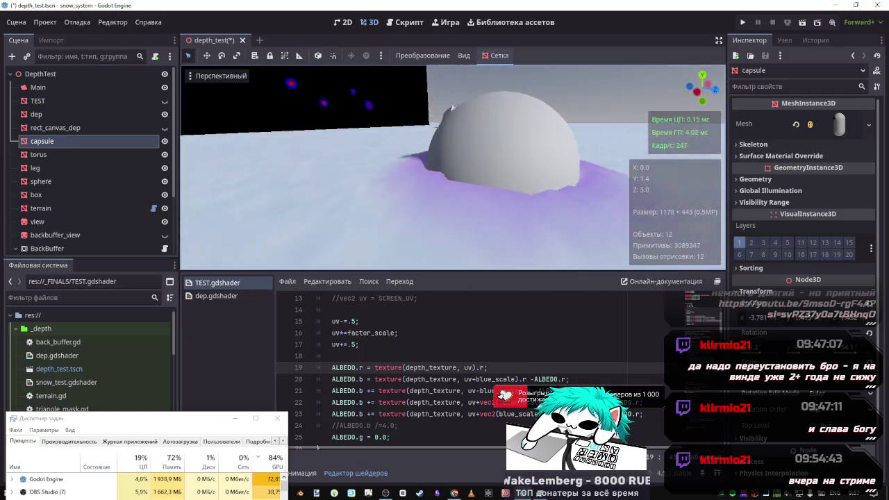
key("s")
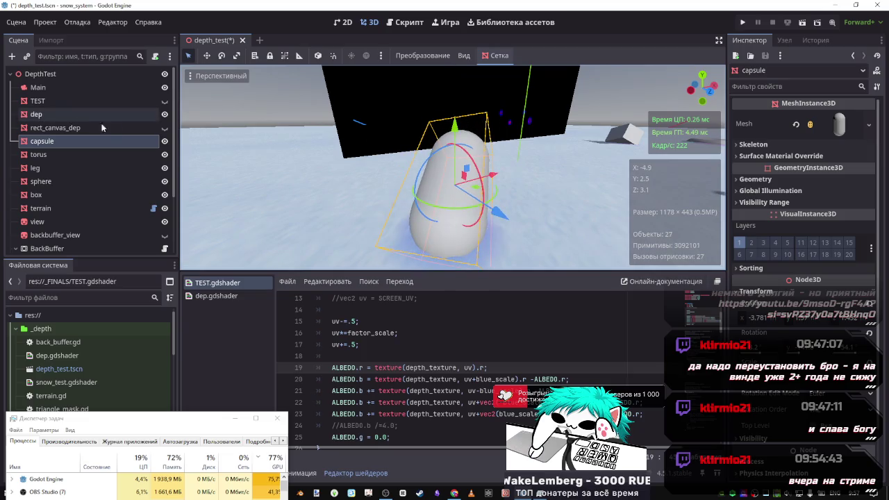
Toggle the dep node's visibility, leaving it hidden, and swing the view to the black plane.
left_click(165, 114)
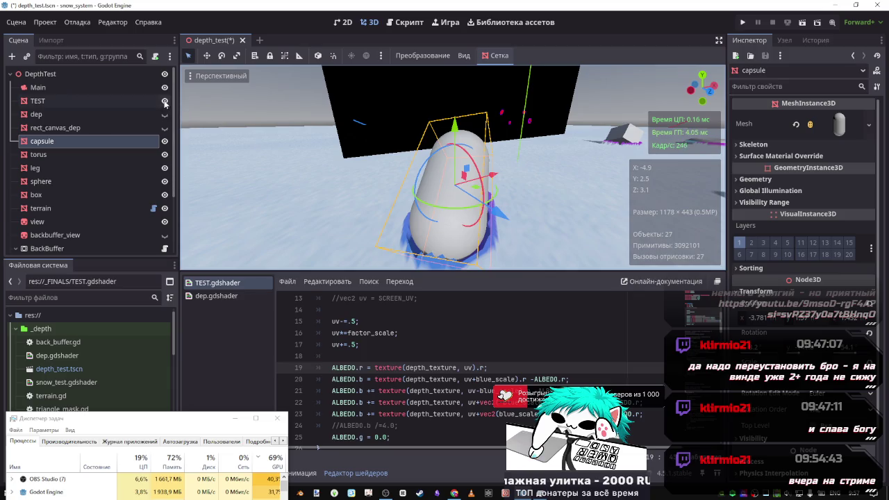
left_click(165, 114)
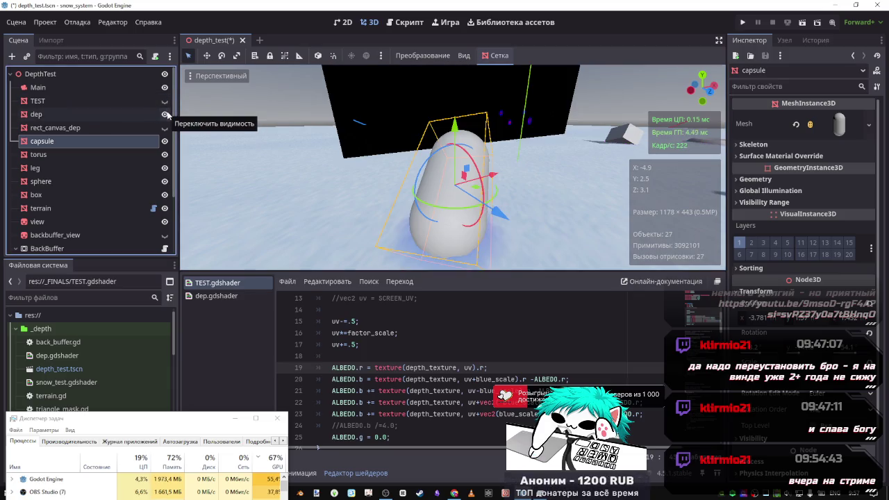
left_click(165, 114)
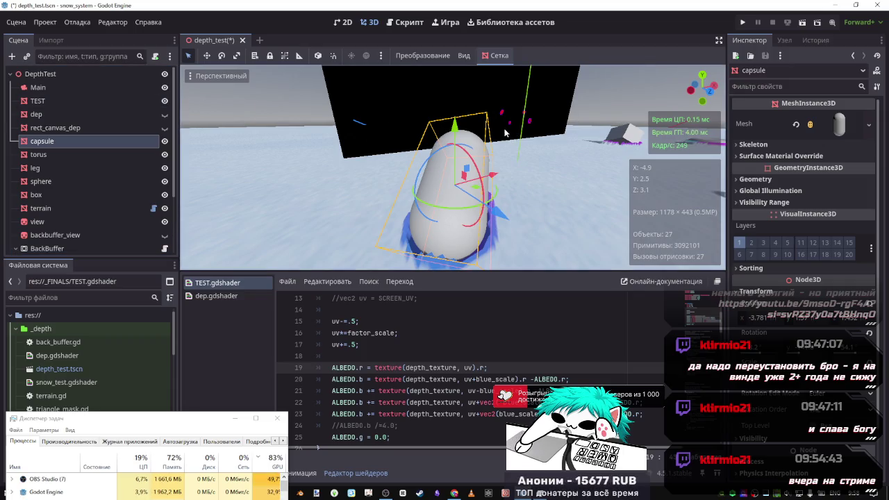
mouse_move(477, 184)
left_mouse_down()
mouse_move(417, 171)
mouse_move(368, 177)
mouse_move(463, 206)
left_mouse_up()
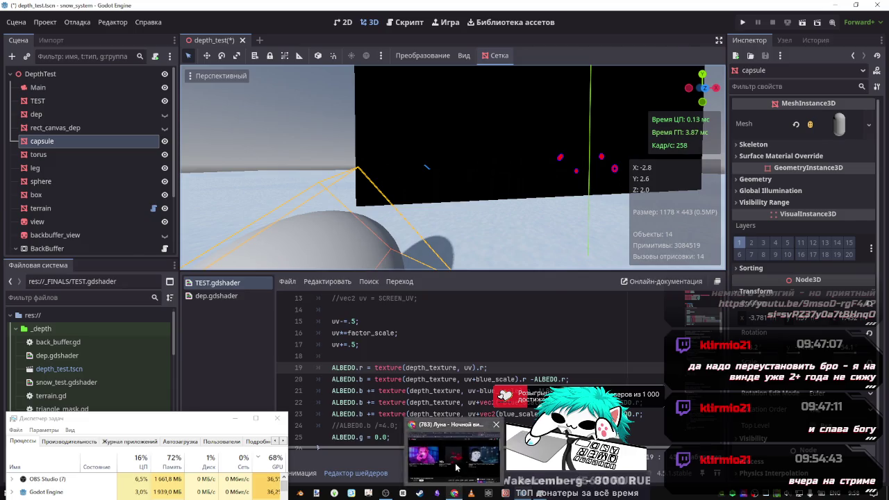
Play the Vysotsky concert video, close the other YouTube tab, and return to Godot.
left_click(455, 494)
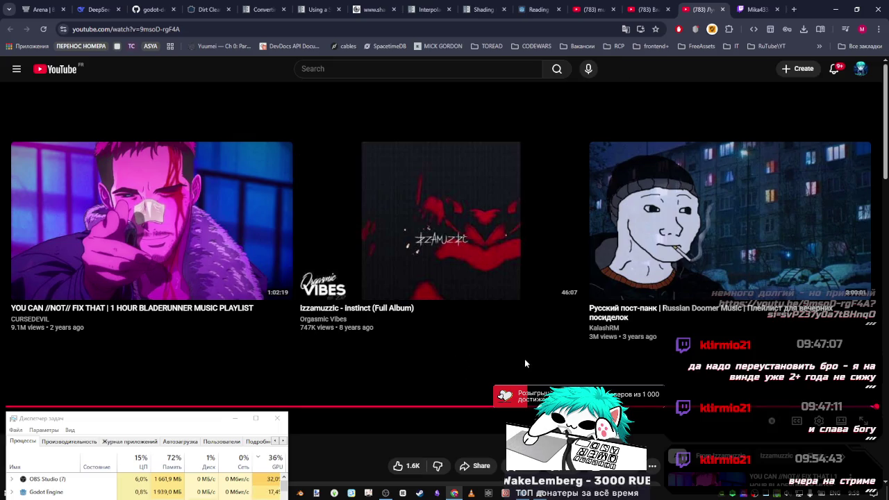
left_click(660, 4)
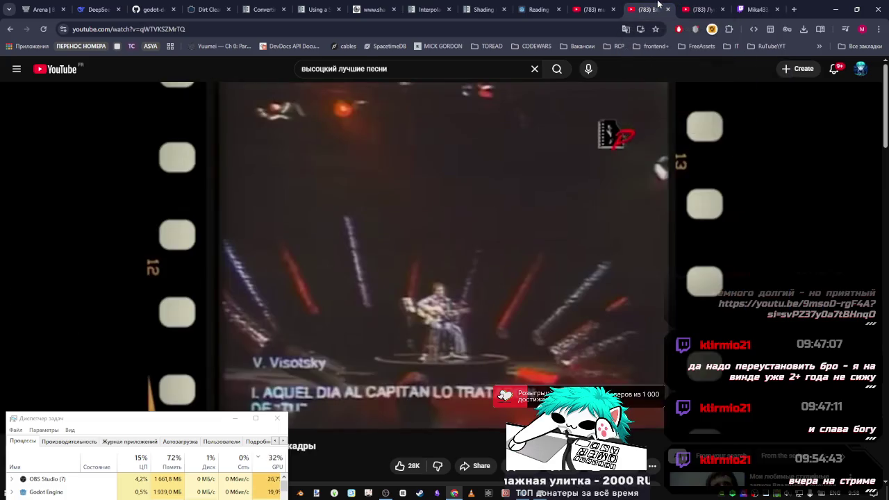
left_click(706, 7)
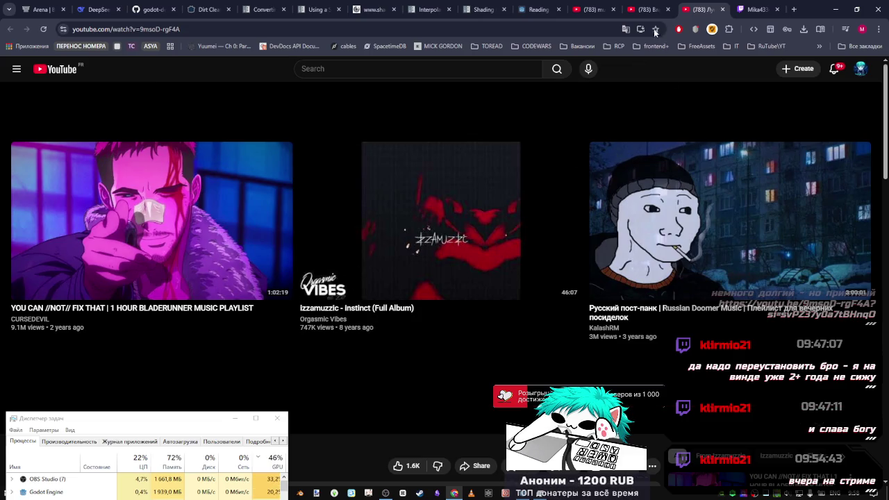
left_click(649, 11)
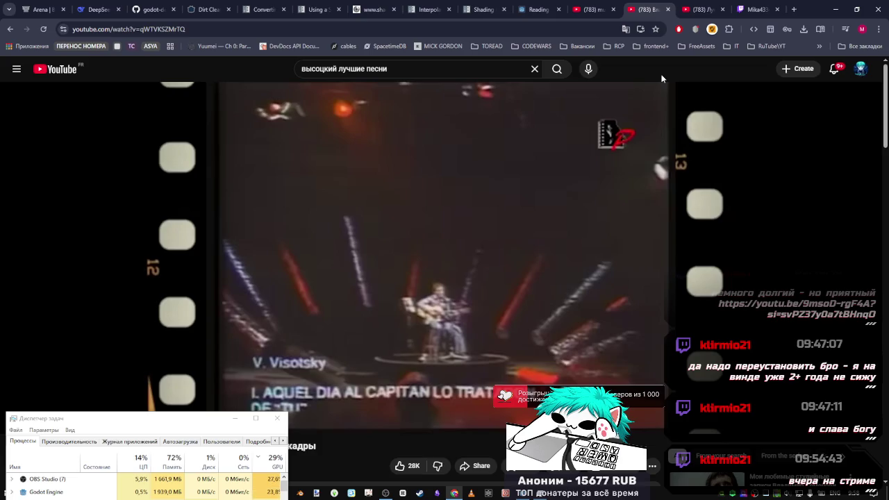
left_click(562, 219)
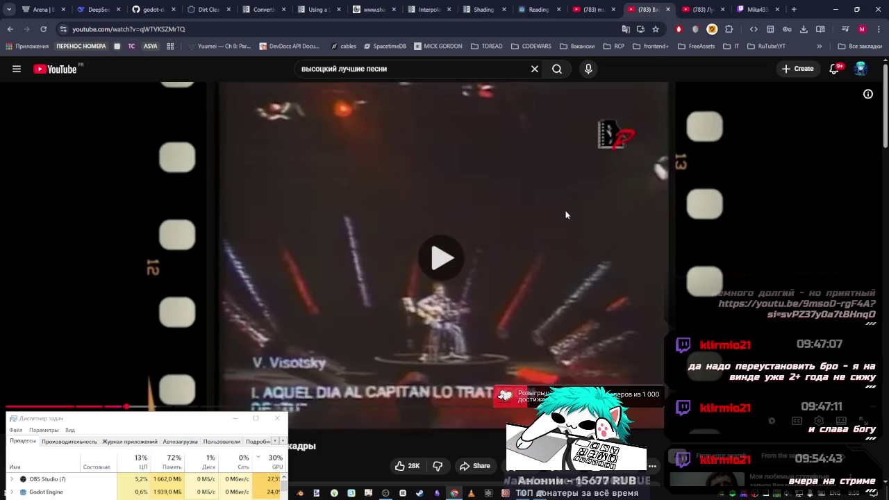
middle_click(695, 10)
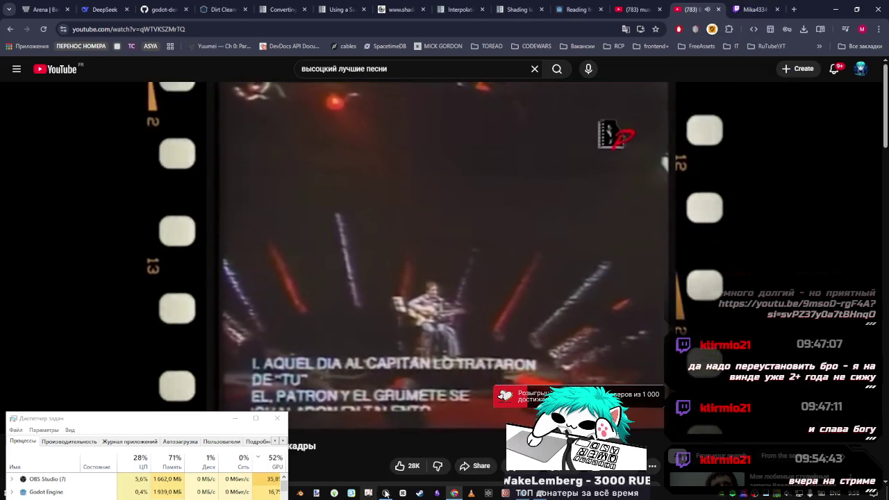
left_click(524, 494)
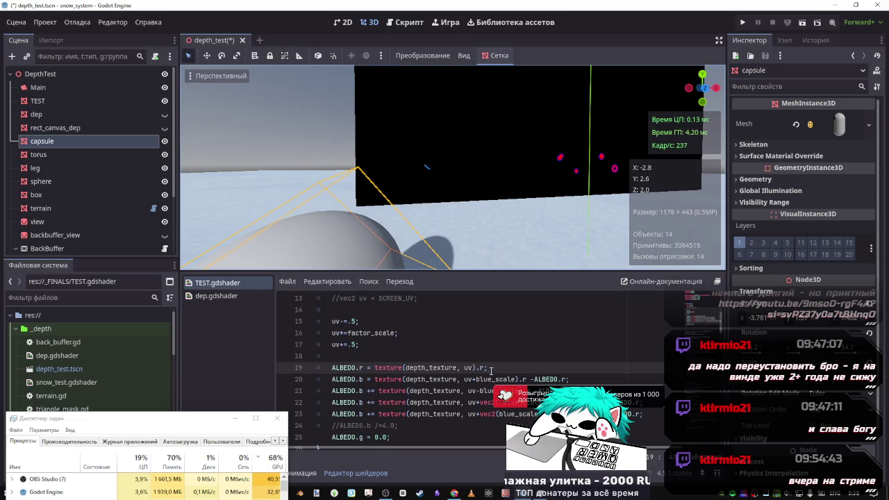
Scroll through TEST.gdshader and place the caret on empty line 18.
scroll(477, 354, "down", 1)
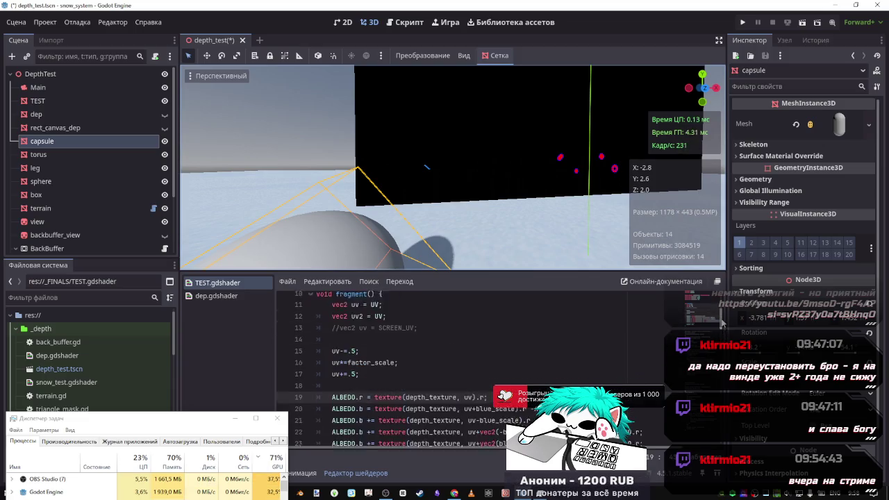
scroll(478, 354, "up", 1)
left_click(477, 354)
scroll(478, 354, "down", 4)
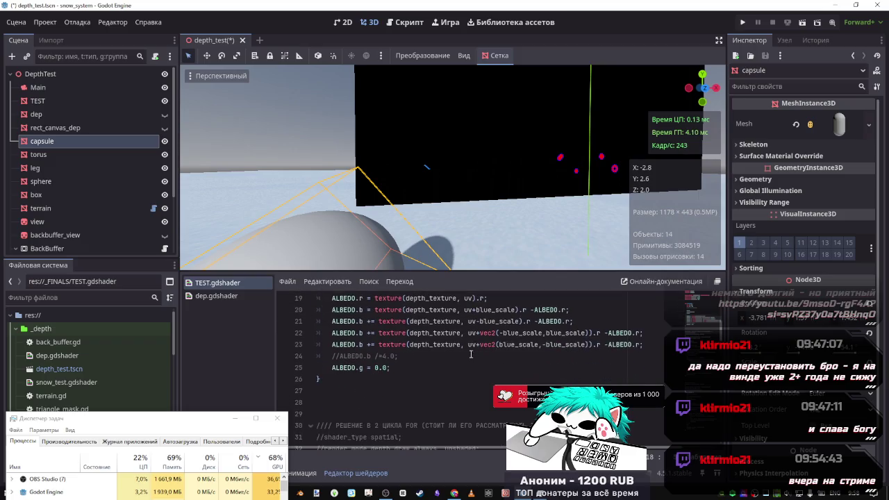
scroll(429, 369, "up", 6)
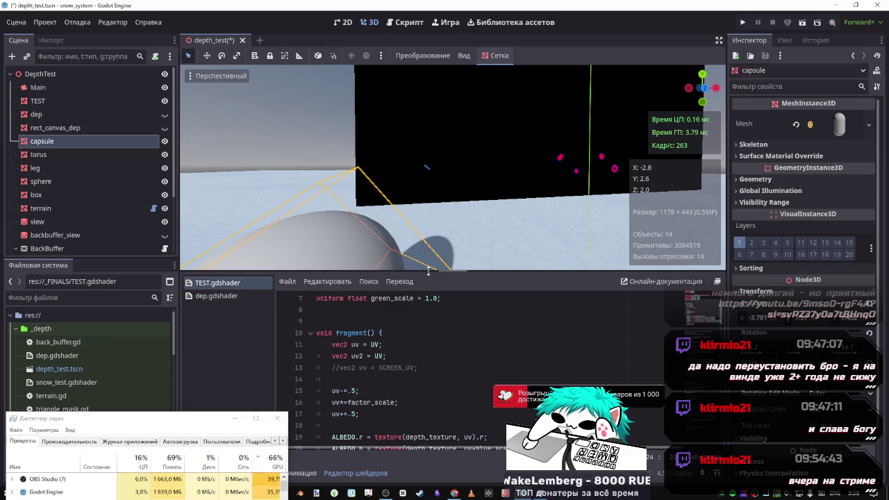
Fly in and out around the capsule to inspect its purple depth band on the snow.
key("w")
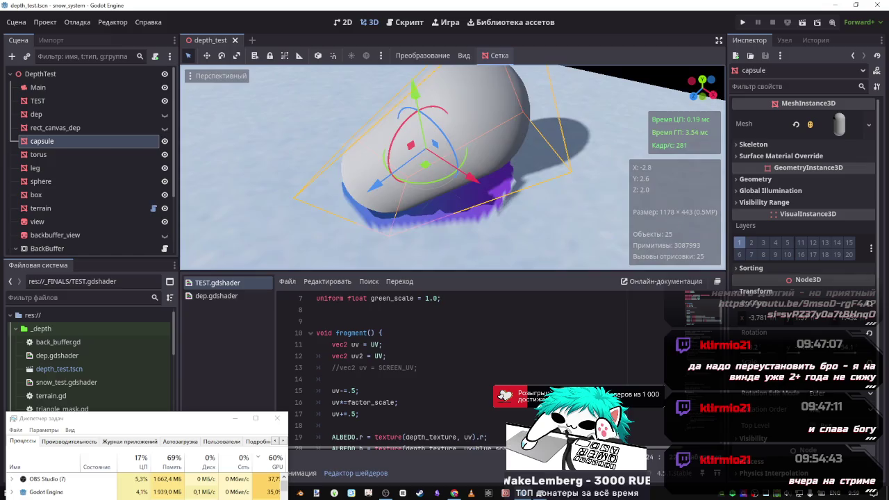
key("s")
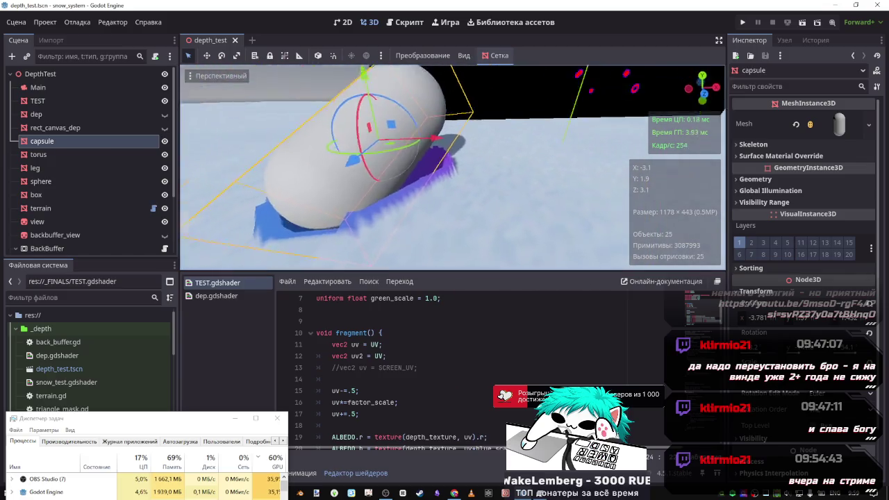
key("w")
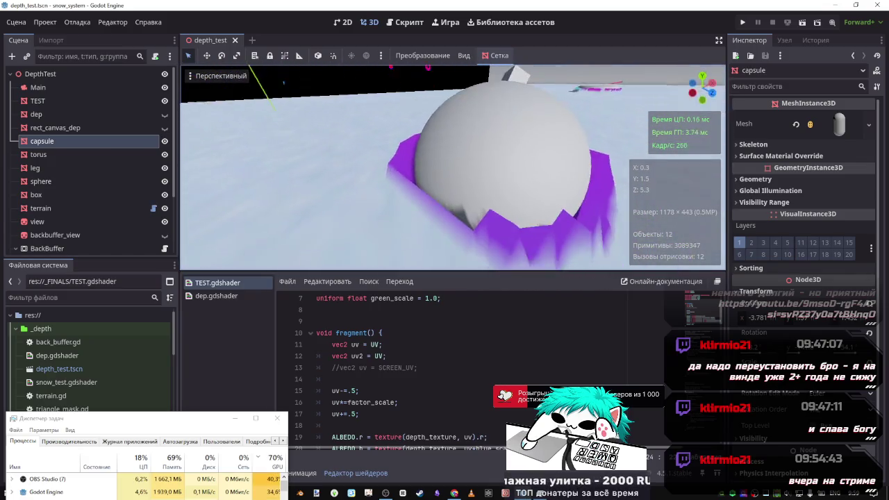
key("s")
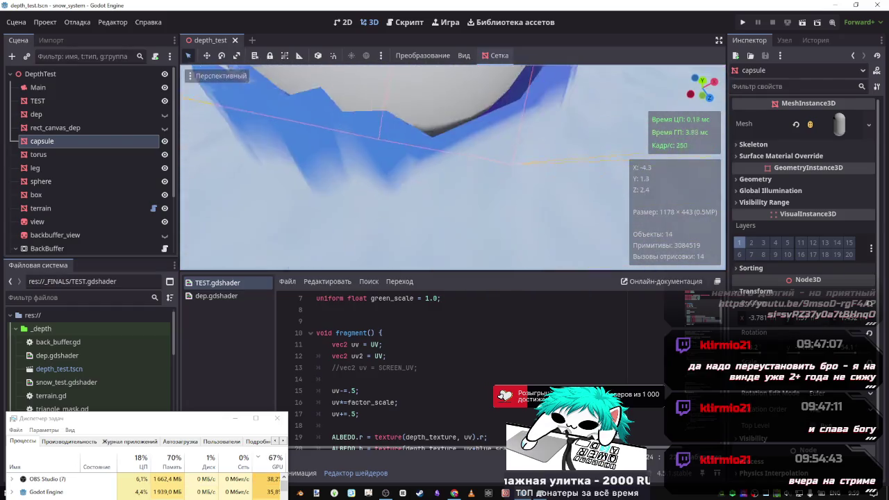
key("w")
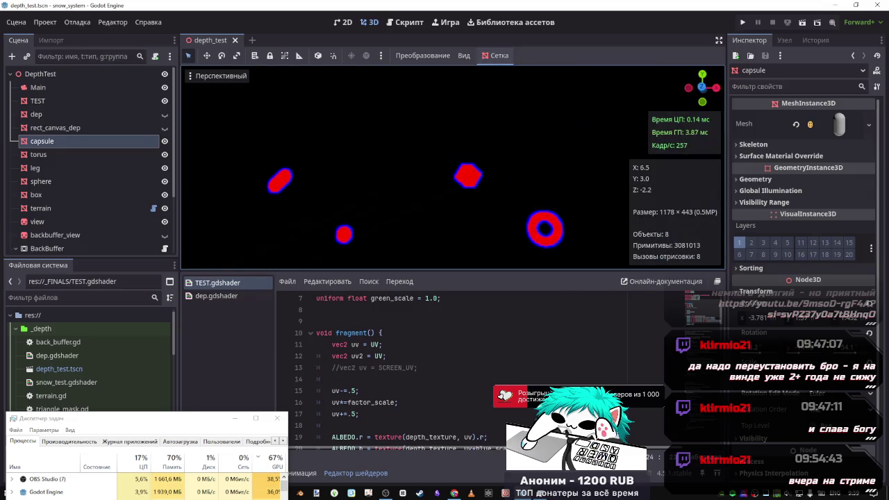
Orbit around the capsule, then open dep.gdshader and scroll through its code.
key("s")
key("w")
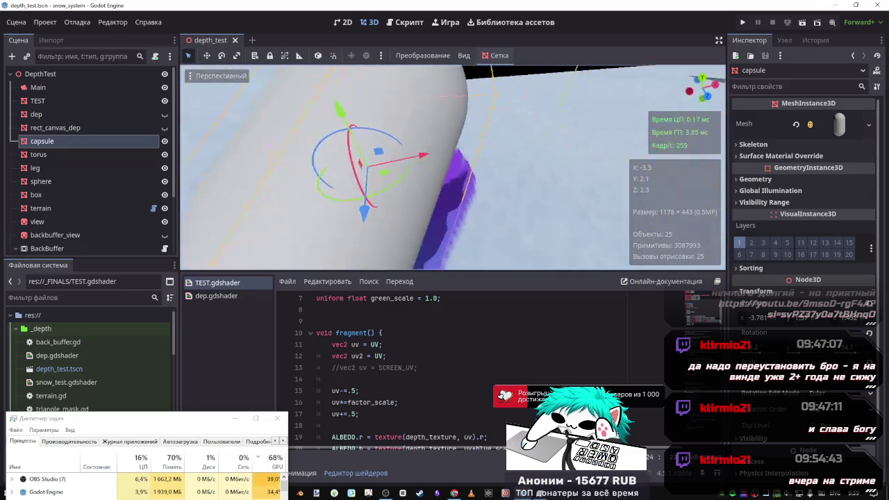
key("w")
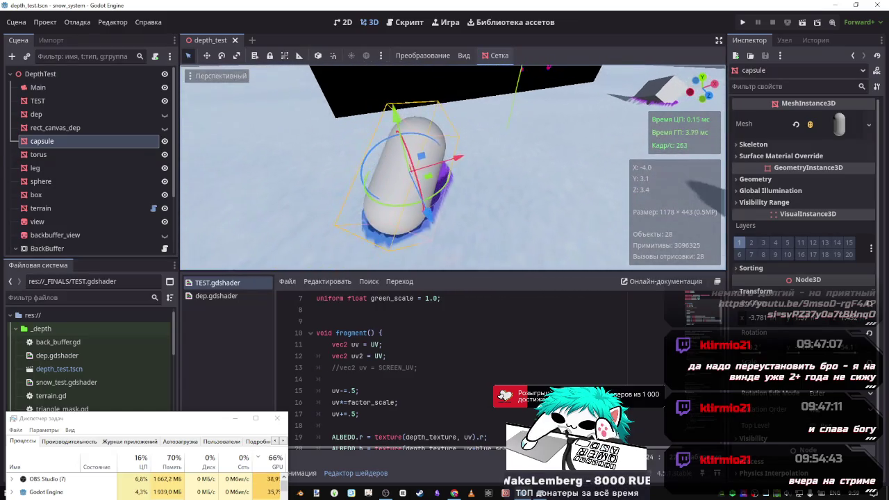
scroll(415, 338, "down", 1)
scroll(415, 339, "down", 3)
left_click(219, 296)
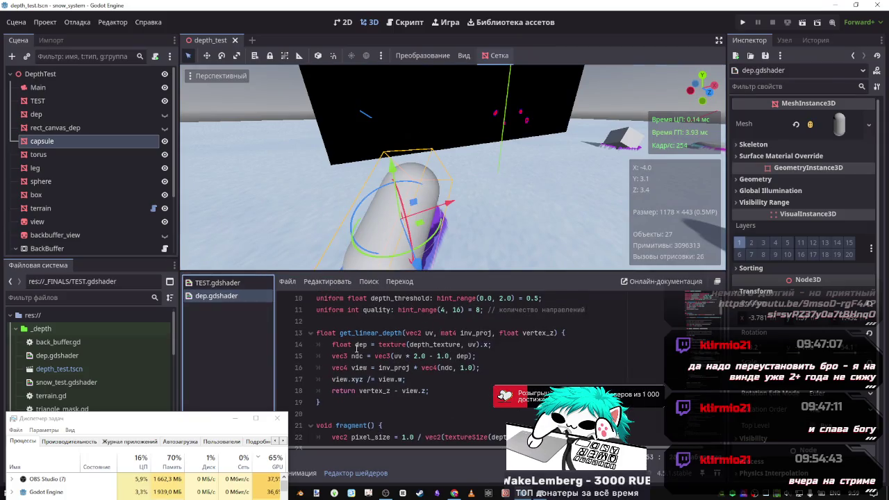
scroll(417, 340, "down", 3)
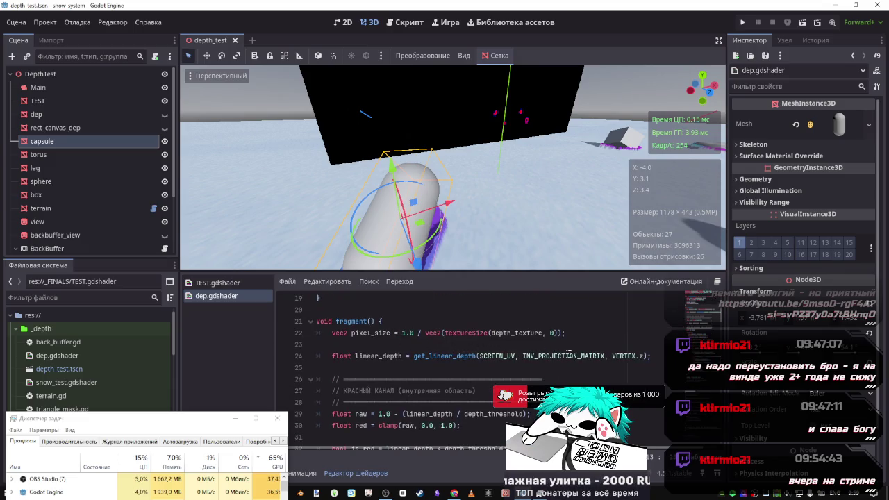
scroll(537, 365, "up", 3)
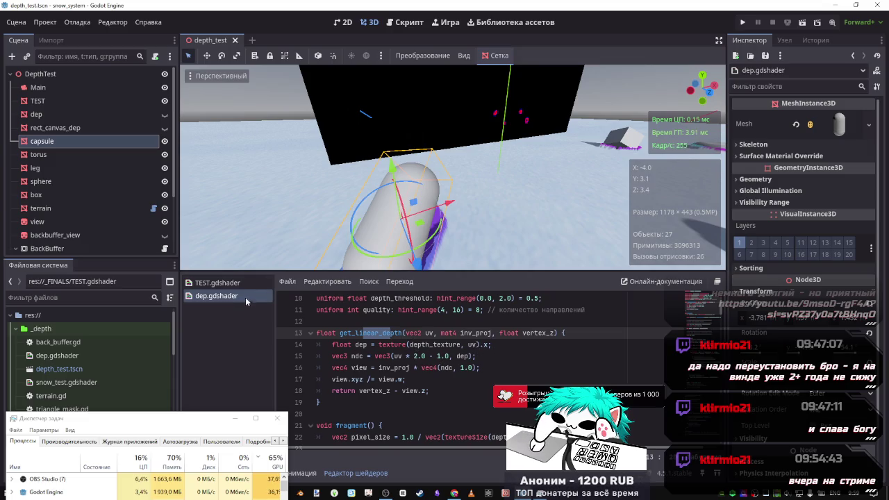
scroll(533, 341, "up", 3)
scroll(533, 341, "down", 12)
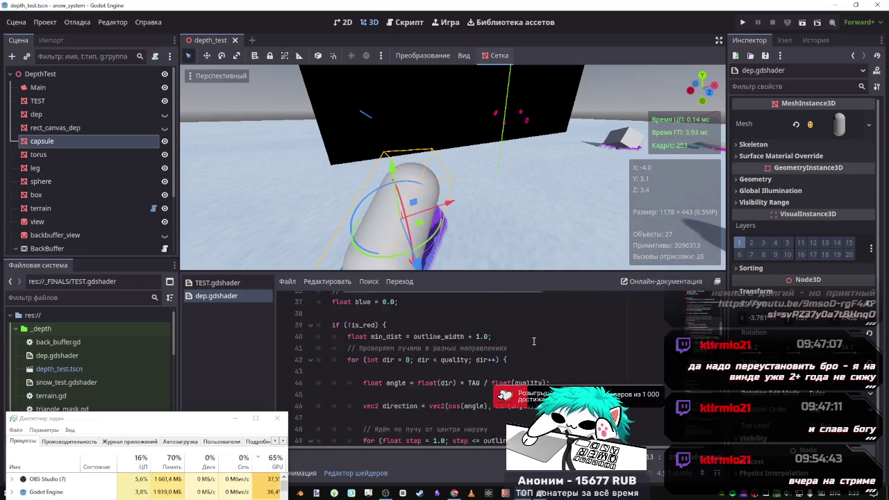
scroll(534, 341, "down", 13)
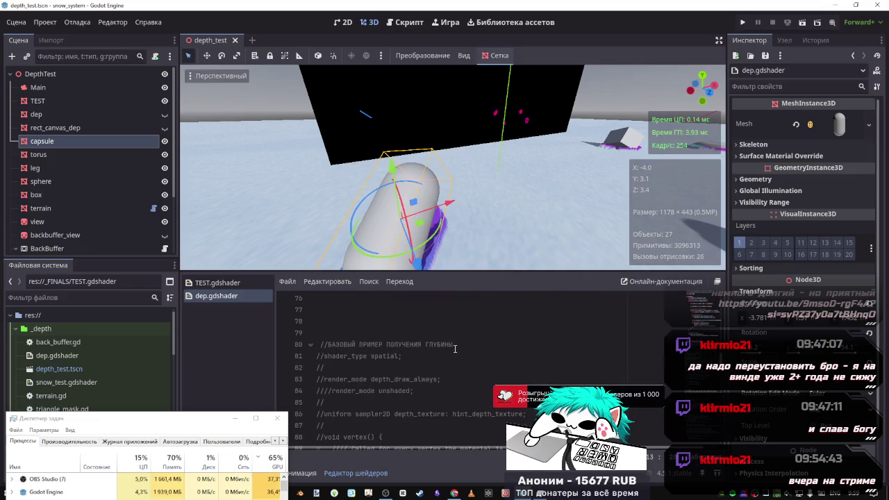
scroll(455, 349, "down", 3)
scroll(388, 362, "down", 2)
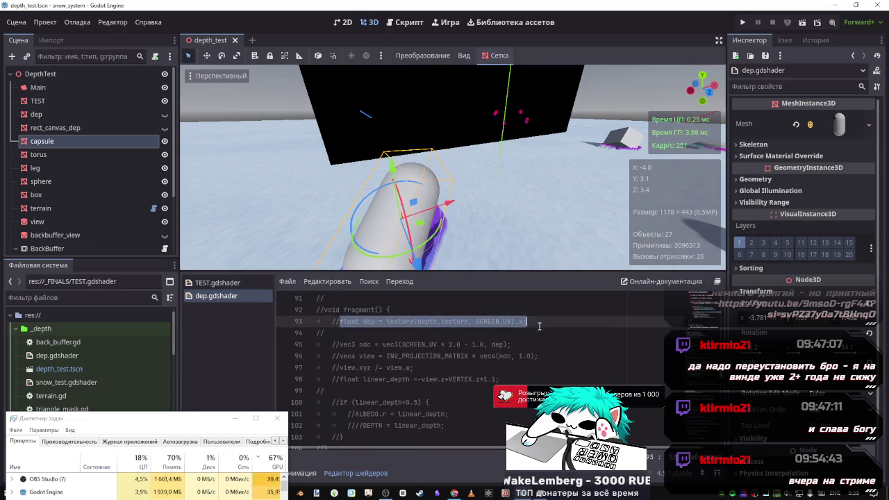
Select dep.gdshader's whole get_linear_depth function, lines 13–19, and return to TEST.gdshader.
left_click(390, 368)
mouse_move(345, 346)
left_mouse_down()
mouse_move(500, 369)
mouse_move(438, 403)
left_mouse_up()
scroll(445, 397, "down", 1)
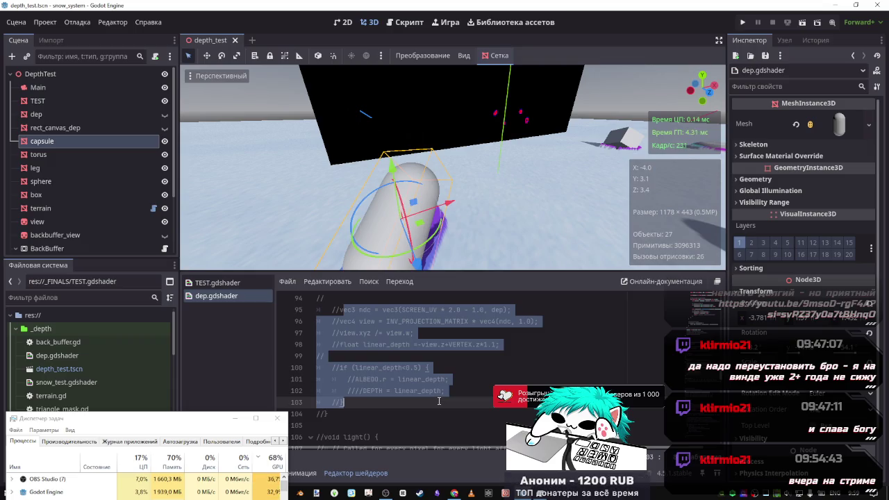
left_click_drag(500, 345, 333, 310)
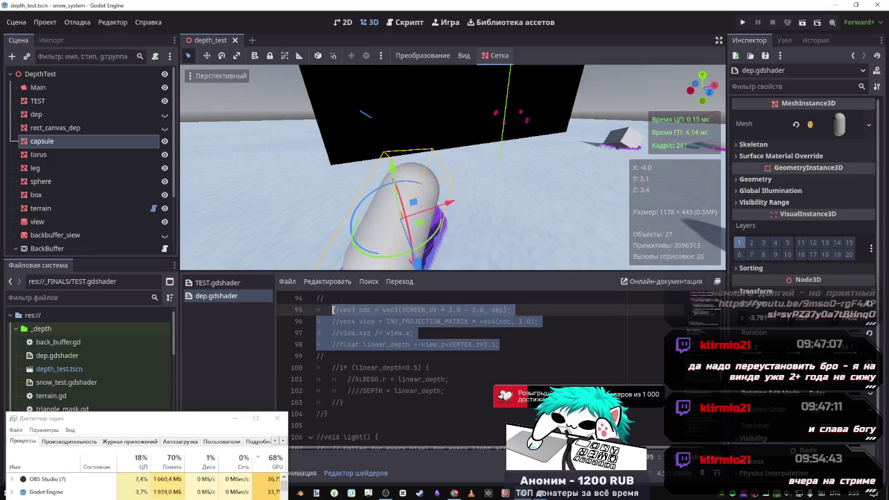
scroll(490, 367, "up", 10)
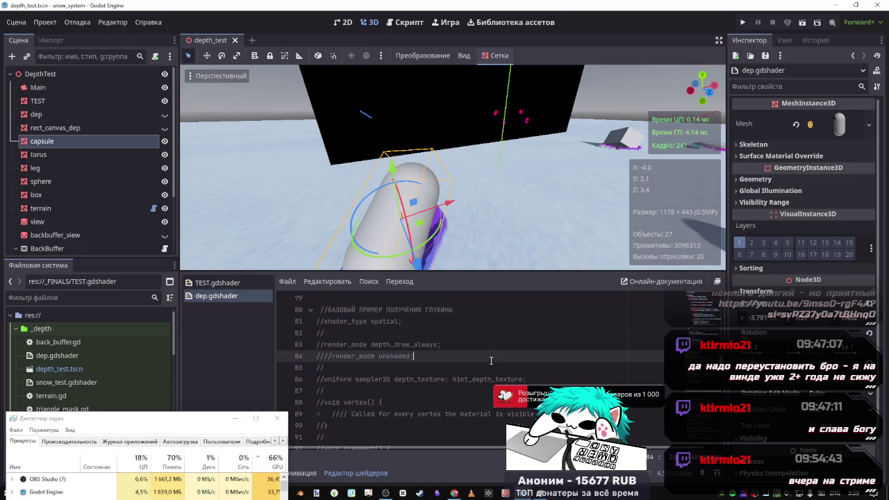
scroll(490, 368, "up", 12)
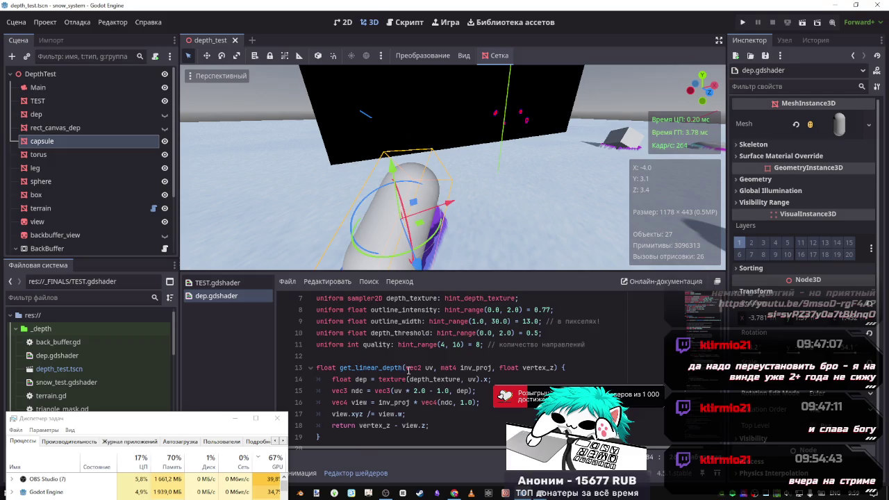
mouse_move(435, 424)
left_mouse_down()
mouse_move(417, 390)
mouse_move(328, 376)
mouse_move(328, 368)
left_mouse_up()
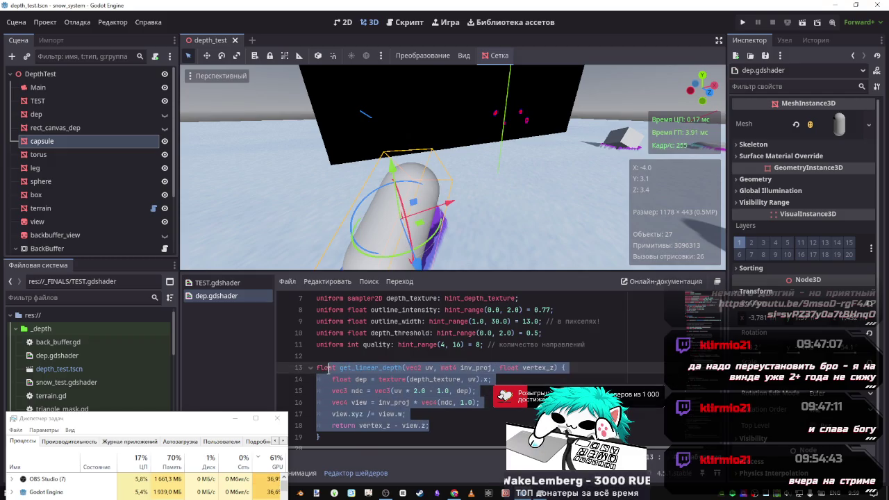
scroll(435, 354, "up", 1)
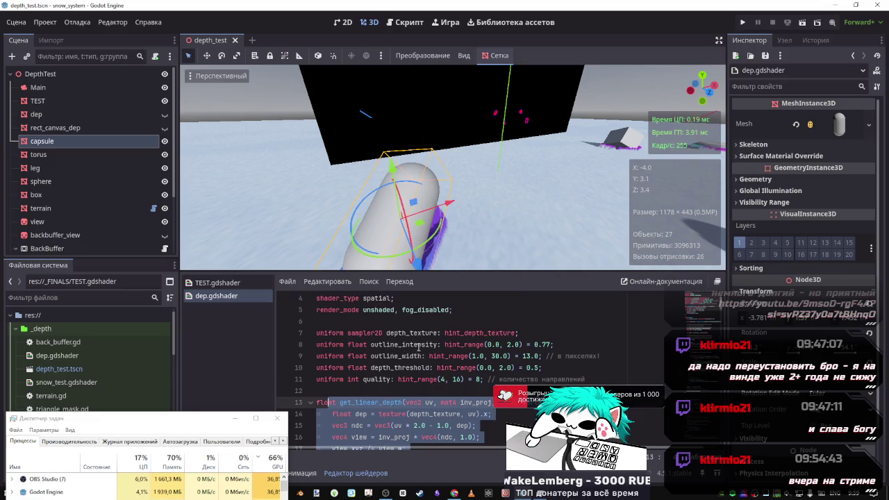
scroll(433, 359, "down", 1)
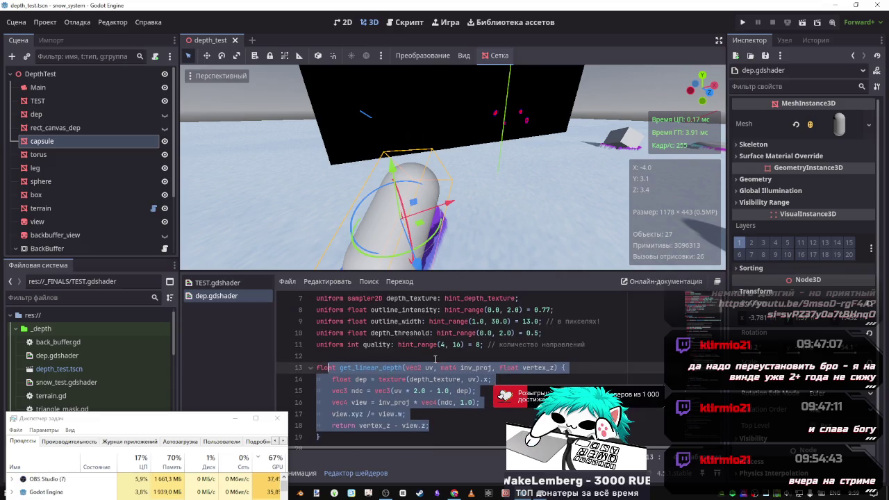
left_click(332, 425)
mouse_move(330, 440)
left_mouse_down()
mouse_move(312, 396)
mouse_move(278, 367)
left_mouse_up()
key("ctrl+c")
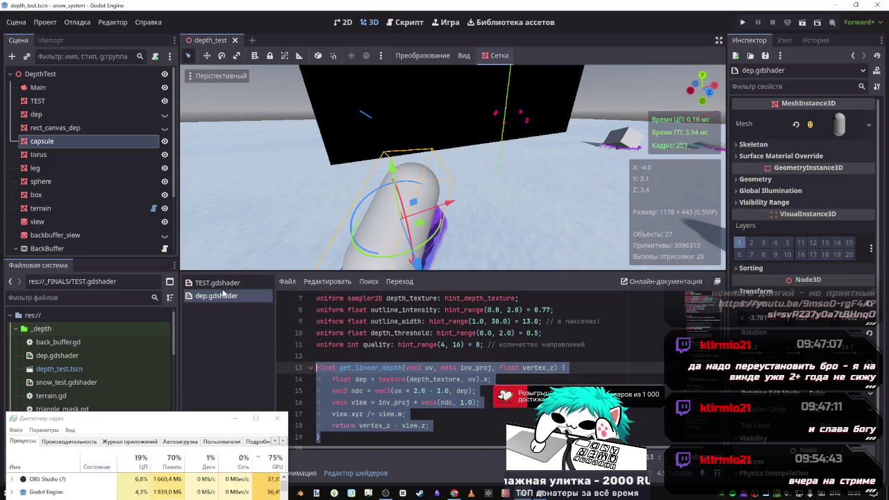
left_click(218, 282)
scroll(416, 362, "up", 5)
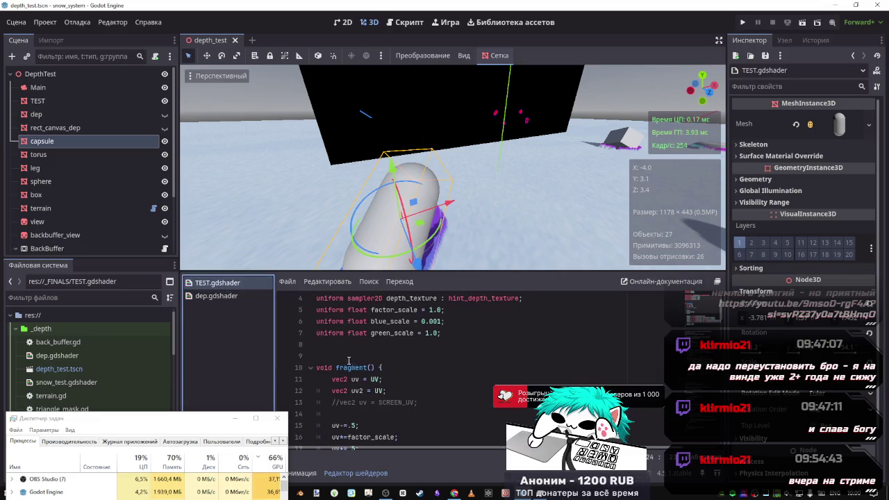
Paste the get_linear_depth function into TEST.gdshader above fragment().
left_click(351, 344)
key("Down")
key("Return")
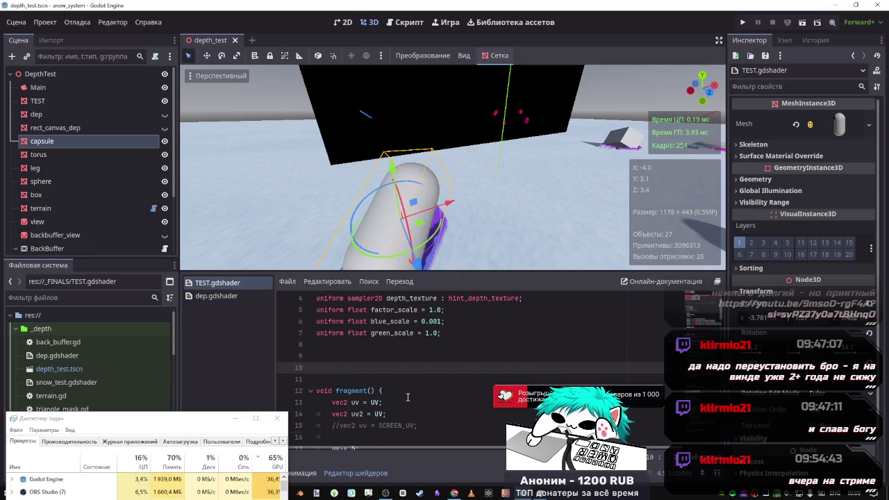
key("ctrl+v")
scroll(375, 340, "down", 3)
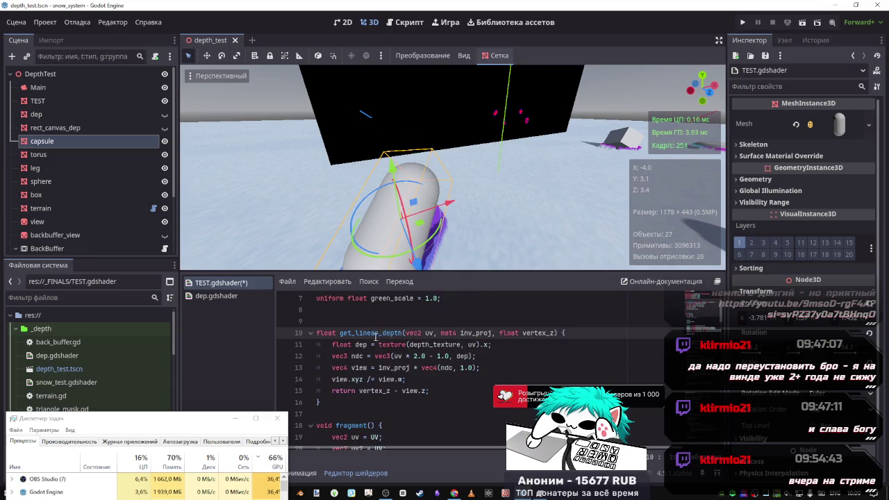
scroll(421, 368, "up", 2)
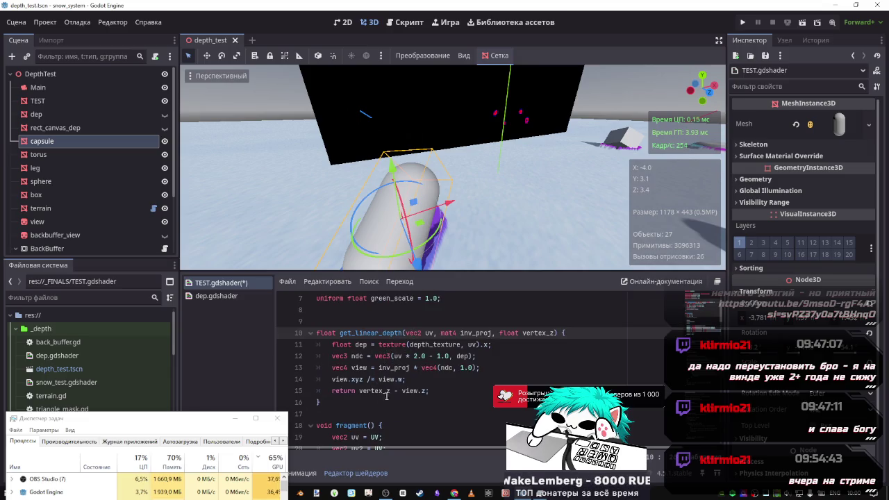
Retype the 'return' keyword on line 15 and save TEST.gdshader.
left_click_drag(360, 391, 428, 391)
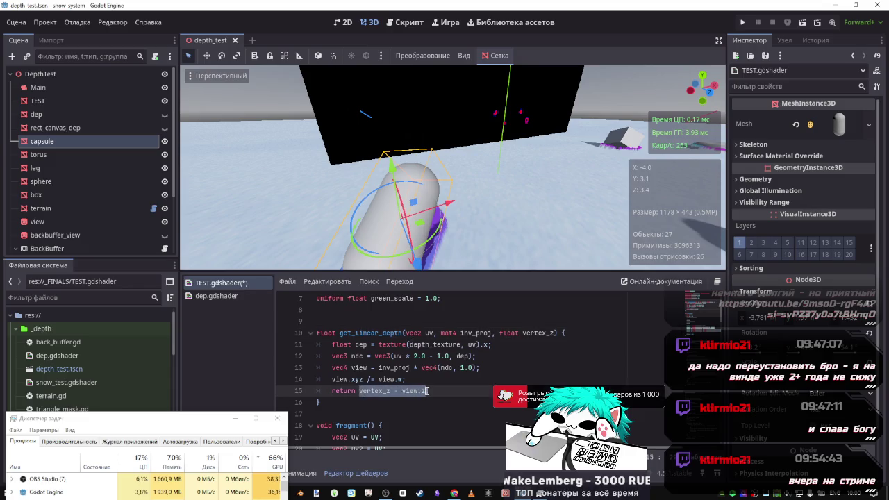
left_click(359, 391)
left_click_drag(358, 394, 334, 393)
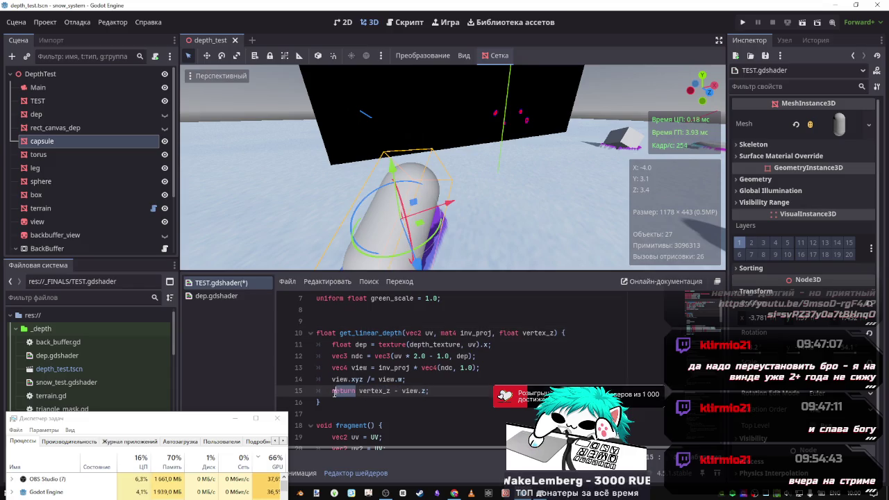
key("BackSpace")
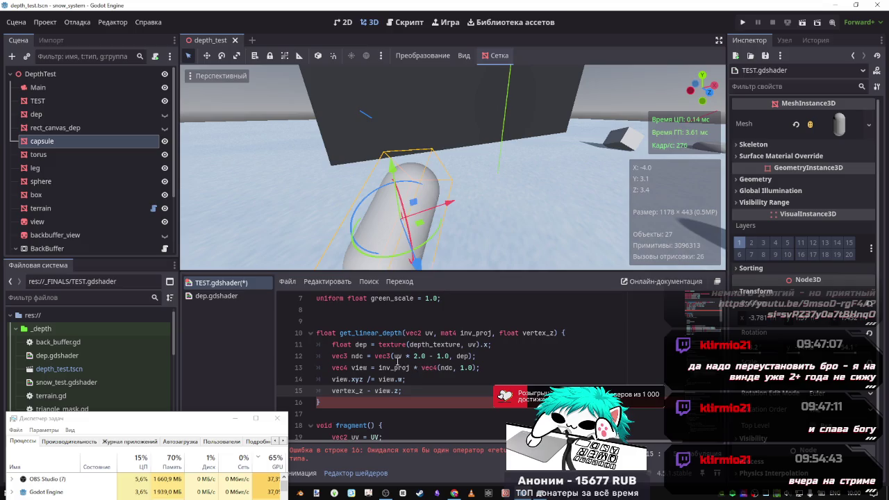
type("return")
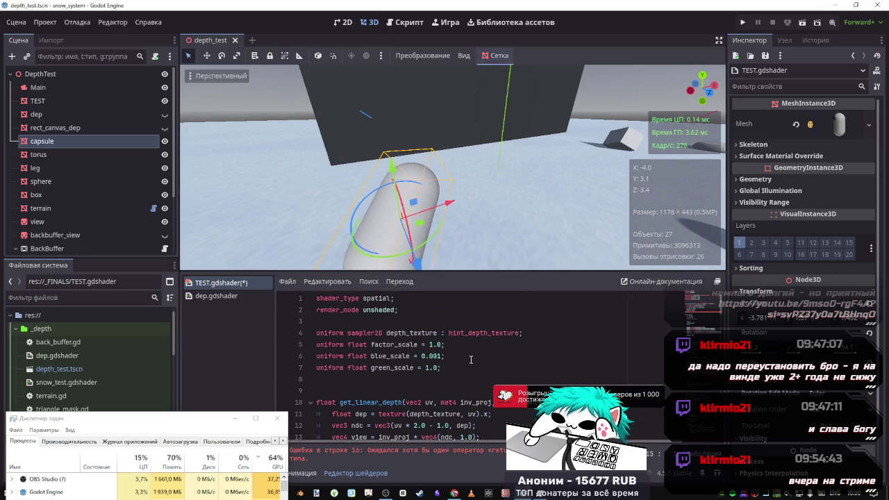
key("ctrl+s")
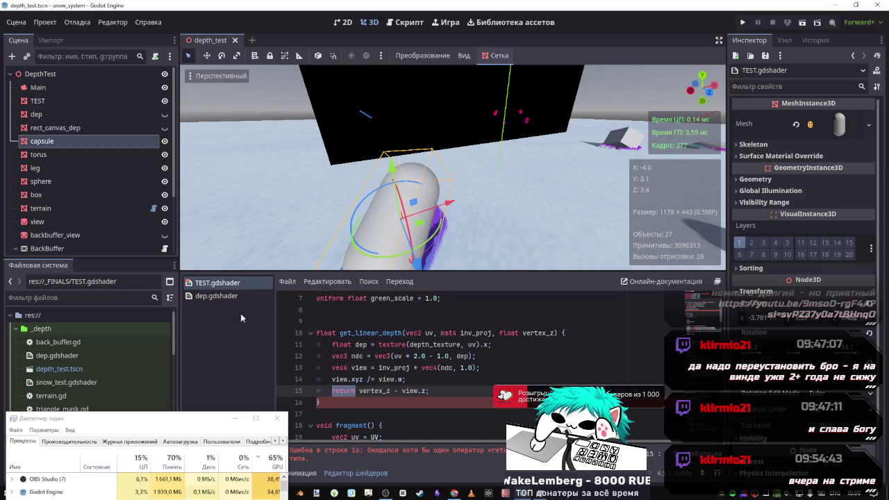
left_click(216, 296)
Delete the unused 'vec2 uv2 = UV;' line from TEST.gdshader and save it.
scroll(383, 394, "down", 1)
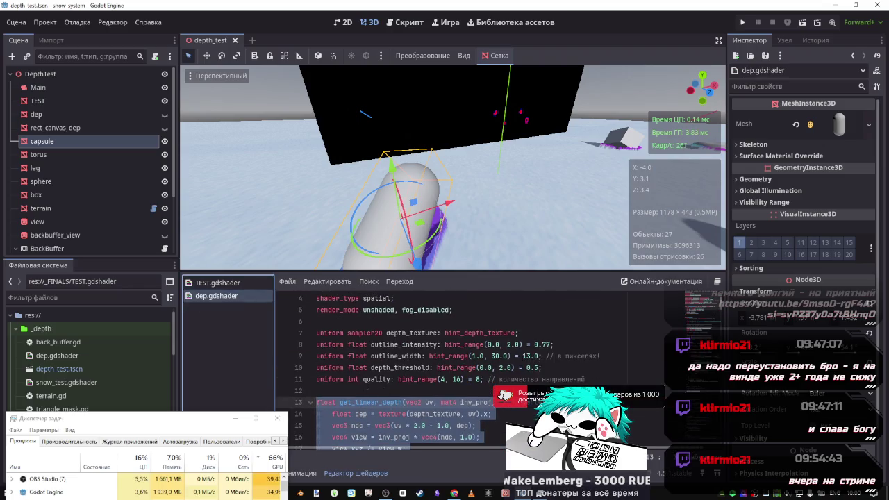
scroll(423, 370, "down", 1)
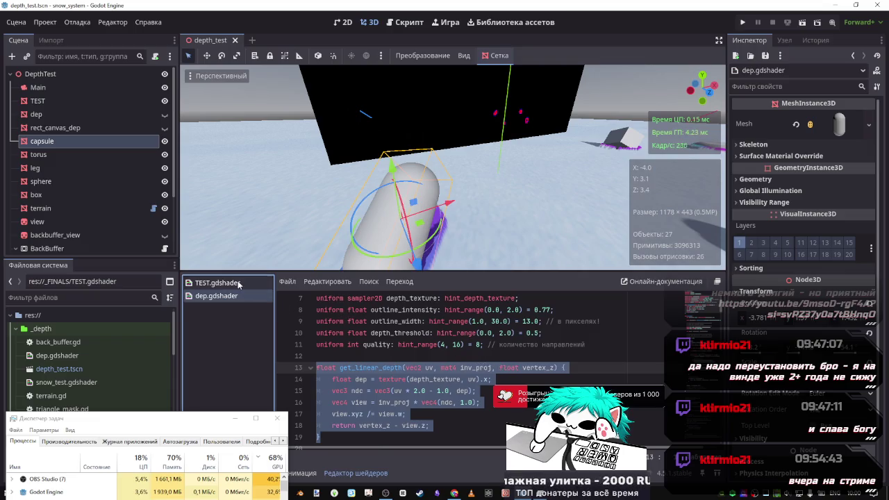
left_click(216, 282)
left_click(434, 333)
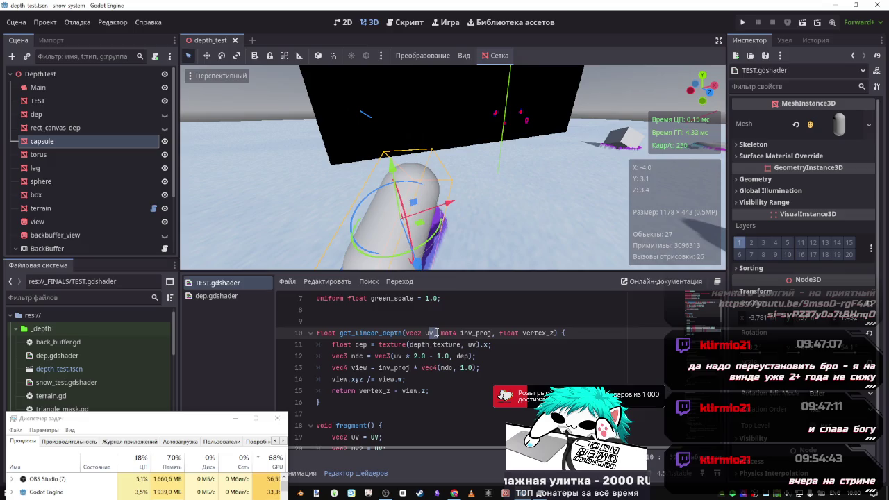
scroll(424, 350, "down", 3)
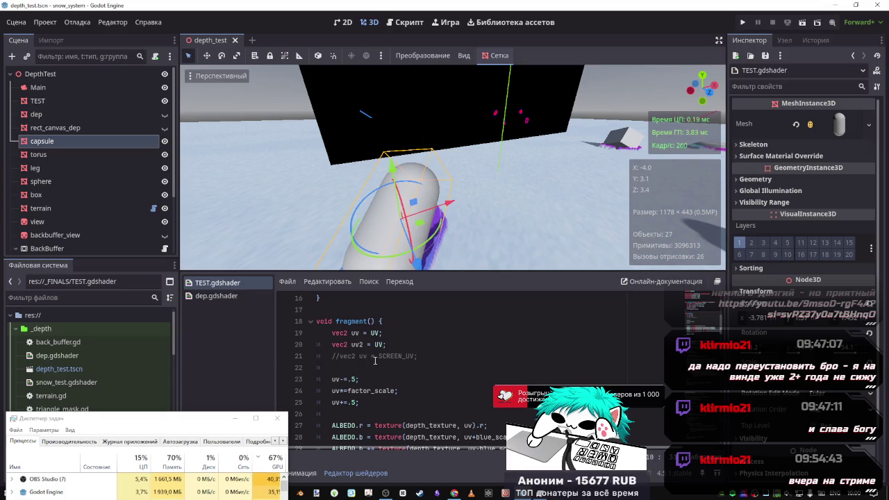
scroll(379, 359, "down", 2)
scroll(387, 341, "up", 2)
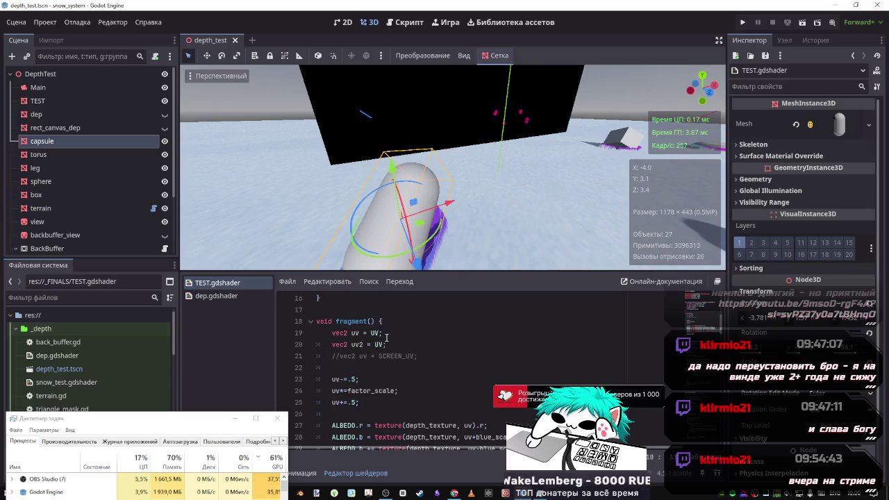
scroll(387, 339, "down", 1)
left_click_drag(387, 310, 296, 313)
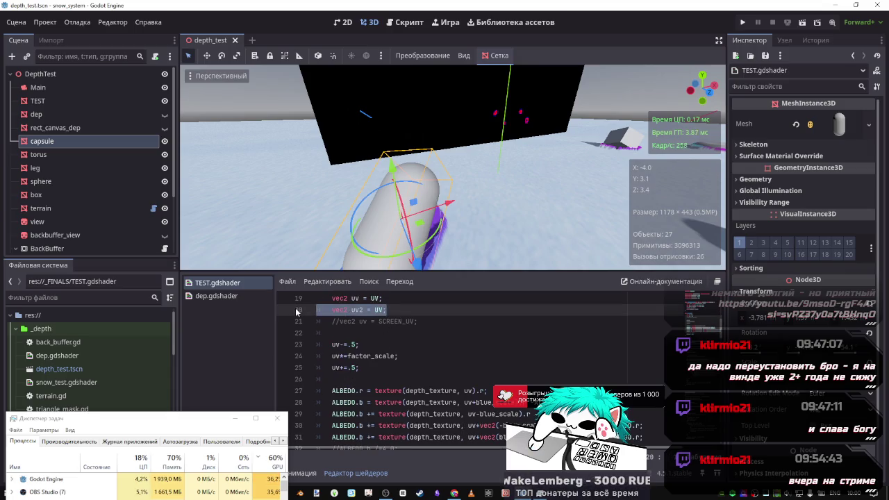
key("BackSpace")
key("BackSpace")
scroll(410, 340, "up", 2)
key("ctrl+s")
Open dep.gdshader to compare get_linear_depth and clear its code selection.
scroll(414, 349, "up", 1)
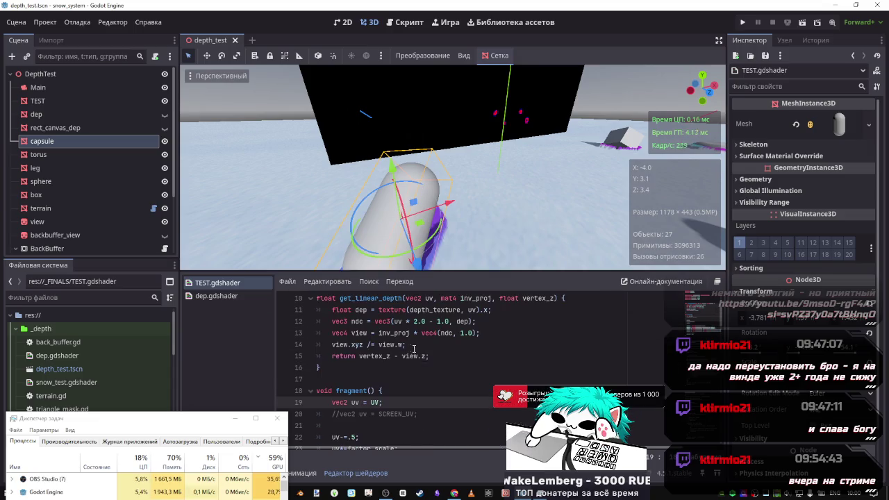
scroll(414, 348, "up", 1)
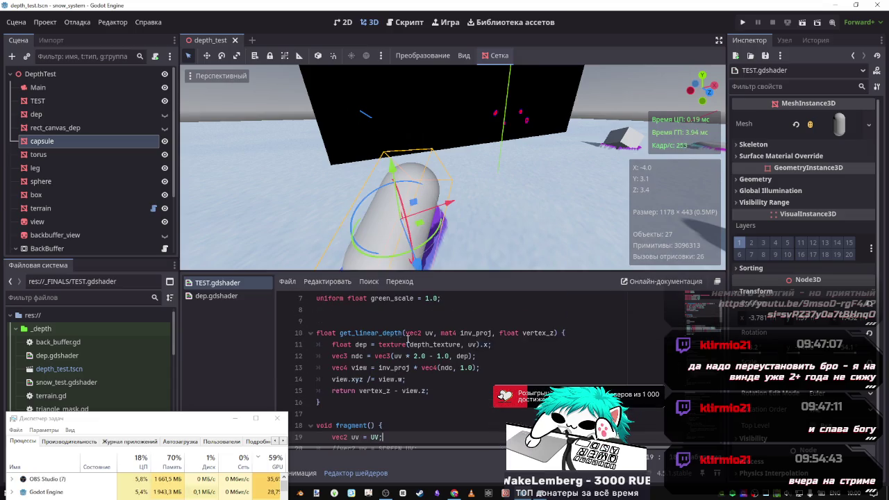
left_click(239, 296)
scroll(439, 347, "down", 2)
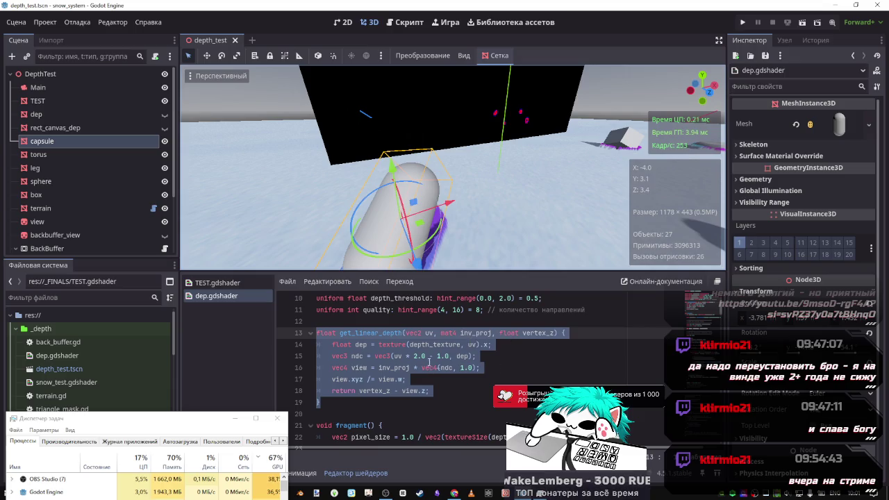
left_click(409, 355)
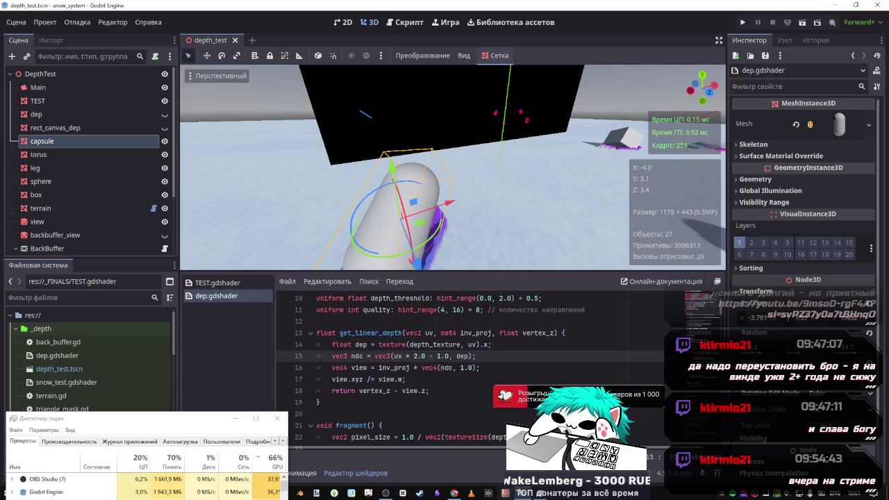
left_click(454, 493)
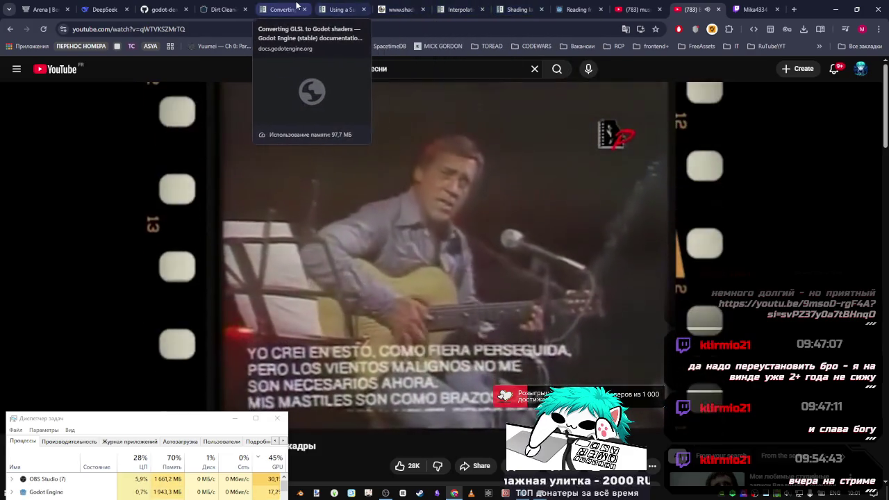
Browse the SubViewport and Converting GLSL docs tabs, moving the GLSL tab to the end.
left_click(332, 9)
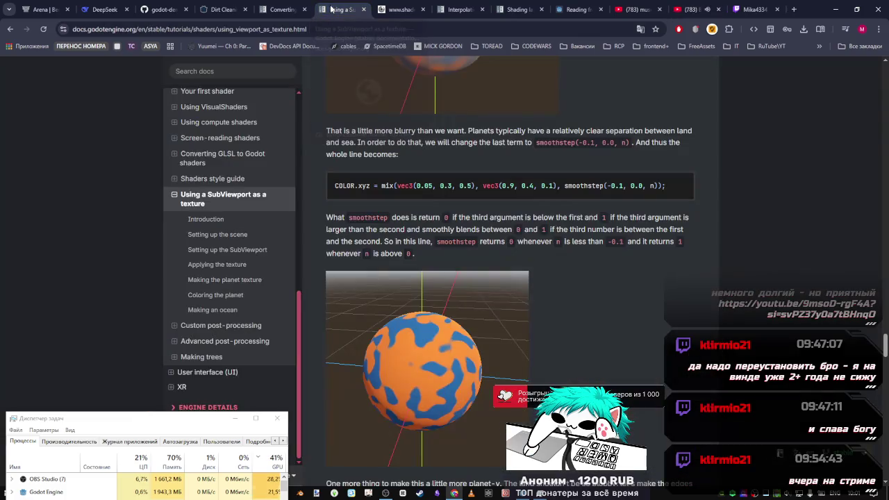
left_click(291, 8)
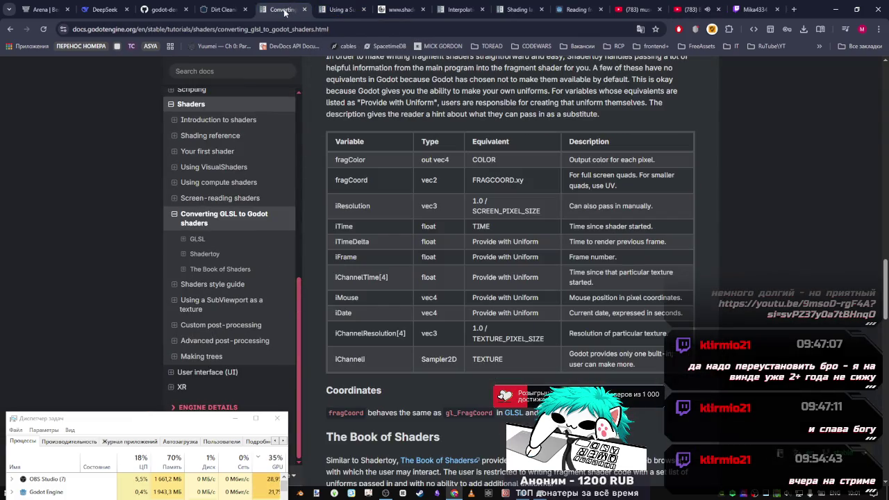
left_click_drag(285, 11, 683, 7)
key("ctrl+l")
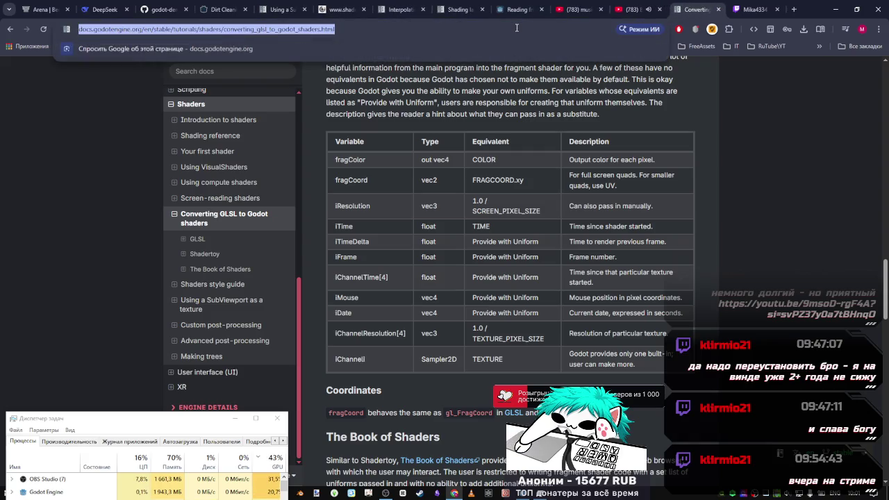
scroll(738, 217, "up", 15)
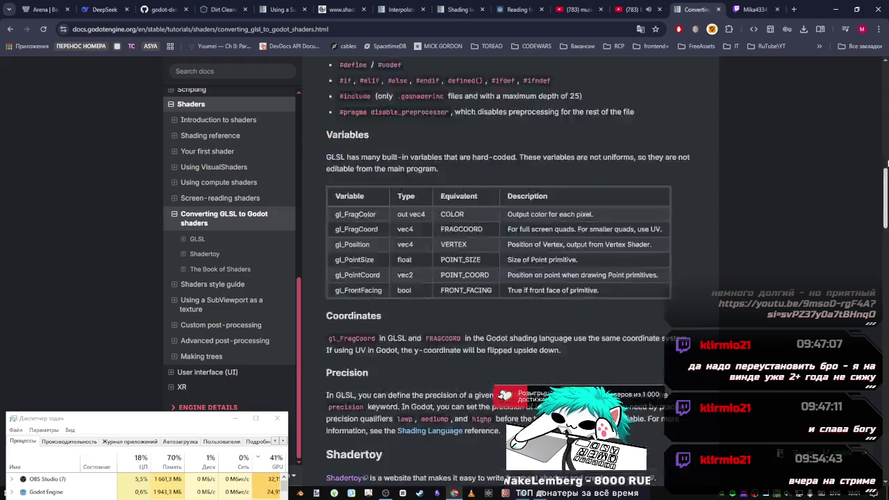
scroll(307, 212, "down", 15)
scroll(306, 212, "up", 10)
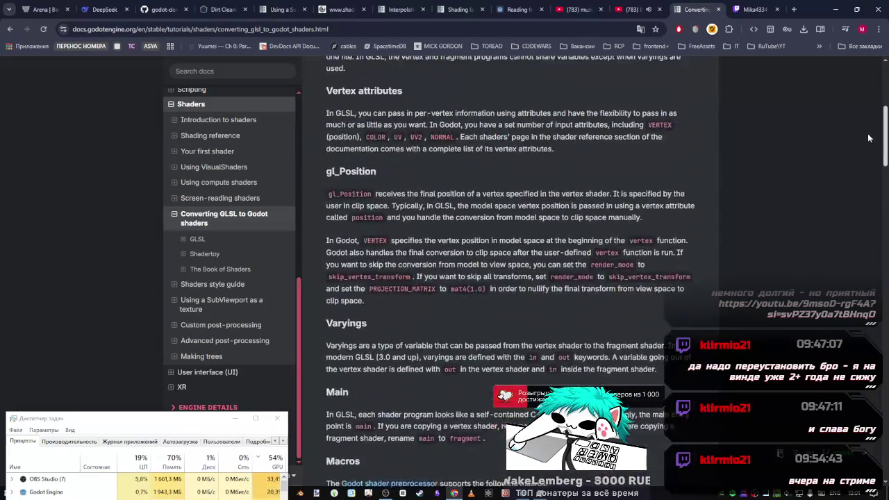
scroll(229, 222, "up", 3)
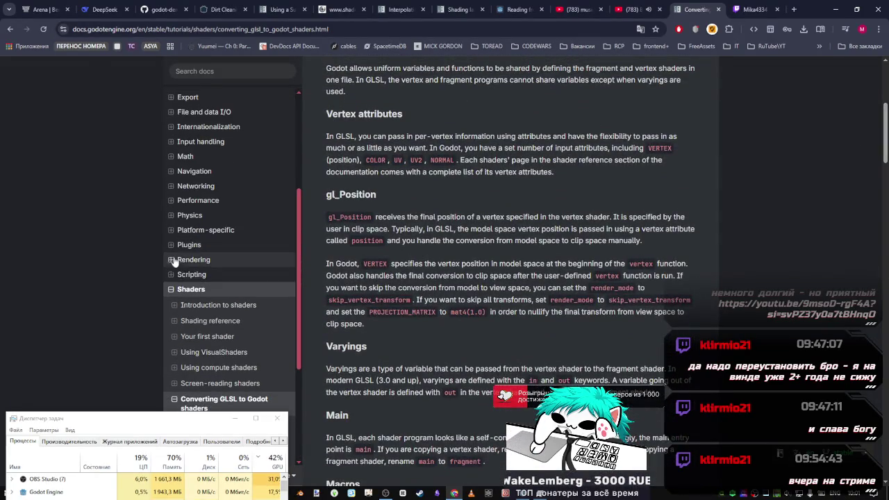
Open the Shading reference index and look at its Shading language and Spatial shaders pages.
left_click(232, 324)
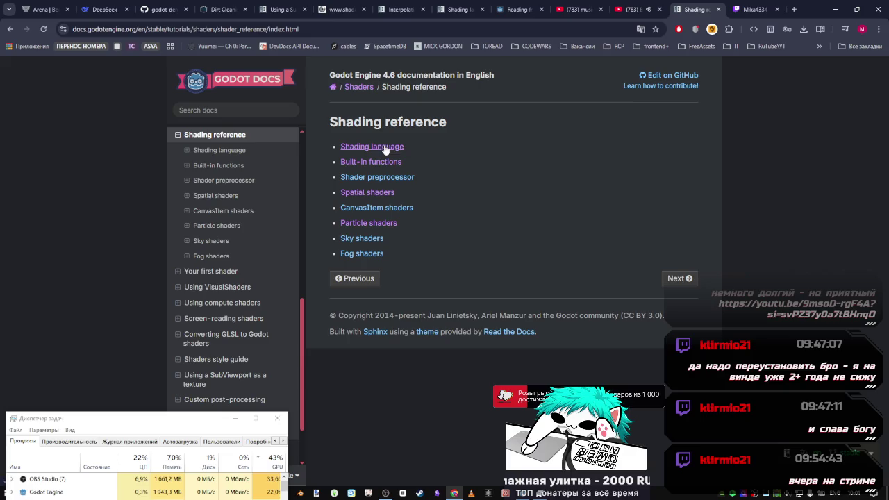
left_click(385, 147)
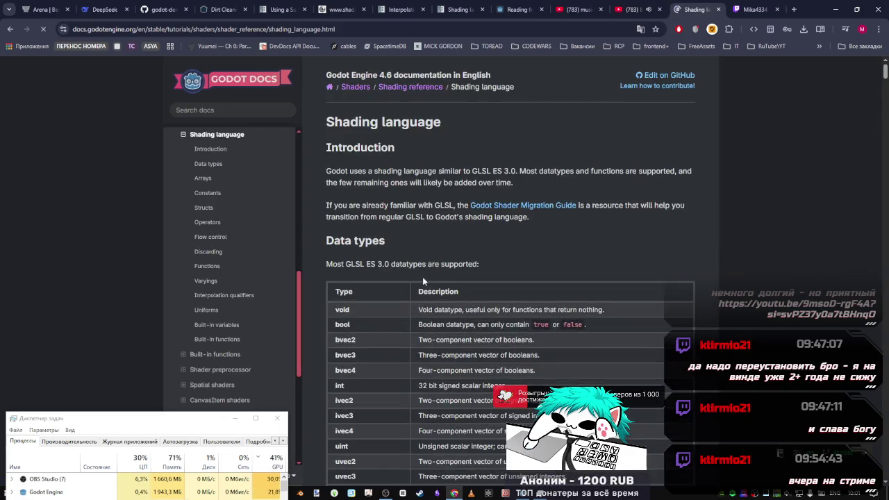
scroll(422, 276, "down", 4)
left_click(10, 28)
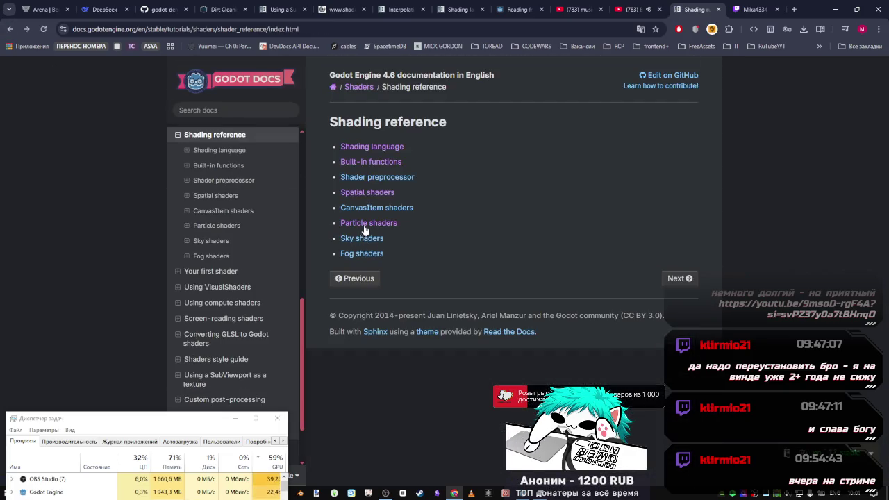
left_click(372, 197)
scroll(370, 207, "down", 3)
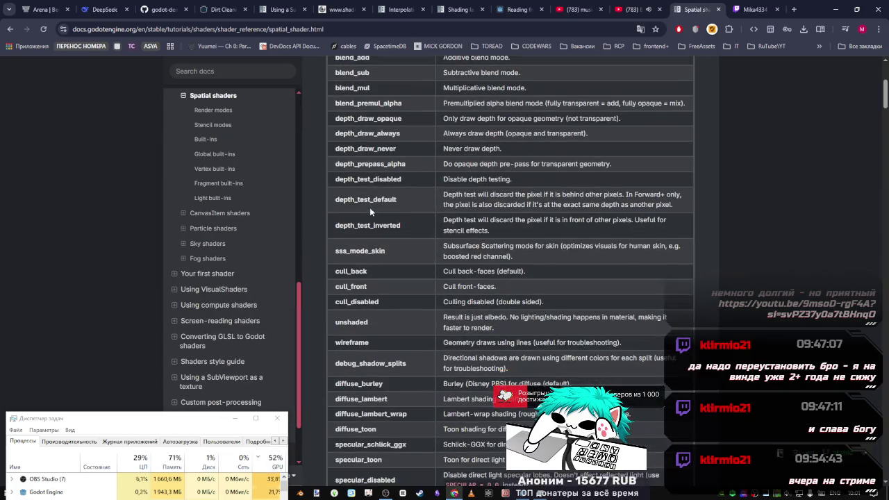
scroll(369, 207, "up", 3)
left_click(9, 30)
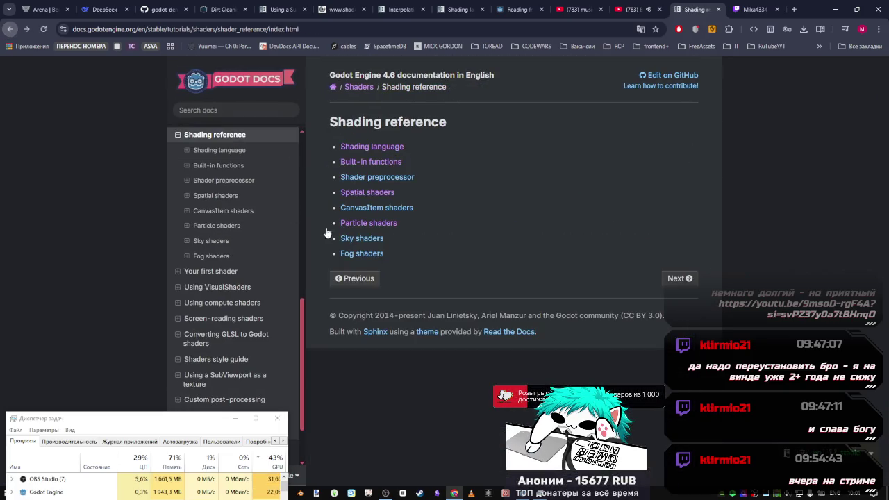
Skim the Particle shaders and Built-in functions pages, returning to the Shading reference index.
left_click(376, 226)
scroll(380, 206, "down", 10)
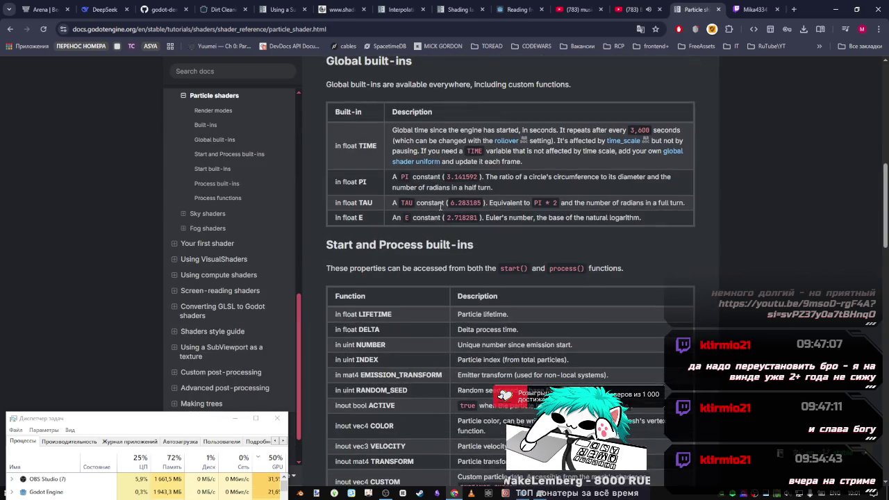
scroll(440, 206, "down", 5)
left_click(9, 29)
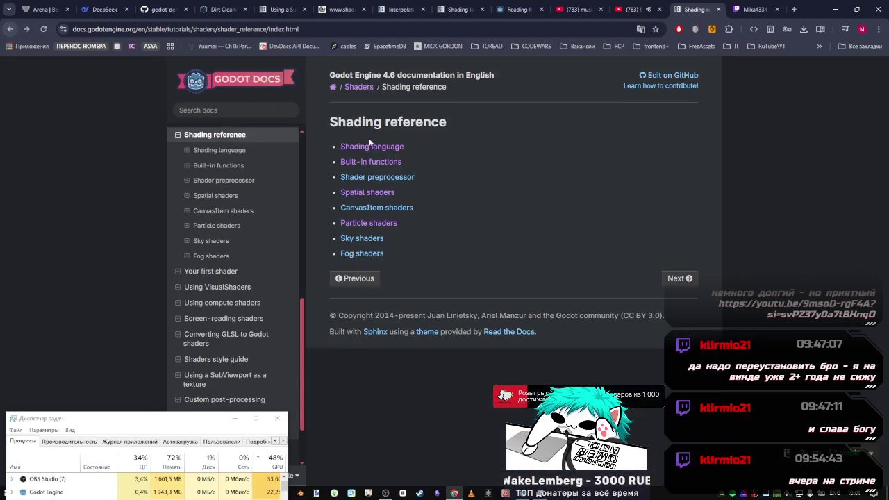
left_click(371, 160)
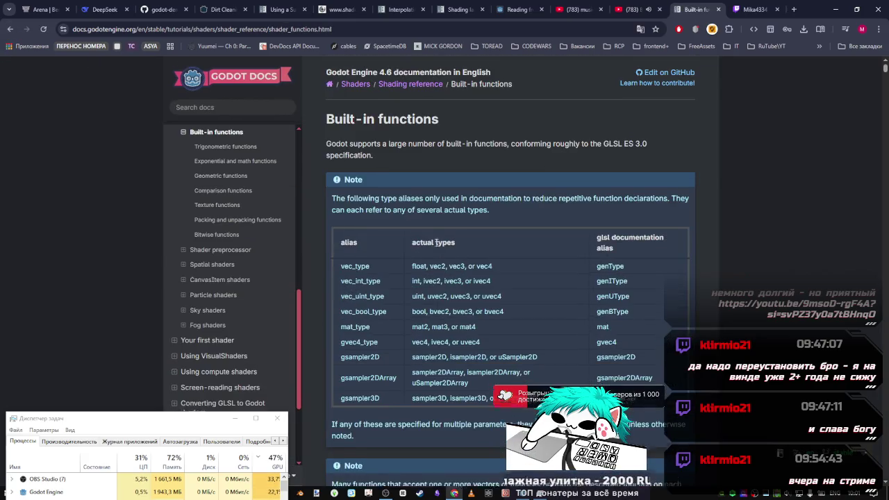
scroll(436, 242, "down", 3)
left_click(9, 29)
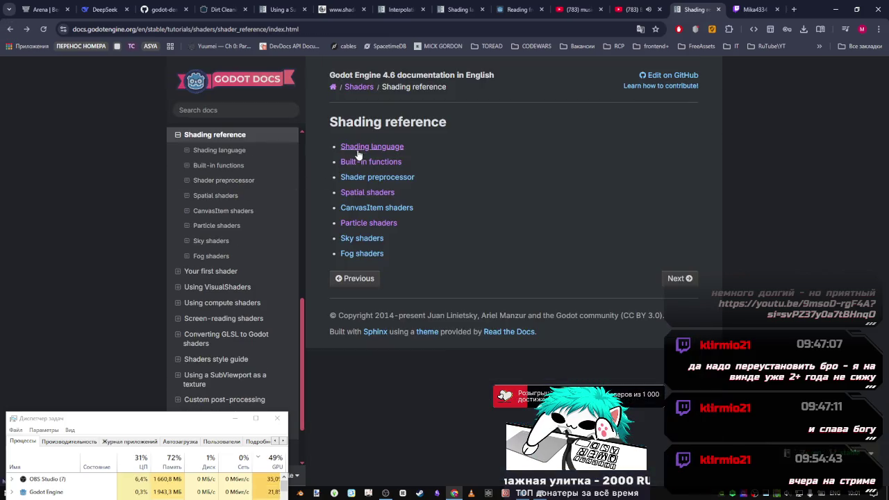
Search the Godot documentation for 'depth texture'.
left_click(255, 109)
type("de")
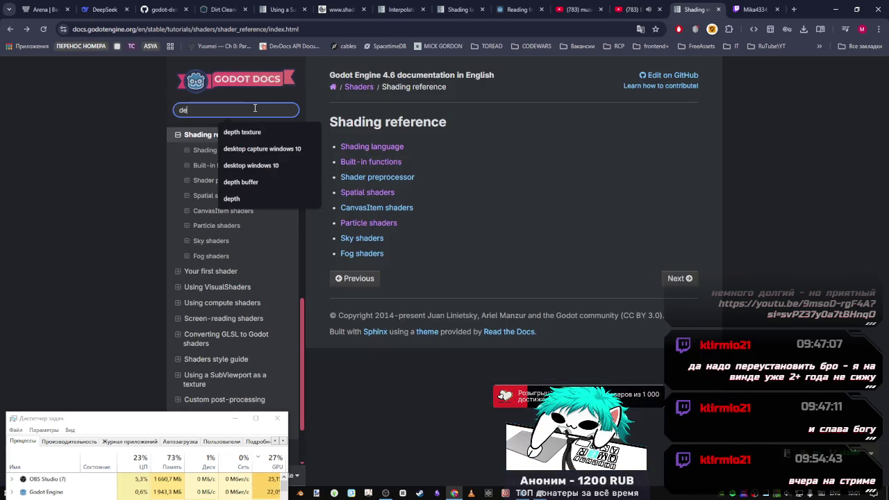
type("pth")
left_click(258, 133)
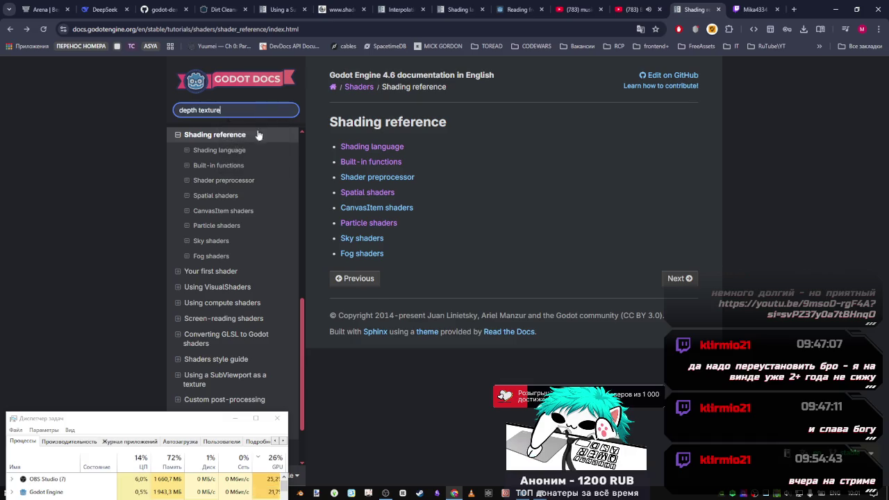
key("Return")
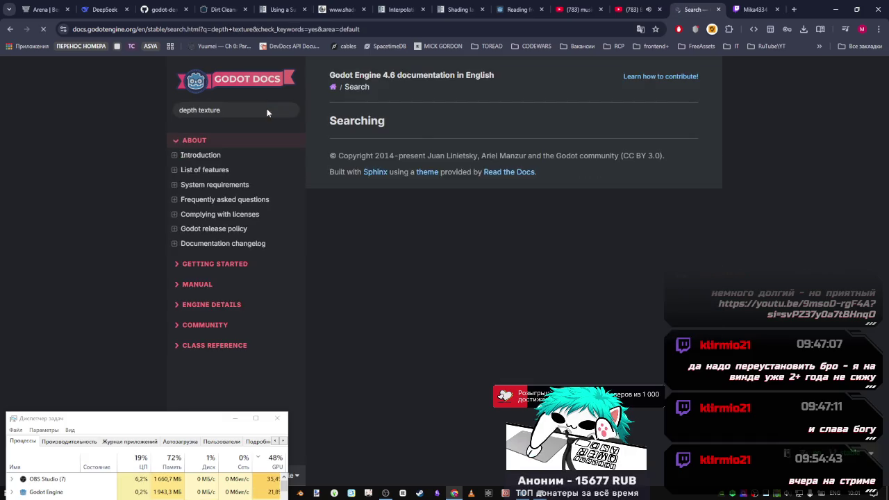
Open 'Advanced post-processing > Depth texture' and read its example shader before returning to the editor.
scroll(414, 255, "down", 1)
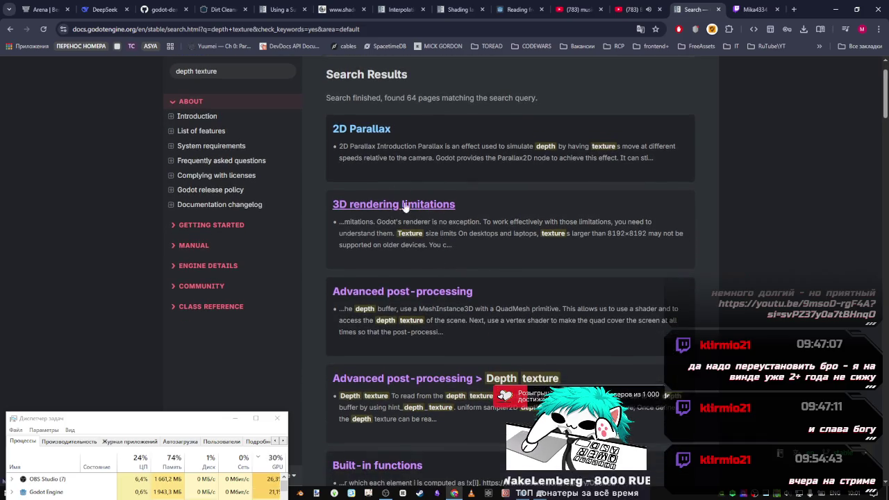
left_click(461, 379)
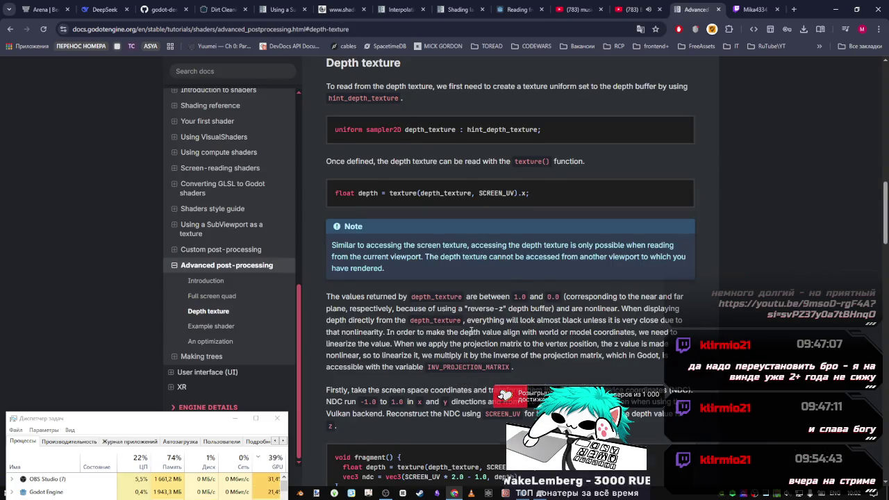
scroll(470, 330, "down", 1)
scroll(465, 316, "up", 2)
scroll(337, 291, "down", 4)
scroll(337, 290, "down", 12)
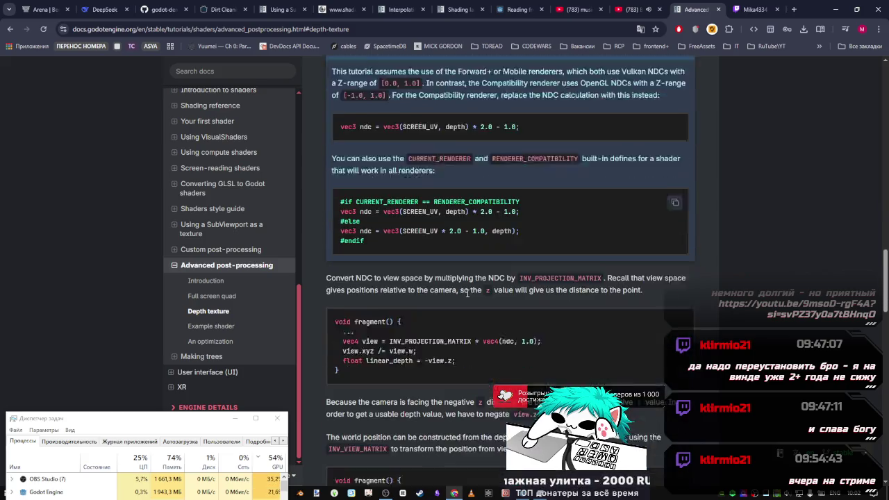
scroll(455, 286, "down", 3)
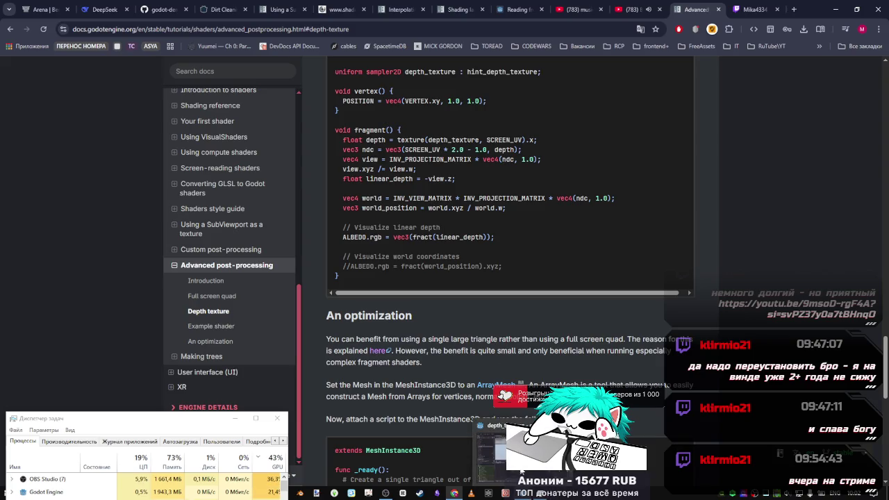
left_click(521, 472)
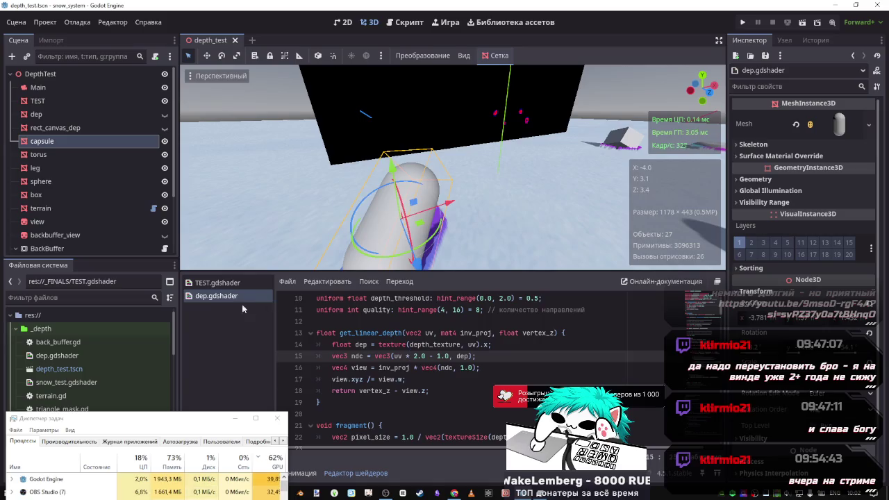
Copy the linear_depth line from dep.gdshader.
left_click(247, 284)
left_click(227, 299)
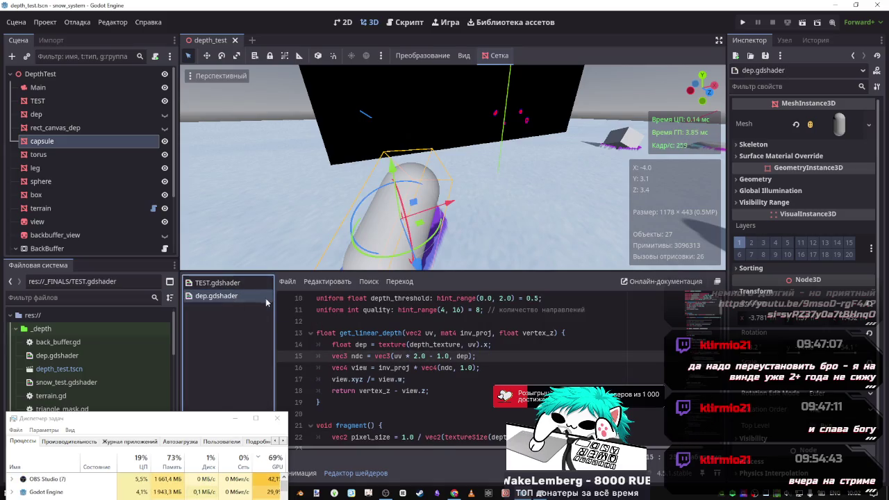
scroll(484, 417, "down", 3)
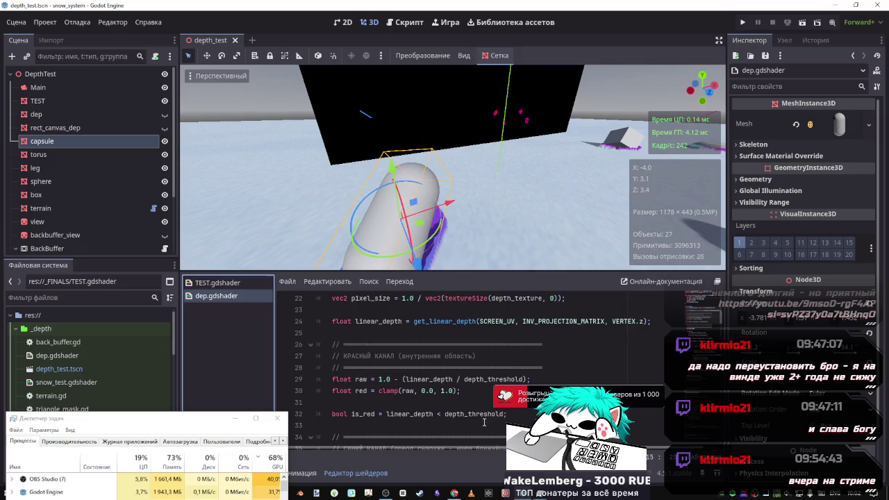
left_click_drag(651, 356, 332, 356)
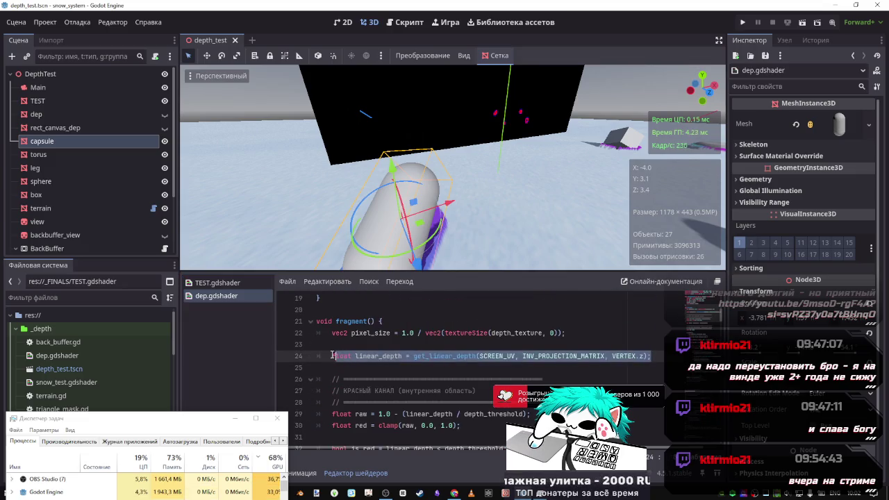
Paste the linear_depth line as a new line 21 in TEST.gdshader.
left_click(217, 283)
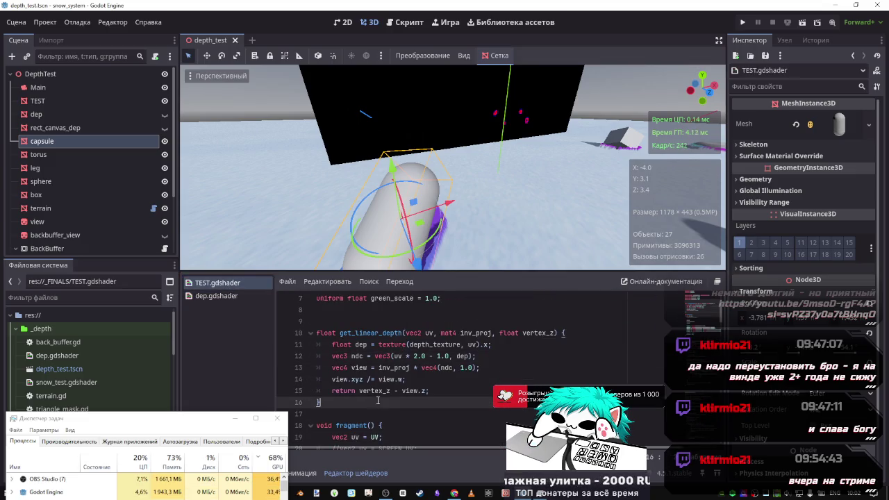
scroll(375, 391, "down", 2)
left_click(448, 385)
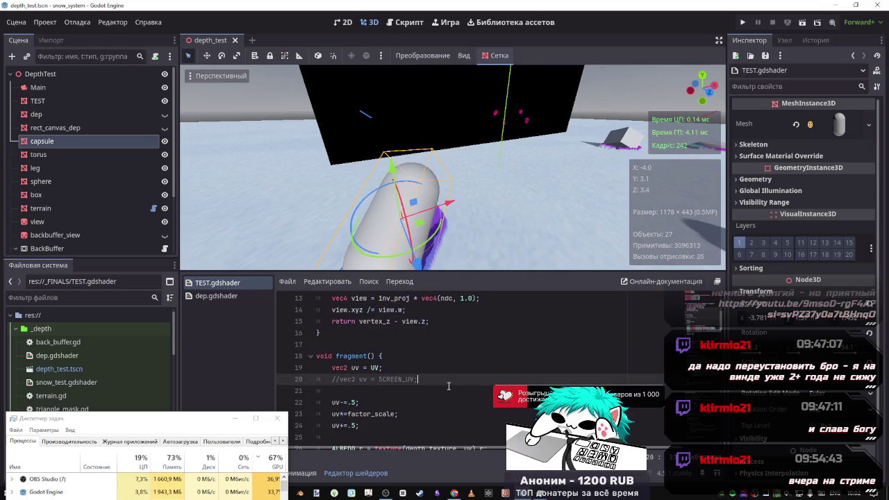
key("Return")
key("ctrl+v")
scroll(500, 382, "up", 1)
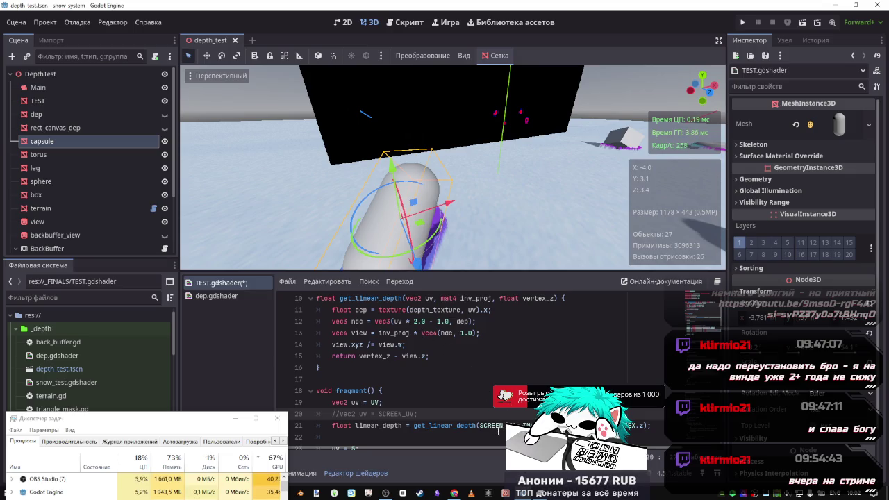
double_click(500, 425)
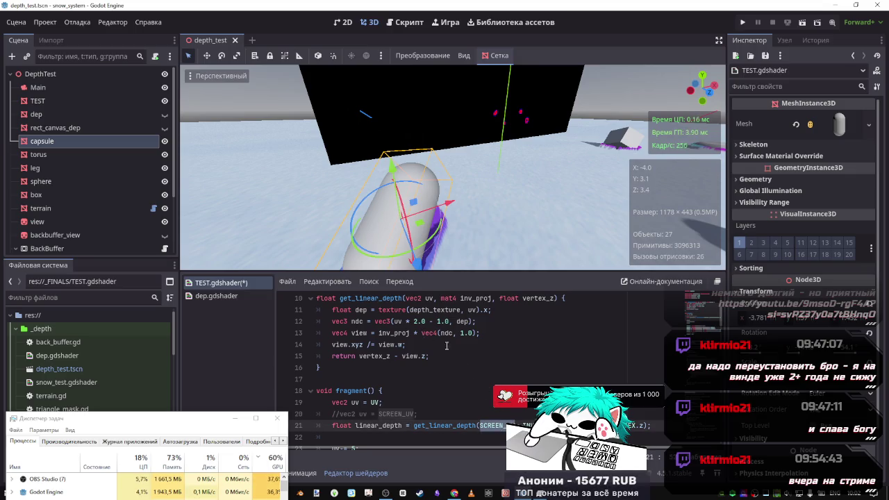
scroll(438, 366, "down", 1)
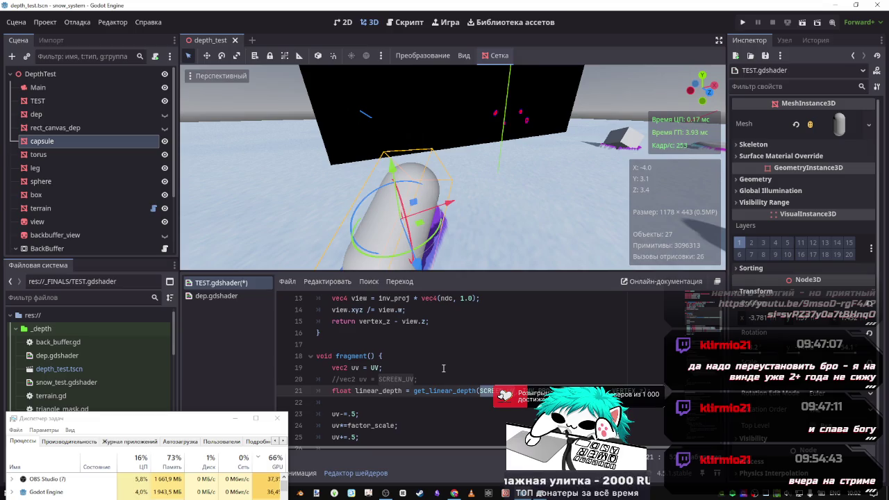
Replace SCREEN_UV with uv as get_linear_depth's first argument on line 21.
type("U")
key("BackSpace")
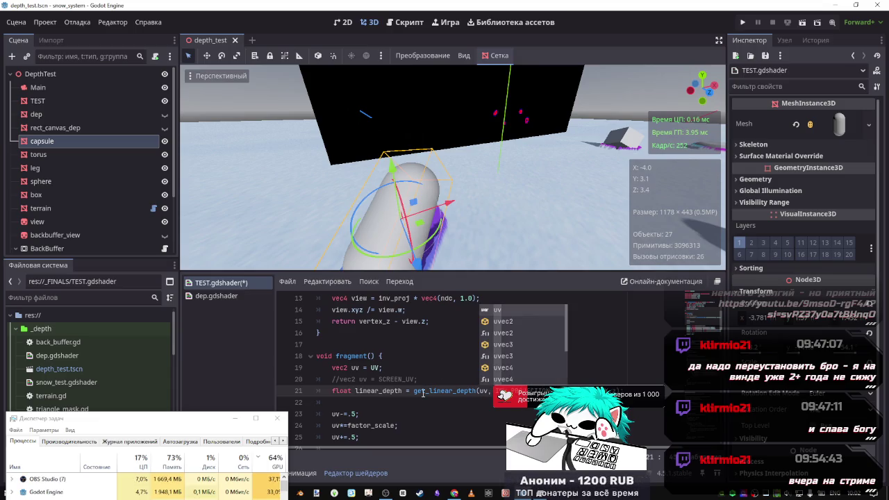
scroll(424, 382, "up", 3)
scroll(417, 345, "down", 2)
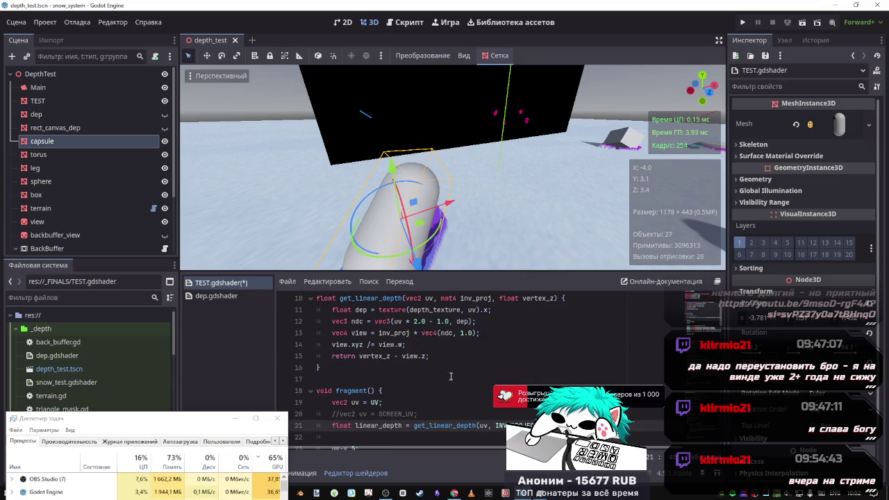
scroll(433, 344, "up", 2)
scroll(448, 332, "down", 1)
scroll(448, 328, "up", 2)
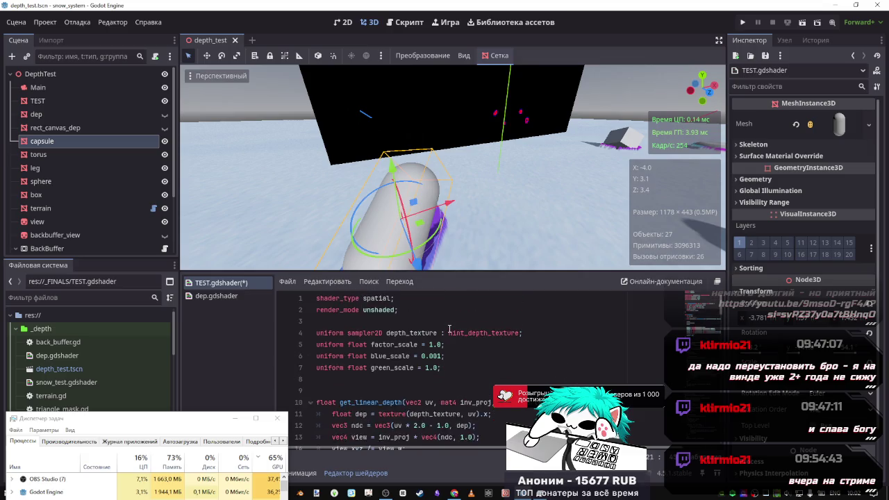
scroll(459, 344, "down", 3)
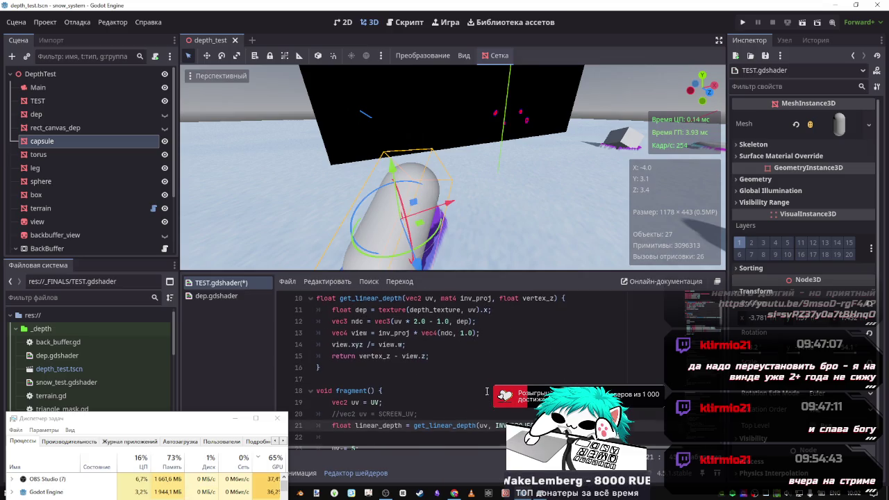
scroll(421, 326, "up", 1)
scroll(506, 383, "down", 2)
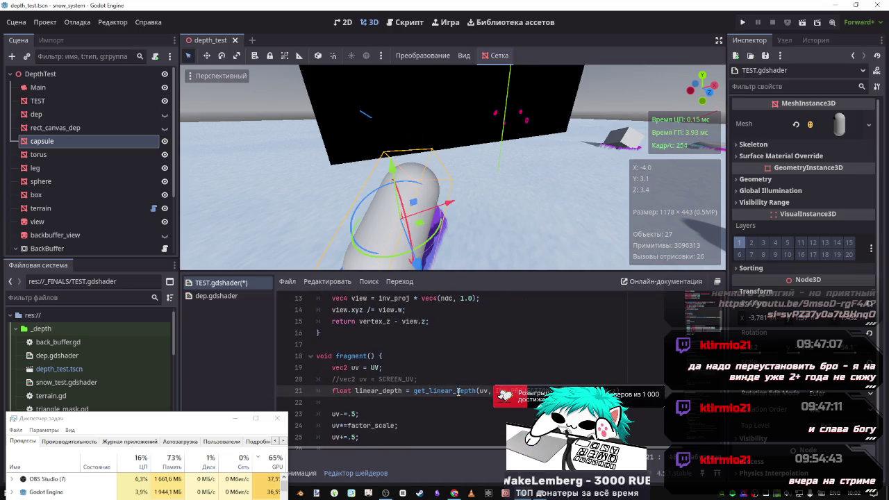
Review the linear_depth line and the whole get_linear_depth function code.
double_click(379, 391)
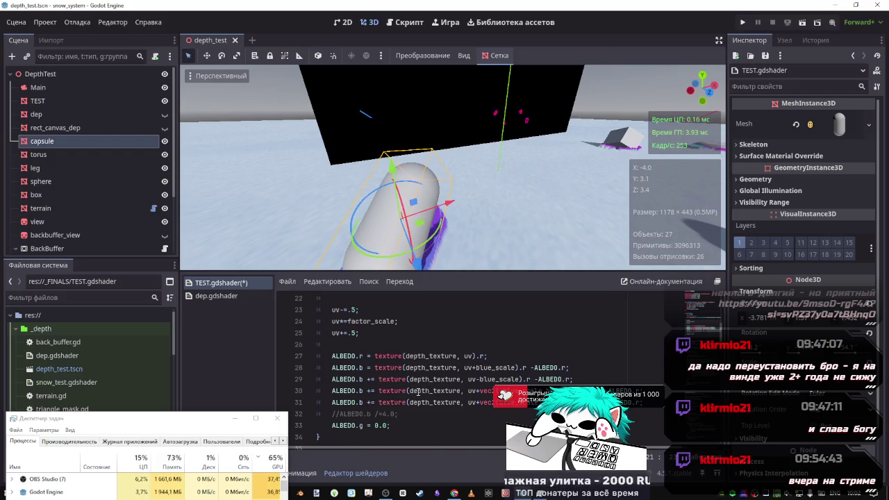
scroll(425, 393, "up", 2)
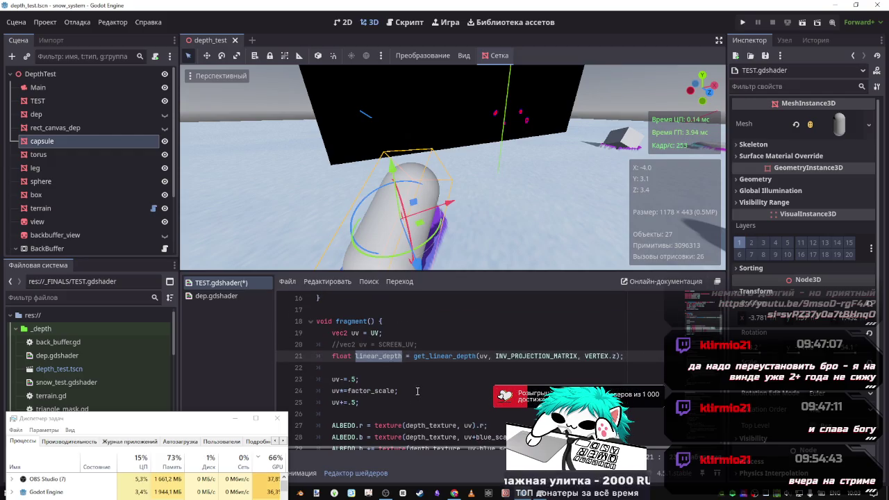
scroll(417, 380, "up", 3)
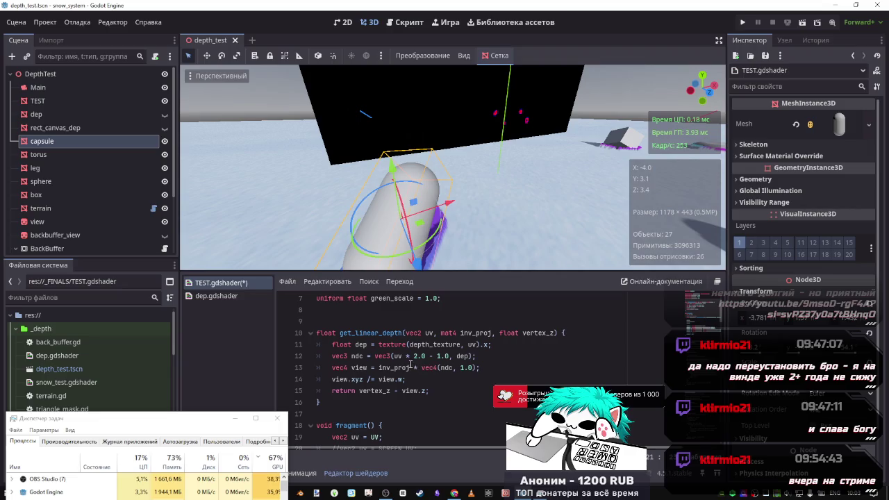
scroll(421, 360, "down", 4)
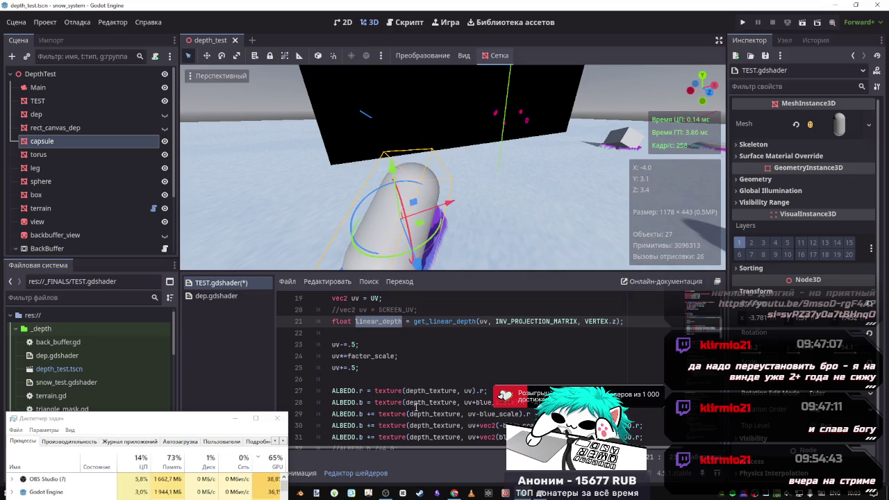
scroll(431, 387, "down", 2)
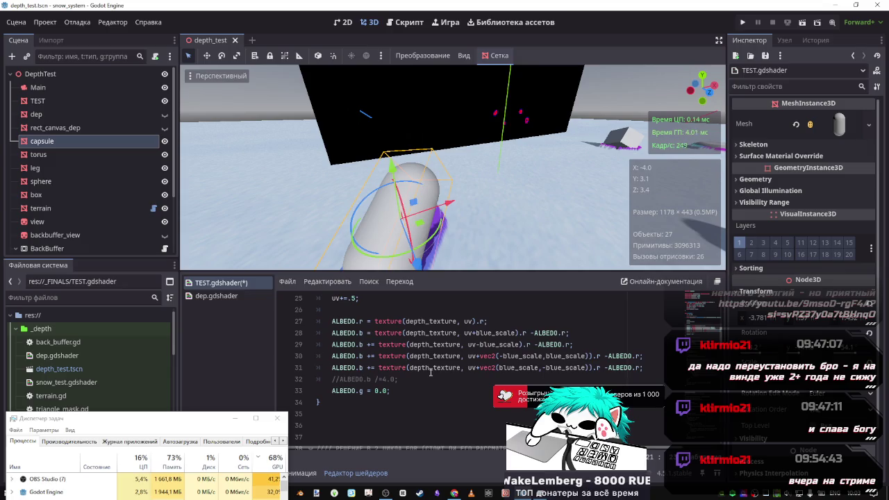
scroll(420, 364, "up", 3)
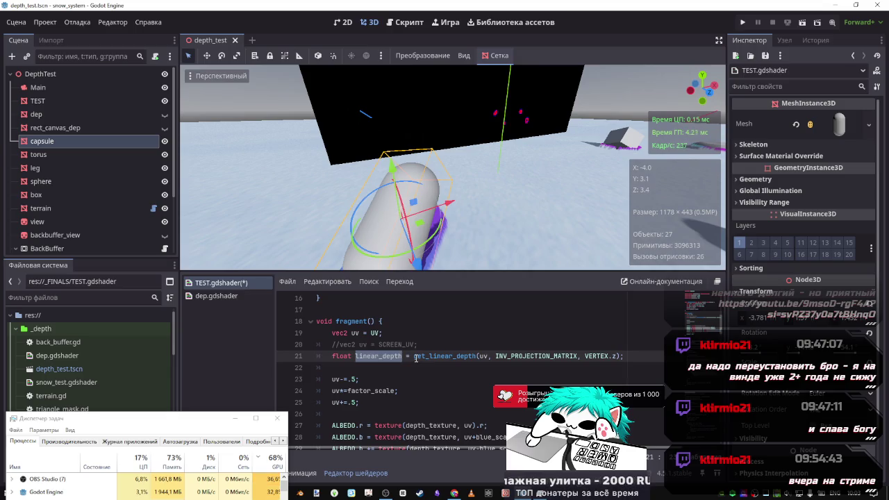
scroll(362, 328, "up", 3)
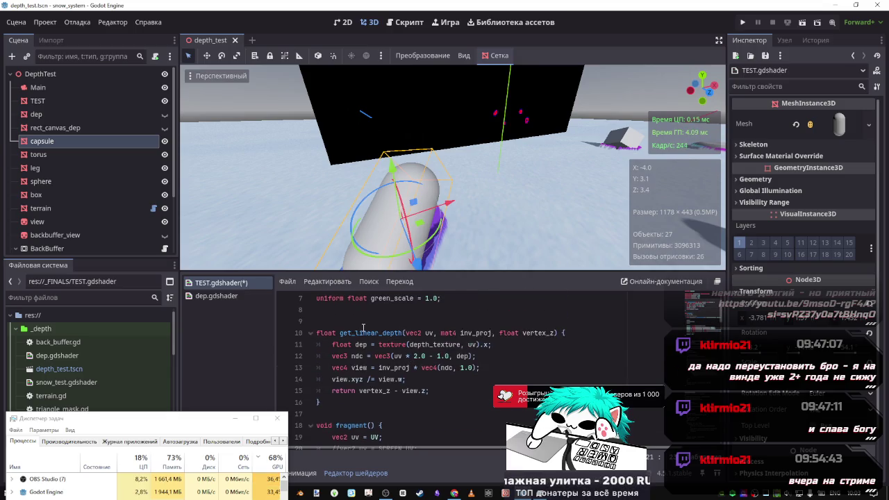
mouse_move(363, 327)
left_mouse_down()
mouse_move(417, 345)
mouse_move(436, 394)
left_mouse_up()
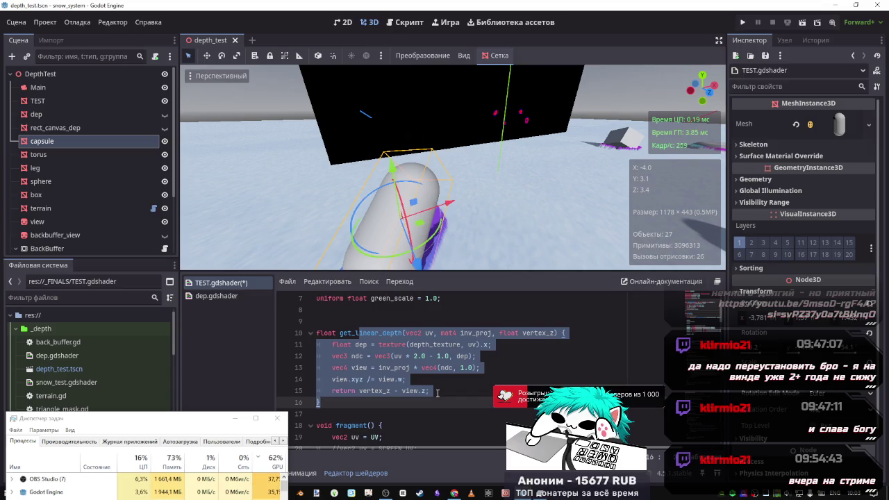
scroll(434, 392, "down", 2)
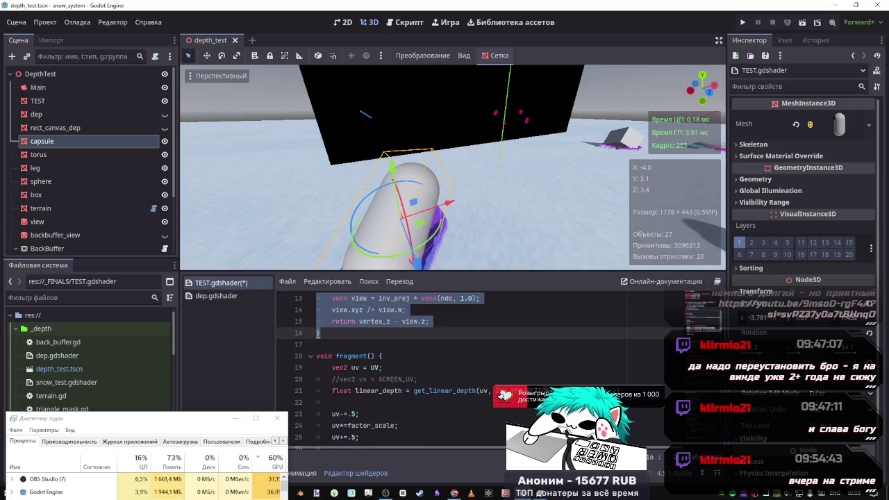
scroll(500, 371, "up", 1)
scroll(478, 353, "up", 1)
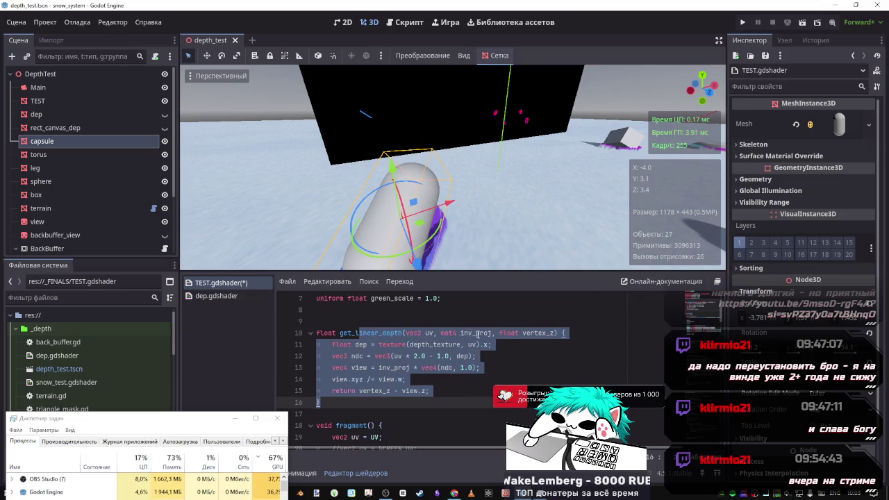
scroll(417, 368, "down", 1)
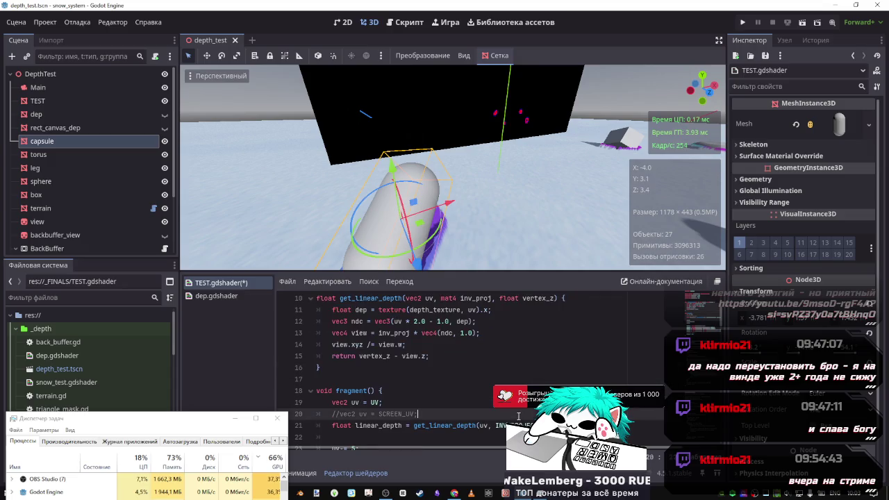
left_click(395, 342)
Replace inv_proj with INV_PROJECTION_MATRIX and vertex_z with VERTEX.z in get_linear_depth.
double_click(388, 333)
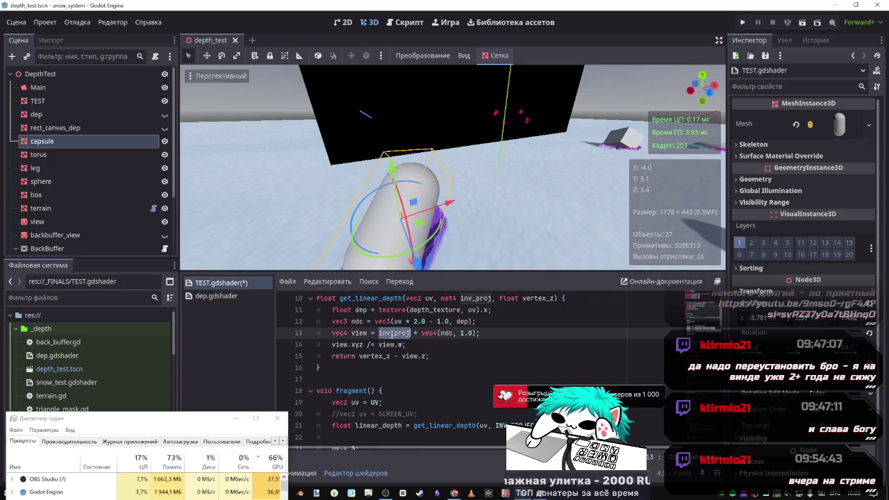
type("INV_PROJECTION_MATRIX")
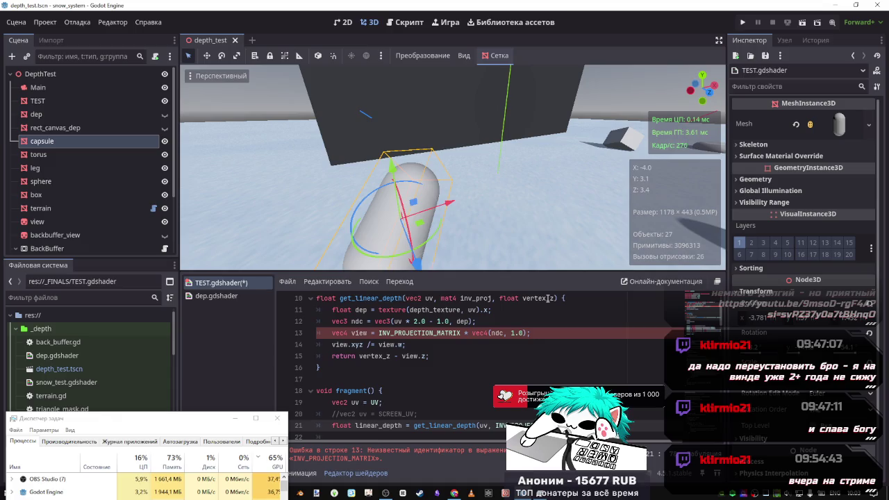
scroll(420, 385, "up", 1)
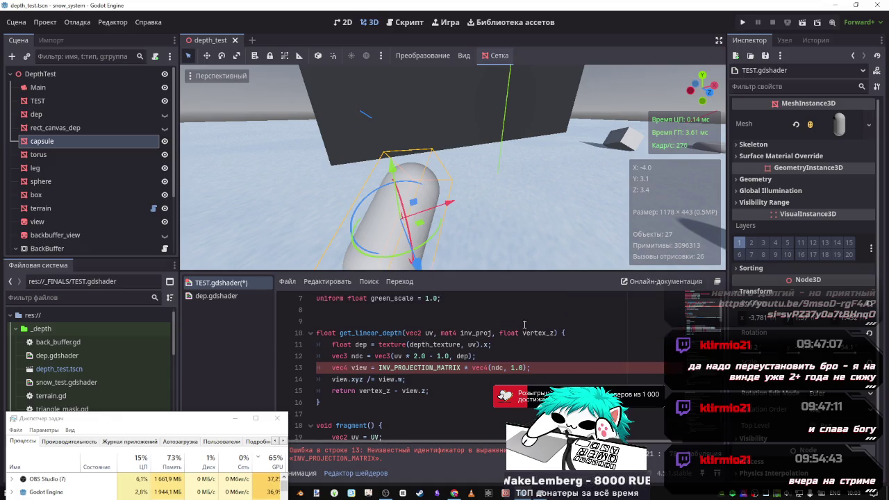
double_click(375, 391)
type("VERTEX.z")
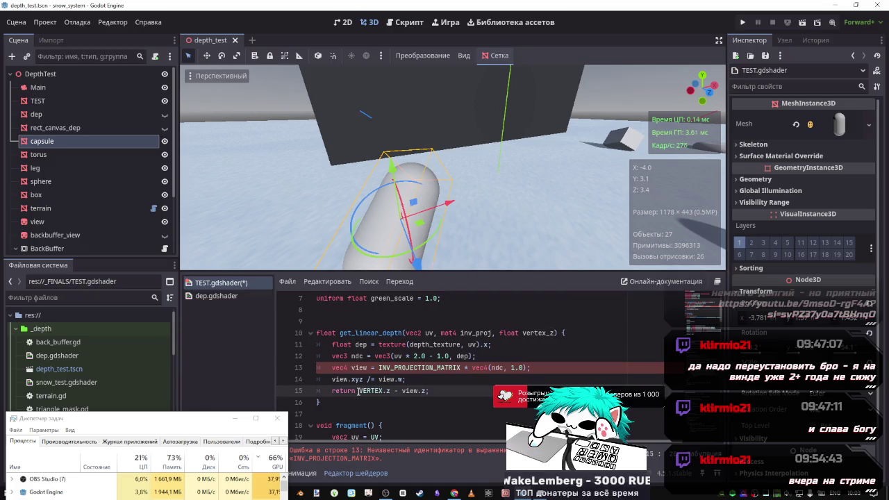
Replace return on line 15 with 'float linear_depth ='.
scroll(365, 399, "down", 3)
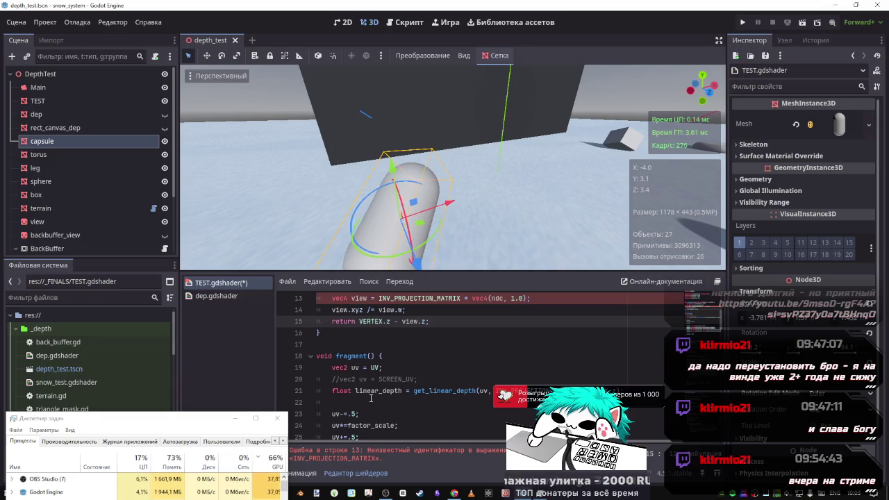
scroll(371, 398, "down", 4)
scroll(371, 397, "up", 6)
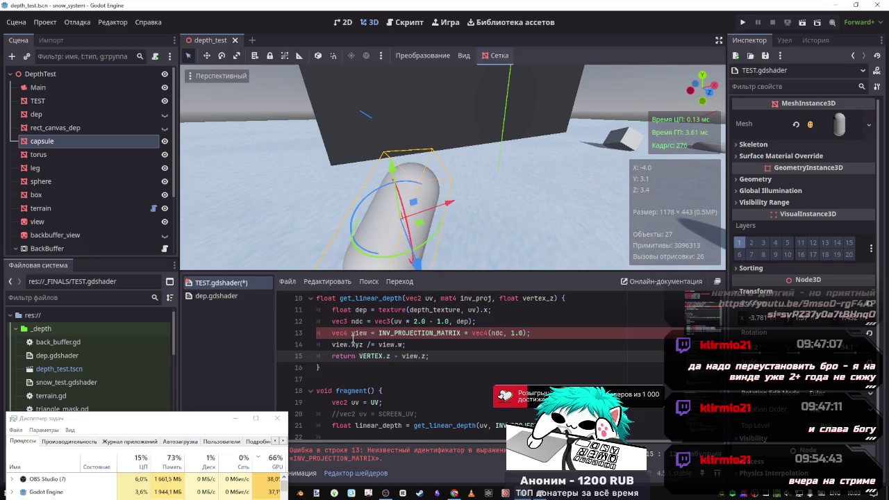
scroll(361, 358, "down", 2)
left_click_drag(412, 356, 333, 356)
key("ctrl+c")
scroll(341, 355, "up", 2)
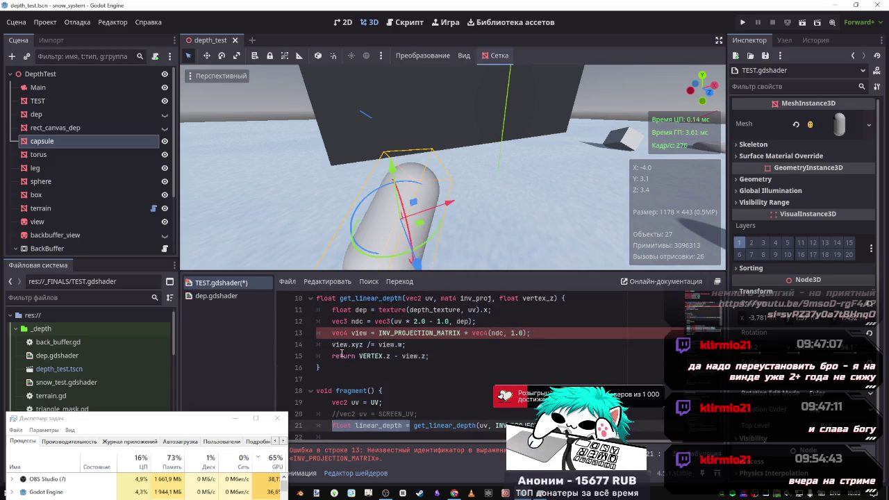
double_click(342, 355)
key("ctrl+v")
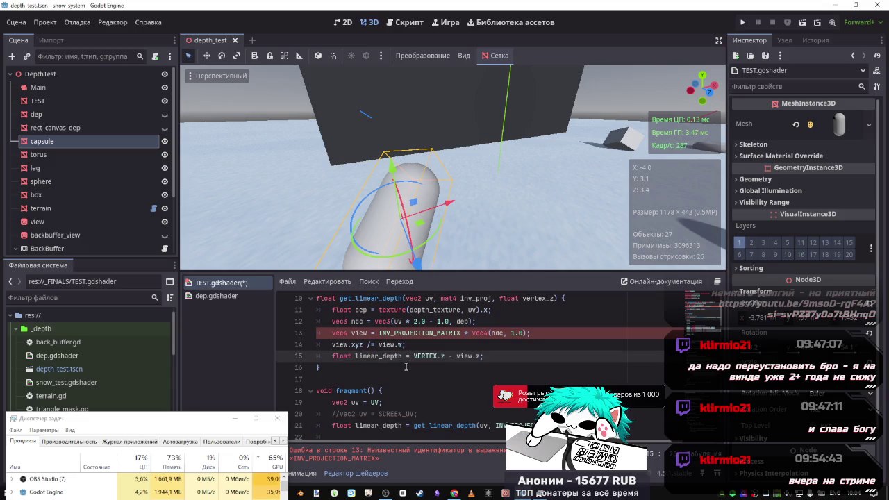
scroll(327, 366, "up", 3)
left_click(363, 386)
type("float linear_depth")
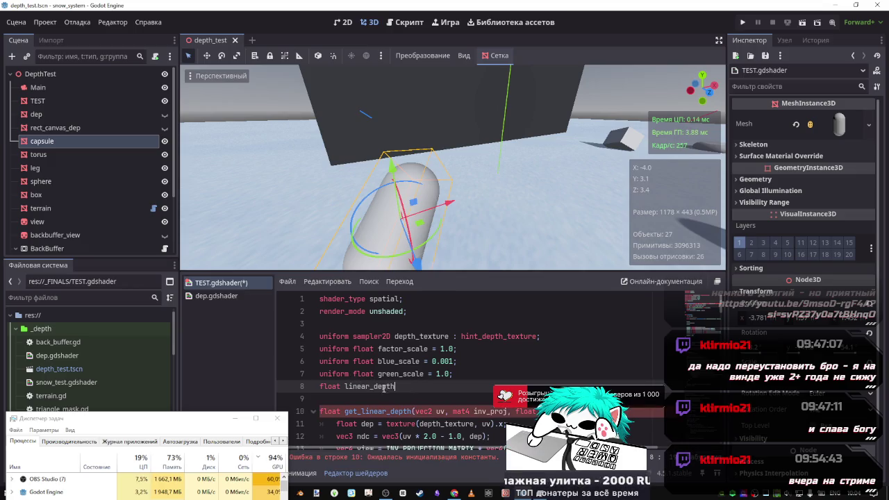
scroll(341, 388, "down", 3)
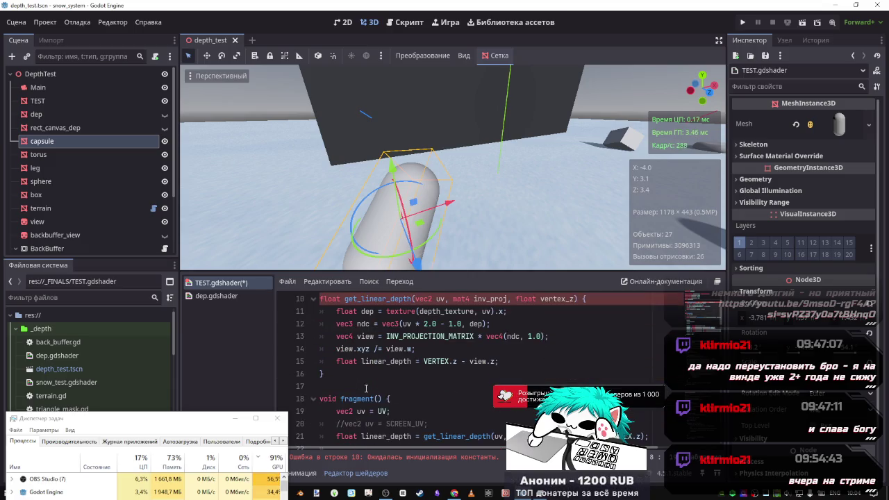
scroll(367, 389, "up", 1)
scroll(367, 389, "down", 1)
scroll(366, 389, "up", 1)
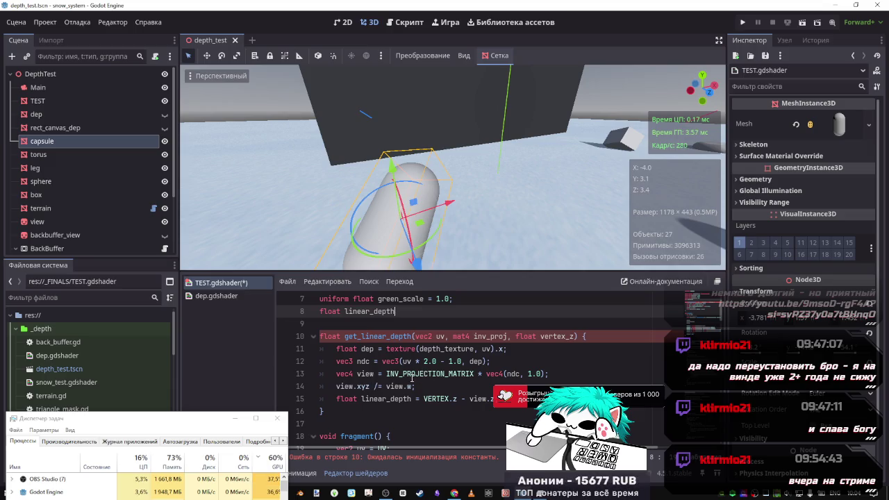
left_click(364, 399)
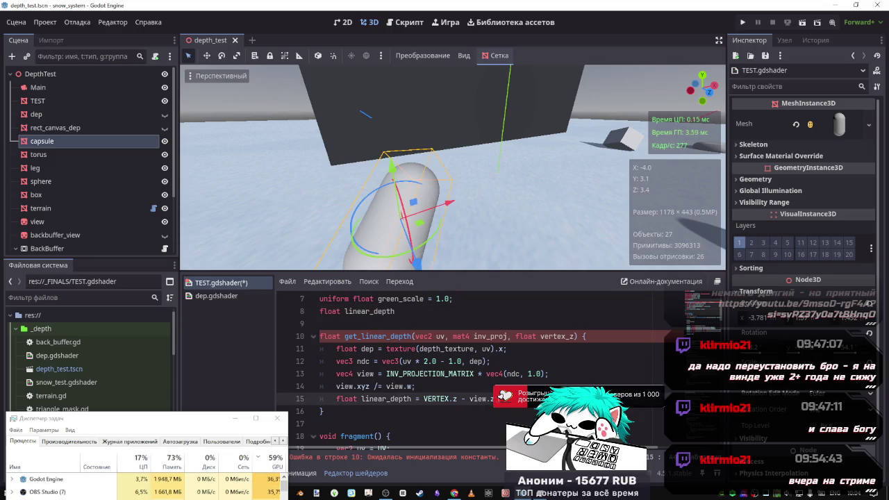
double_click(338, 398)
key("Delete")
key("Delete")
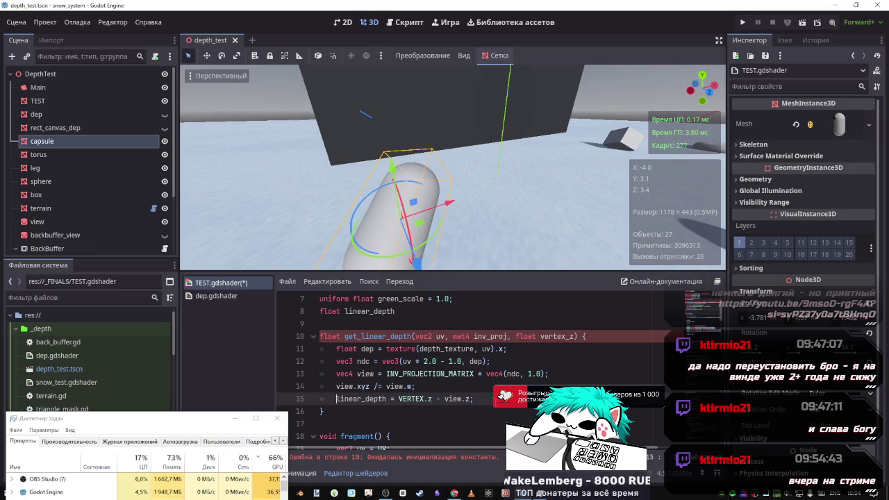
left_click_drag(474, 399, 338, 349)
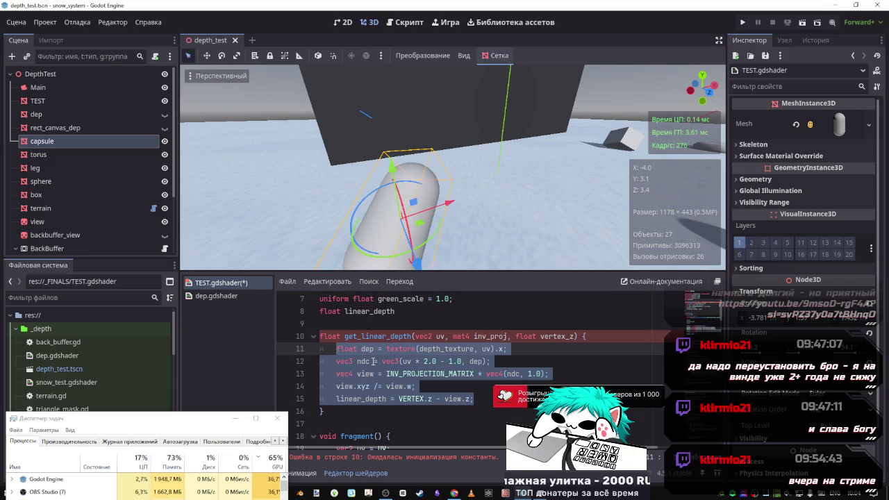
scroll(371, 368, "down", 1)
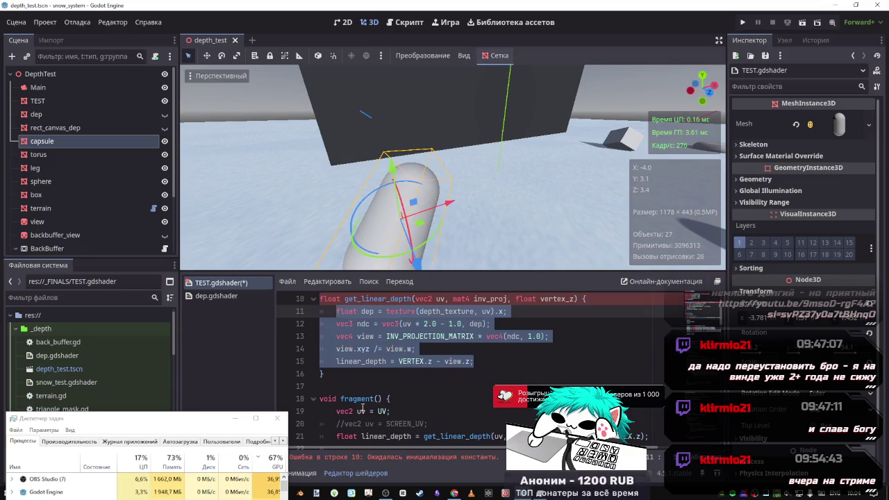
left_click(370, 398)
scroll(371, 399, "up", 1)
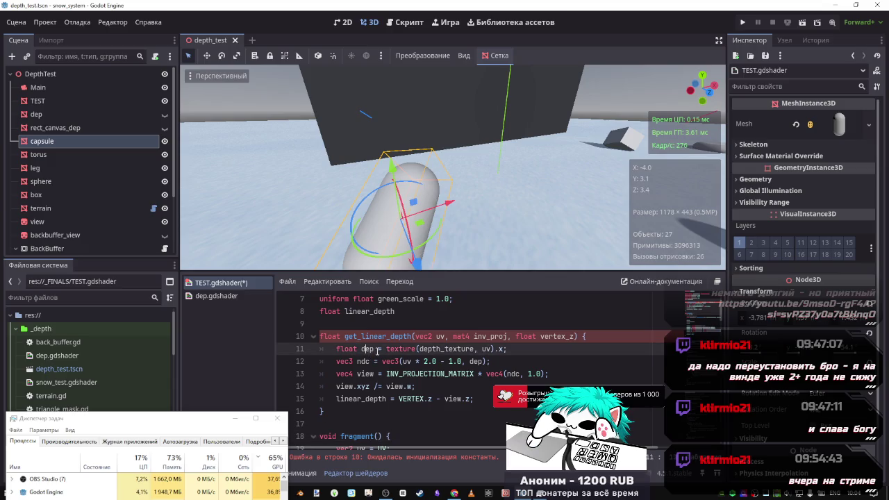
left_click_drag(378, 349, 337, 348)
left_click(423, 311)
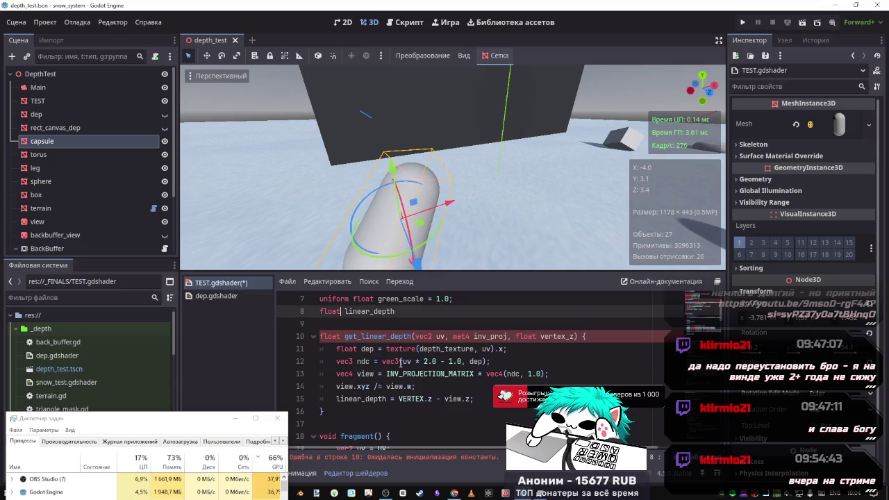
type(";")
key("Return")
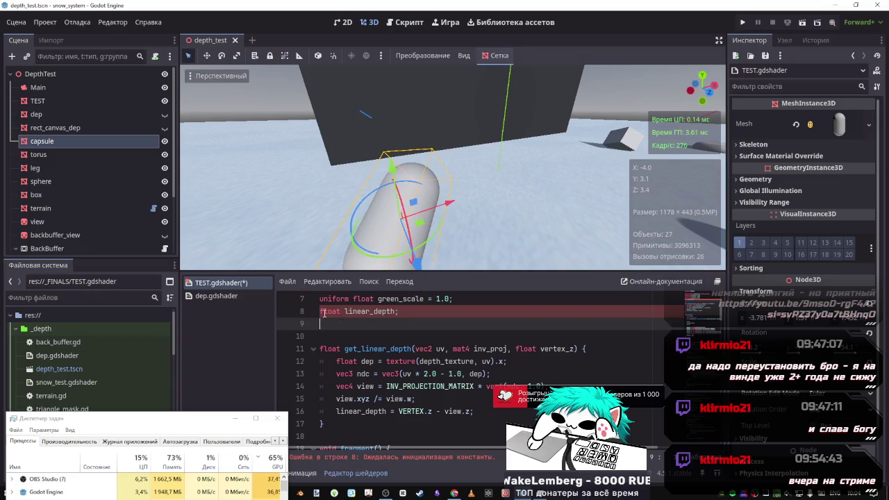
scroll(324, 313, "up", 1)
left_click(321, 349)
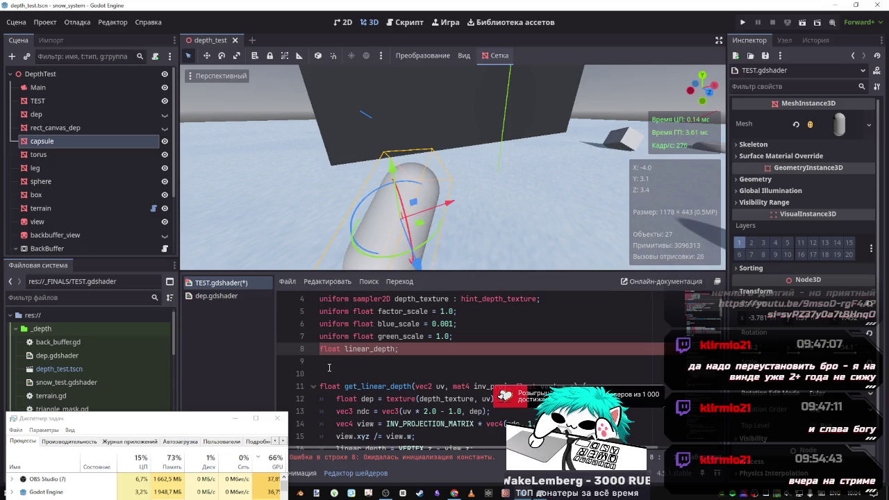
scroll(329, 368, "down", 1)
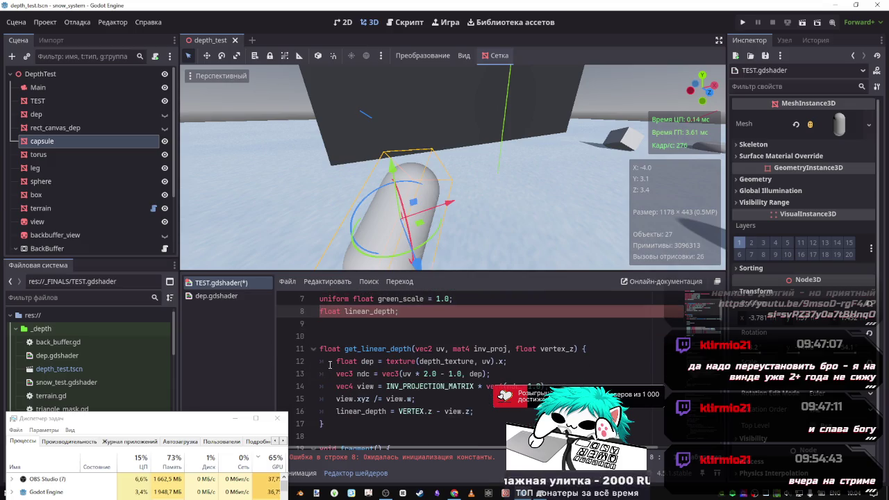
key("shift+End")
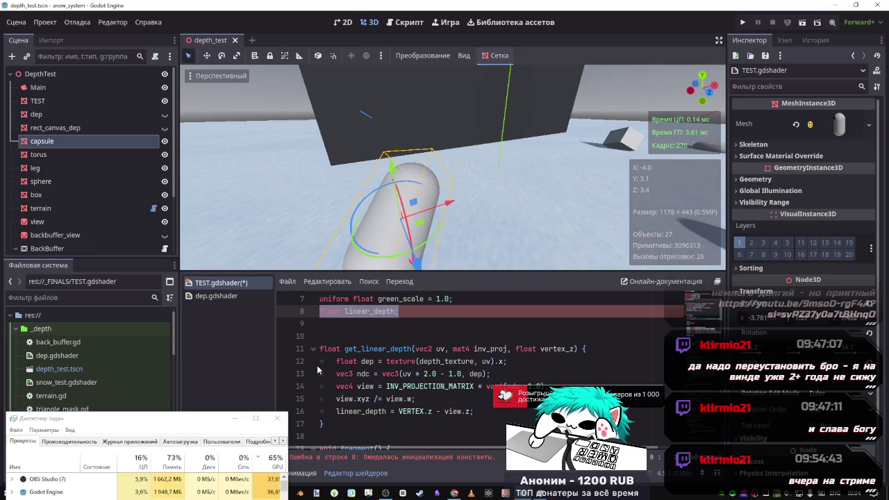
key("ctrl+z")
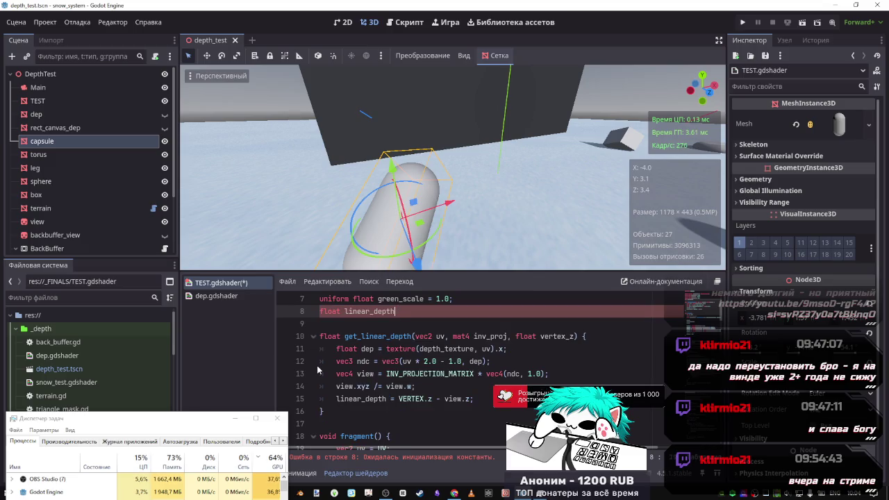
key("ctrl+z")
scroll(417, 361, "down", 2)
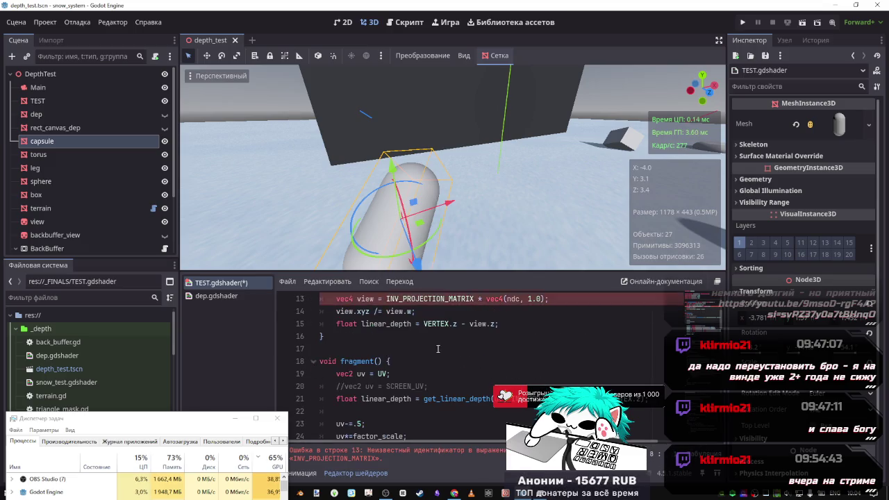
Move get_linear_depth's body lines 11–15 into fragment() in place of its call.
scroll(511, 360, "up", 1)
scroll(510, 366, "up", 1)
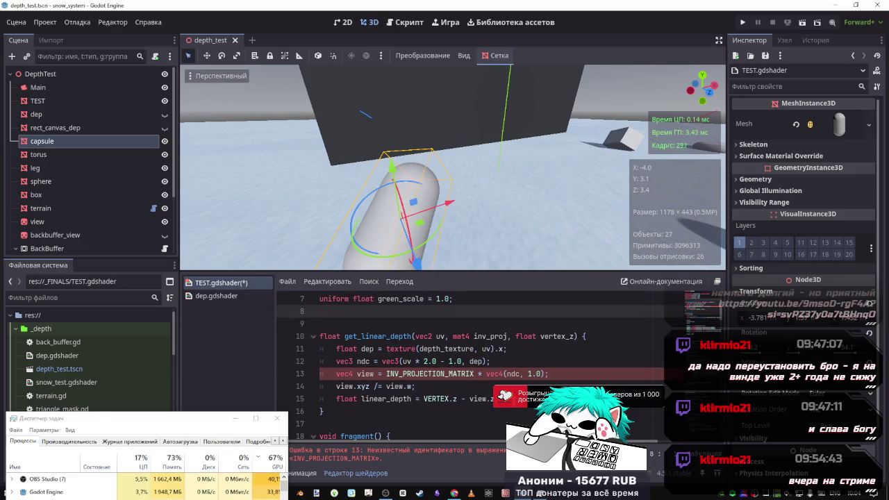
left_click_drag(549, 399, 336, 353)
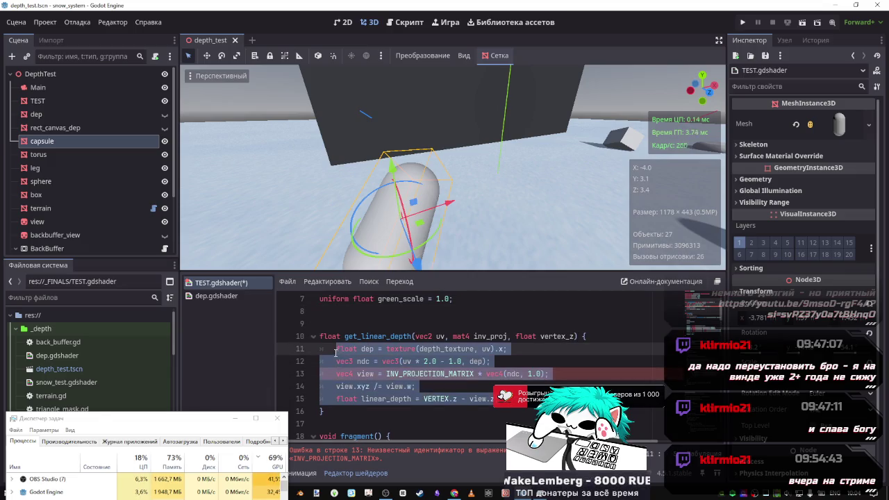
key("BackSpace")
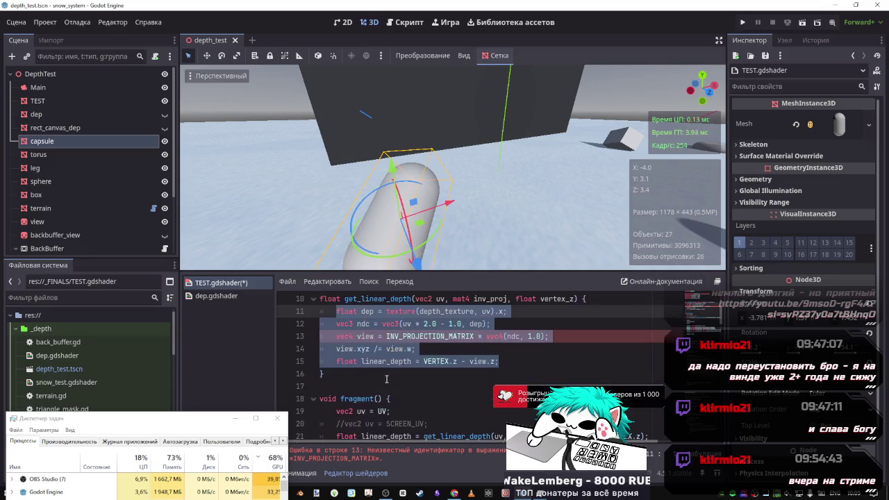
scroll(423, 370, "down", 1)
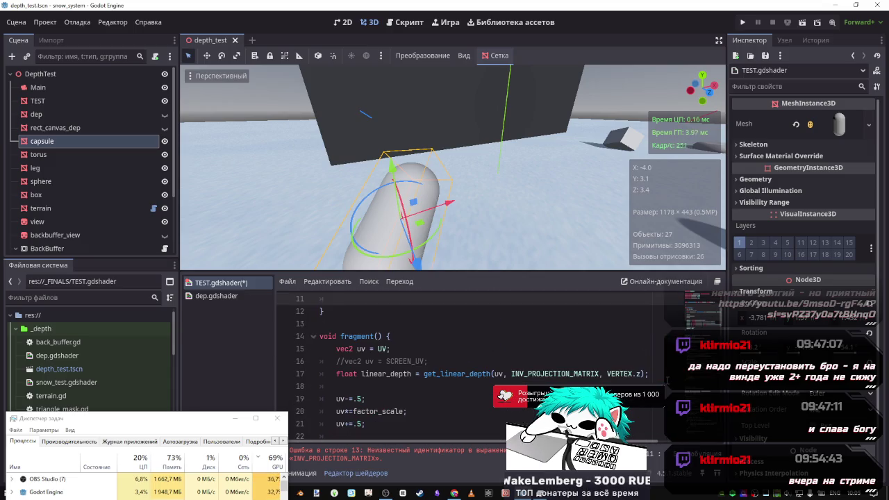
left_click_drag(651, 375, 336, 374)
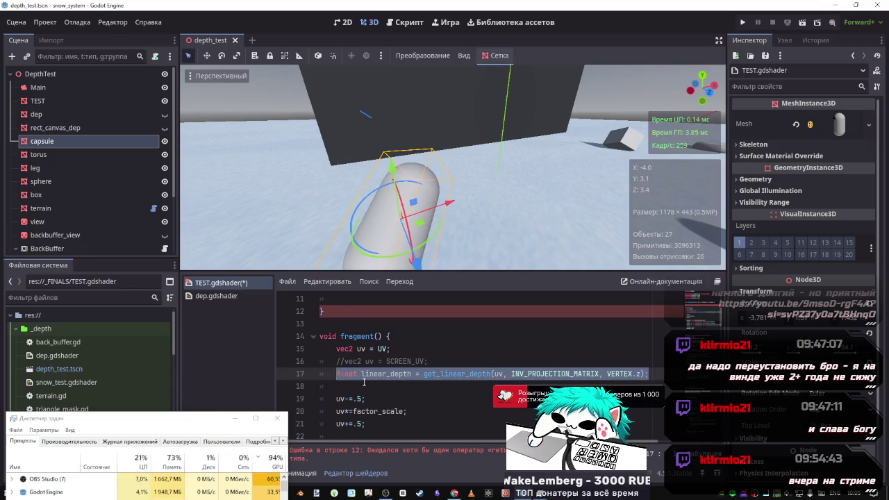
key("ctrl+v")
Insert a blank line between the commented SCREEN_UV line and the pasted depth code.
key("Up")
key("Up")
key("Up")
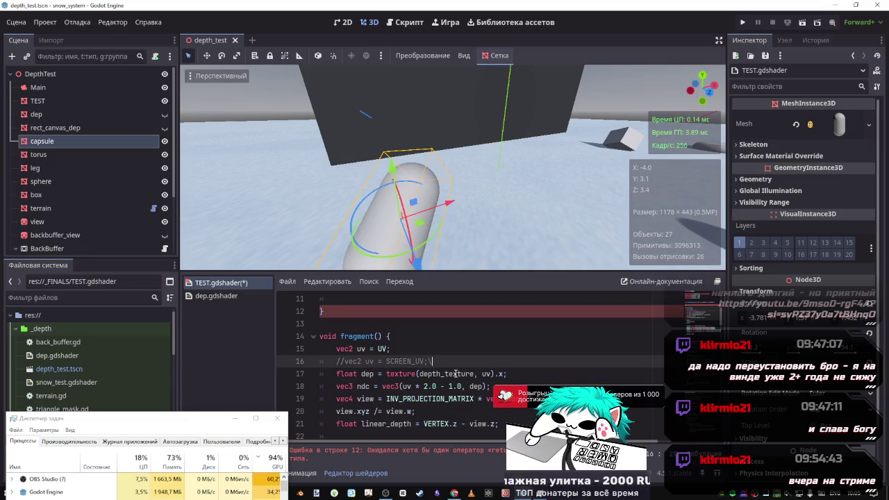
key("Return")
left_click_drag(441, 362, 319, 361)
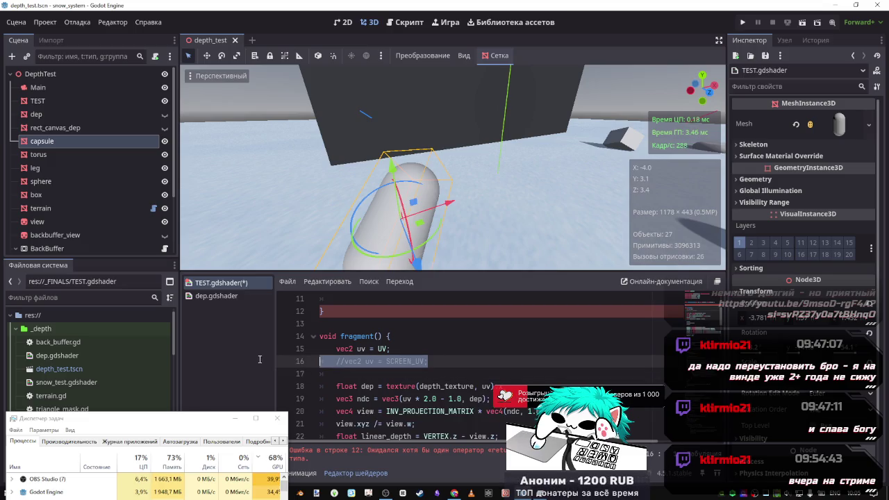
left_click(346, 377)
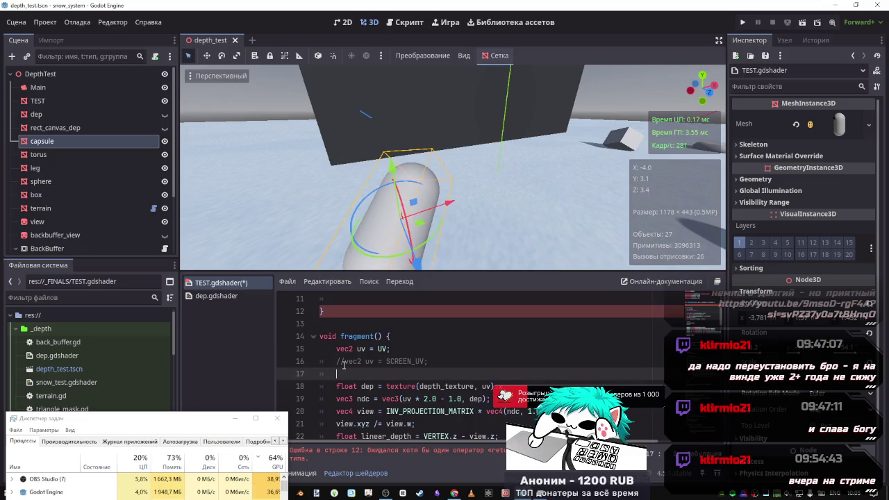
key("Up")
key("Up")
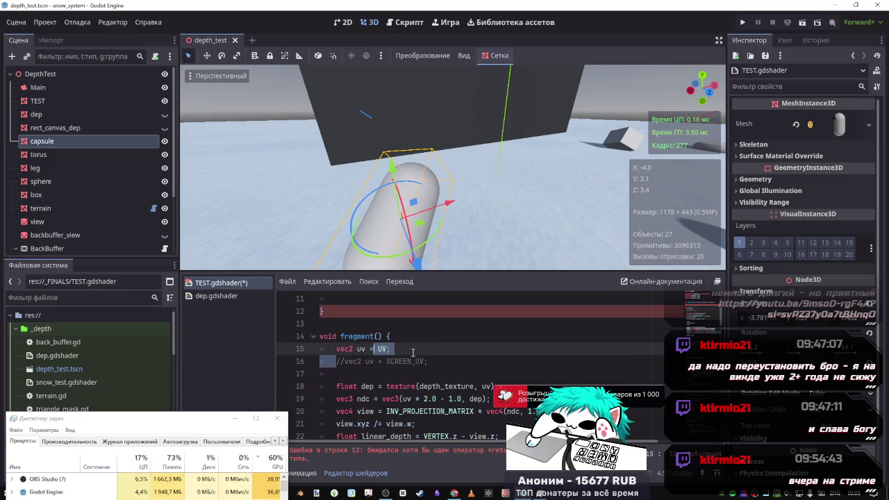
scroll(382, 378, "down", 2)
scroll(382, 378, "up", 3)
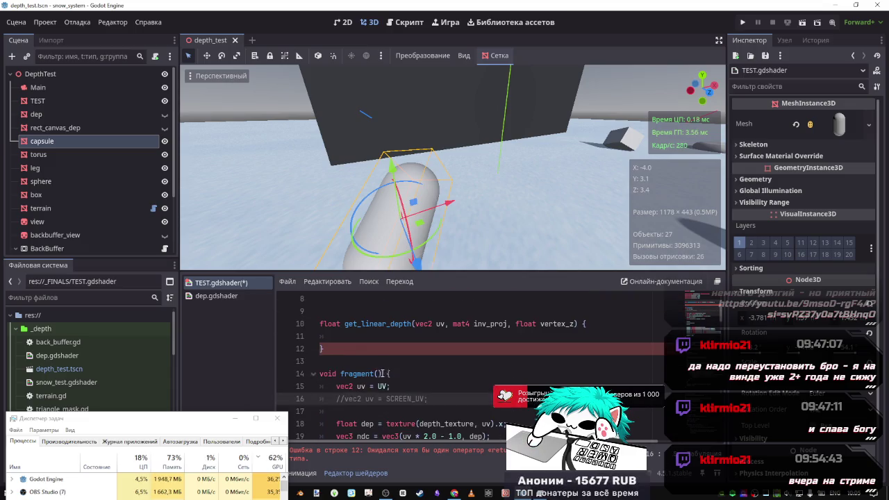
Delete the empty get_linear_depth function and save TEST.gdshader.
left_click_drag(345, 349, 326, 311)
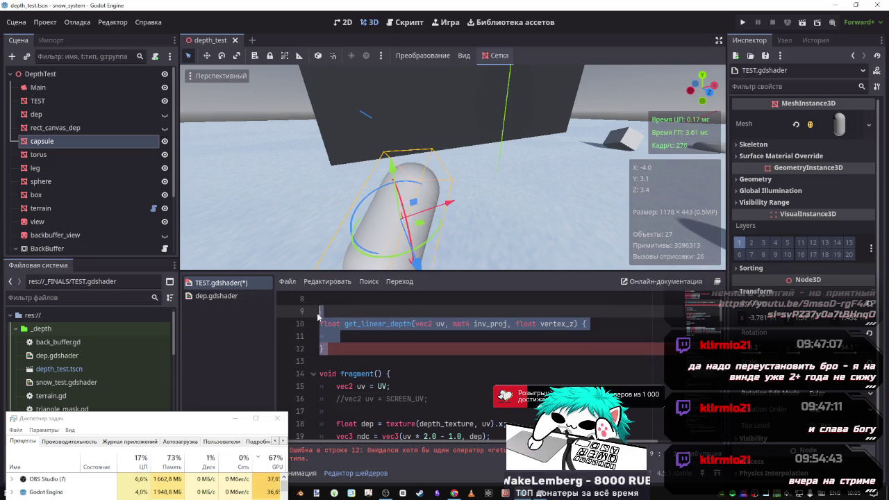
scroll(341, 337, "up", 2)
key("BackSpace")
key("BackSpace")
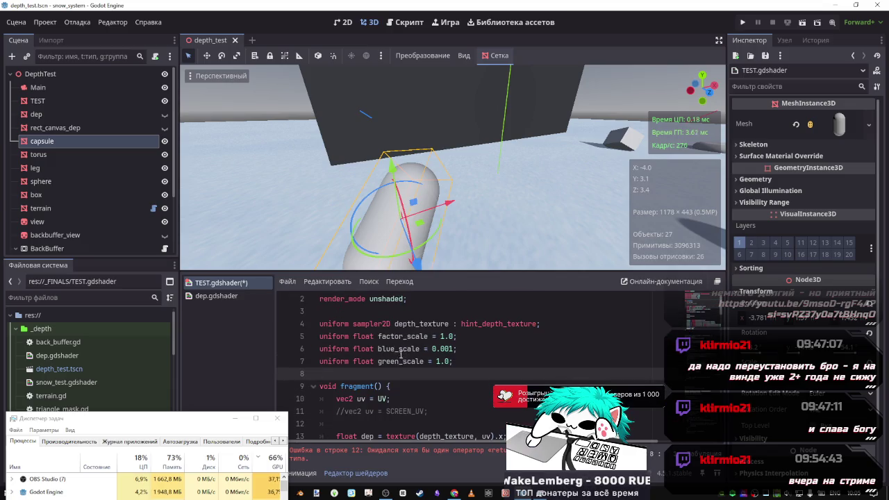
key("ctrl+minus")
key("ctrl+s")
scroll(405, 352, "down", 3)
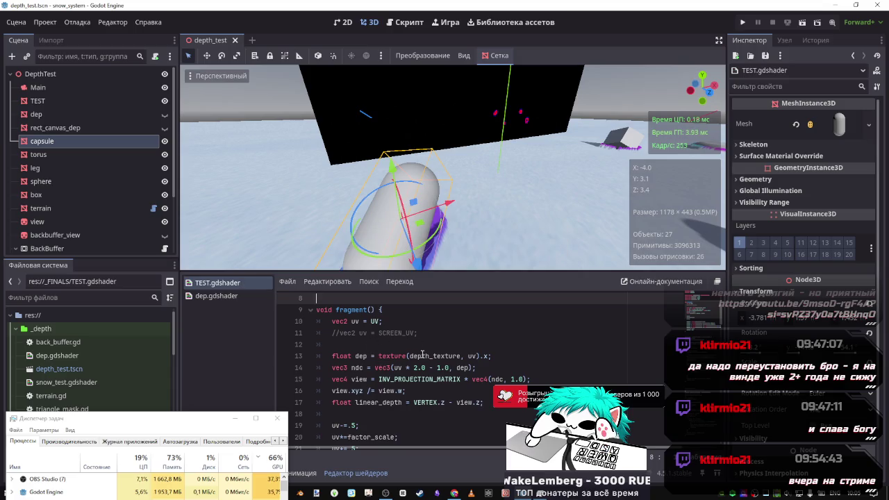
scroll(380, 367, "down", 2)
double_click(379, 332)
key("ctrl+c")
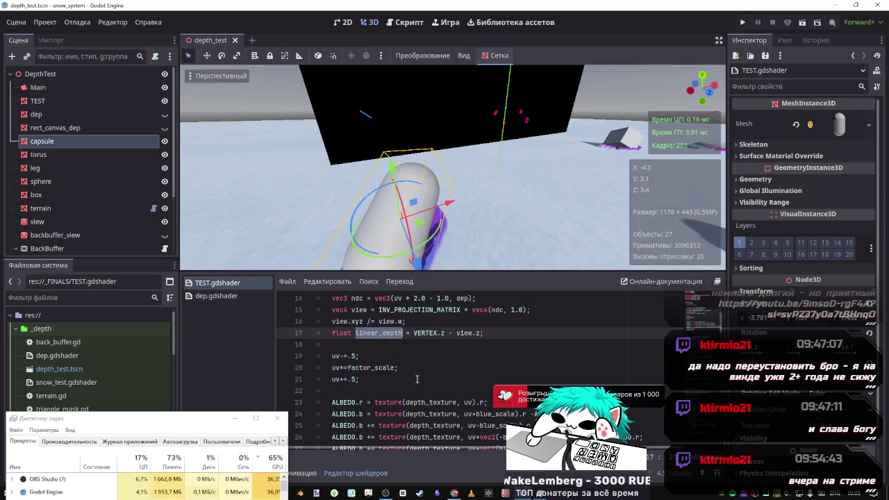
scroll(425, 367, "down", 1)
double_click(424, 366)
key("ctrl+d")
key("ctrl+d")
key("ctrl+d")
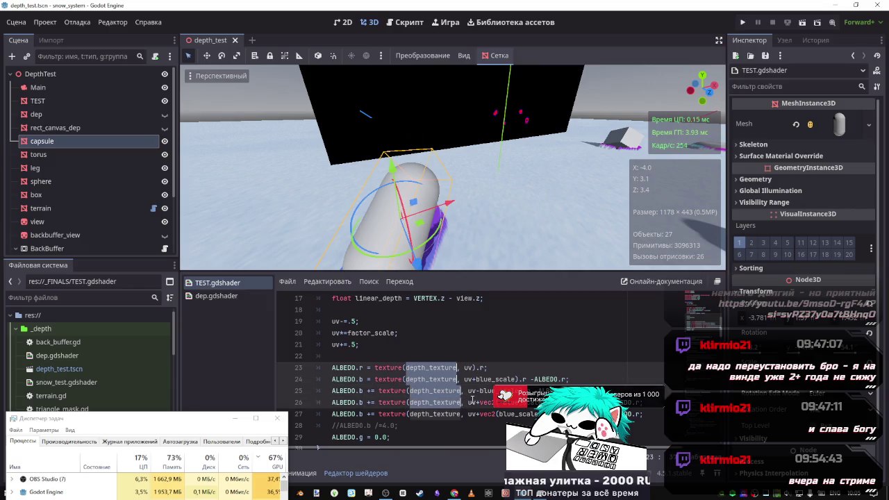
key("ctrl+v")
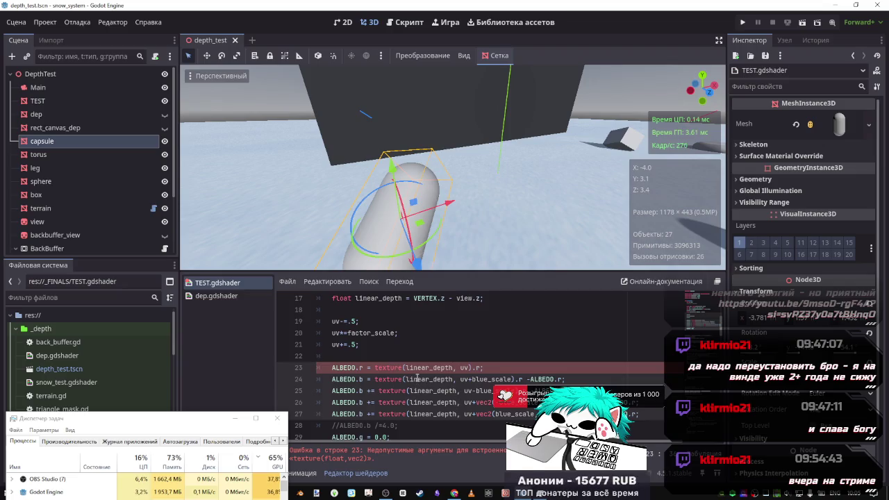
key("ctrl+z")
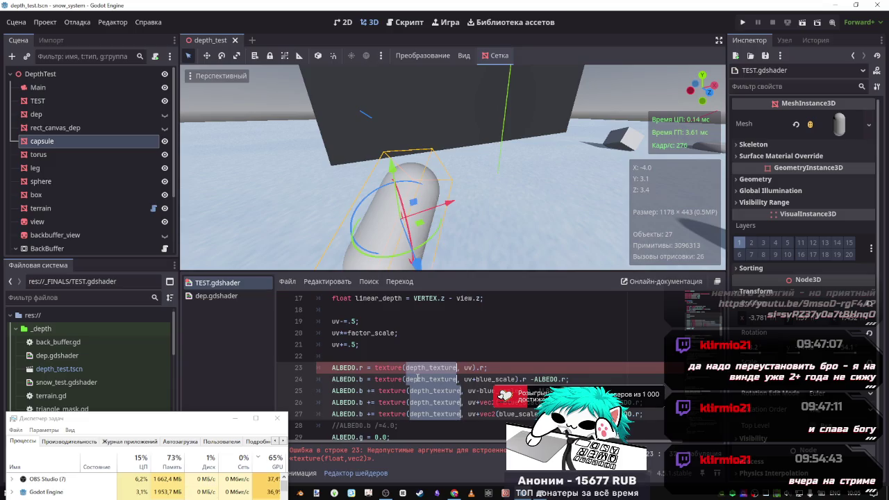
scroll(468, 342, "up", 2)
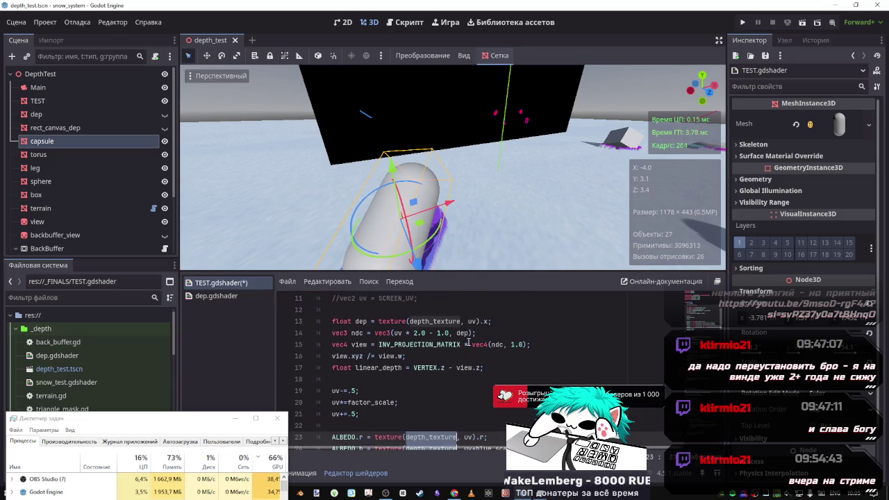
scroll(468, 342, "down", 1)
key("ctrl+s")
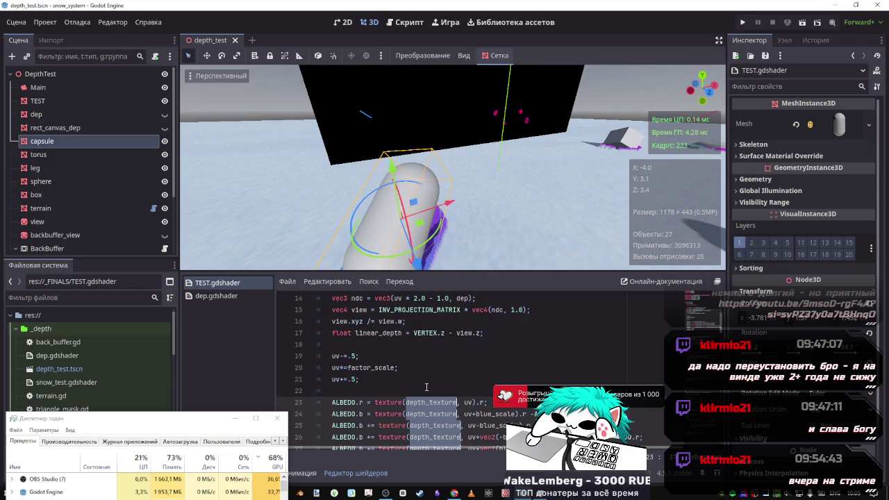
Inspect the dep variable and its x component on line 13.
scroll(426, 387, "down", 2)
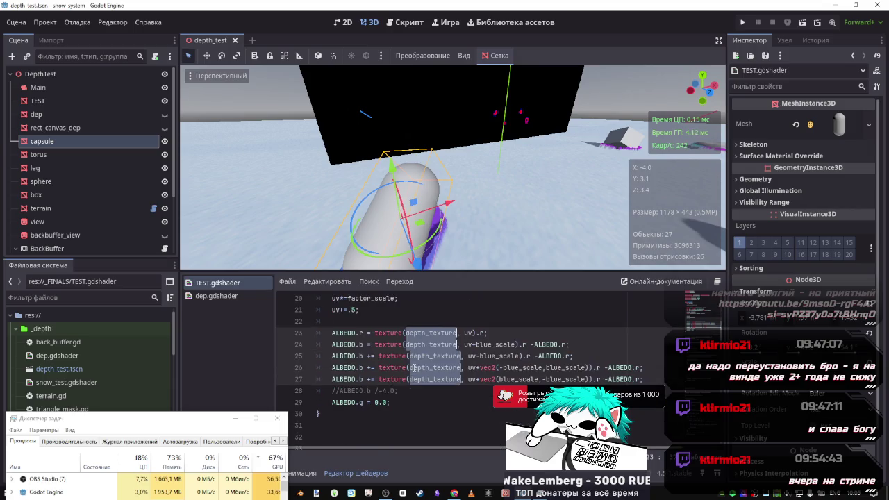
scroll(402, 378, "up", 2)
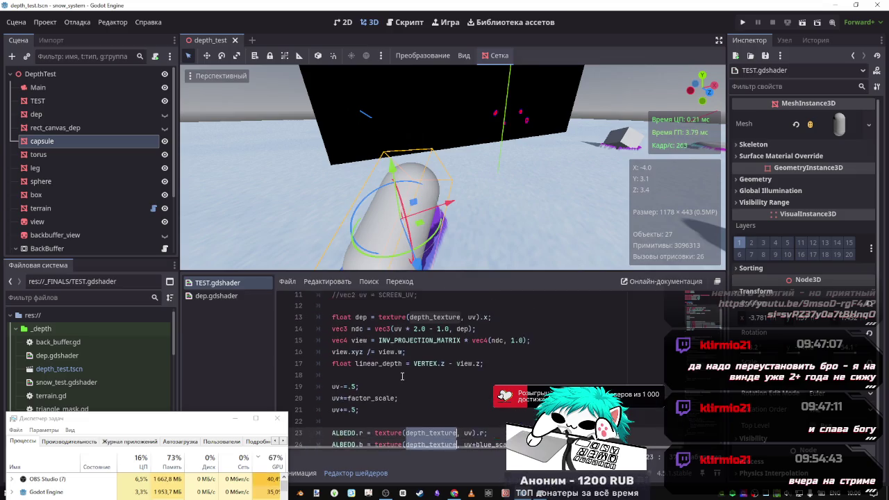
scroll(386, 347, "down", 1)
scroll(385, 348, "up", 1)
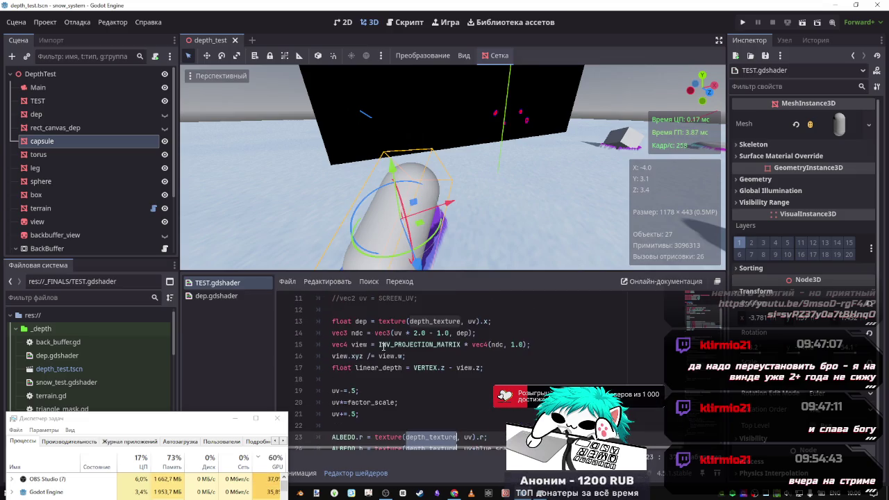
double_click(360, 321)
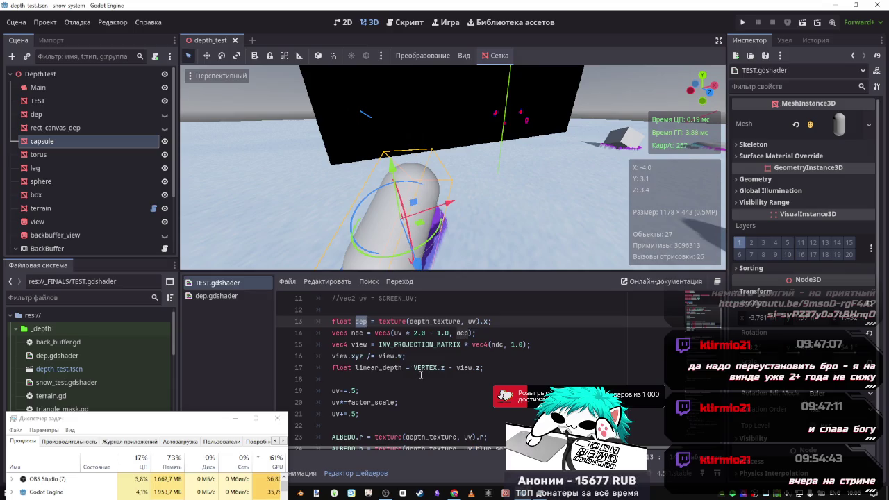
scroll(420, 374, "down", 1)
scroll(420, 374, "up", 1)
double_click(485, 321)
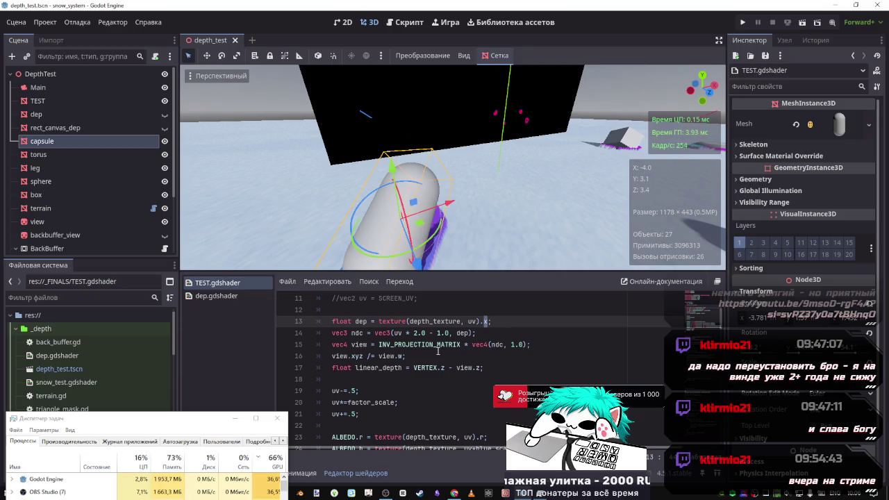
Replace depth_texture with linear_depth in line 23's texture call, causing a compile error.
scroll(431, 402, "down", 1)
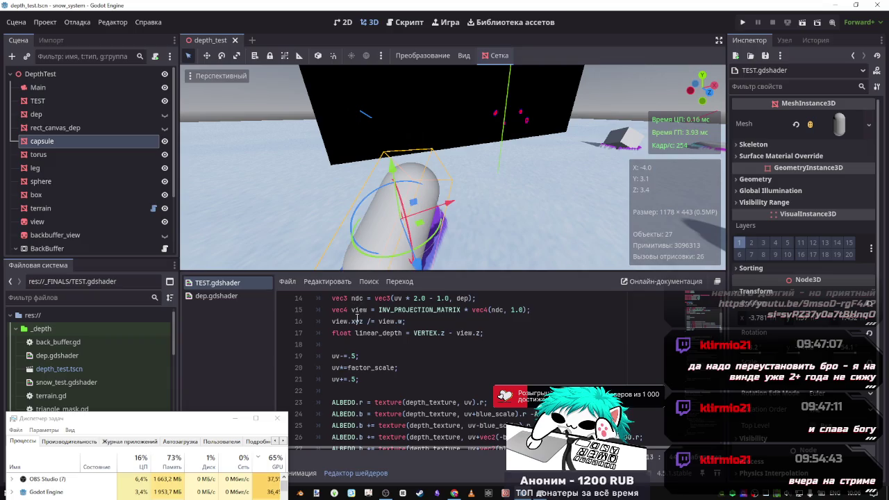
double_click(386, 334)
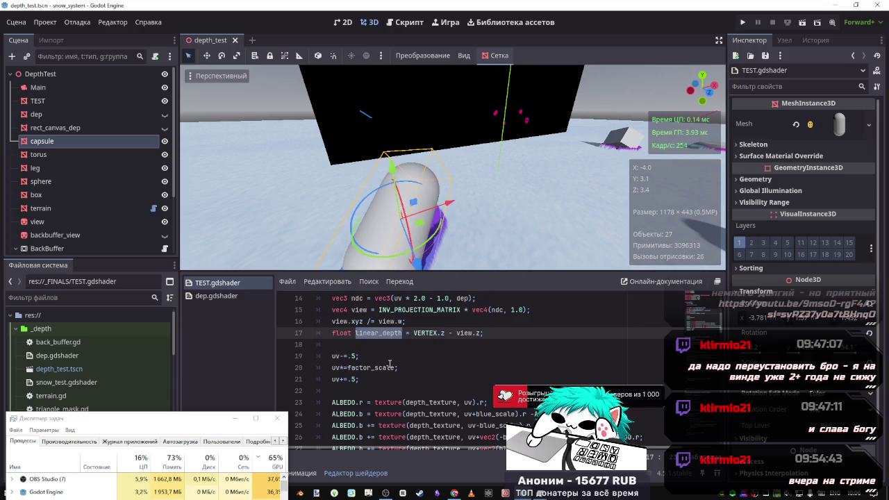
key("ctrl+c")
double_click(423, 402)
key("ctrl+v")
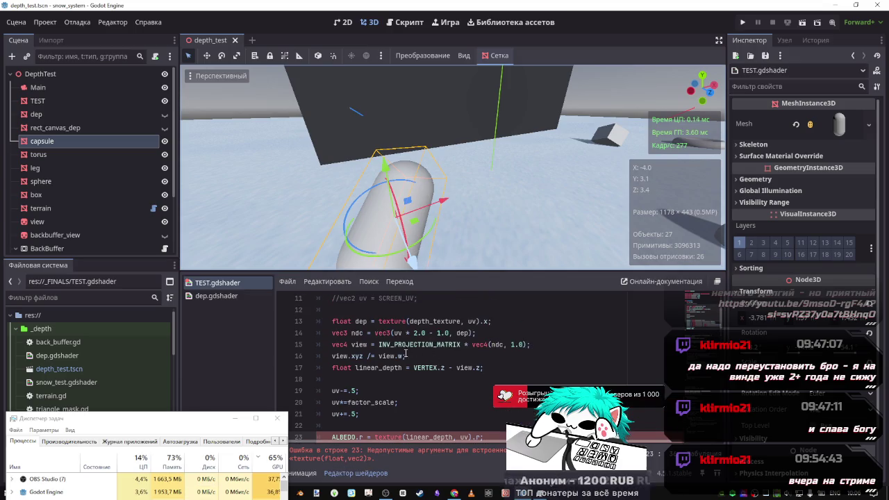
scroll(360, 356, "up", 1)
scroll(360, 356, "down", 1)
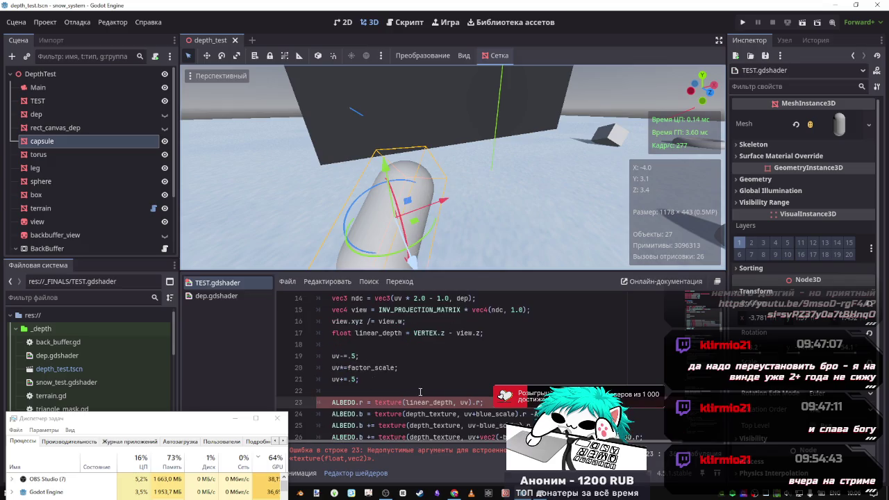
scroll(418, 382, "up", 1)
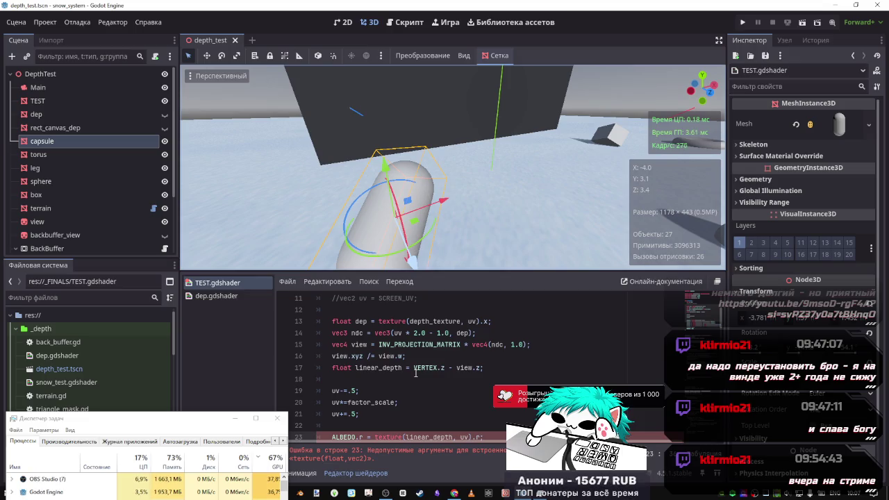
scroll(408, 434, "down", 1)
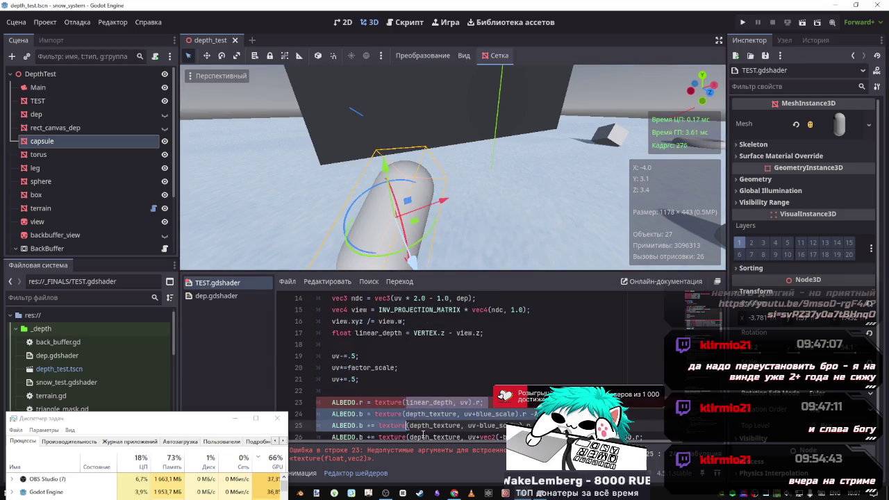
left_click(406, 403)
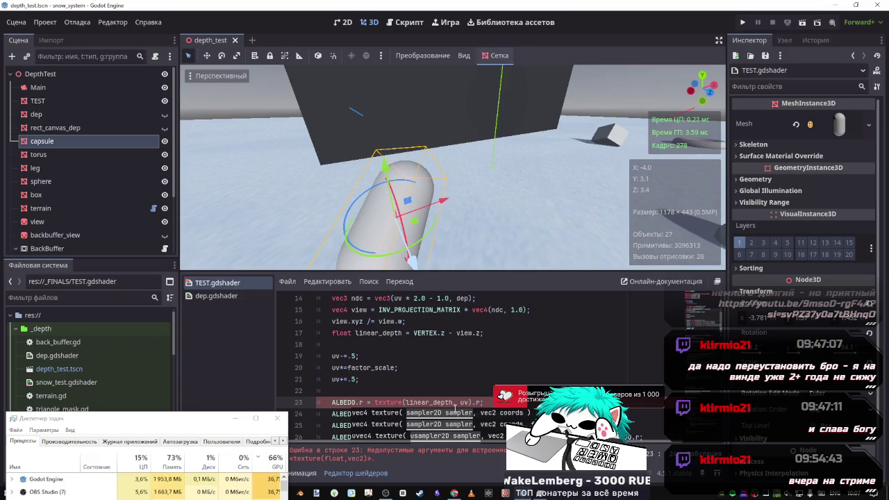
key("Up")
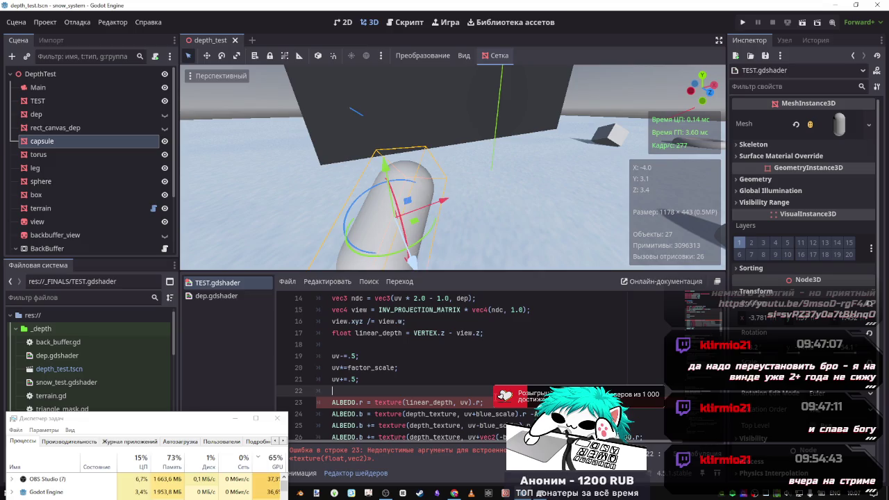
scroll(489, 396, "up", 1)
scroll(483, 390, "down", 2)
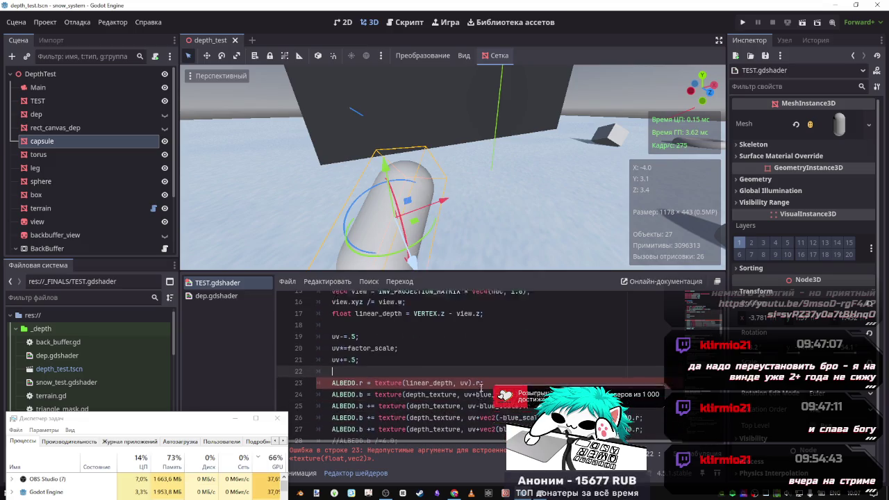
scroll(481, 386, "up", 1)
scroll(478, 379, "up", 1)
scroll(478, 380, "down", 1)
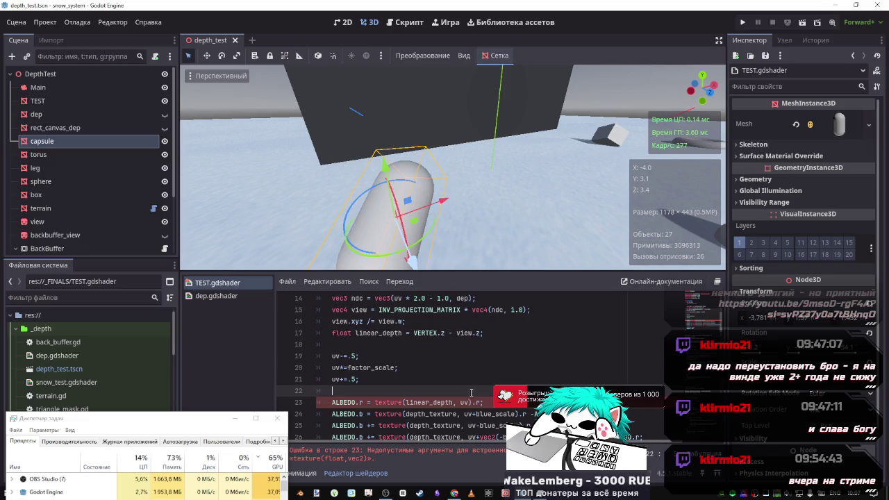
left_click_drag(485, 402, 289, 395)
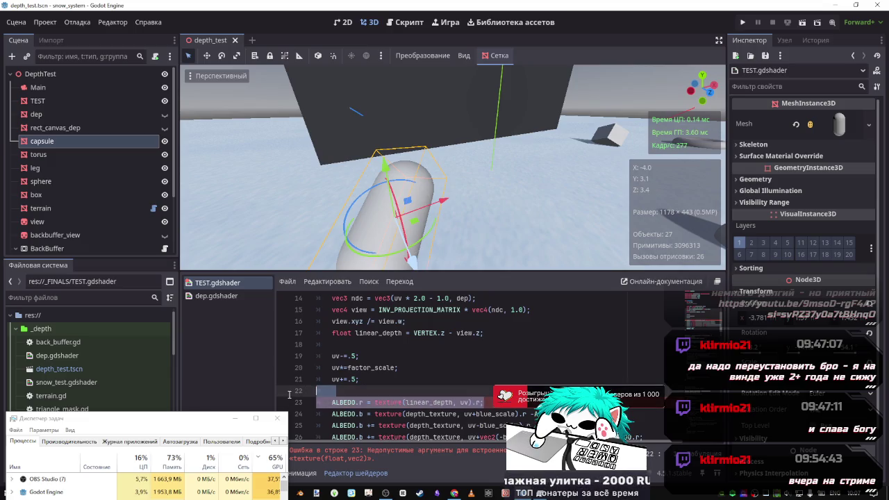
left_click(333, 392)
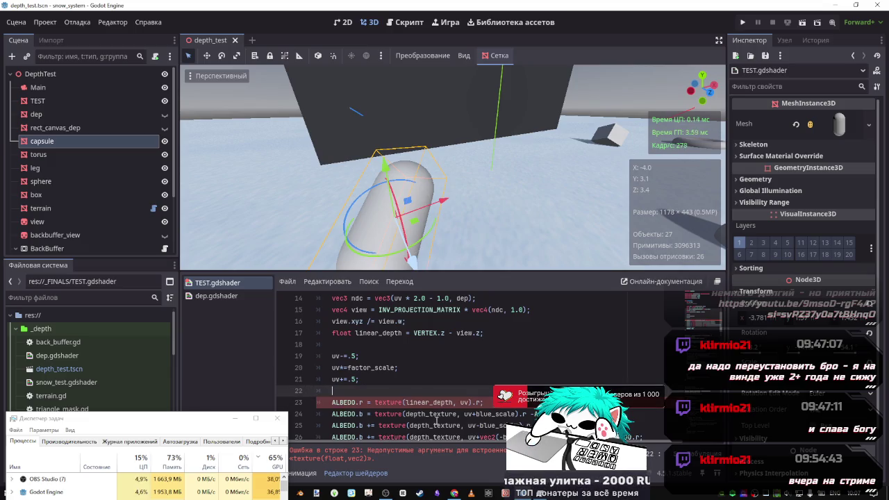
Restore depth_texture in line 23's texture call and save to clear the error.
double_click(430, 403)
key("ctrl+v")
key("ctrl+s")
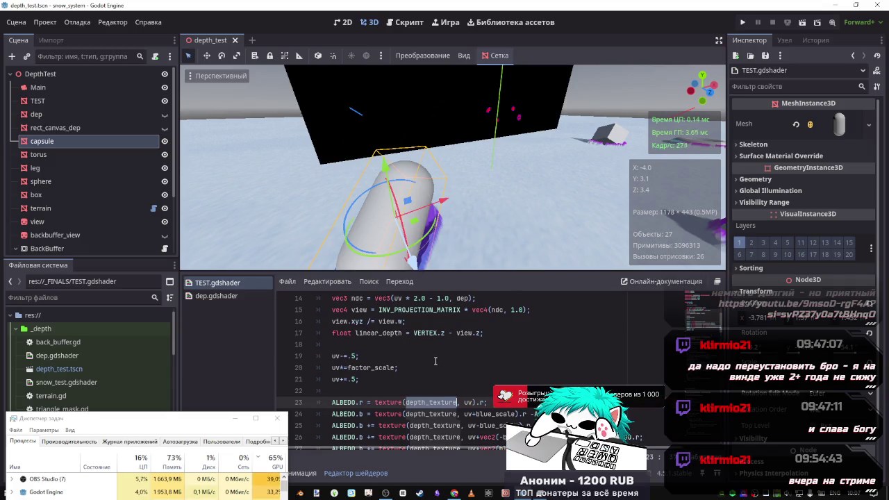
scroll(431, 345, "up", 1)
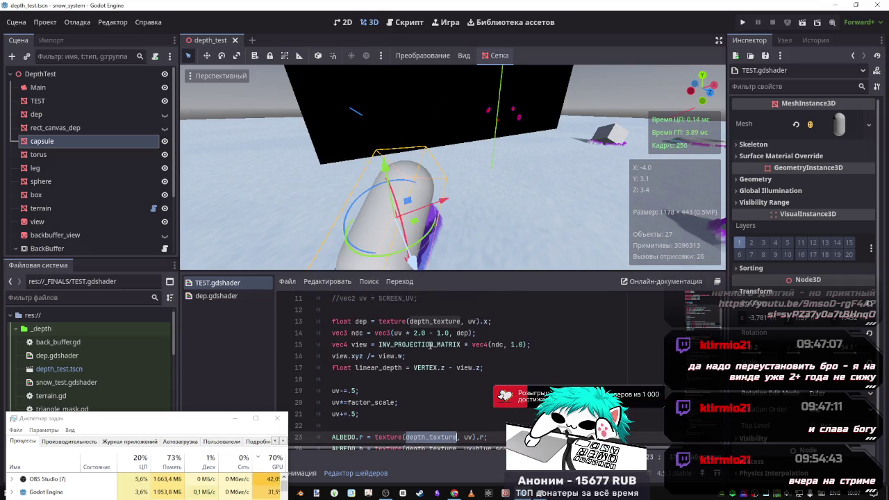
scroll(432, 344, "down", 1)
scroll(429, 347, "up", 1)
scroll(429, 348, "down", 1)
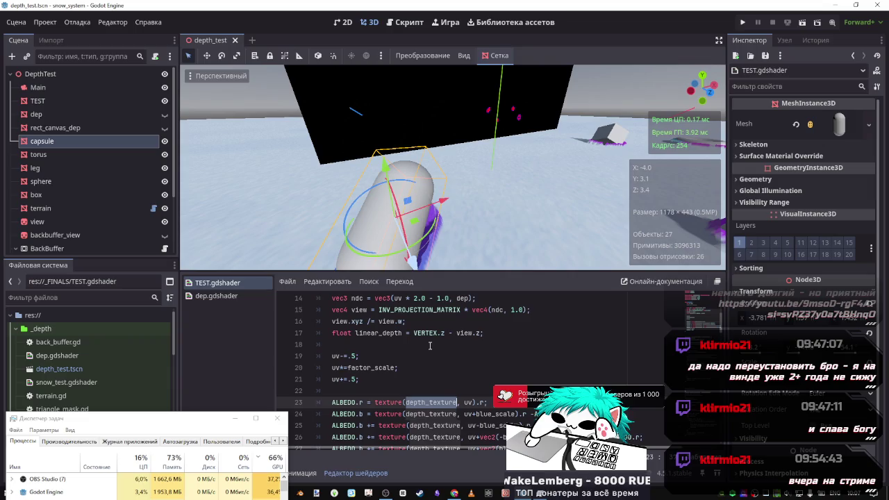
scroll(426, 346, "up", 2)
Copy VERTEX.z from line 17 and place the caret before texture on line 23.
double_click(463, 368)
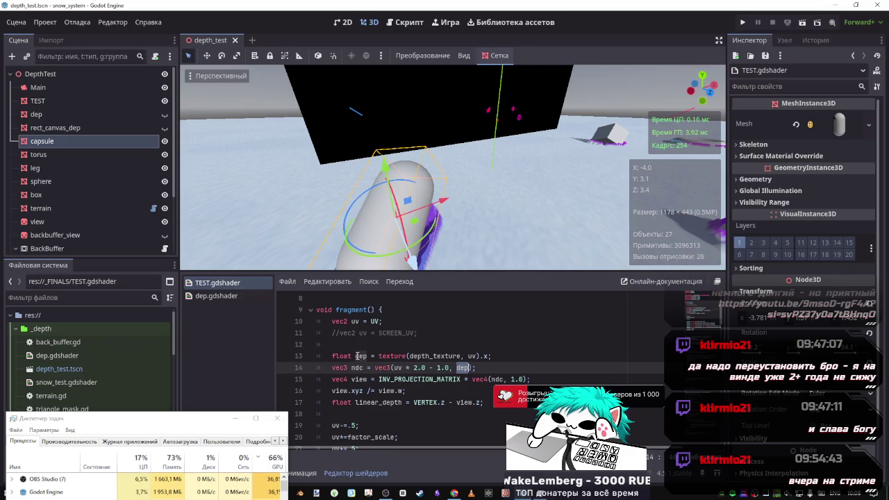
left_click(410, 379)
left_click_drag(487, 403, 365, 349)
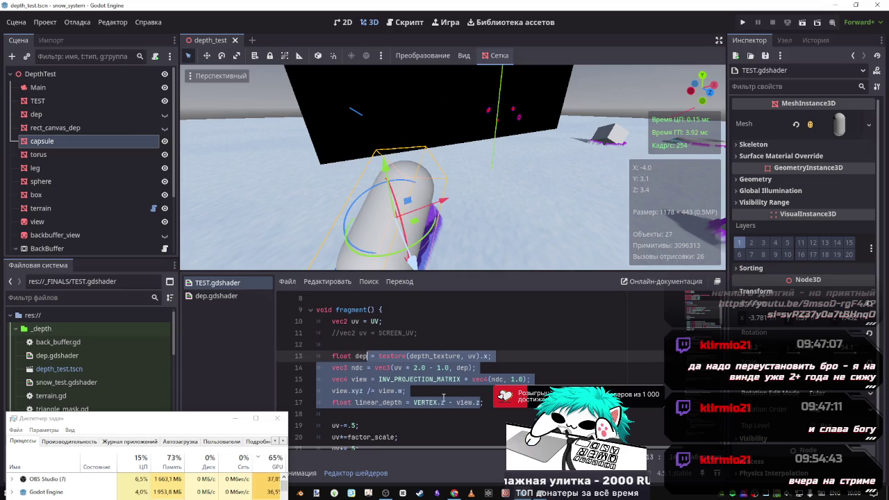
left_click(440, 403)
left_click_drag(445, 403, 413, 403)
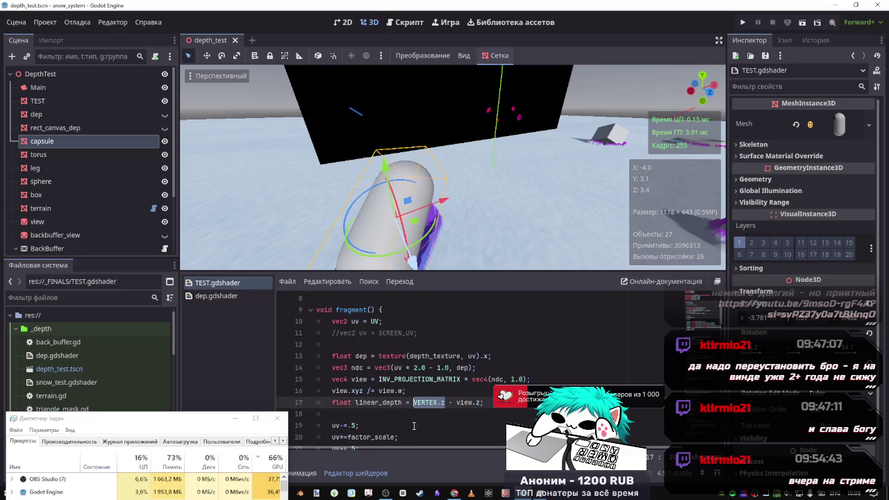
scroll(410, 417, "down", 2)
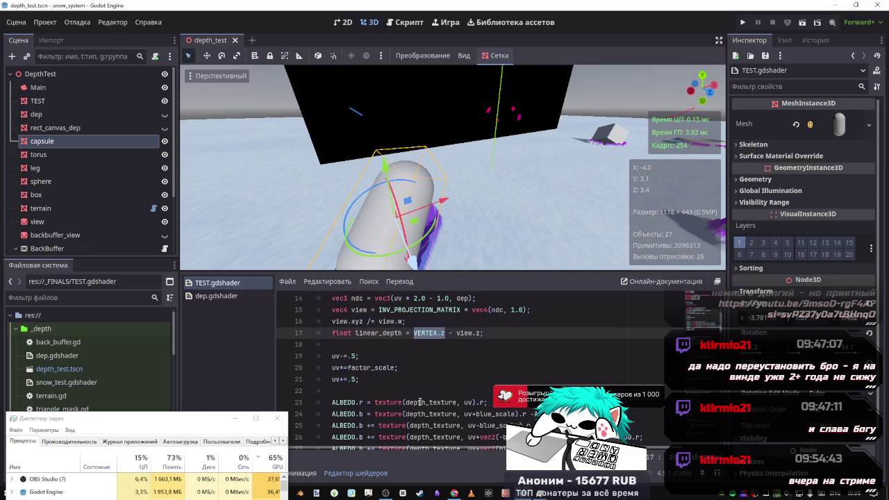
left_click(374, 403)
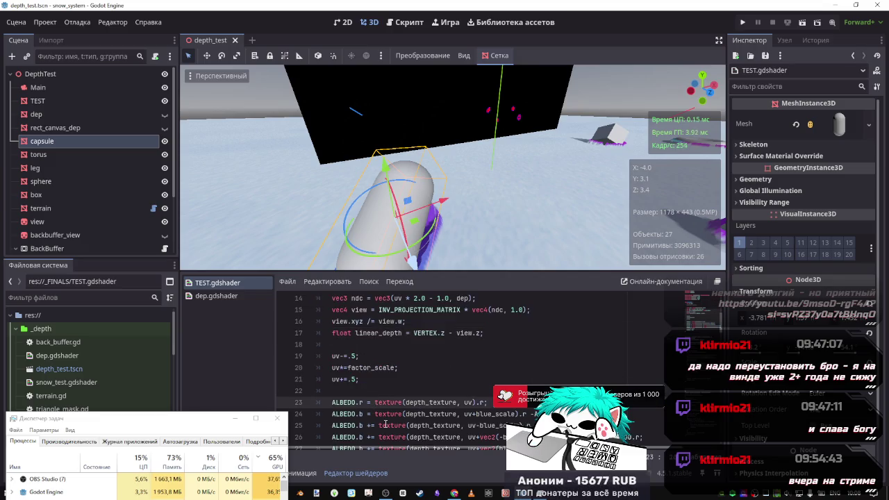
key("ctrl+v")
type("-")
key("ctrl+s")
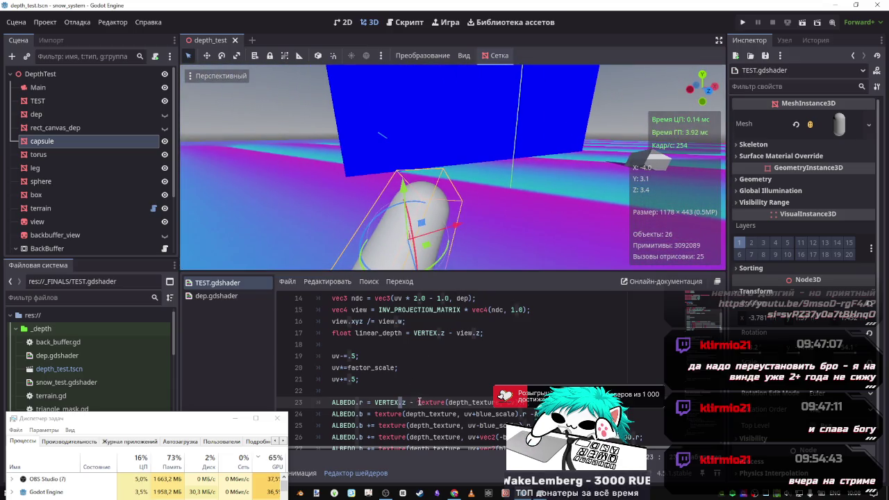
left_click_drag(418, 402, 375, 402)
key("BackSpace")
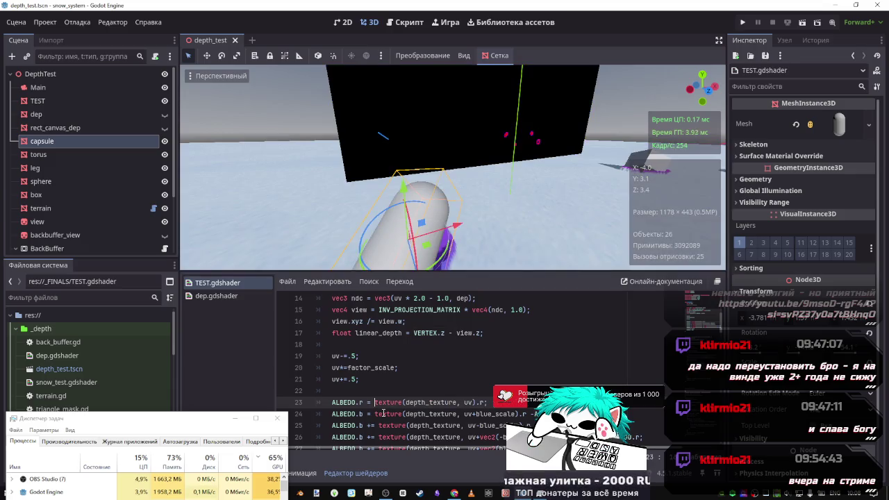
scroll(389, 380, "up", 2)
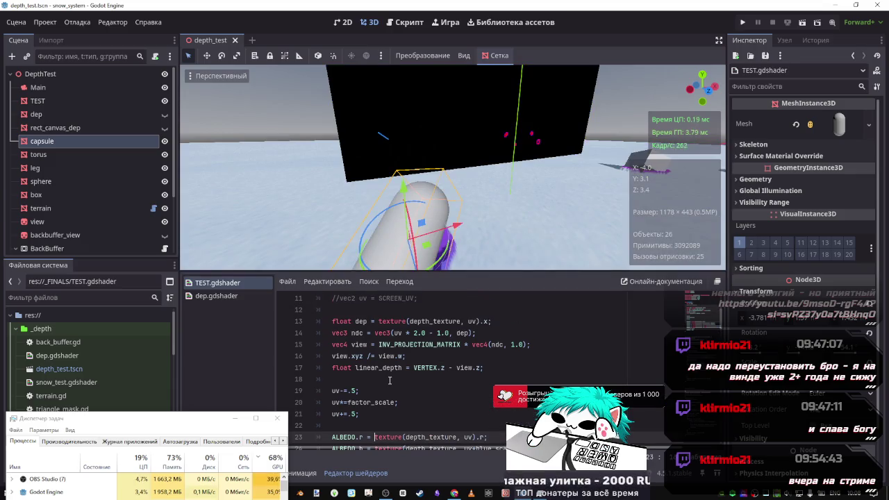
scroll(390, 378, "down", 3)
scroll(390, 377, "up", 3)
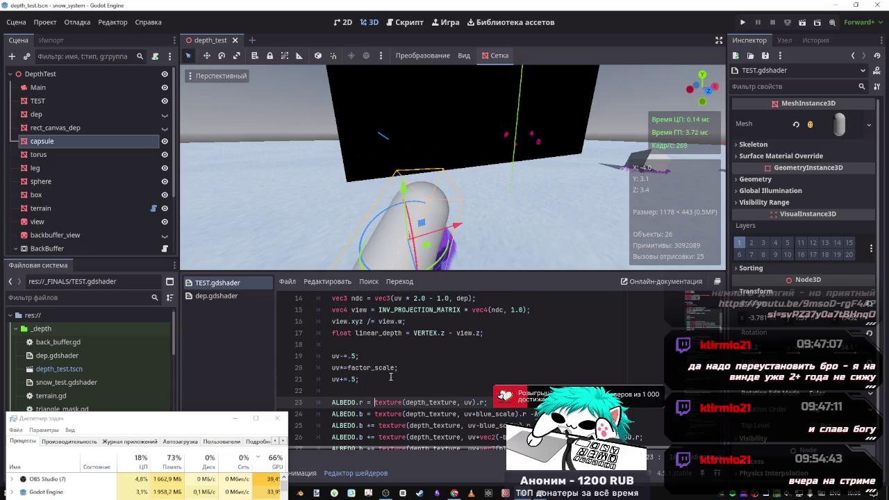
scroll(391, 377, "down", 3)
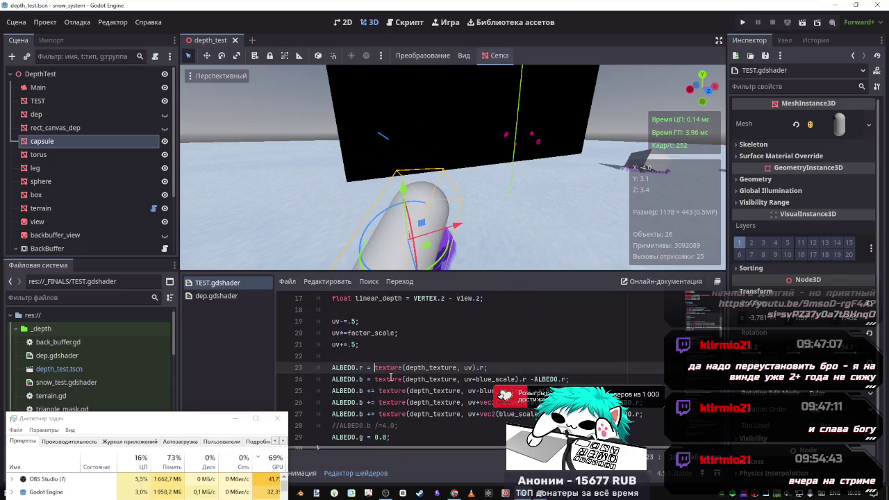
scroll(391, 377, "up", 2)
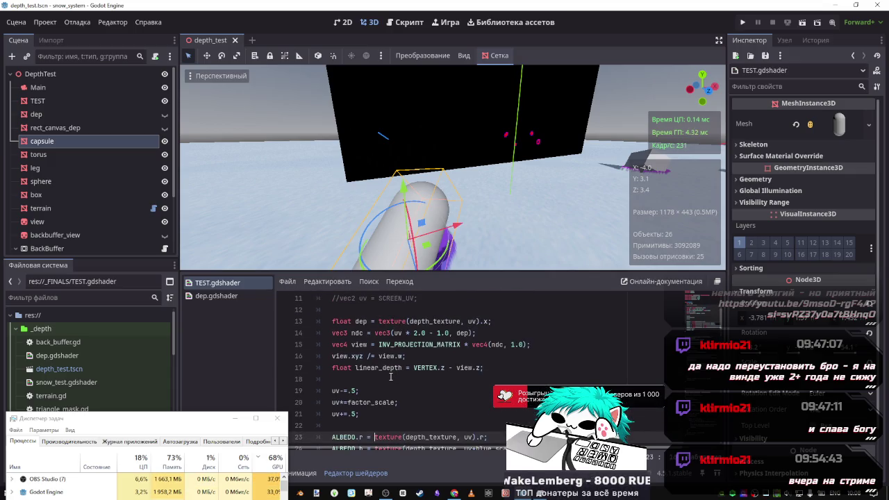
scroll(390, 377, "down", 1)
scroll(390, 377, "up", 1)
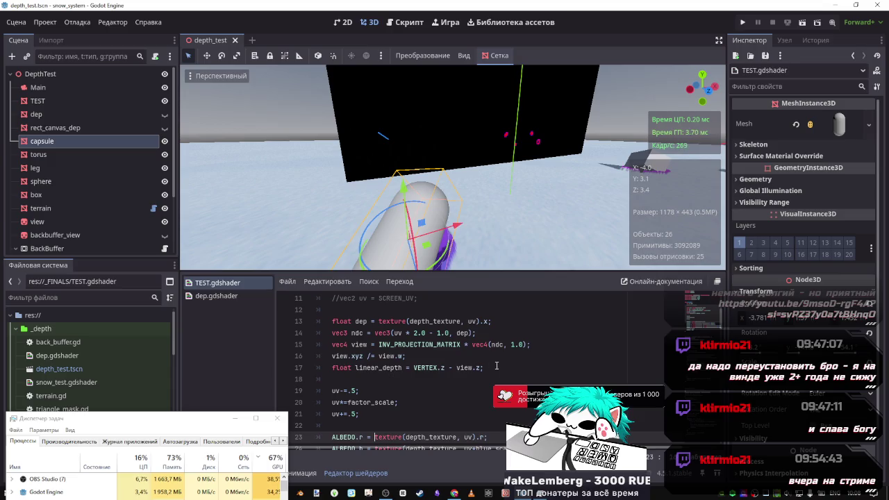
mouse_move(485, 368)
left_mouse_down()
mouse_move(361, 344)
mouse_move(334, 324)
mouse_move(333, 334)
left_mouse_up()
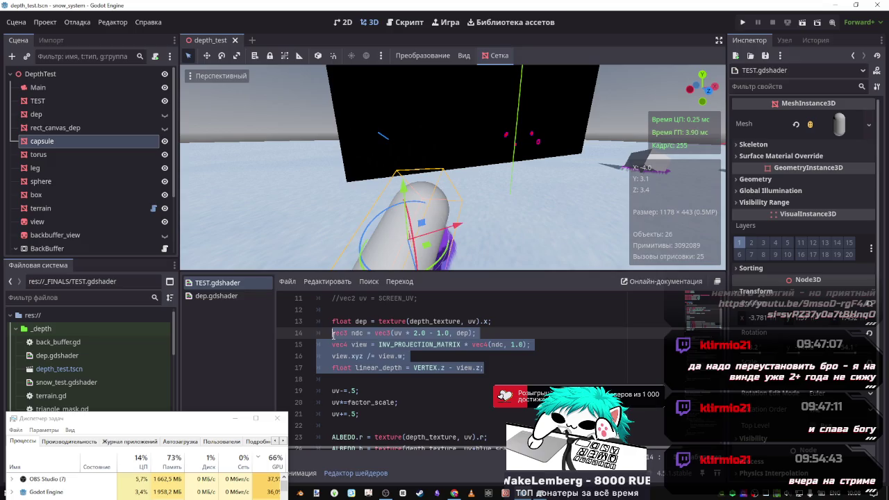
scroll(351, 354, "down", 1)
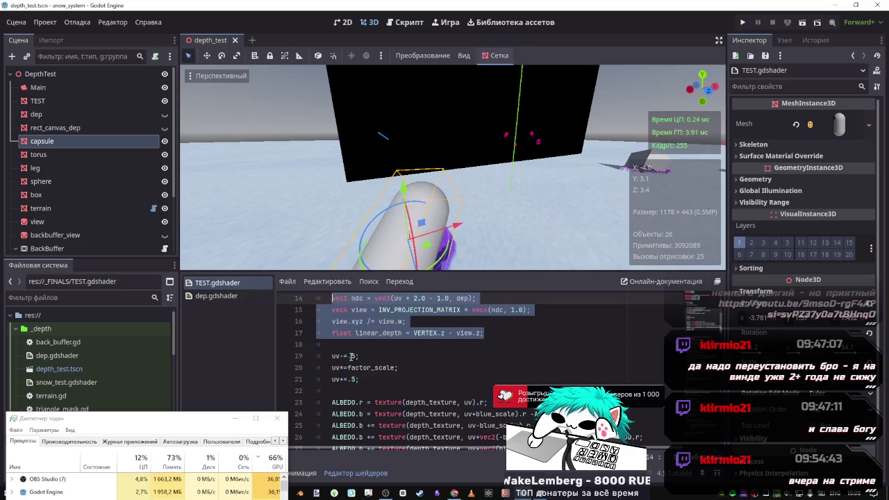
scroll(392, 361, "down", 2)
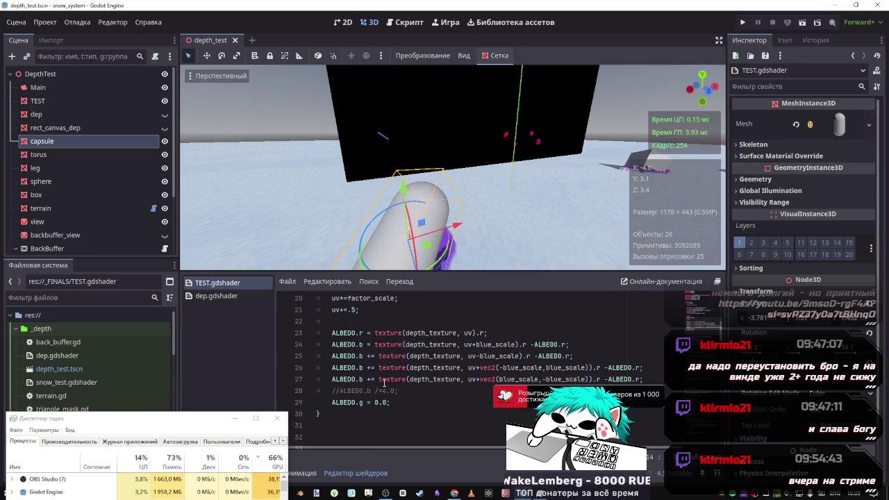
scroll(405, 429, "up", 2)
scroll(405, 429, "down", 3)
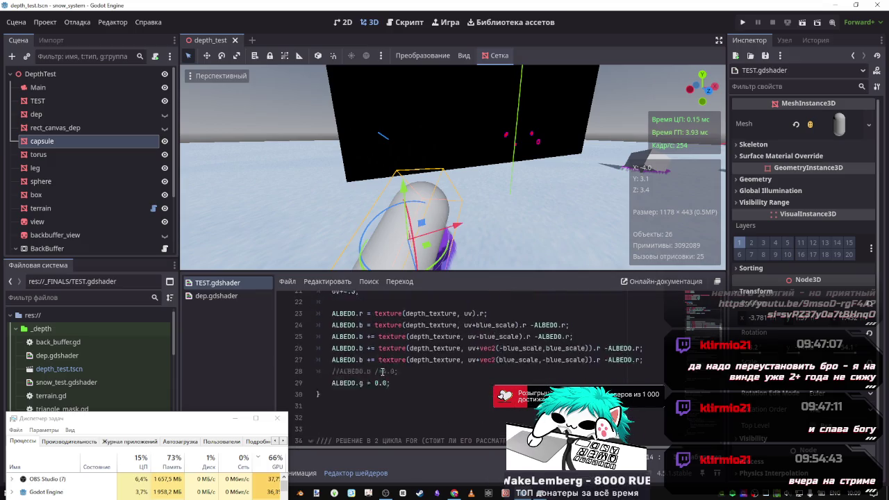
scroll(376, 367, "up", 2)
scroll(387, 350, "up", 2)
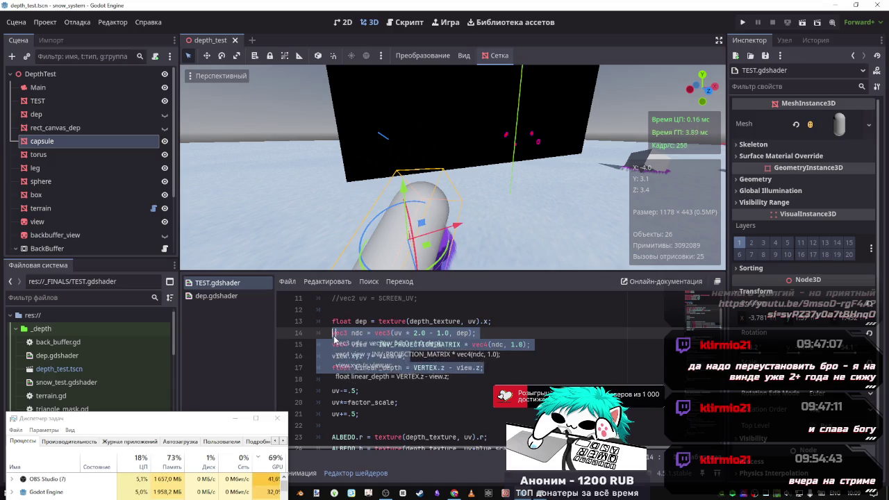
Review the depth calculation lines 14–17 in fragment().
left_click(333, 333)
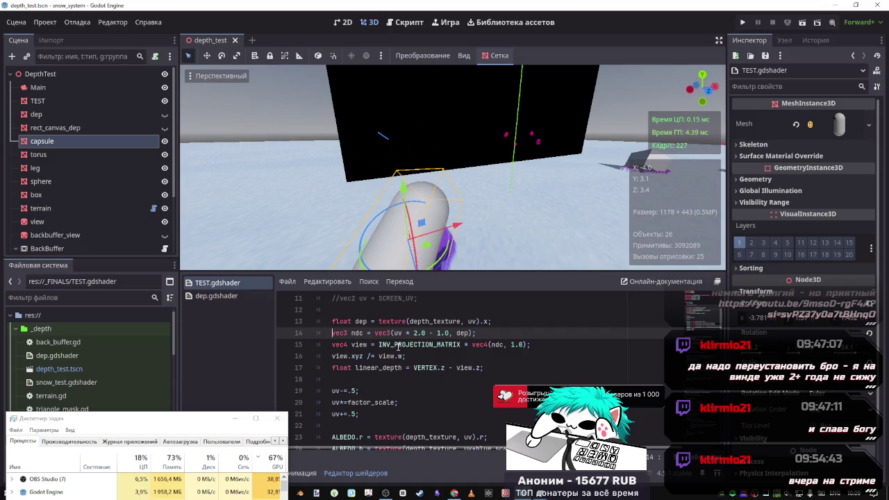
key("Down")
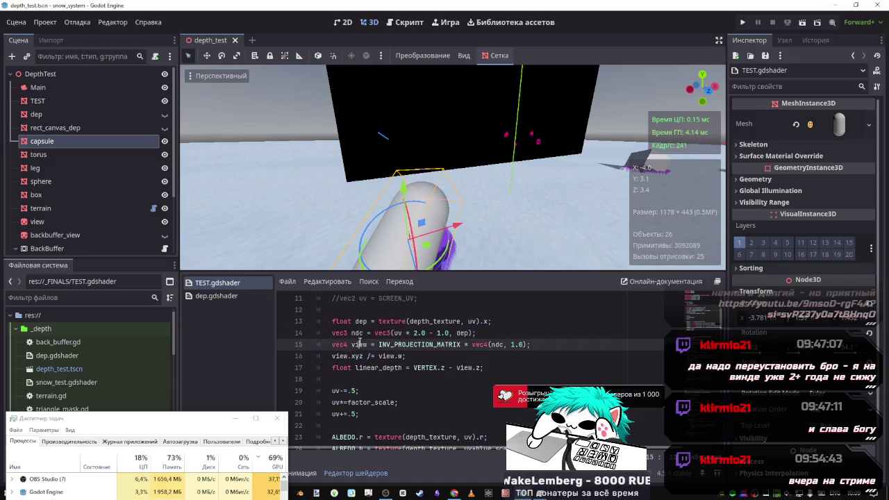
left_click_drag(334, 333, 412, 367)
scroll(372, 327, "down", 3)
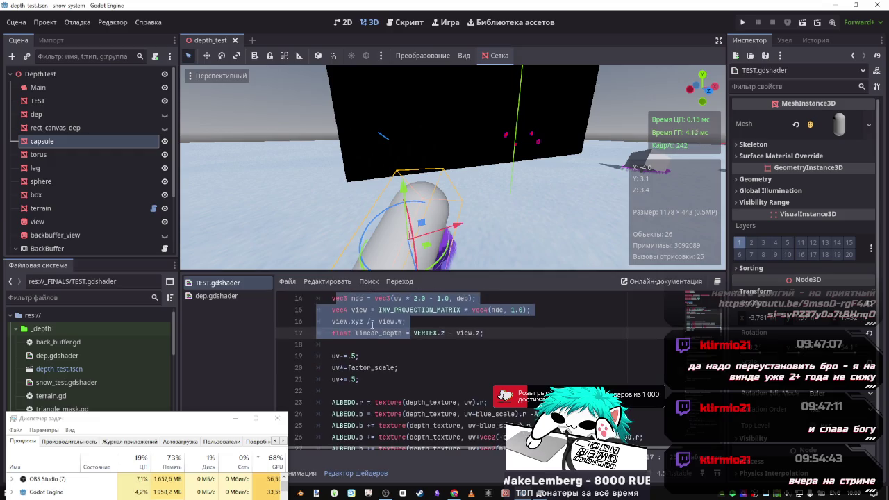
scroll(372, 326, "up", 3)
left_click(354, 345)
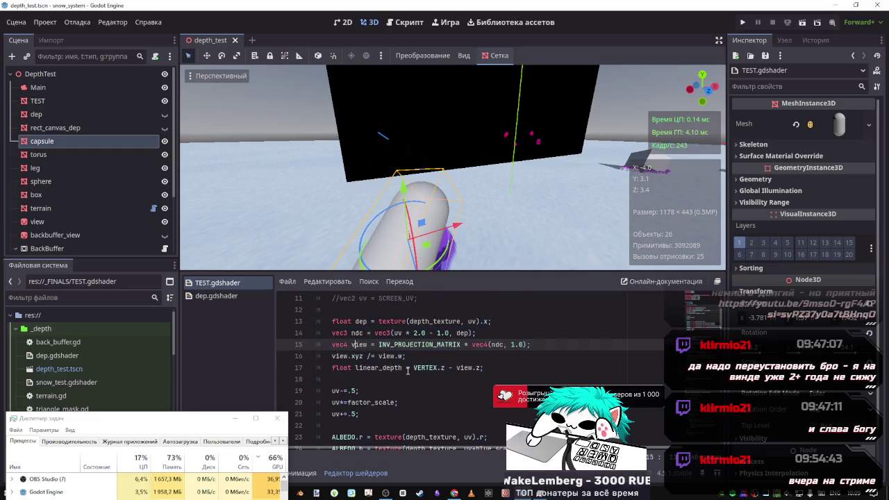
scroll(405, 370, "down", 1)
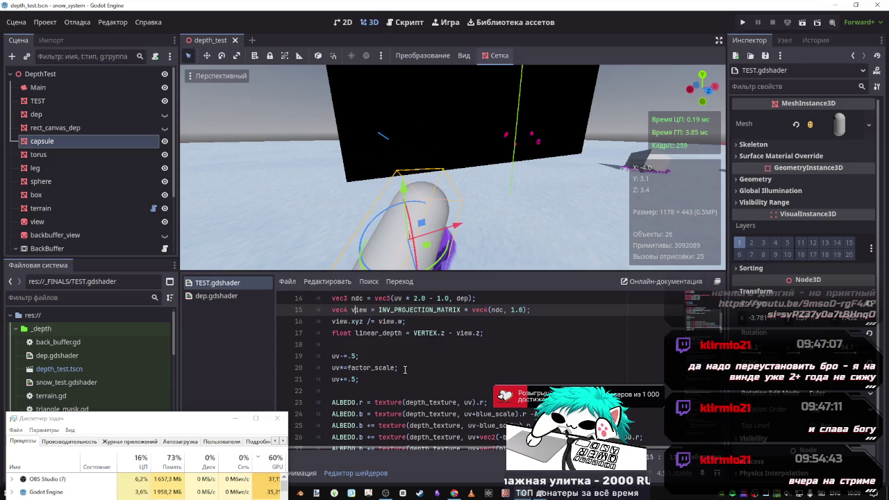
scroll(405, 368, "down", 3)
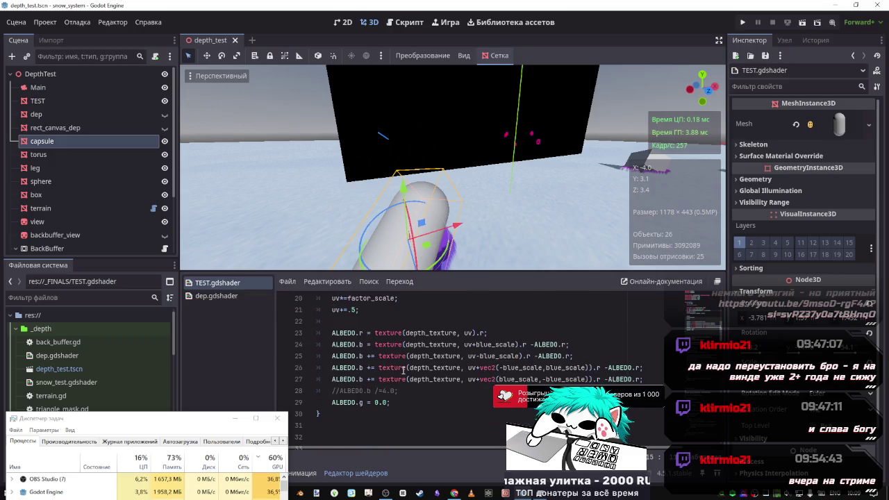
scroll(403, 369, "up", 4)
scroll(400, 368, "down", 3)
scroll(399, 368, "up", 5)
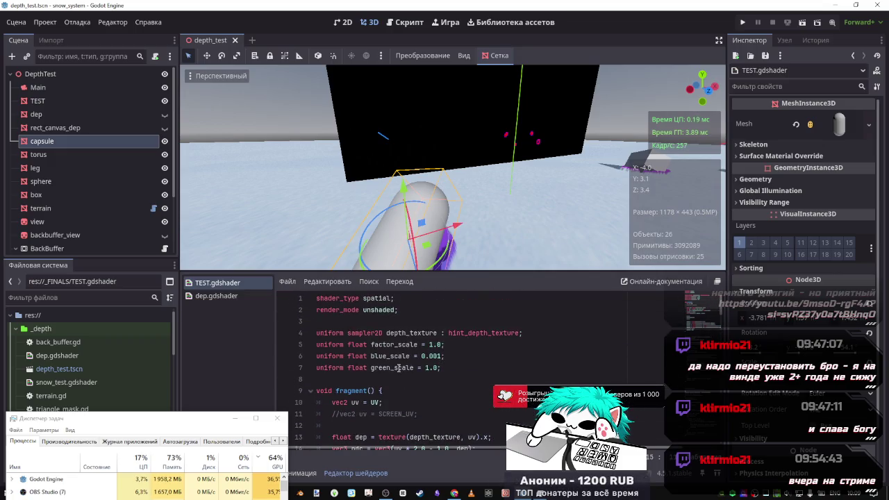
Add eight blank lines after the fragment function's closing brace.
left_click(404, 353)
scroll(389, 362, "down", 8)
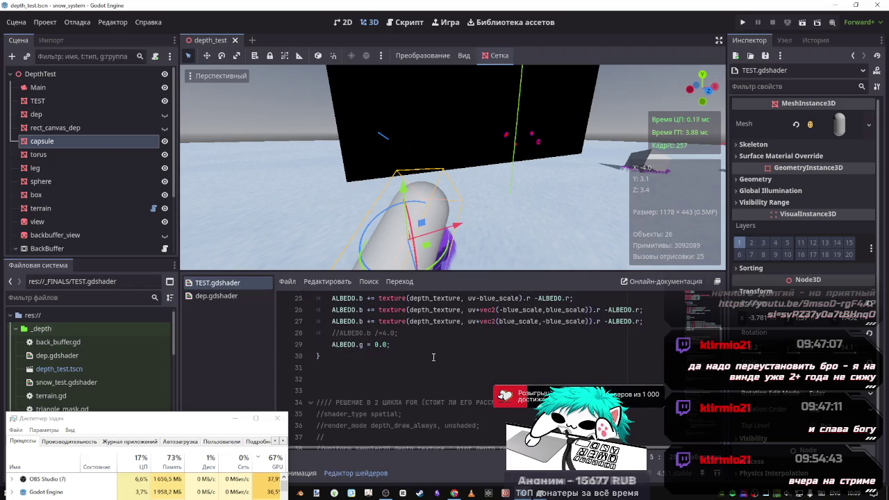
left_click(357, 374)
key("Return")
key("Return")
key("Return")
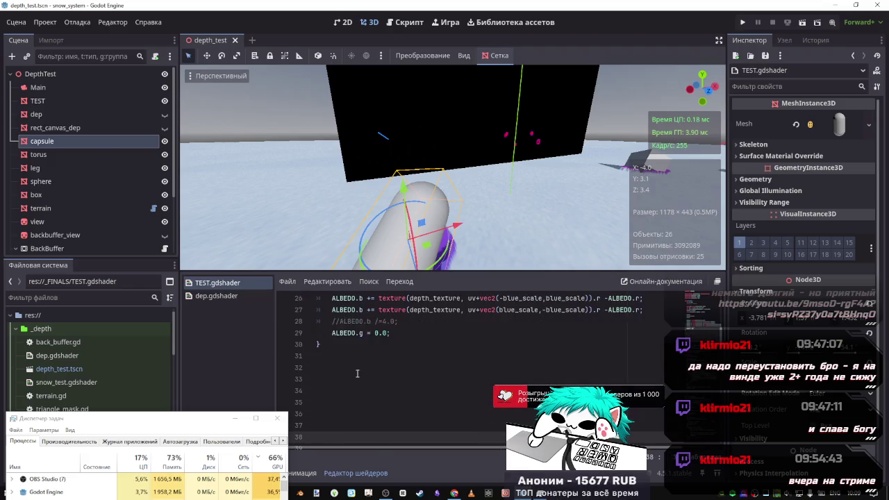
scroll(358, 374, "up", 3)
Paste the copied shader code starting at blank line 33.
scroll(341, 437, "up", 6)
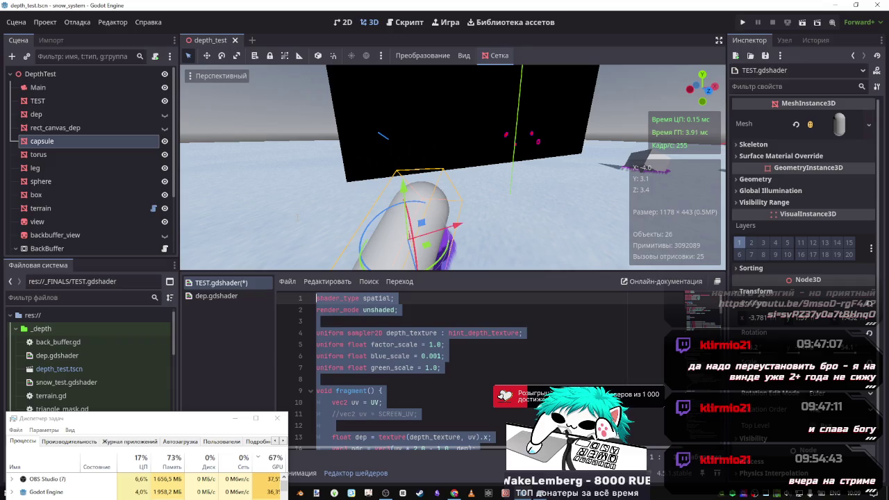
scroll(394, 332, "down", 10)
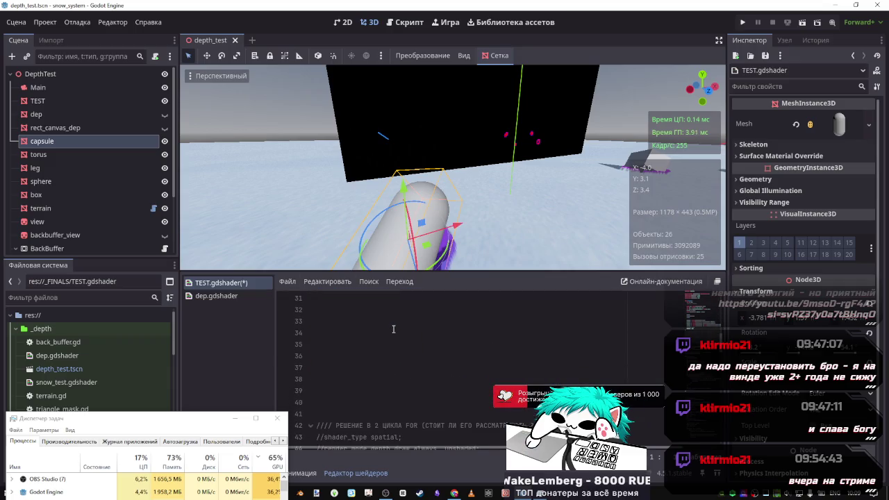
left_click(367, 324)
key("ctrl+z")
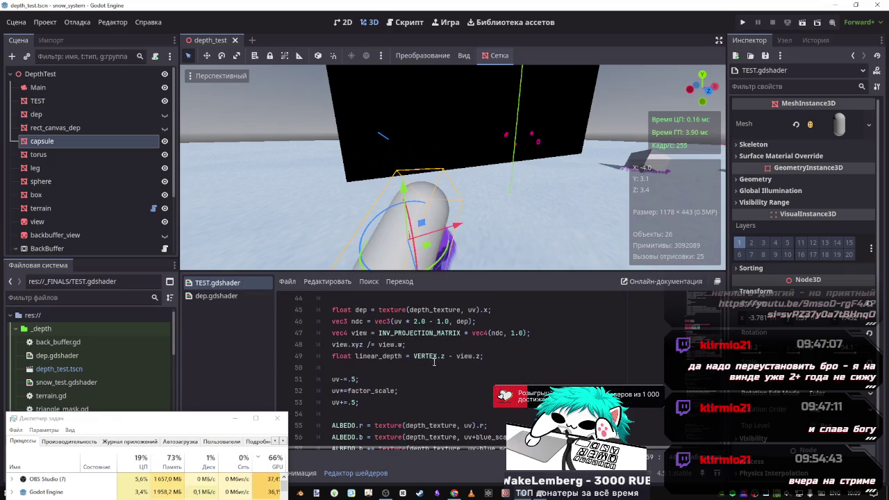
scroll(417, 364, "up", 9)
scroll(416, 364, "down", 10)
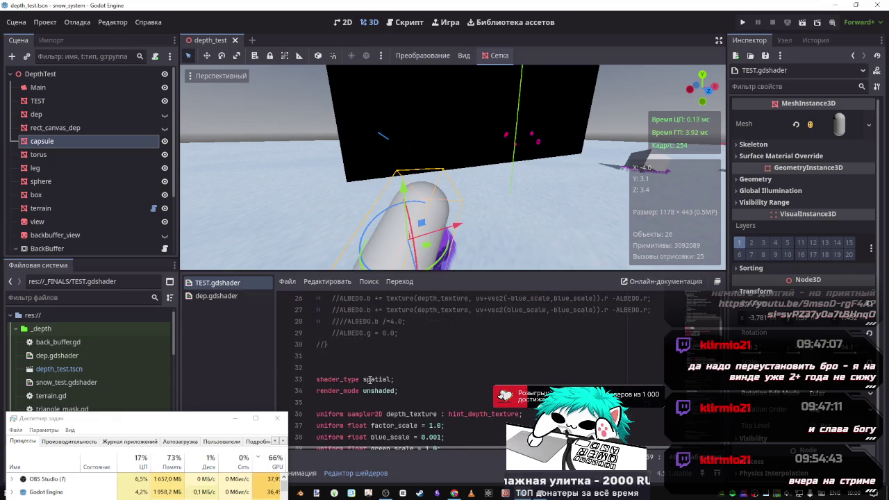
Highlight every use of the view variable on line 47.
scroll(390, 367, "down", 1)
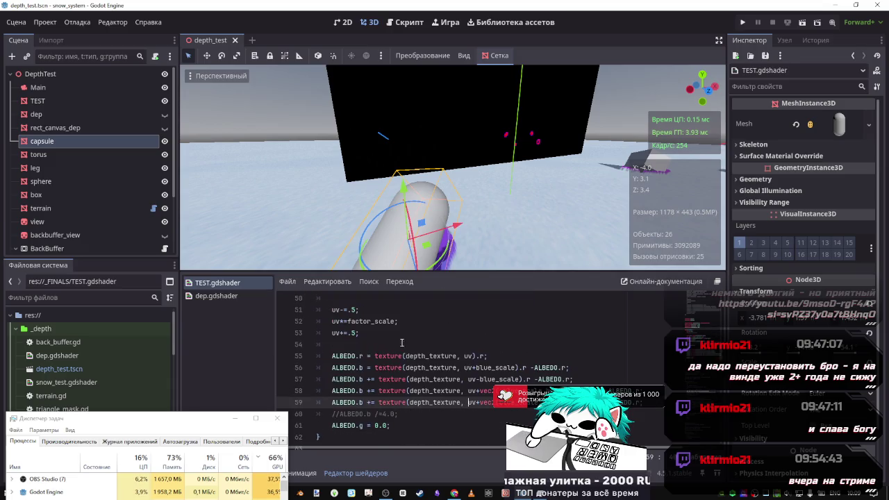
scroll(467, 356, "up", 3)
scroll(467, 356, "down", 1)
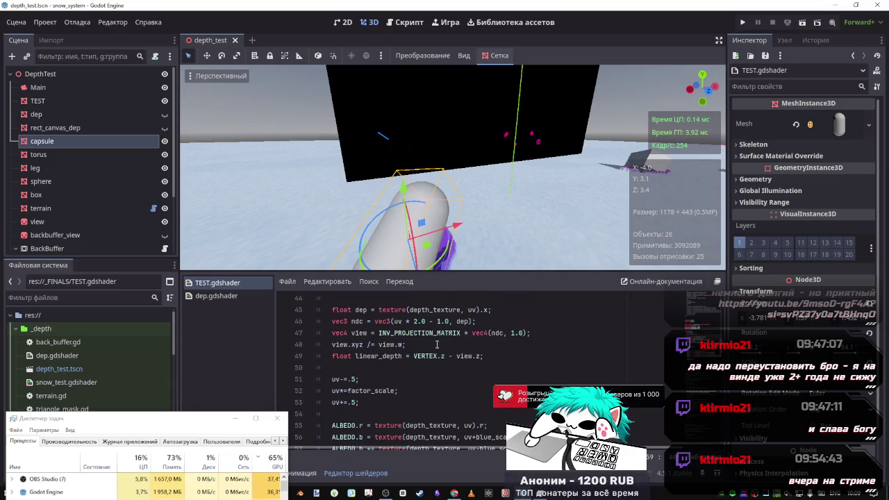
double_click(367, 334)
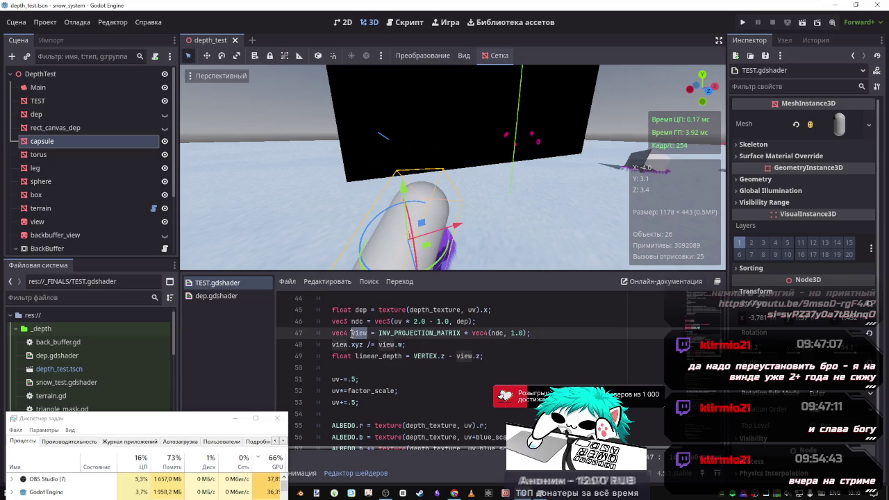
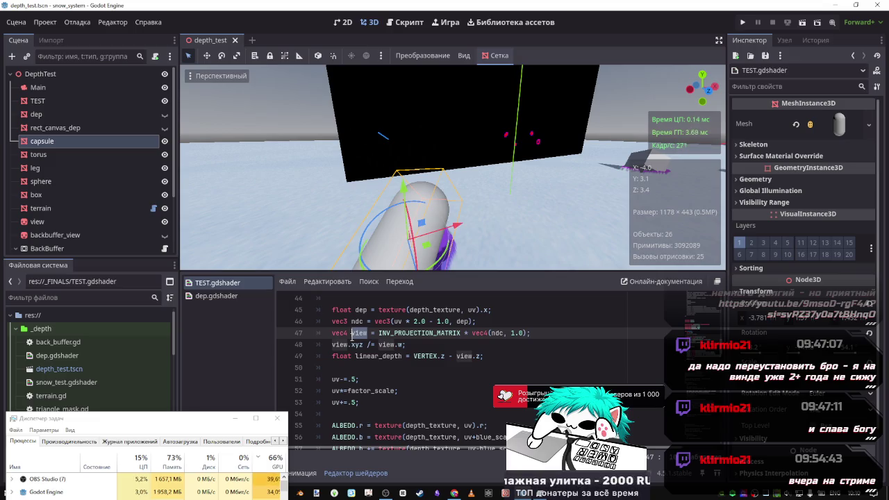
Copy the line-45 depth-sampling statement and paste it after the uv scaling lines as dep_r.
left_click_drag(491, 310, 355, 310)
scroll(440, 376, "down", 1)
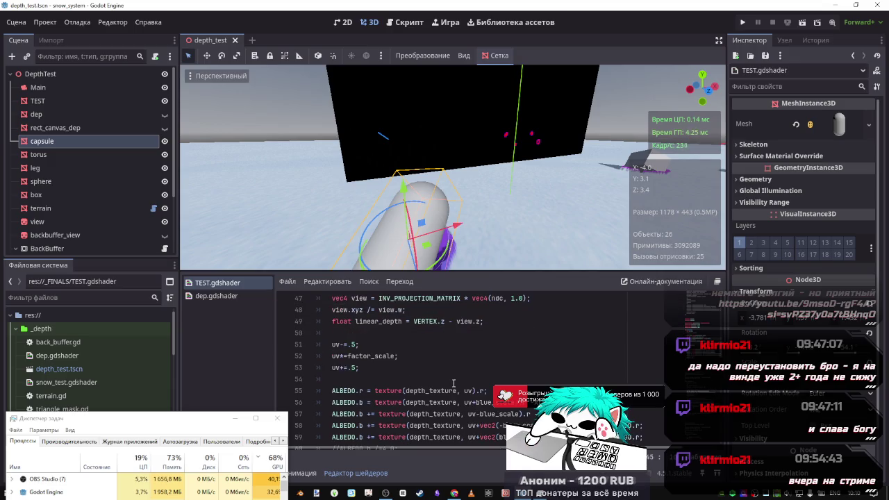
scroll(444, 378, "up", 1)
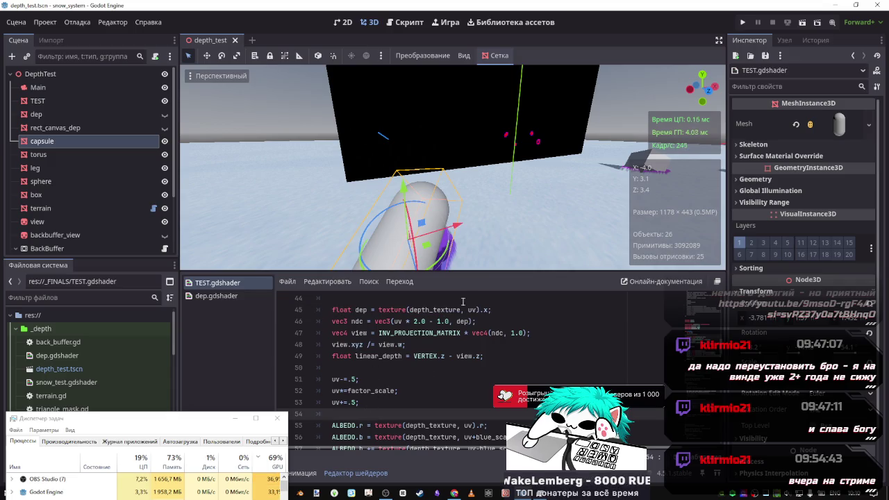
left_click_drag(492, 310, 334, 314)
key("ctrl+c")
scroll(374, 407, "down", 3)
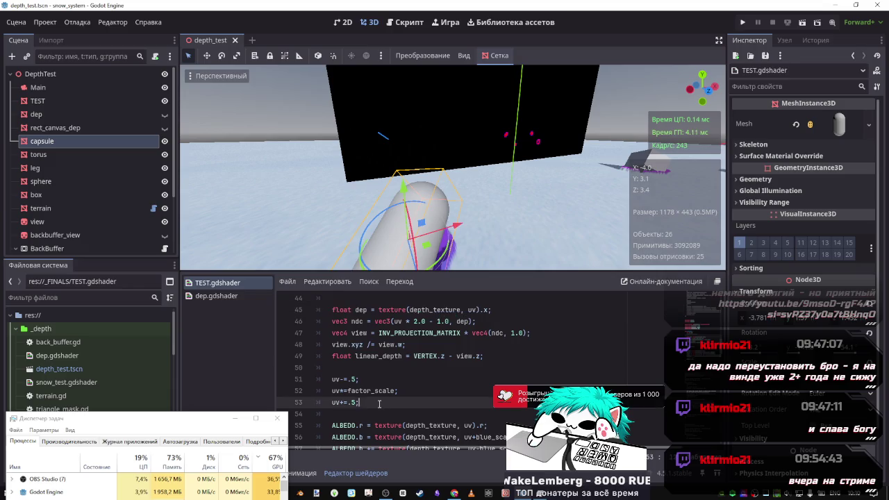
left_click(400, 345)
key("Return")
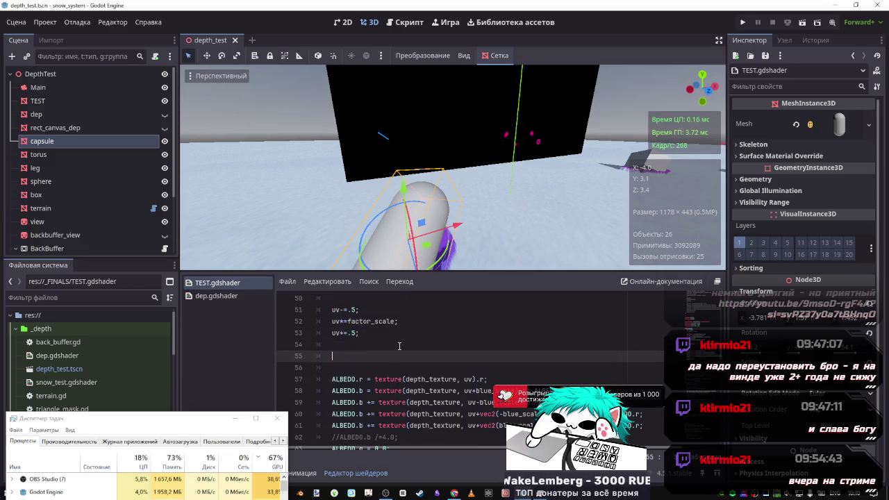
key("ctrl+v")
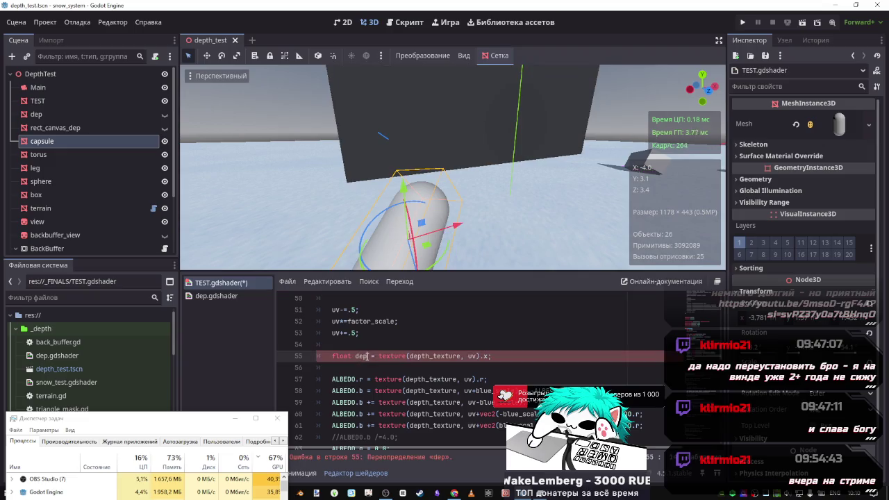
type("_r")
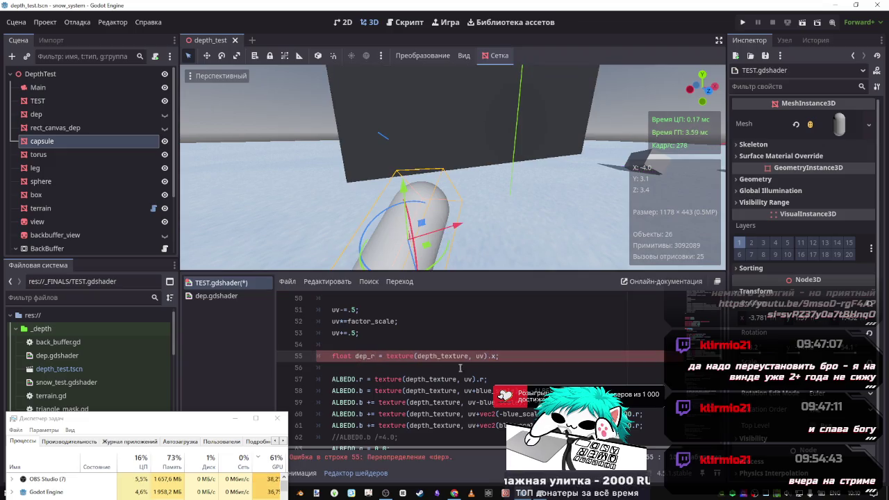
Change dep_r's sample component from .x to .r, adding a blank line after it.
triple_click(514, 358)
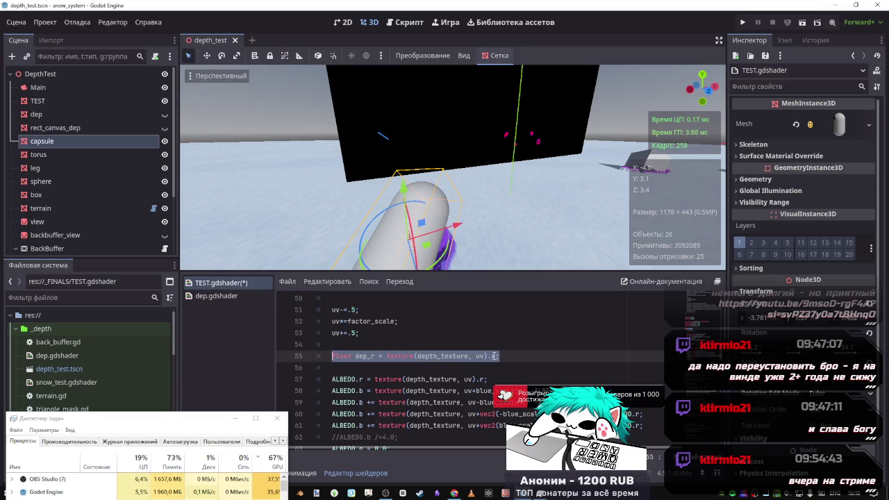
left_click(493, 356)
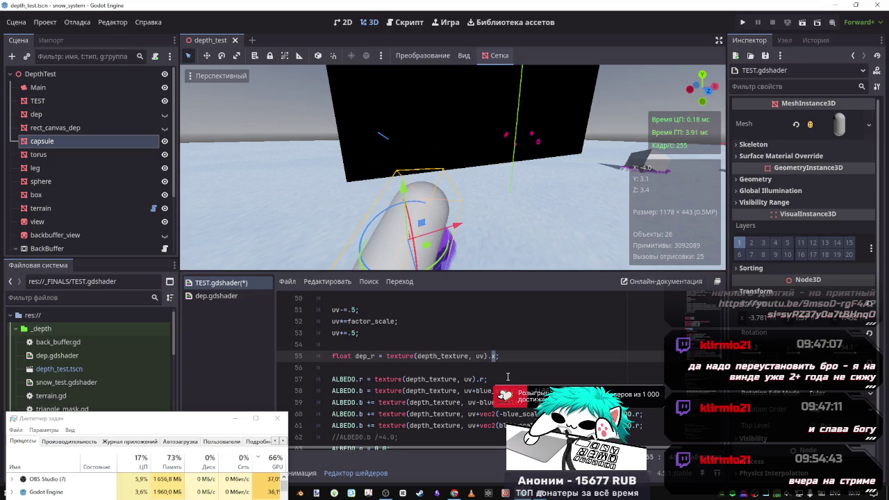
scroll(506, 376, "up", 3)
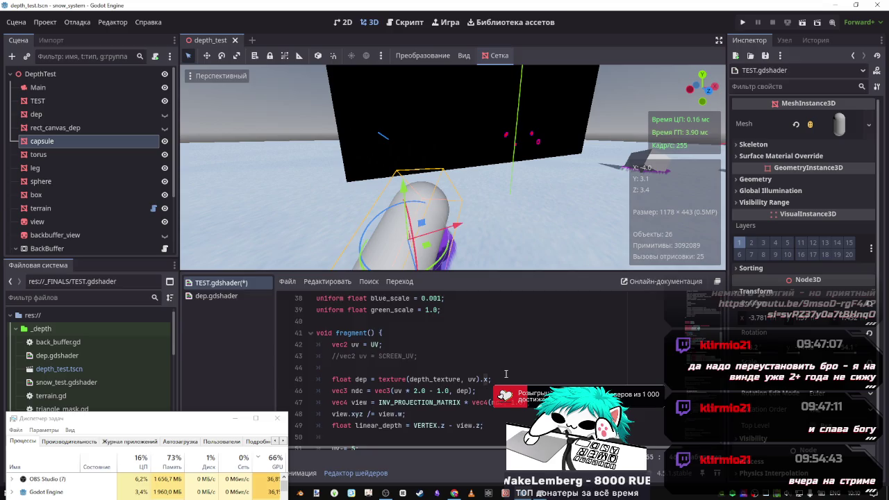
scroll(506, 375, "down", 4)
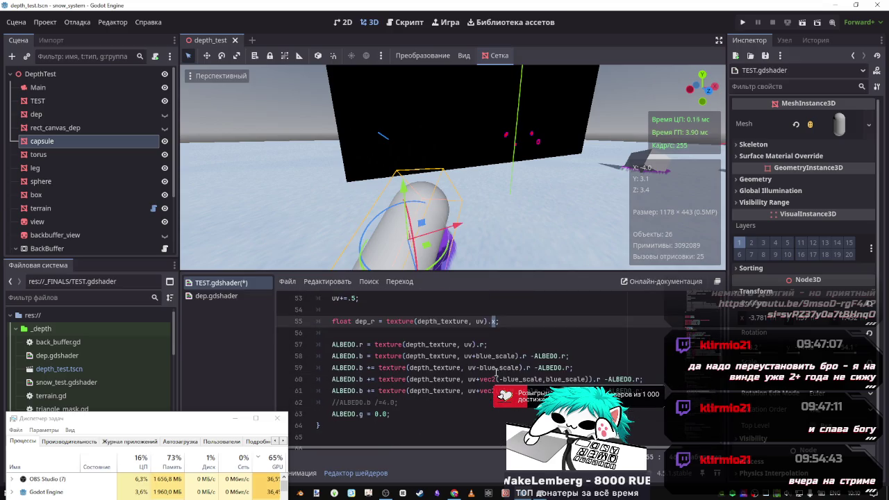
scroll(506, 371, "up", 1)
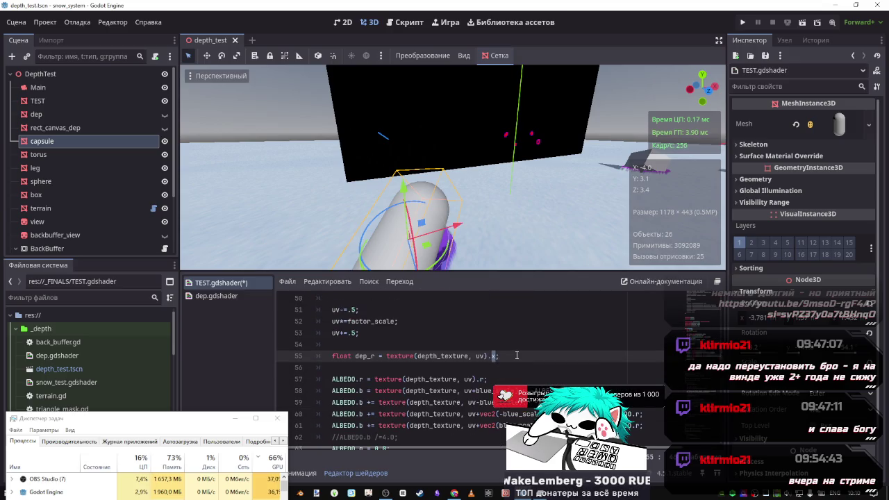
key("Return")
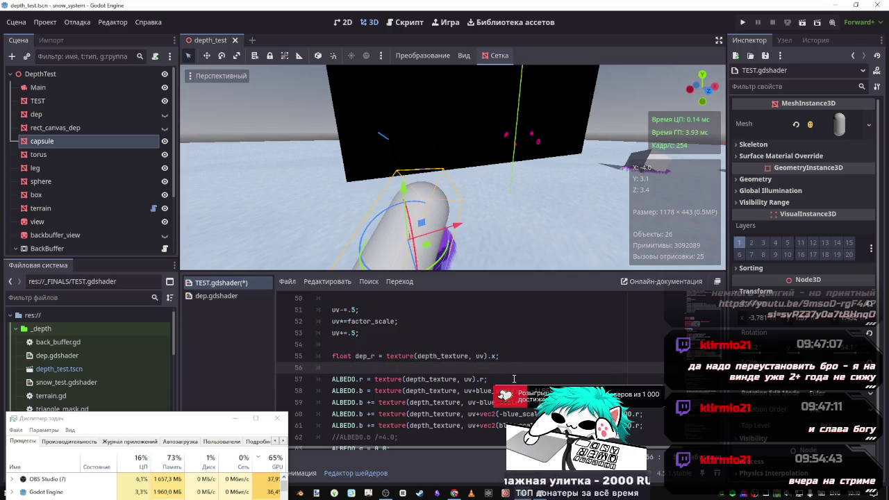
left_click(500, 356)
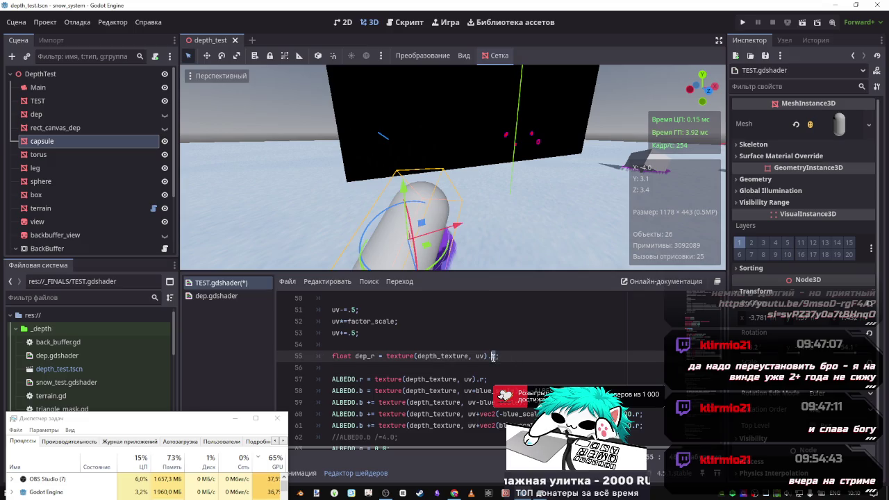
key("BackSpace")
key("BackSpace")
type("r;")
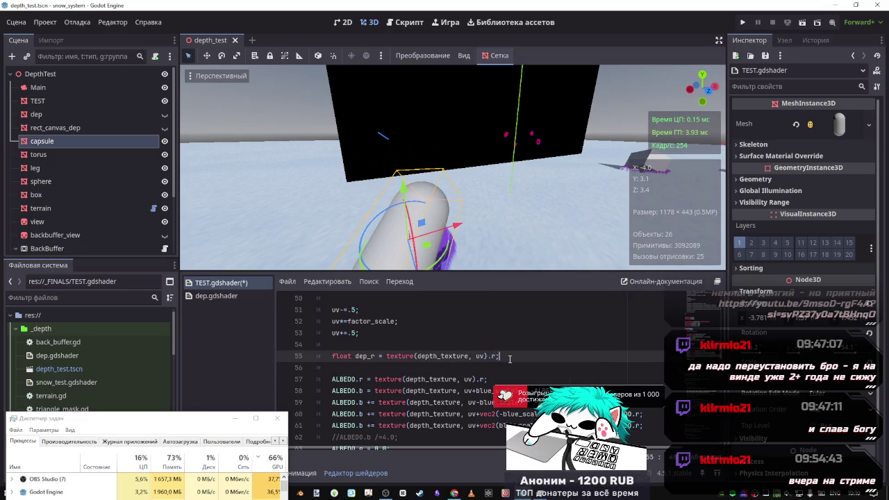
left_click_drag(521, 355, 332, 356)
Duplicate the dep_r statement three times on new lines directly below it.
key("ctrl+c")
key("End")
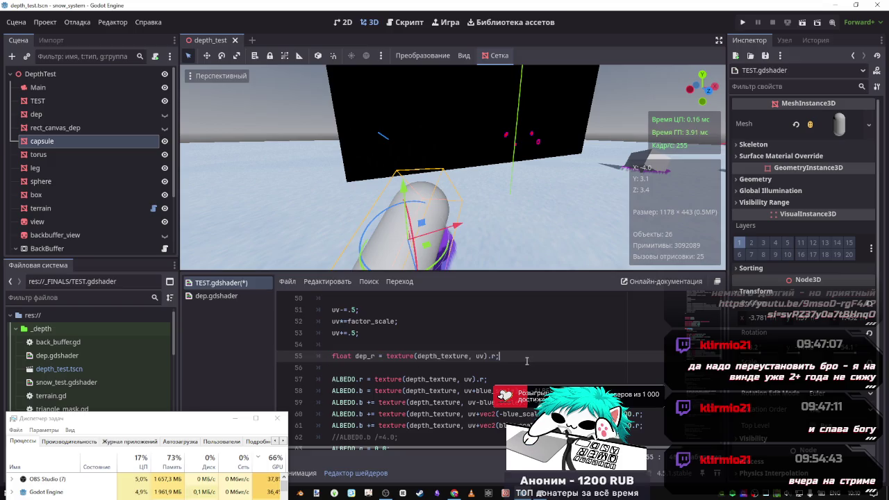
key("Return")
key("ctrl+v")
key("Return")
key("ctrl+v")
key("Return")
key("ctrl+v")
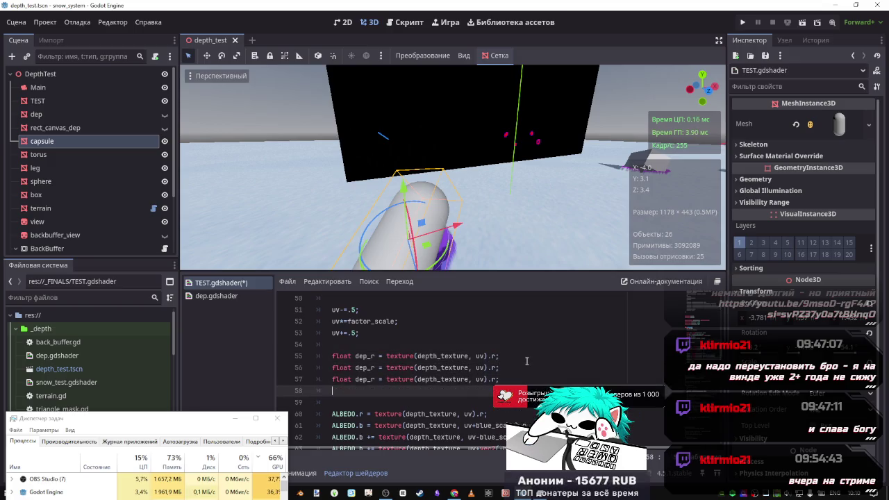
key("Return")
key("ctrl+v")
scroll(526, 361, "down", 2)
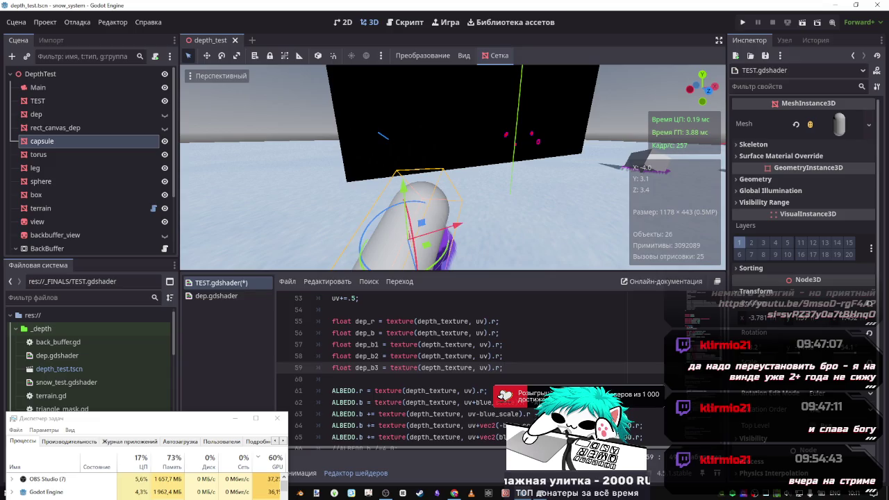
Give dep_b the uv+blue_scale sampling expression and dep_b1 the uv-blue_scale expression.
double_click(387, 402)
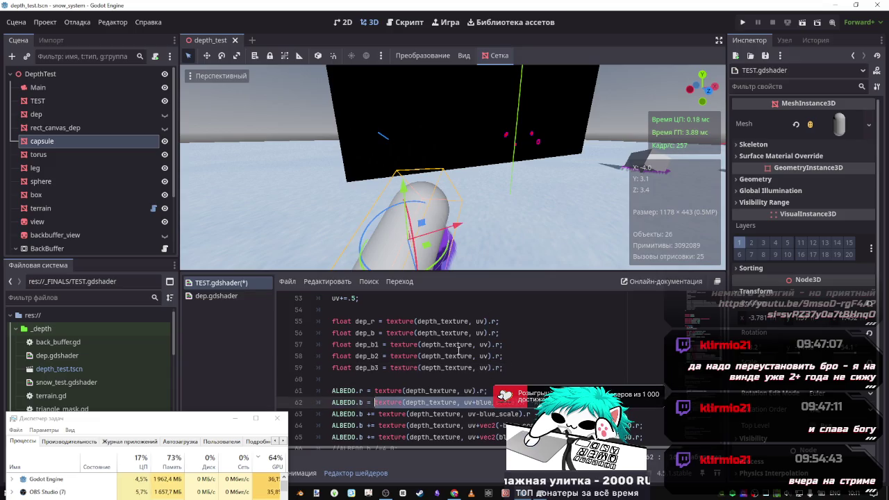
scroll(489, 369, "up", 4)
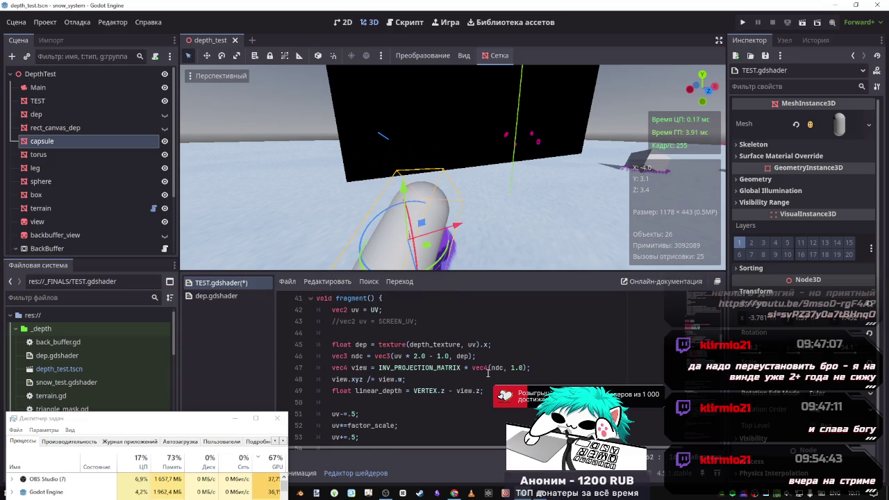
scroll(453, 344, "down", 4)
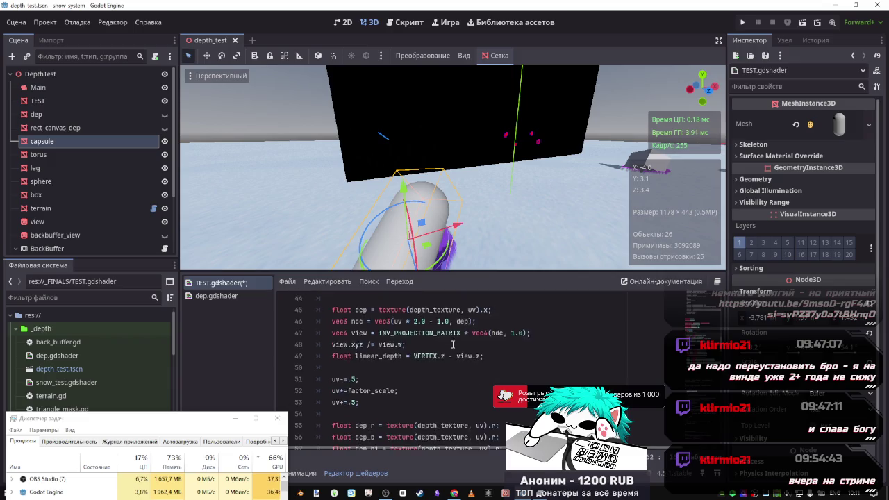
scroll(451, 345, "up", 1)
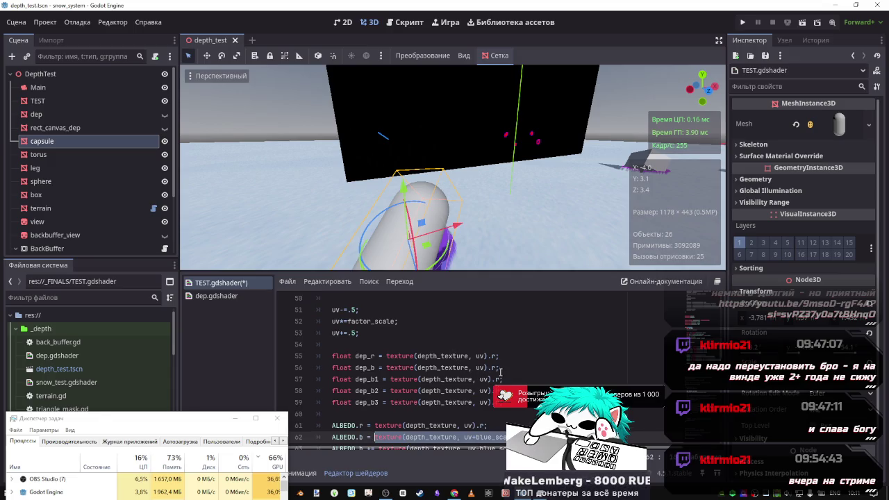
left_click_drag(498, 368, 387, 368)
key("ctrl+v")
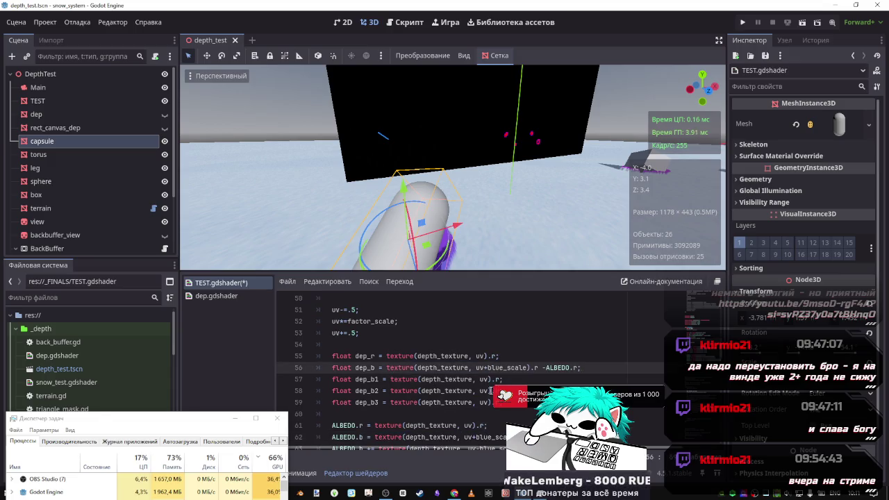
scroll(491, 392, "down", 1)
left_click_drag(531, 415, 379, 414)
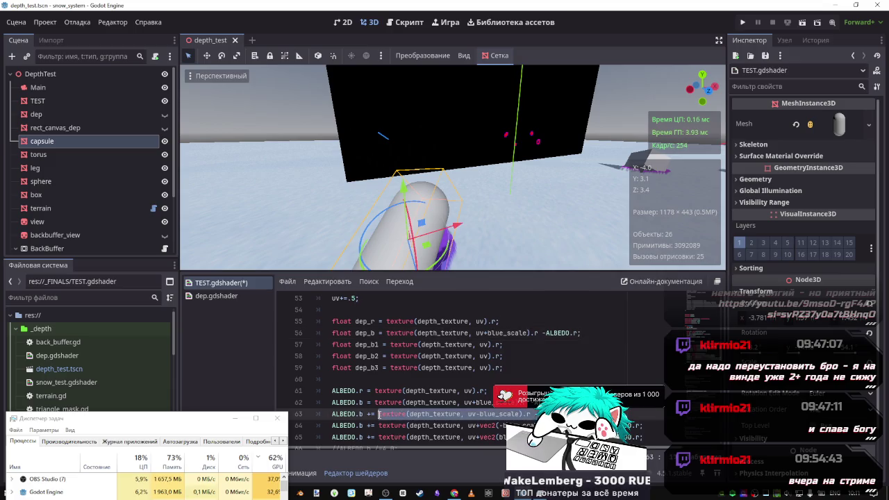
key("ctrl+c")
left_click_drag(498, 344, 390, 344)
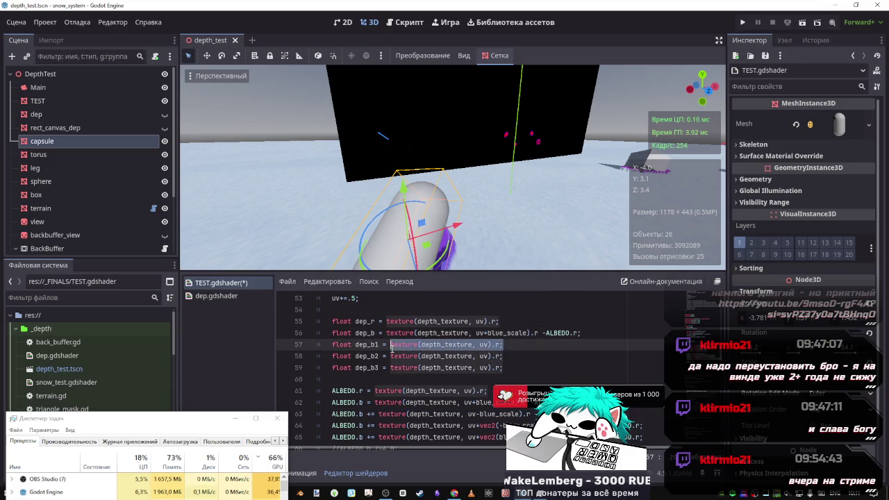
key("ctrl+v")
left_click(383, 345)
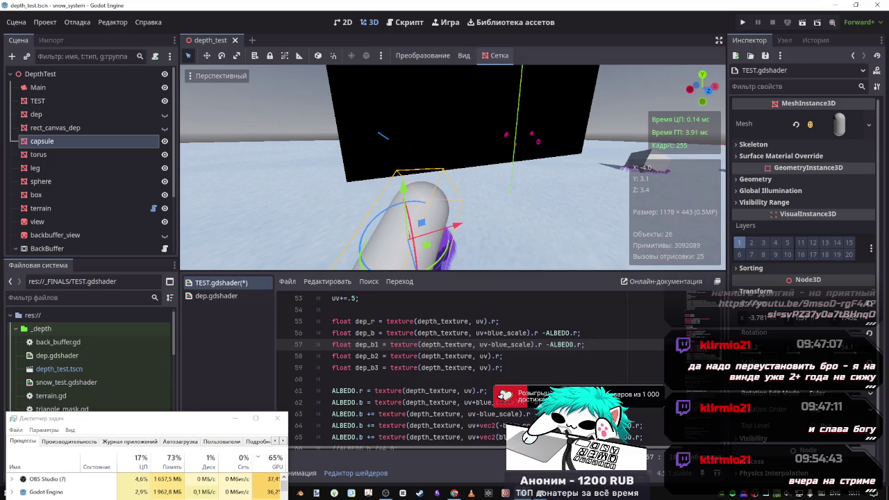
Replace dep_b2's sampling call with a diagonal vec2 blue_scale offset expression.
left_click(378, 414)
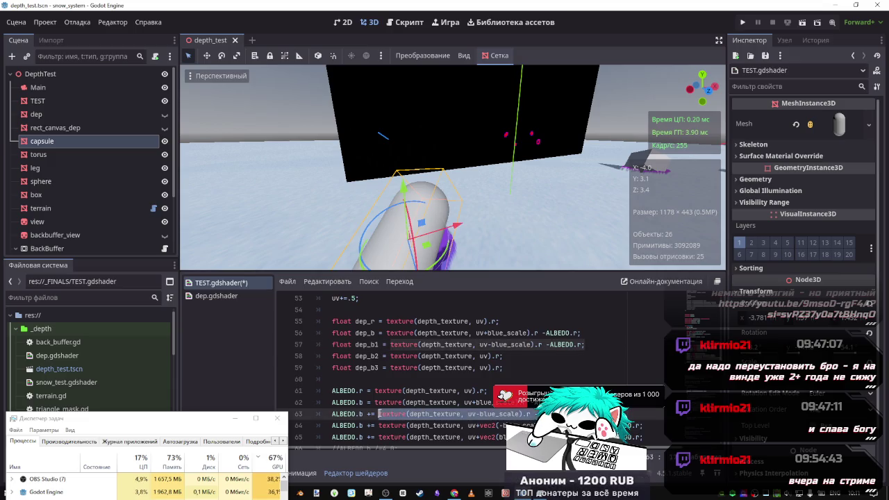
key("shift+End")
scroll(415, 408, "down", 1)
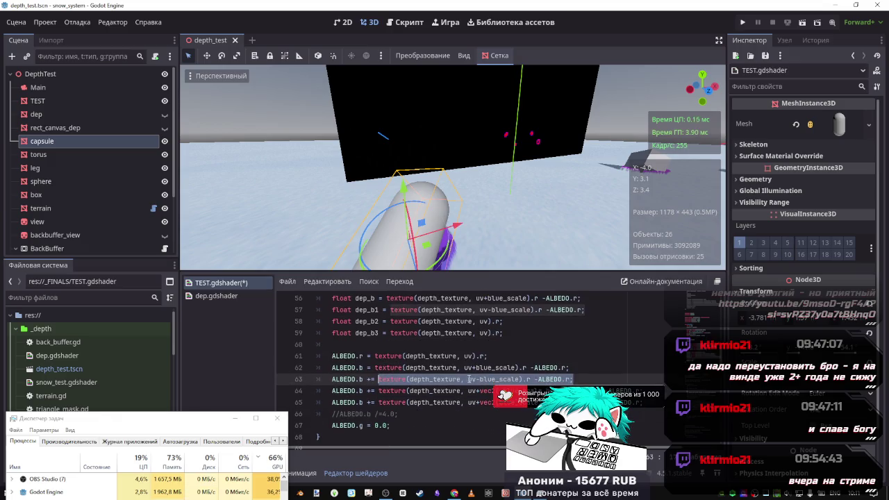
left_click(621, 378)
left_click(375, 391)
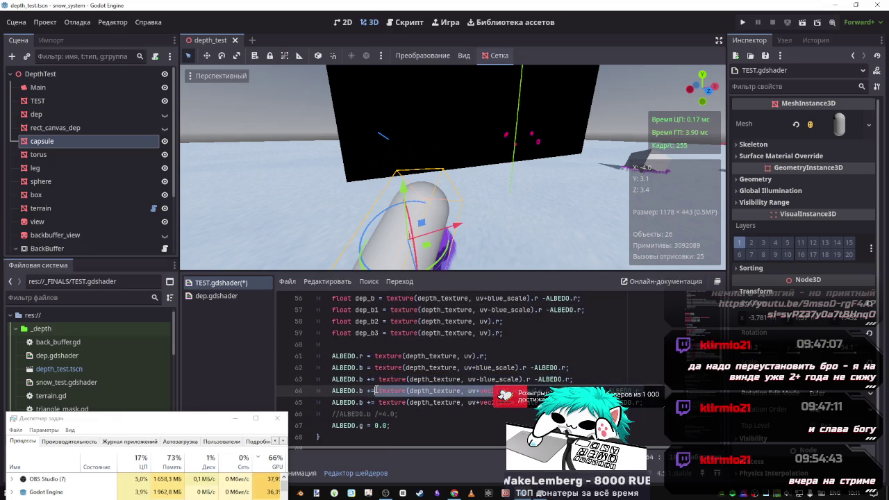
left_click(391, 322)
key("shift+End")
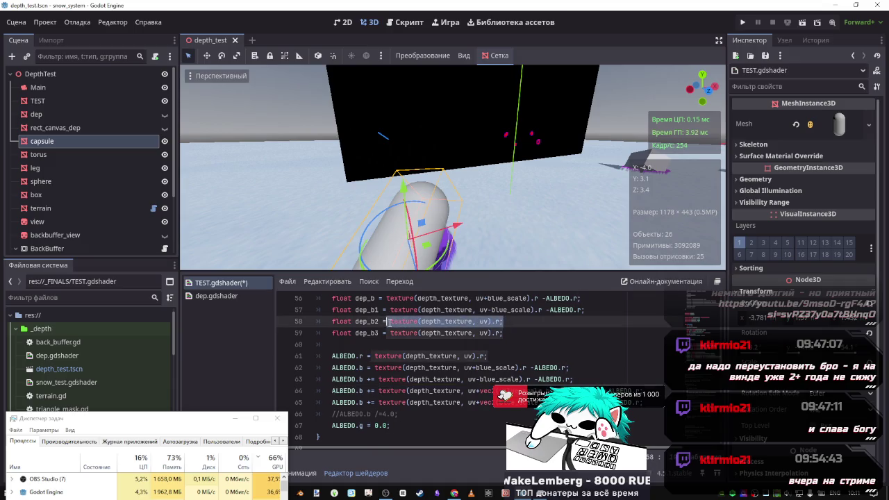
key("ctrl+v")
Give dep_b3 the other diagonal offset expression and select the old ALBEDO assignment lines.
left_click(378, 402)
key("shift+End")
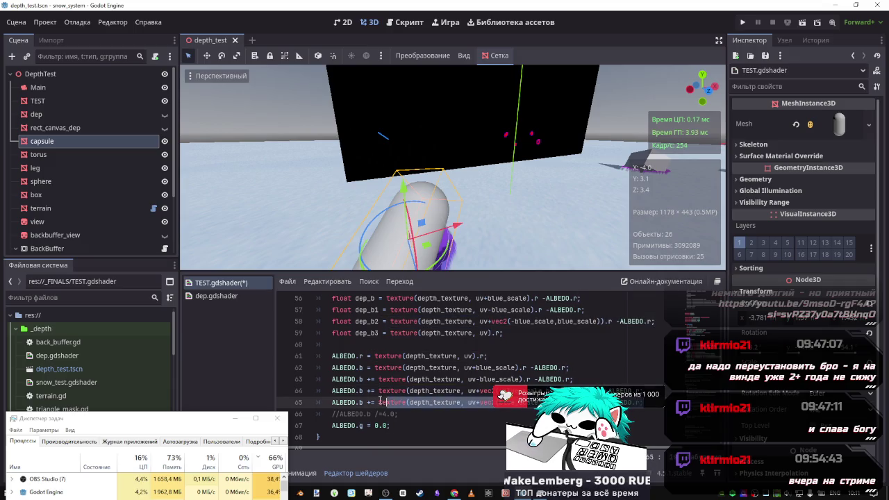
key("ctrl+c")
left_click(390, 333)
key("shift+End")
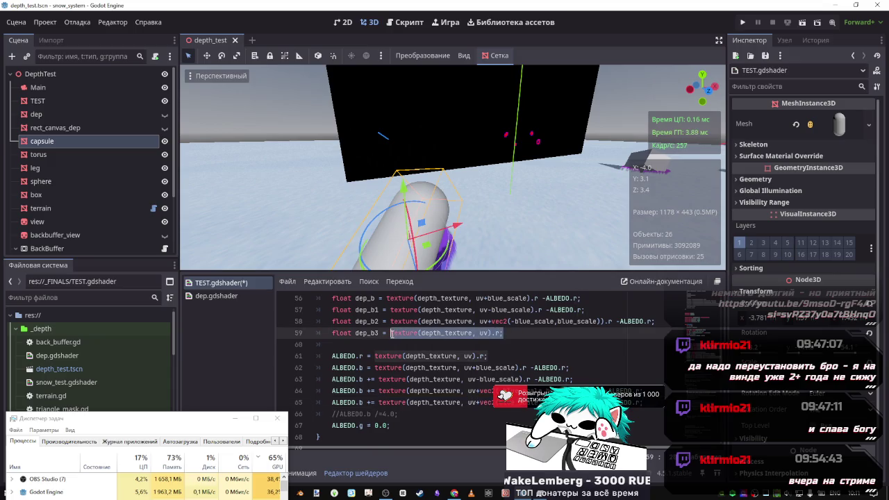
key("ctrl+v")
mouse_move(494, 402)
left_mouse_down()
mouse_move(334, 380)
mouse_move(298, 356)
left_mouse_up()
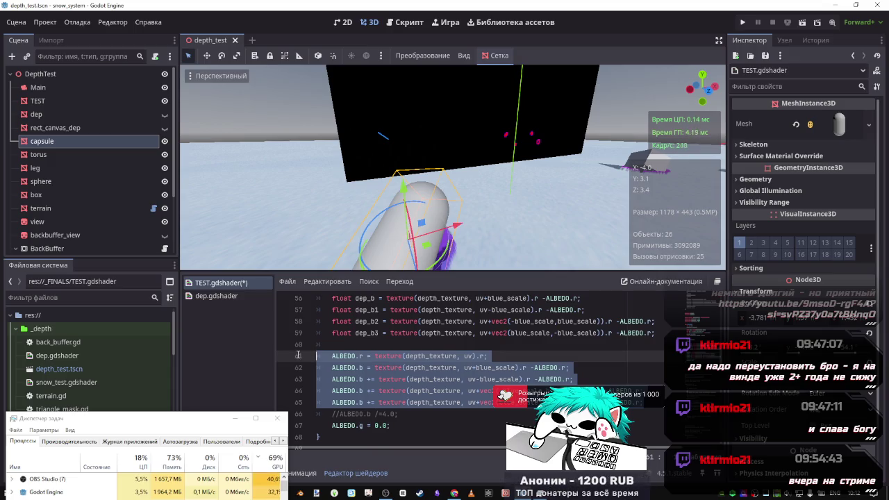
key("shift+Up")
Delete the selected ALBEDO assignment lines from the shader.
key("Delete")
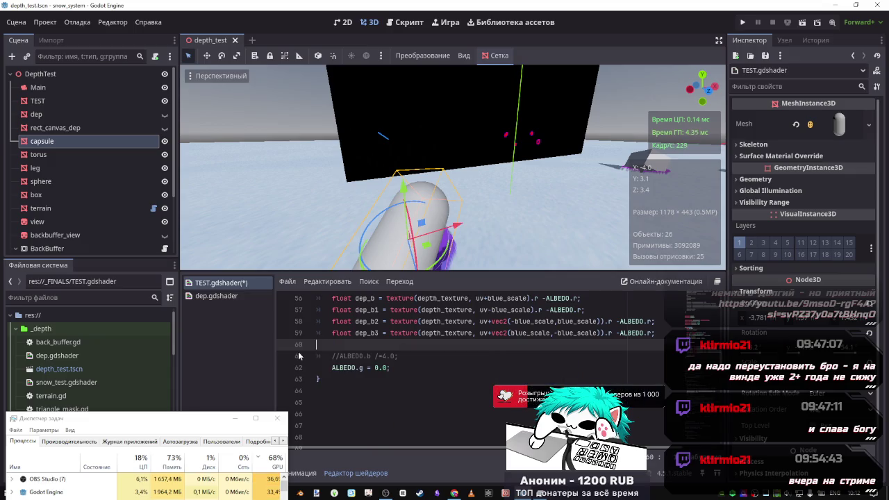
scroll(477, 357, "up", 1)
scroll(474, 356, "up", 1)
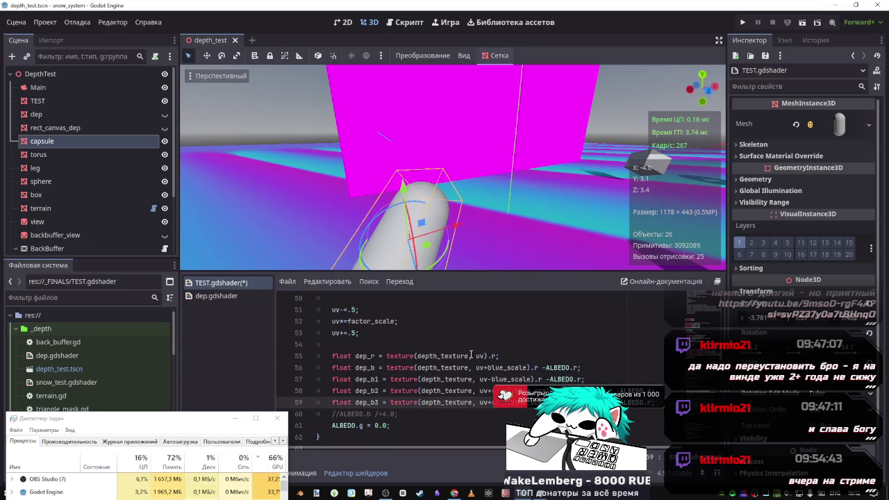
scroll(355, 373, "up", 3)
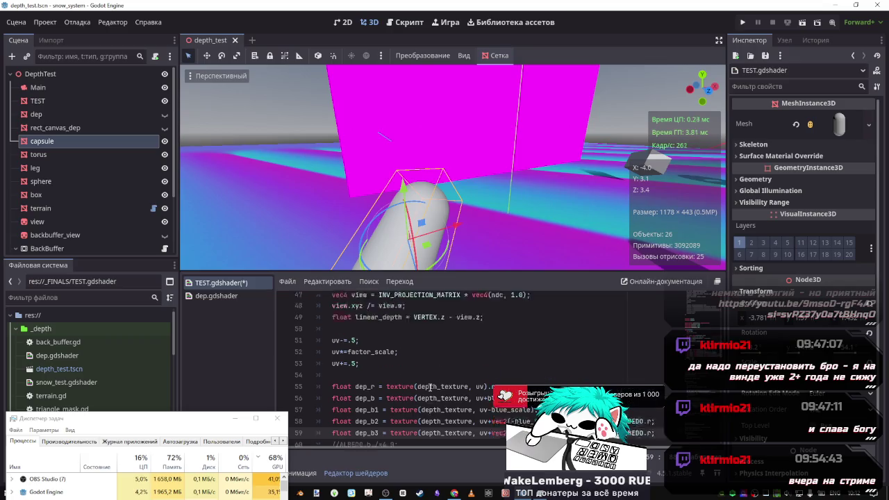
scroll(466, 353, "down", 1)
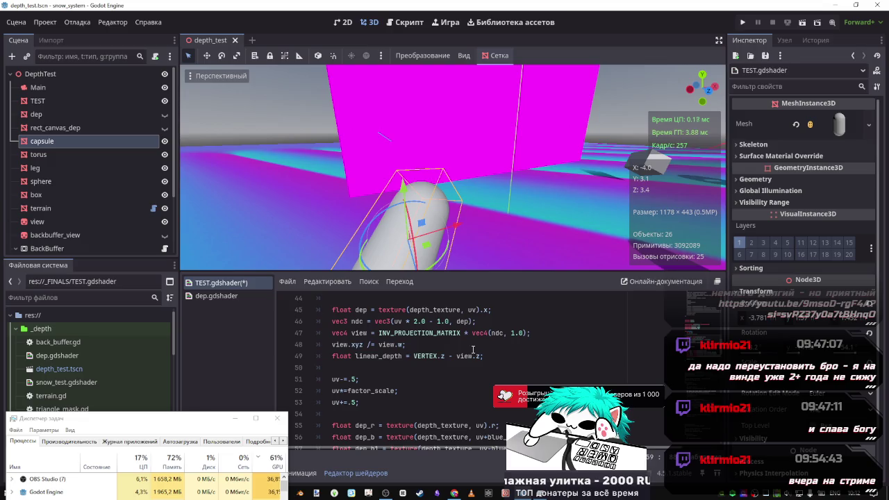
scroll(451, 349, "down", 1)
scroll(417, 333, "up", 1)
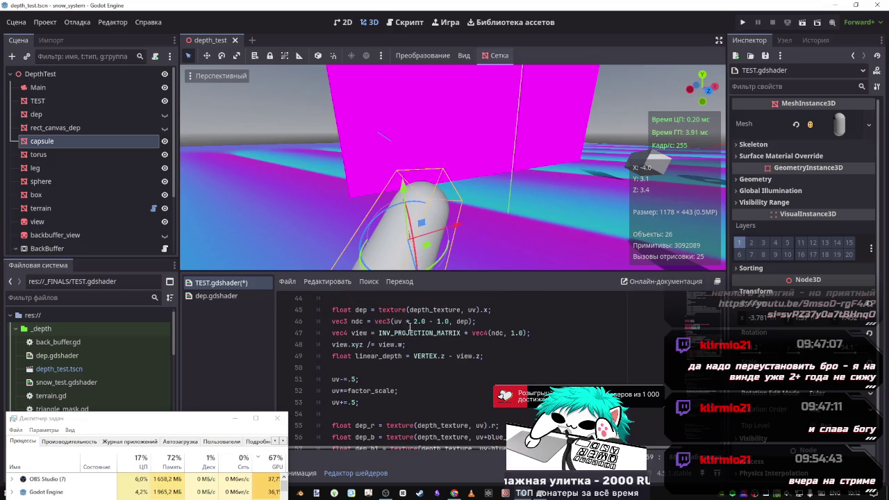
scroll(389, 334, "down", 1)
scroll(392, 343, "up", 2)
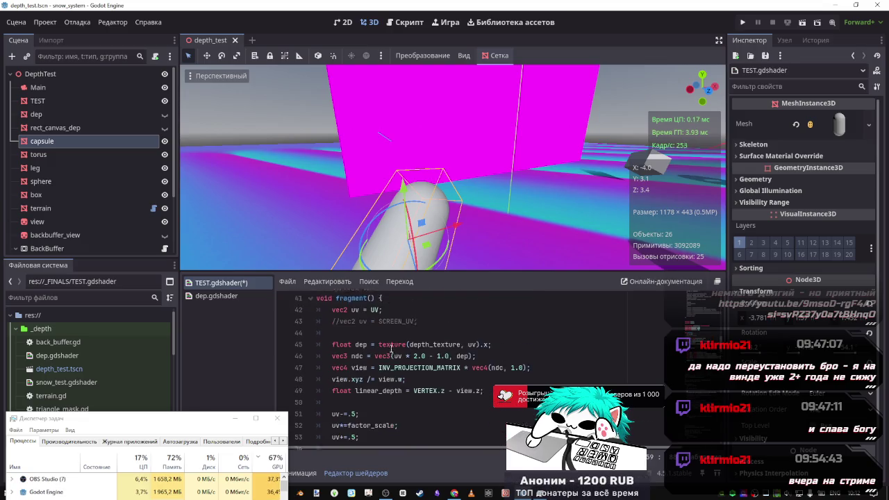
scroll(378, 339, "down", 3)
scroll(382, 339, "up", 2)
Paste the ndc, view and linear_depth lines below dep_b3.
mouse_move(495, 355)
left_mouse_down()
mouse_move(333, 332)
mouse_move(326, 321)
left_mouse_up()
scroll(327, 321, "down", 3)
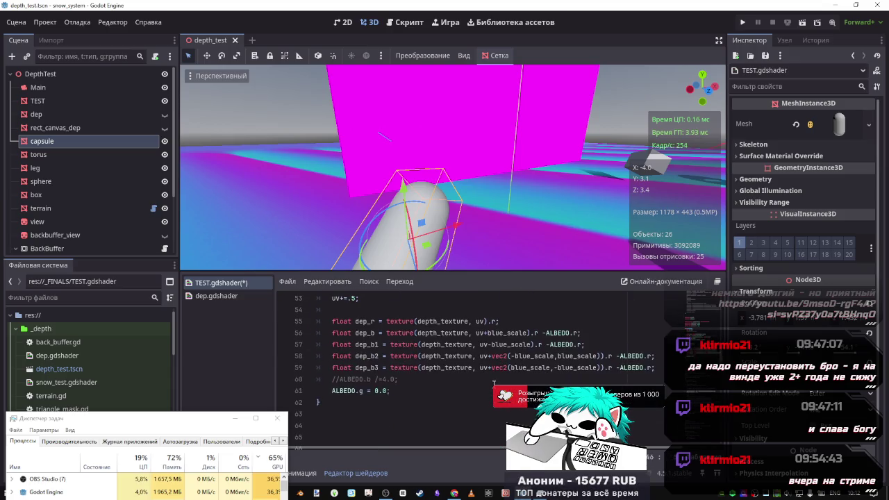
left_click(663, 370)
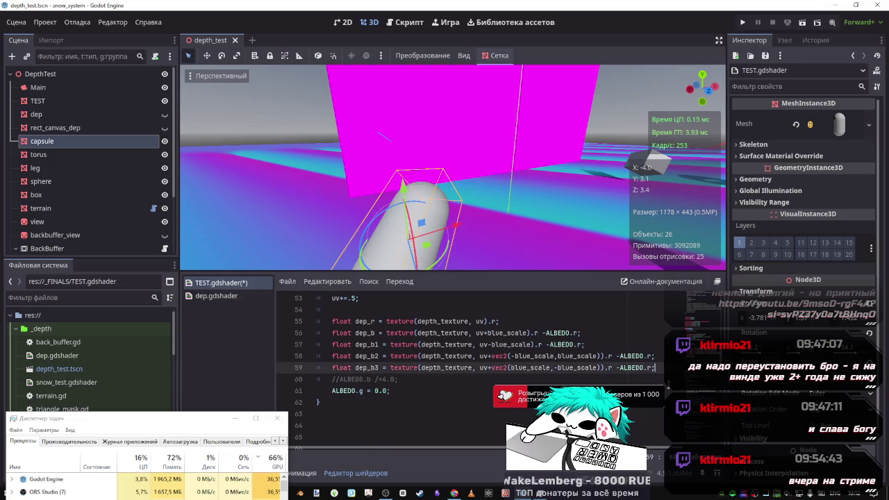
key("Return")
key("Return")
key("Return")
key("Up")
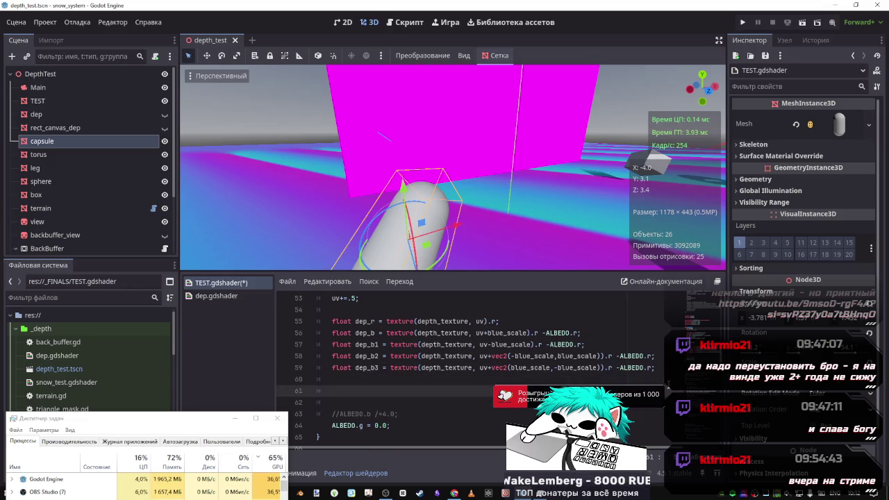
key("ctrl+v")
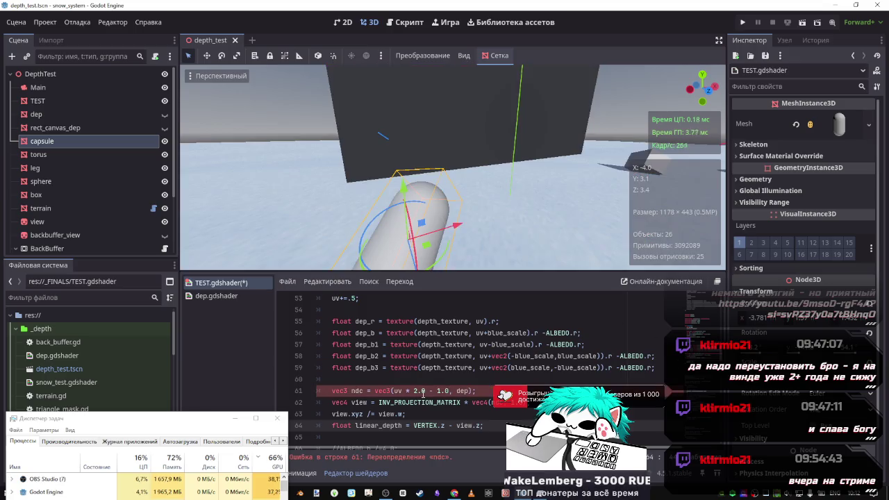
scroll(394, 375, "up", 4)
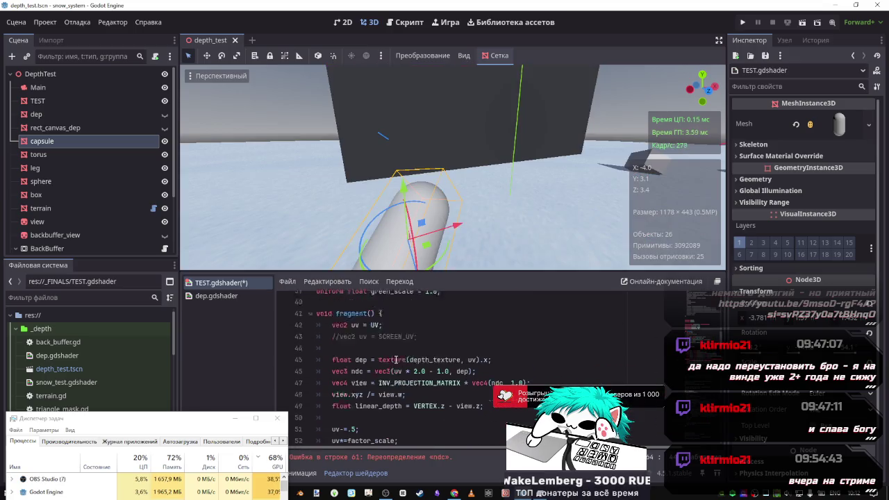
scroll(394, 361, "down", 3)
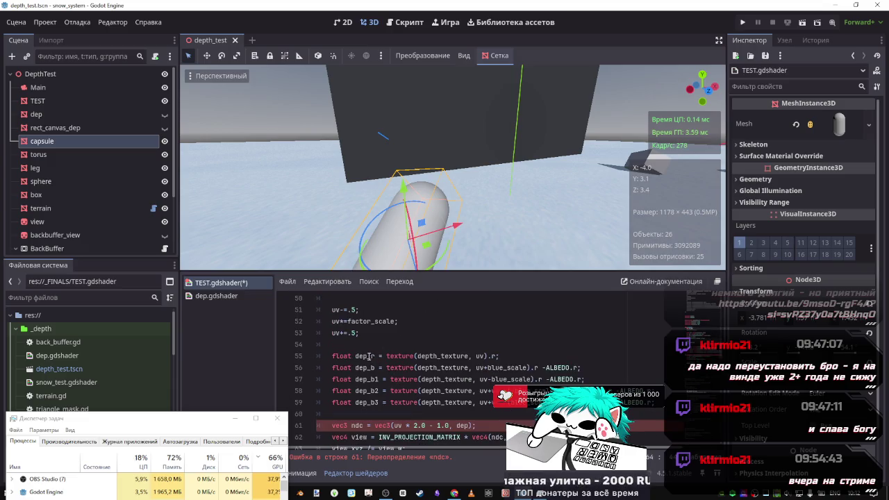
double_click(366, 355)
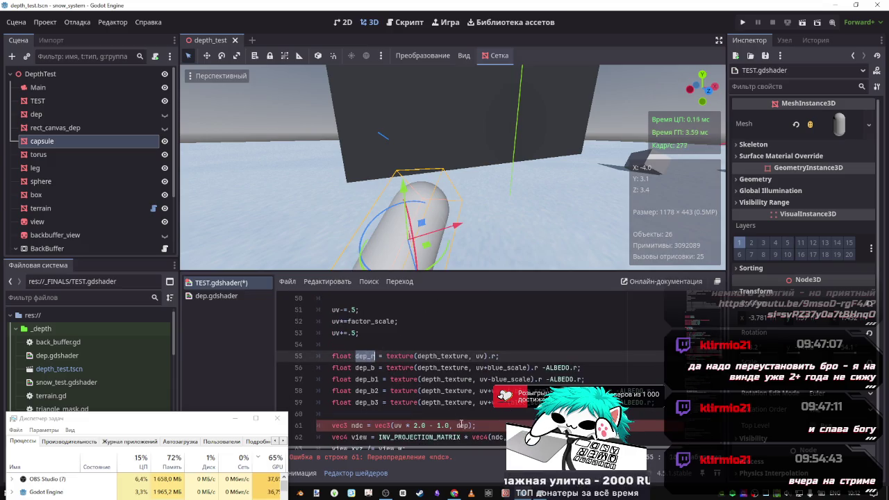
Replace dep with dep_r in the pasted ndc line 61.
double_click(464, 426)
key("ctrl+v")
left_click_drag(484, 425, 334, 426)
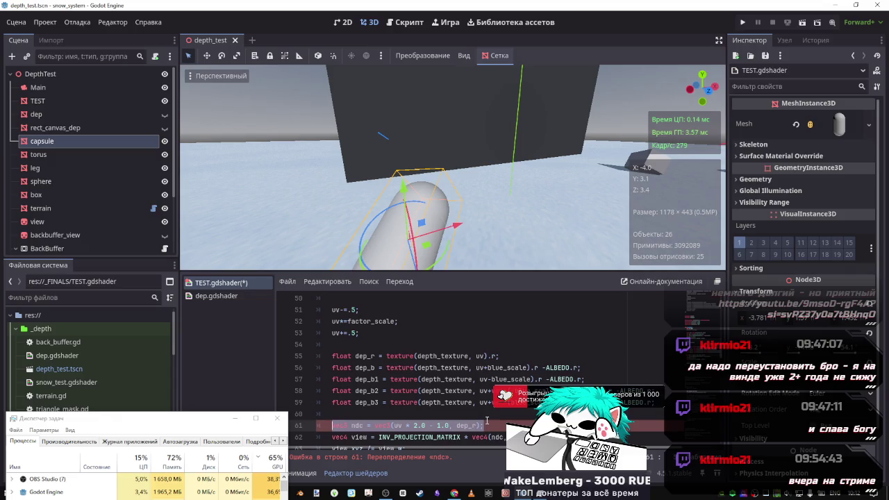
left_click(484, 426)
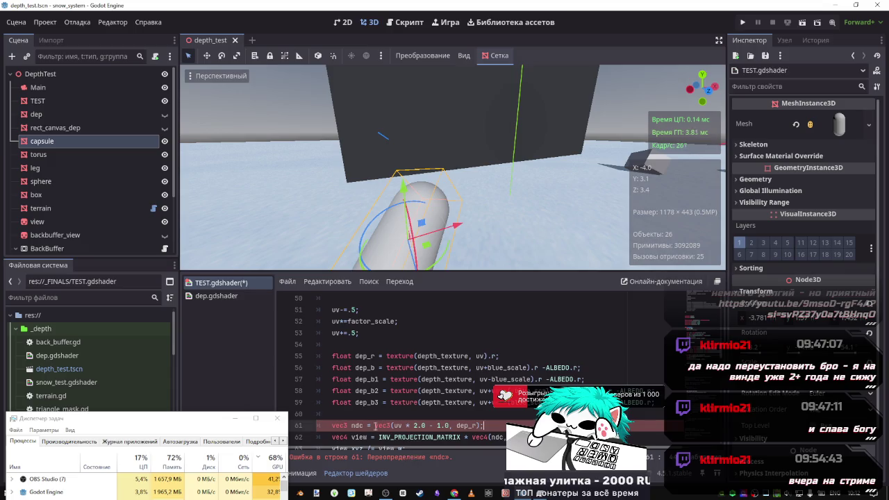
Comment out the original depth lines 45–49 at the start of fragment().
scroll(366, 396, "up", 3)
mouse_move(366, 396)
left_mouse_down()
mouse_move(340, 379)
mouse_move(332, 344)
left_mouse_up()
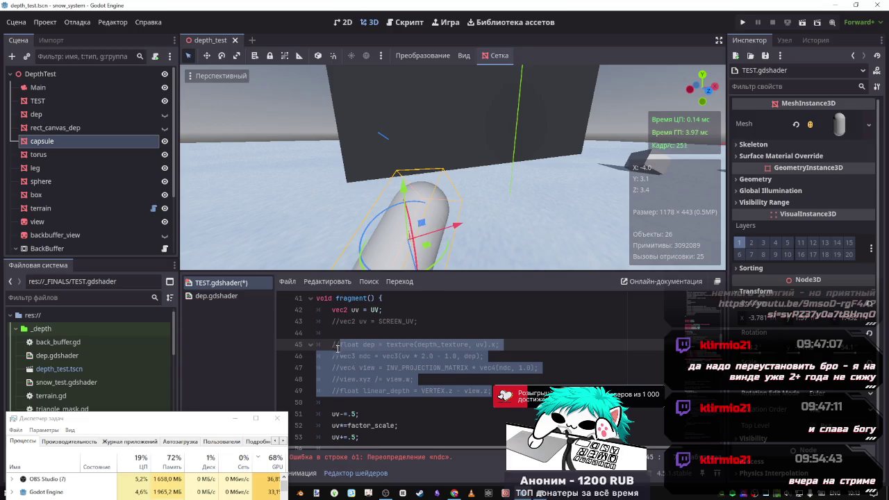
scroll(384, 391, "down", 3)
scroll(383, 391, "down", 1)
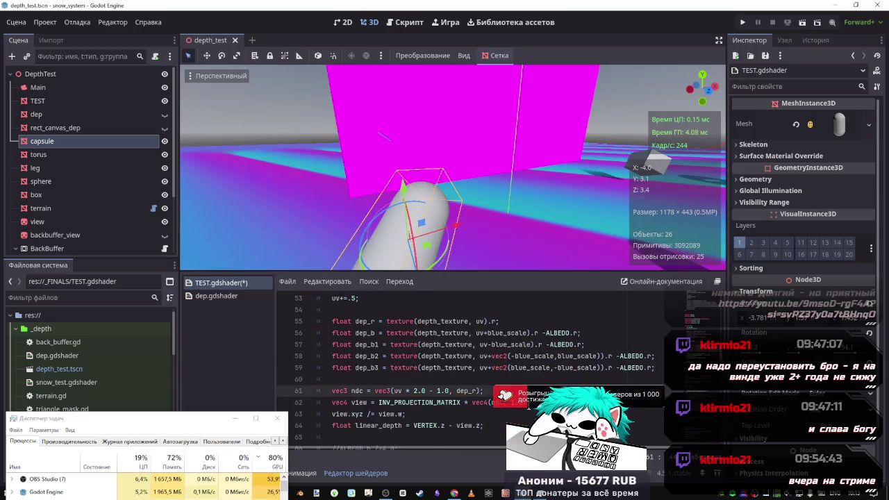
Duplicate the ndc line 61 onto the line beneath it.
key("Return")
key("shift+Up")
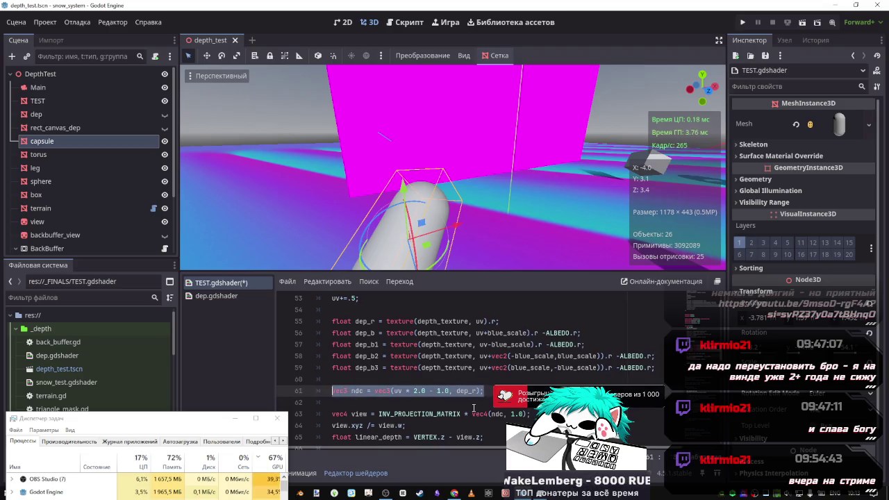
left_click(447, 403)
scroll(477, 415, "down", 1)
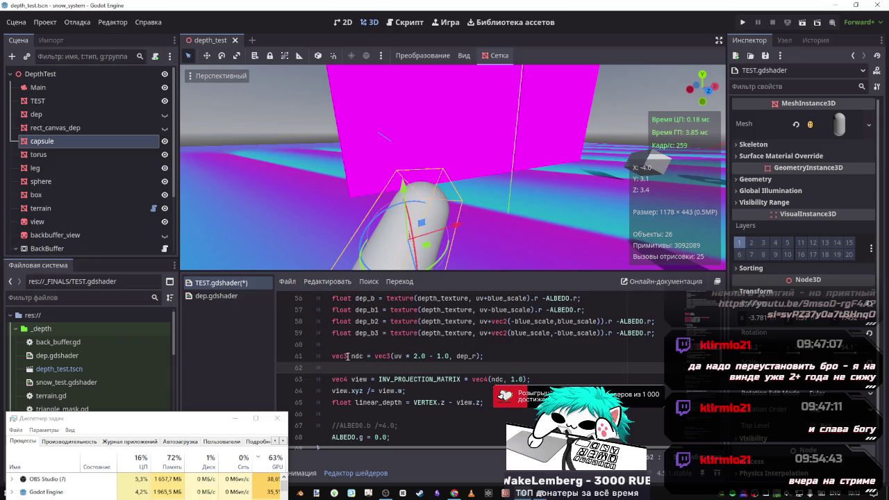
left_click(501, 357)
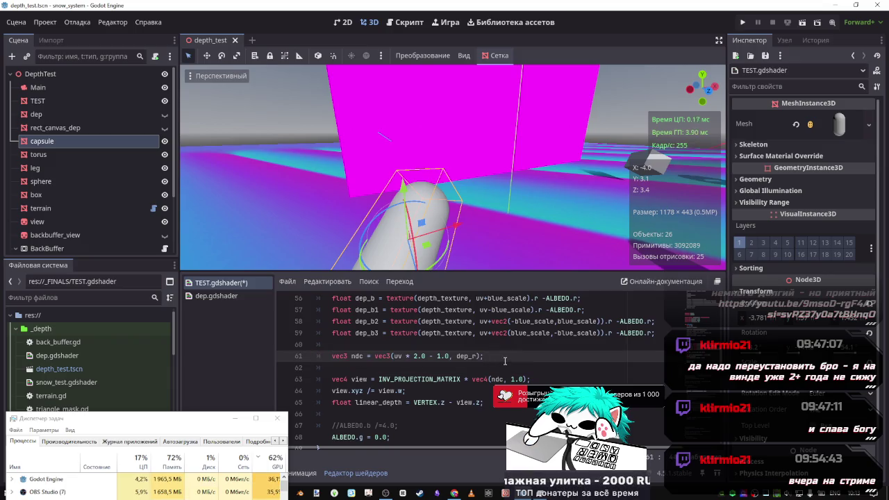
key("ctrl+shift+d")
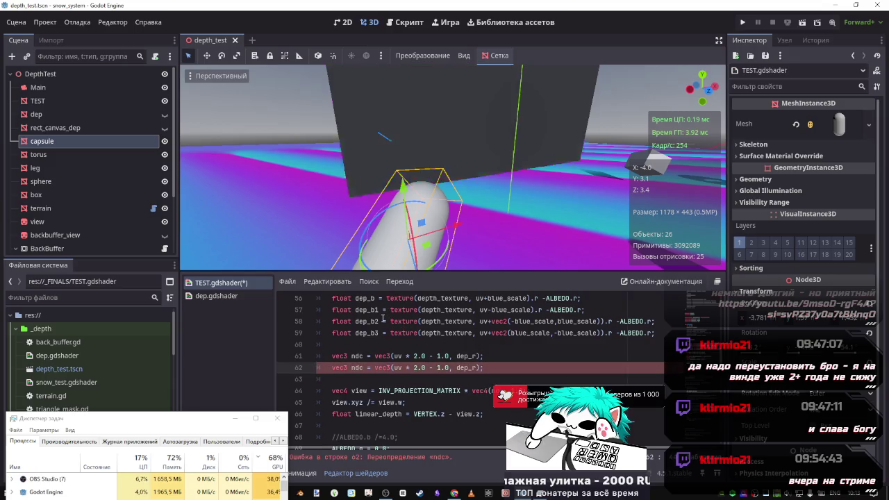
Make the duplicated ndc line use dep_b+dep_b1 as its depth instead of dep_r.
scroll(401, 327, "up", 1)
double_click(364, 333)
key("ctrl+c")
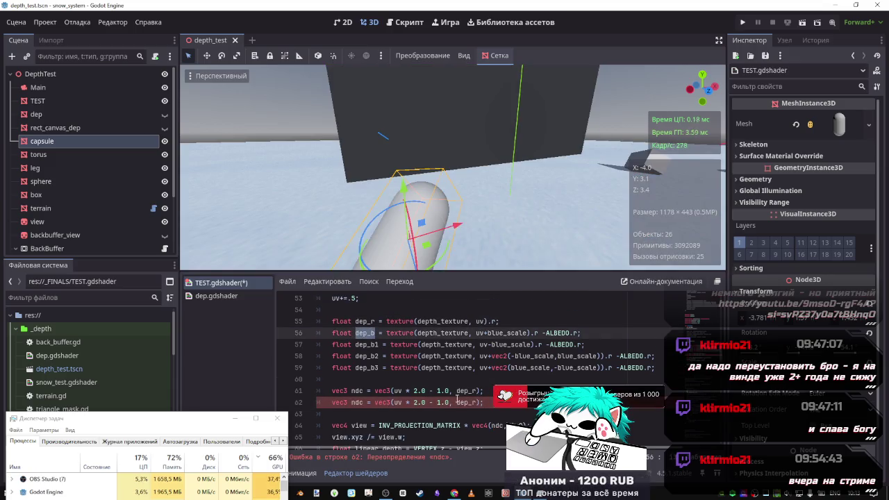
double_click(465, 403)
key("ctrl+v")
type(", dep")
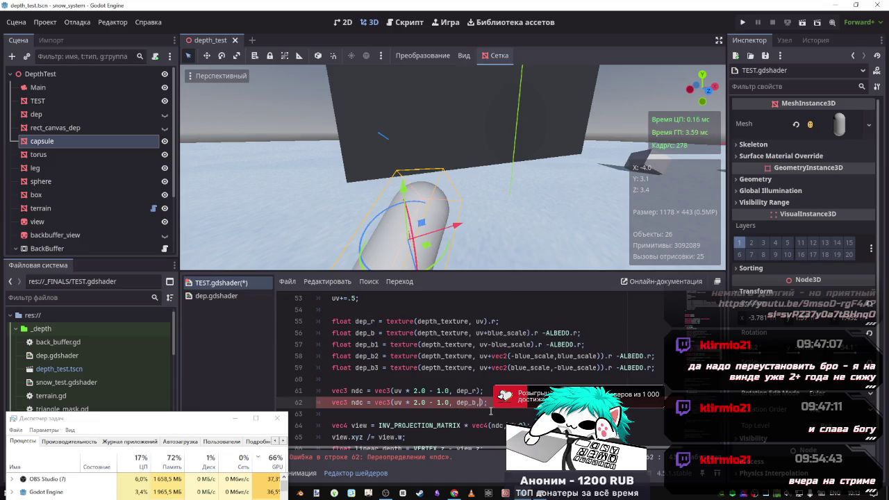
type("_b1")
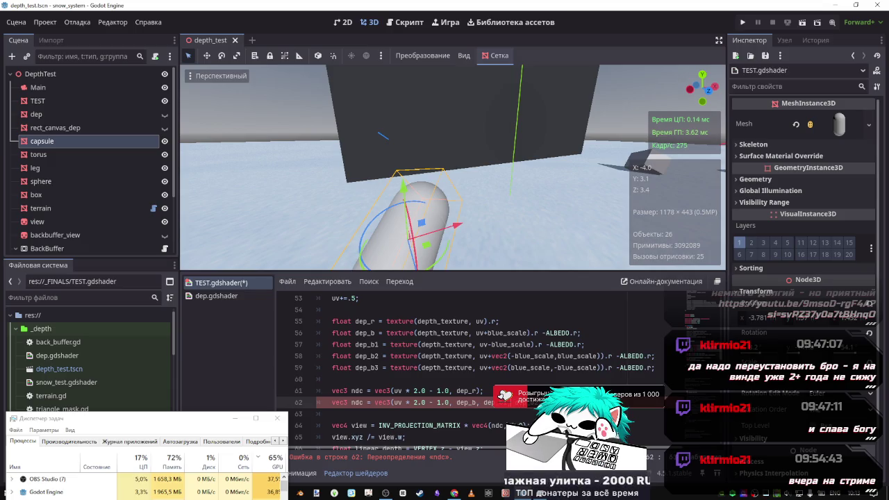
left_click(479, 403)
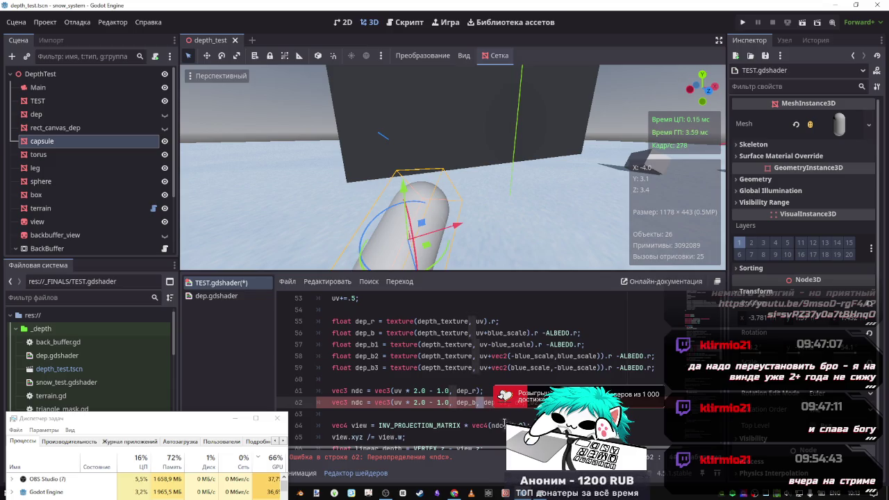
key("BackSpace")
key("Delete")
type("+")
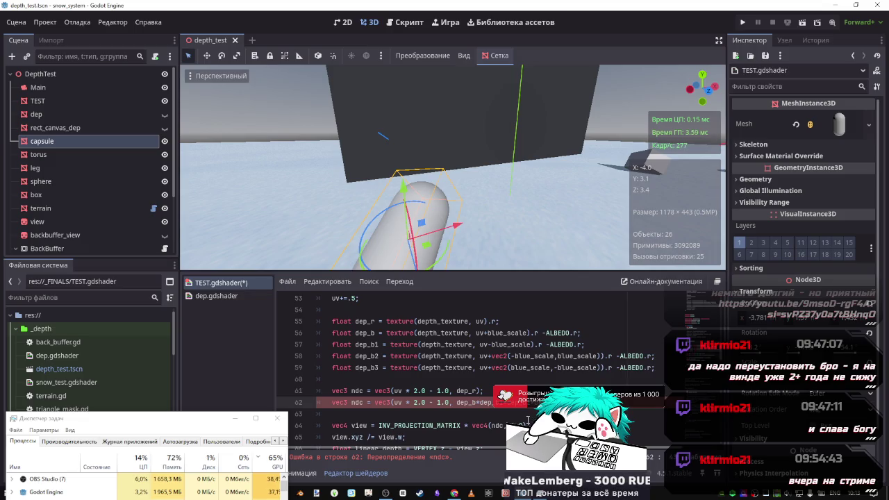
scroll(498, 421, "up", 5)
scroll(474, 368, "down", 5)
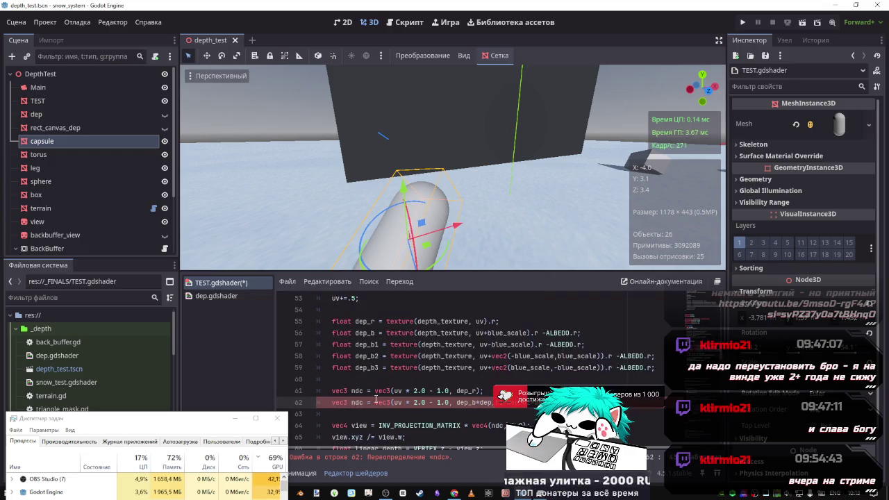
Rename the two NDC vectors ndc_r and ndc_b, then save TEST.gdshader.
left_click(364, 402)
left_click(363, 391)
type("_r")
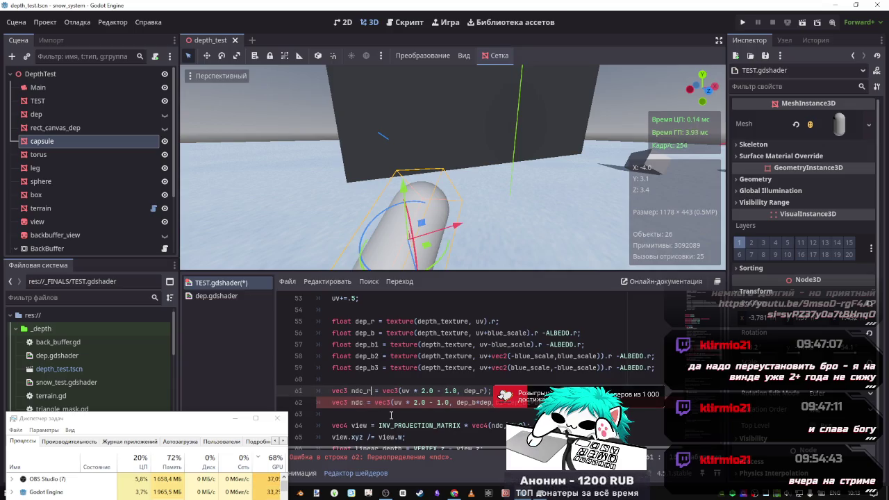
left_click(362, 403)
type("_b")
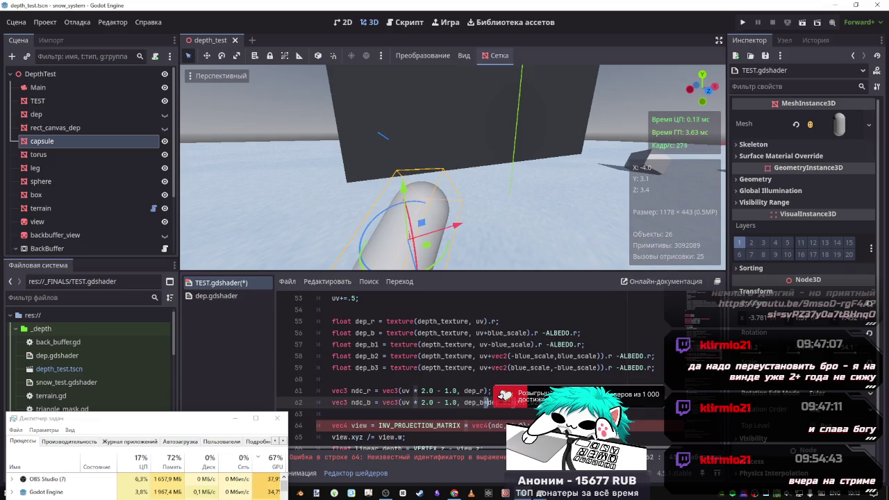
key("ctrl+s")
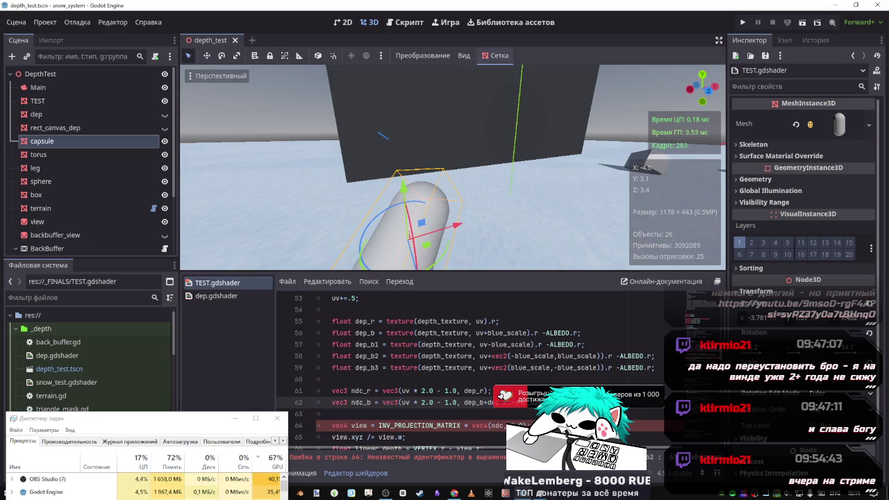
scroll(411, 380, "up", 3)
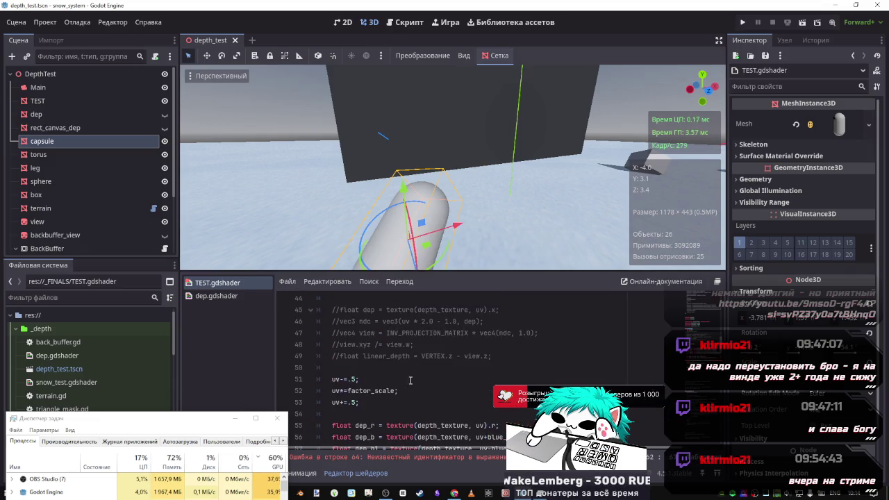
Remove the empty line 63 so the vec4 view line sits directly under ndc_b.
scroll(408, 366, "down", 4)
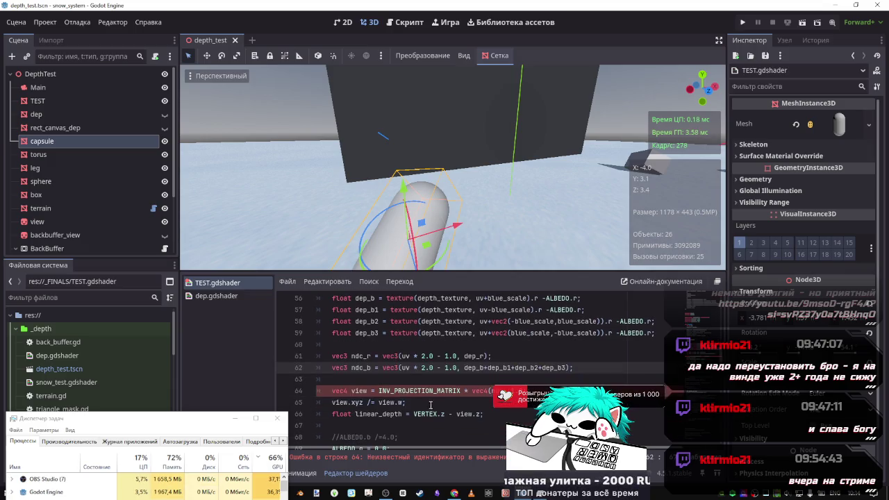
left_click_drag(528, 391, 350, 392)
scroll(452, 368, "up", 2)
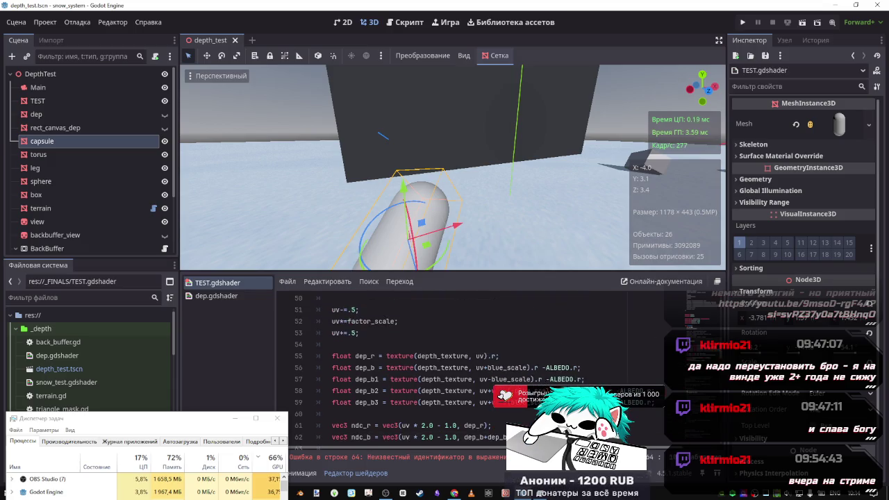
scroll(452, 368, "down", 2)
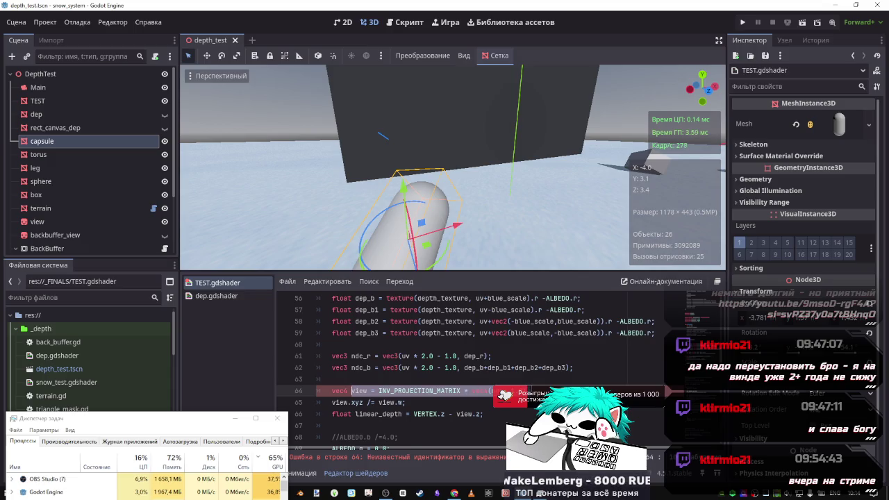
key("ctrl+z")
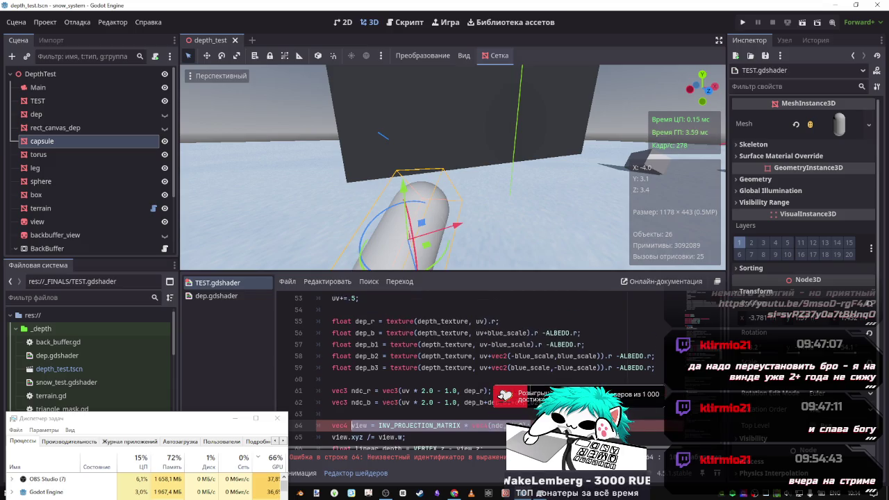
key("ctrl+y")
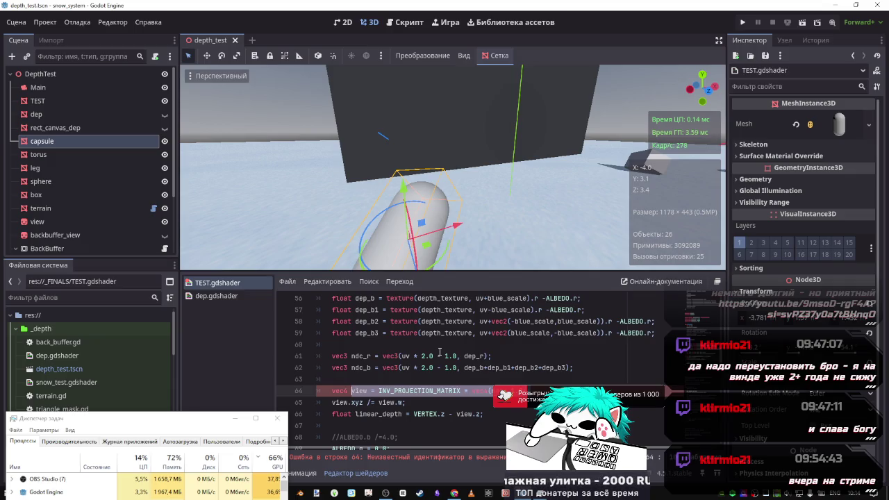
scroll(440, 352, "down", 1)
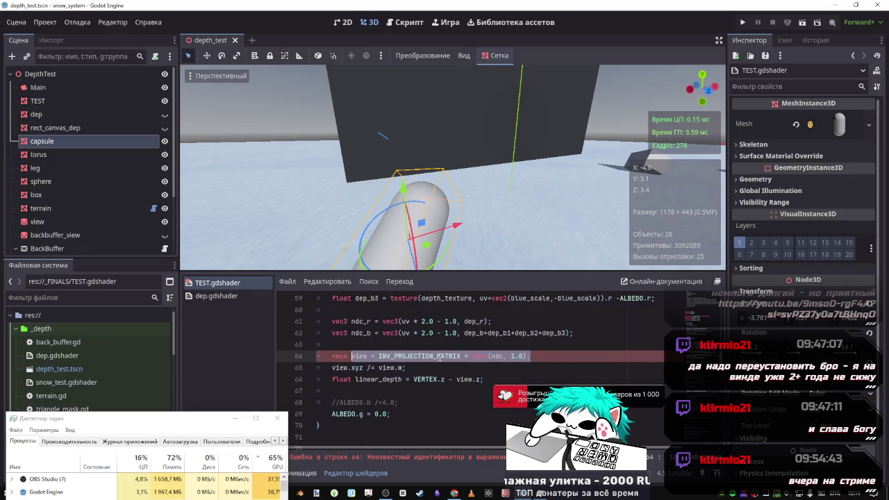
scroll(438, 364, "up", 3)
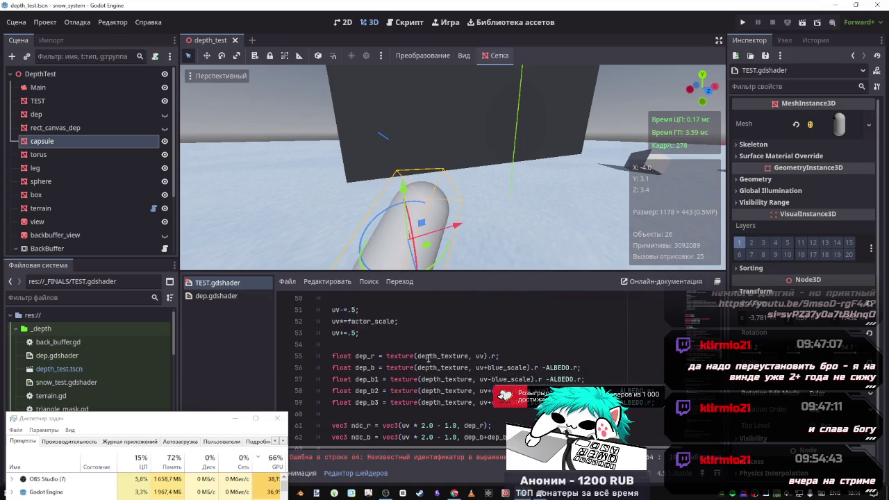
scroll(417, 370, "down", 2)
left_click_drag(494, 391, 331, 391)
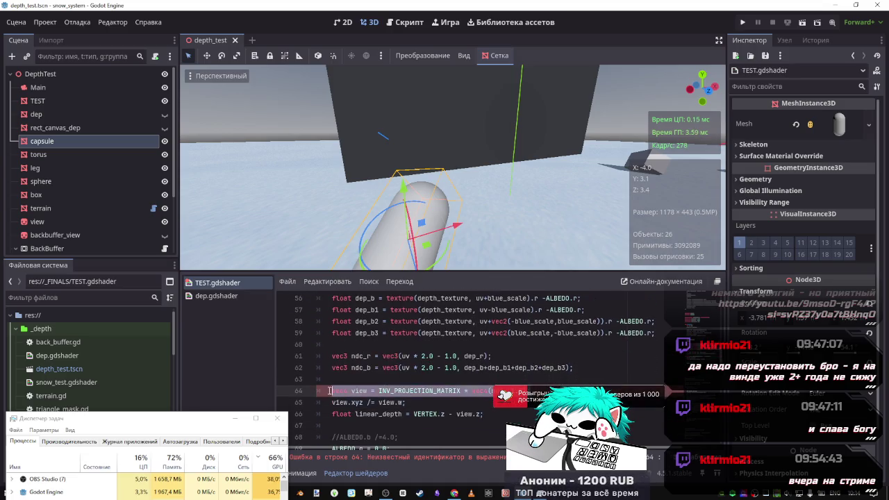
left_click(585, 373)
left_click(542, 380)
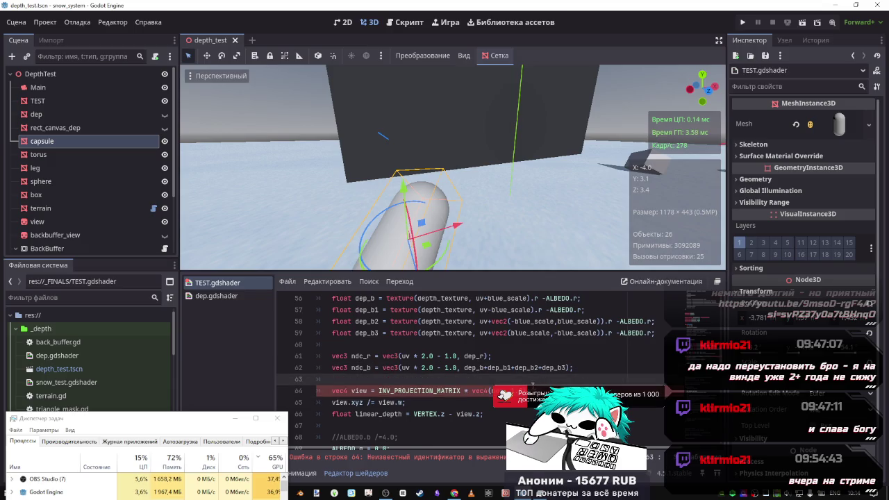
key("BackSpace")
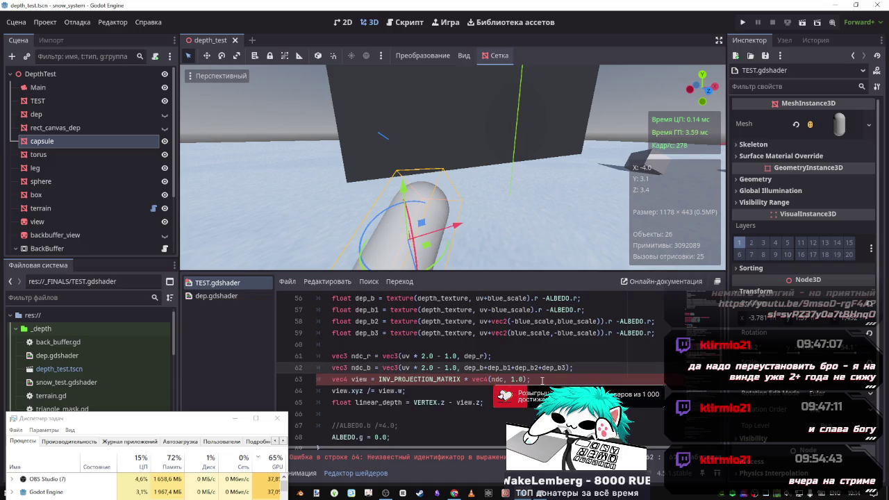
Rename the view vector on line 63 to view_r.
left_click(543, 380)
key("Return")
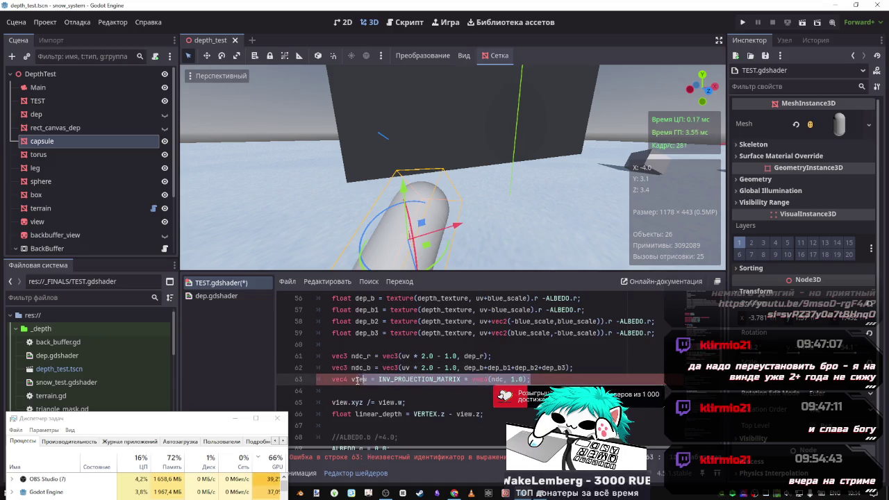
left_click(371, 381)
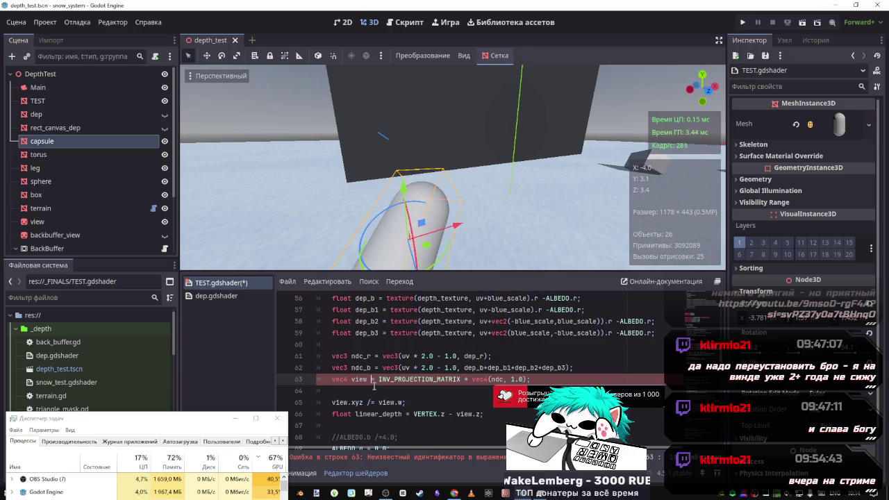
type("_r")
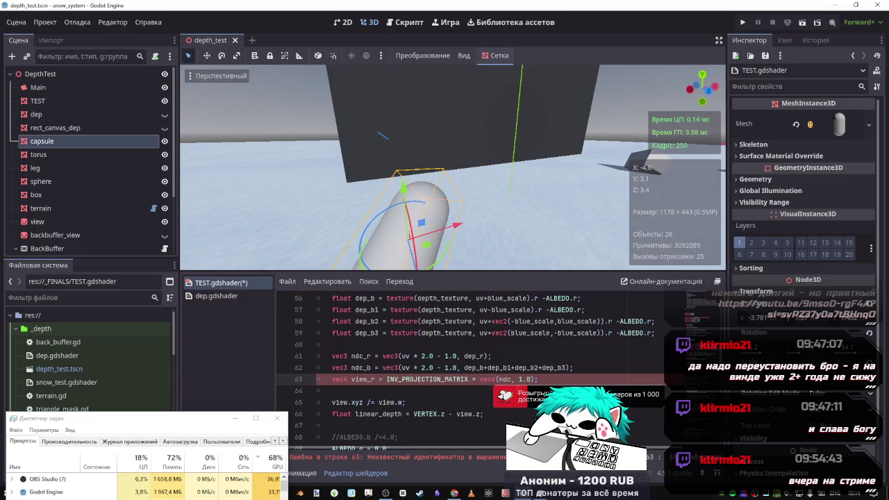
type("_r")
Duplicate the view_r declaration and rename the copy to view_b.
left_click_drag(546, 379, 333, 379)
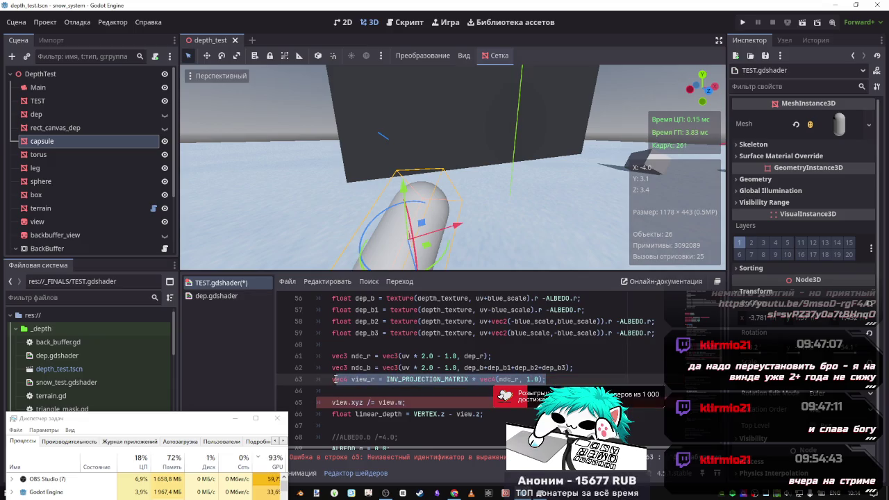
key("ctrl+c")
left_click(569, 380)
key("Return")
key("ctrl+v")
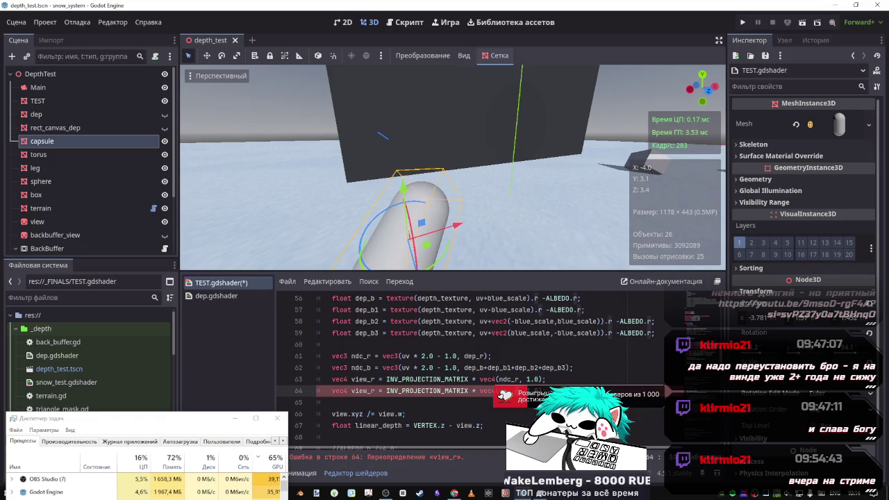
double_click(374, 391)
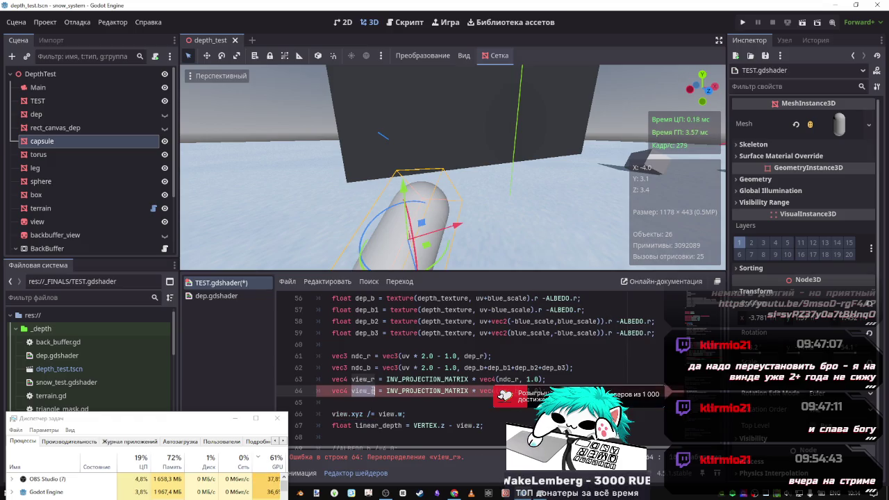
type("view_b")
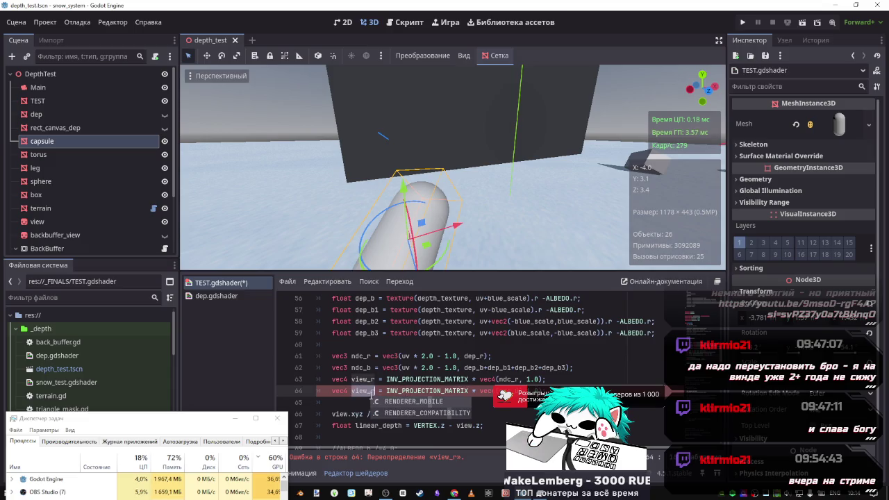
type("r")
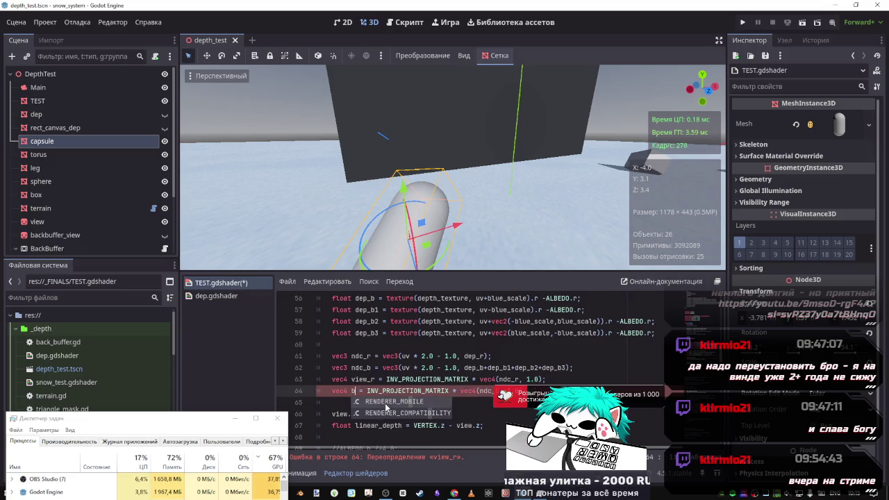
left_click(374, 394)
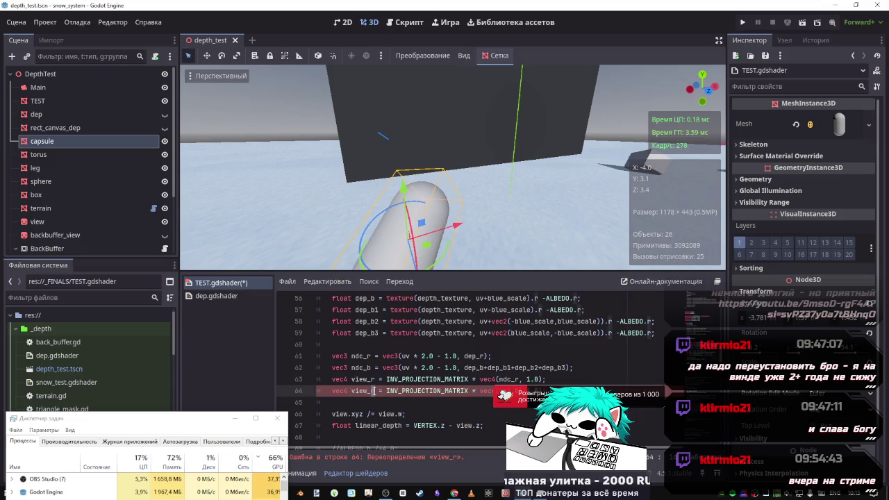
key("BackSpace")
type("b")
Move the perspective divide line under view_b and rename both its view uses to view_r.
scroll(426, 413, "down", 1)
left_click(422, 356)
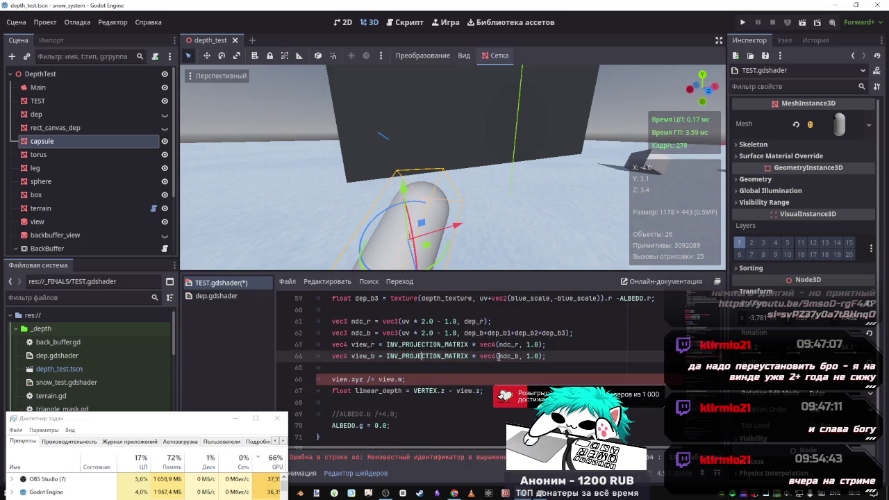
left_click(424, 378)
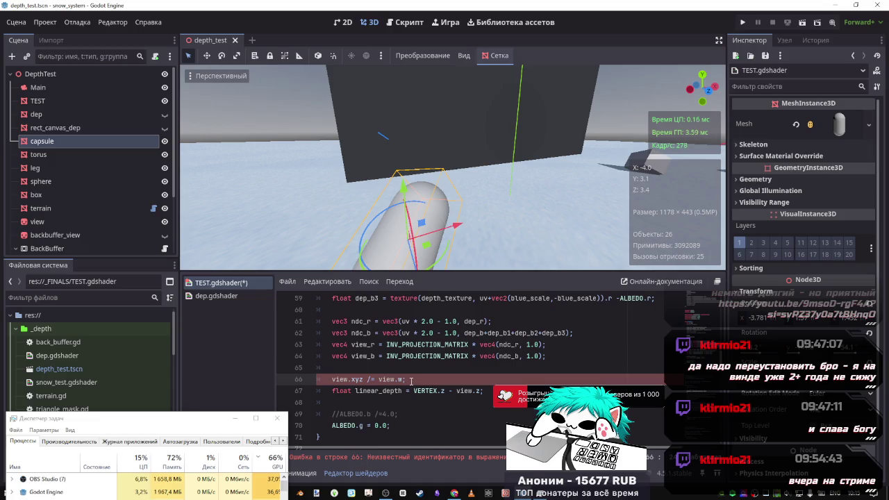
key("BackSpace")
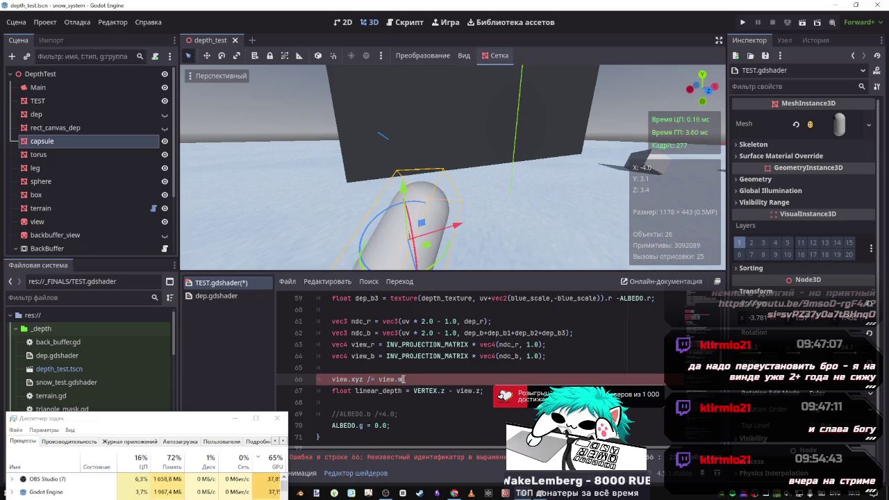
key("Return")
key("Up")
key("Up")
key("BackSpace")
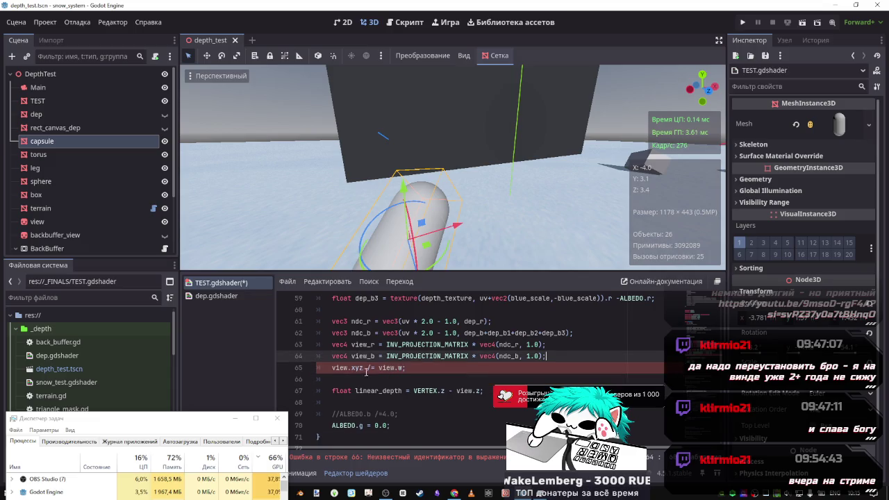
left_click_drag(375, 345, 352, 344)
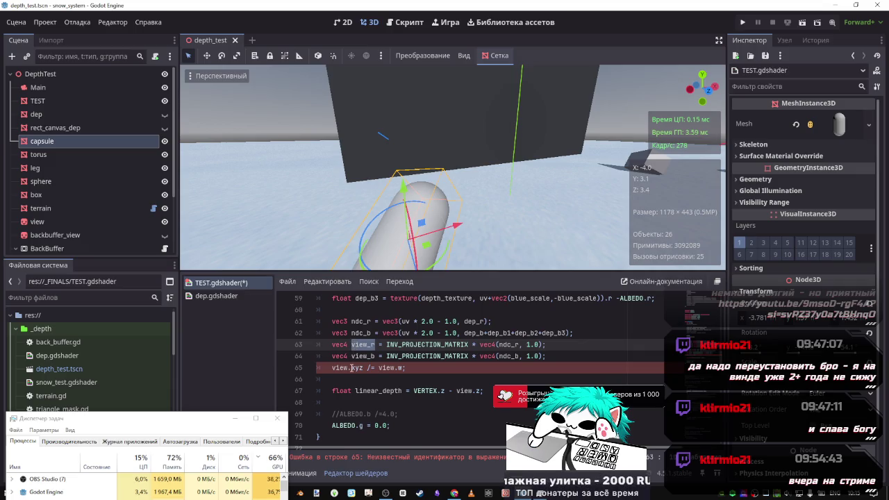
left_click(332, 369)
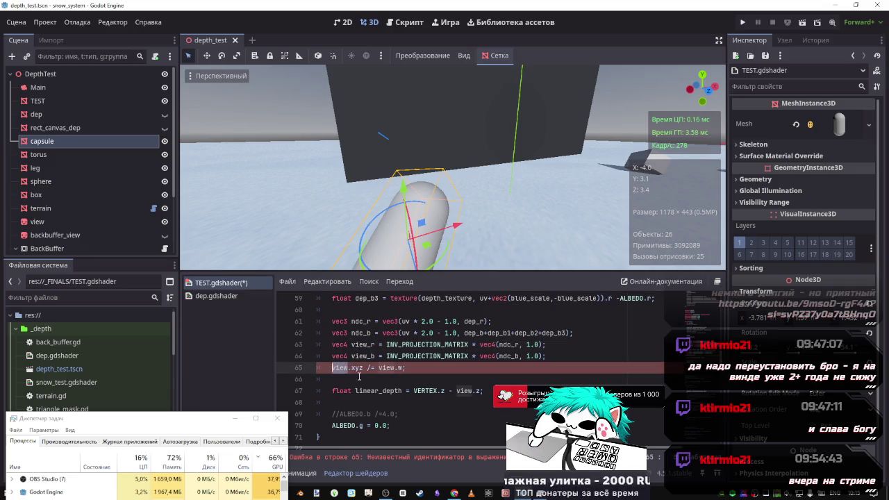
key("ctrl+d")
key("ctrl+d")
key("ctrl+v")
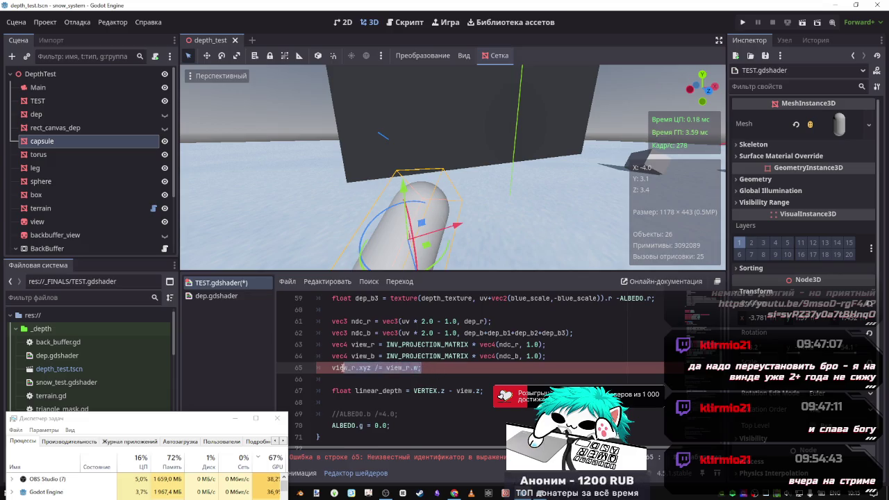
Duplicate the divide line as view_b.xyz /= view_b.w.
key("ctrl+c")
key("End")
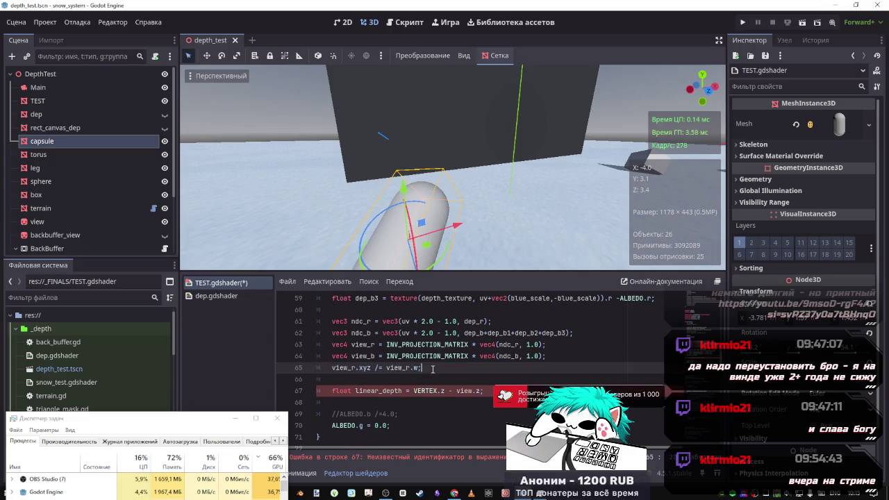
key("Return")
key("ctrl+v")
left_click(353, 379)
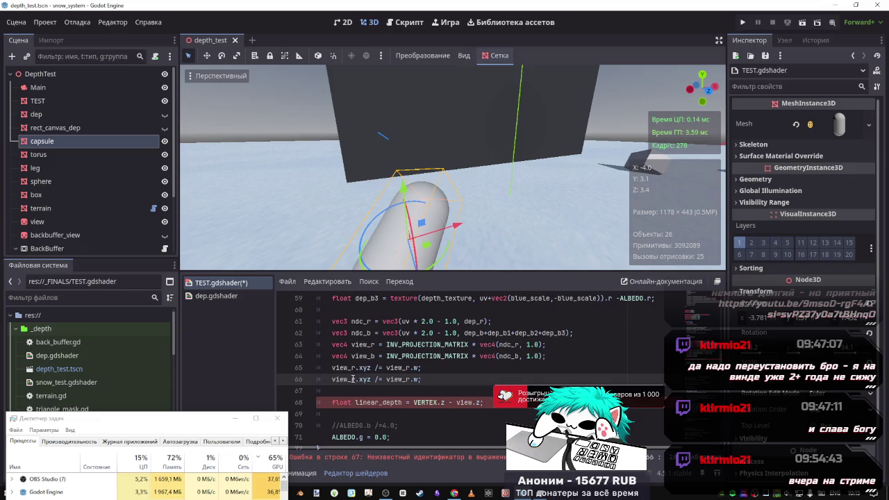
key("BackSpace")
type("b")
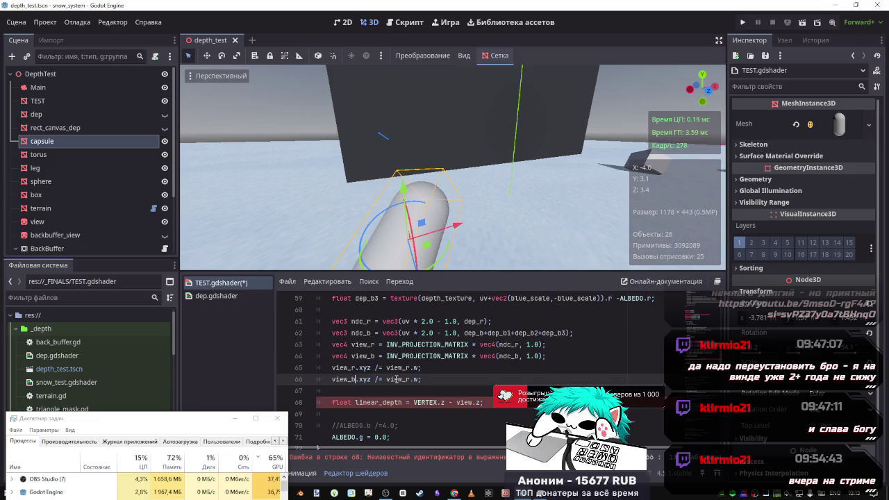
left_click(409, 379)
key("BackSpace")
type("b")
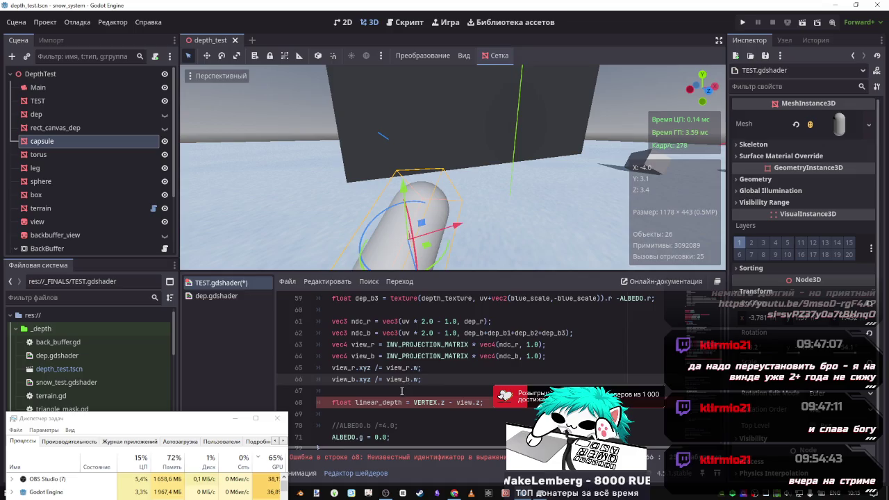
scroll(403, 389, "up", 5)
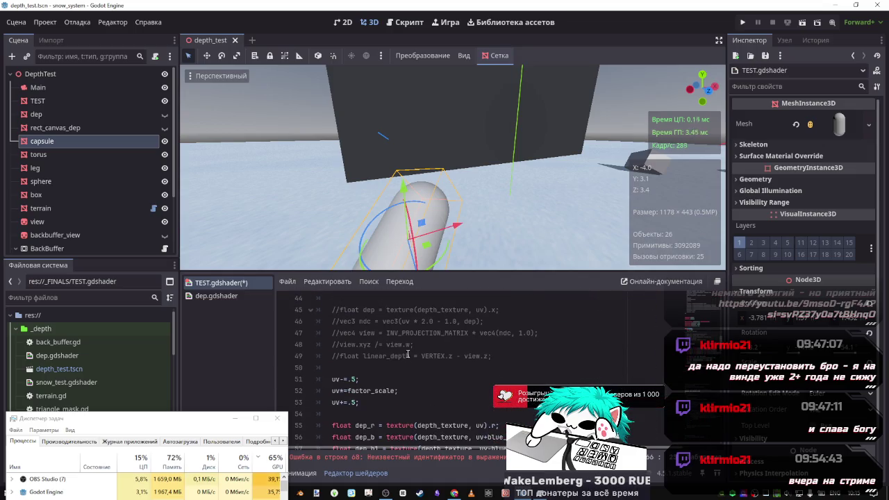
scroll(413, 382, "down", 2)
scroll(403, 387, "down", 3)
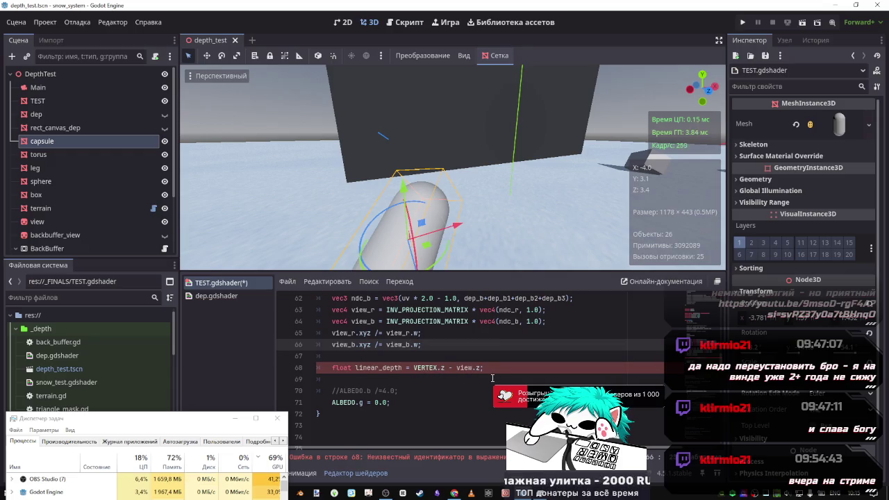
left_click(405, 368)
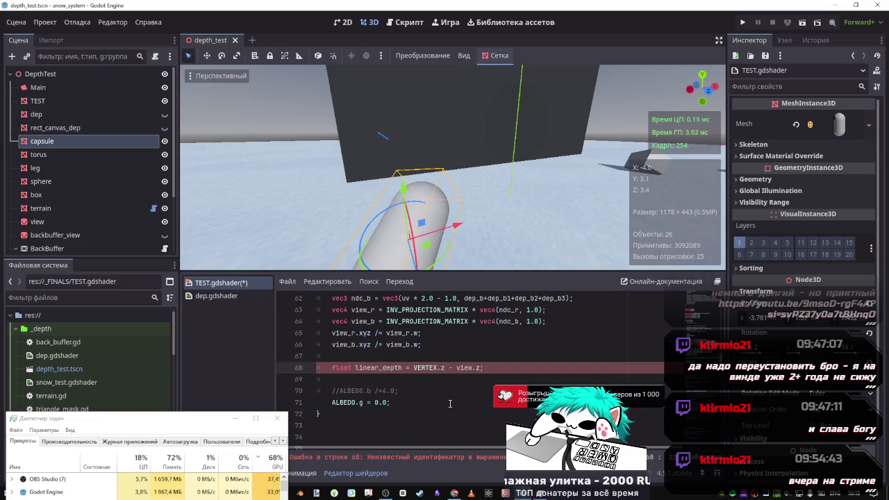
Rename linear_depth to linear_depth_r and base it on view_r.z.
type("_r")
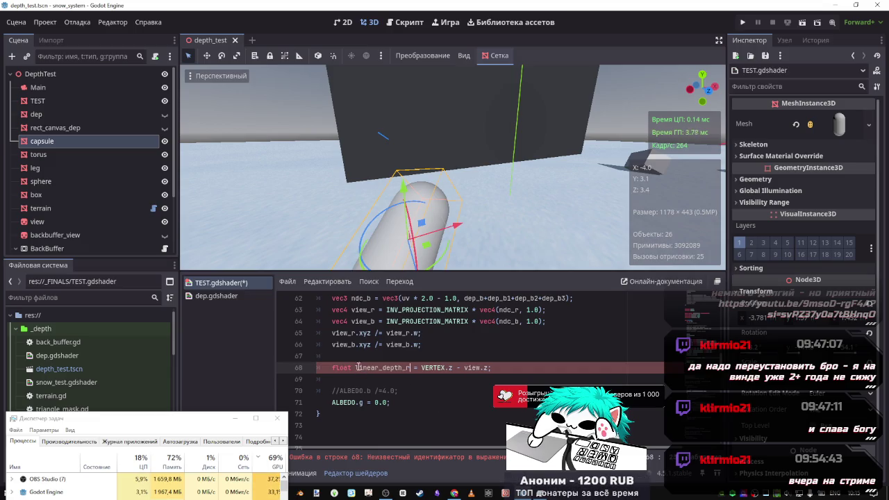
left_click(349, 367)
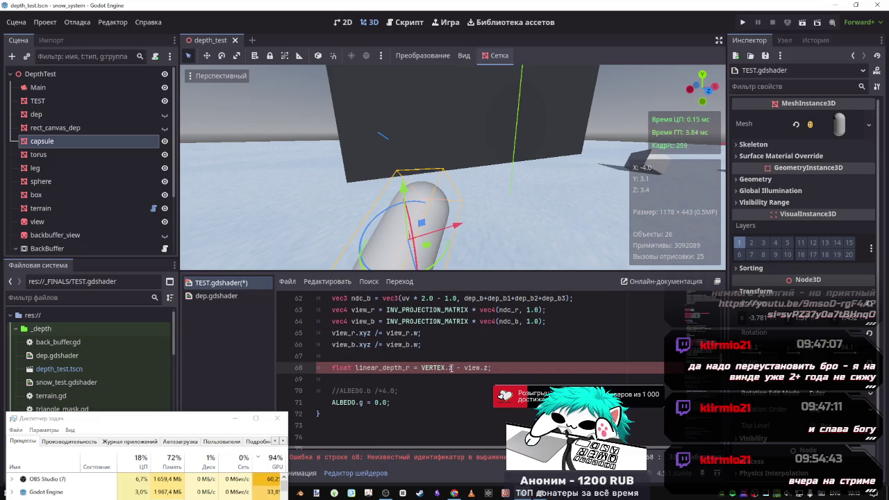
double_click(351, 334)
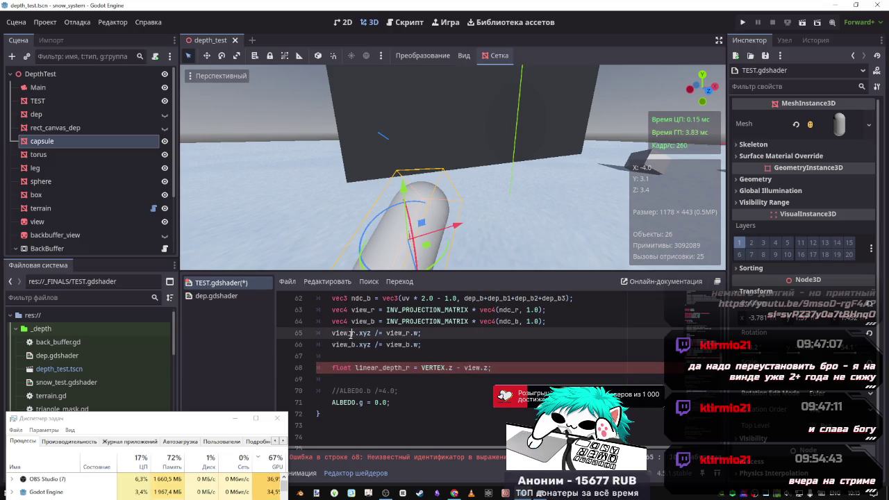
double_click(472, 368)
key("ctrl+v")
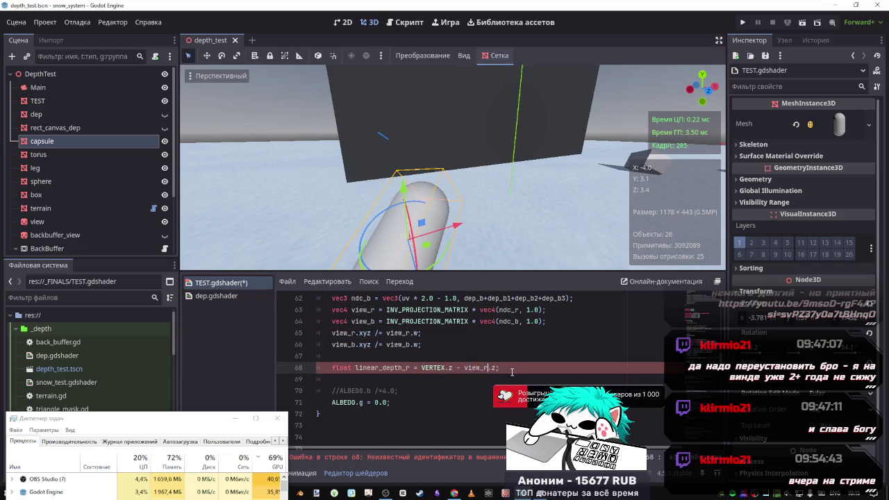
left_click_drag(500, 367, 351, 368)
left_click(500, 369)
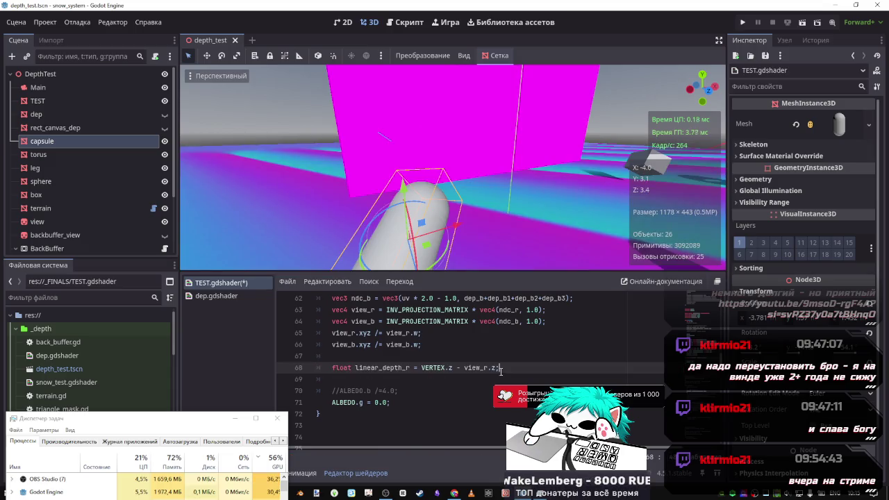
Duplicate it as linear_depth_b using view_b.z, add a blank line, and save.
key("ctrl+shift+d")
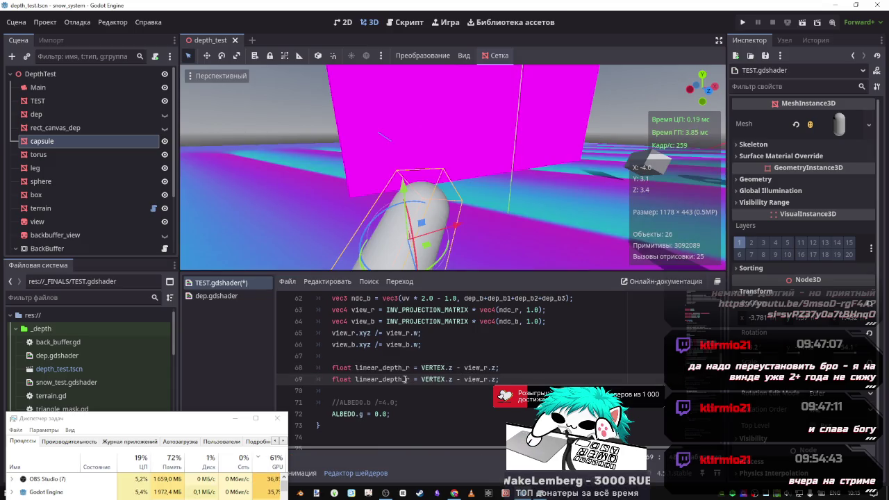
left_click(410, 379)
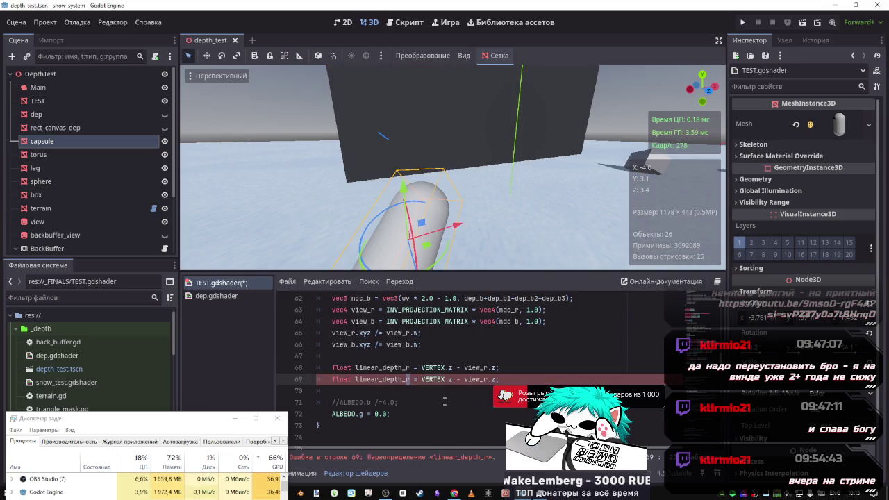
key("ctrl+d")
type("b")
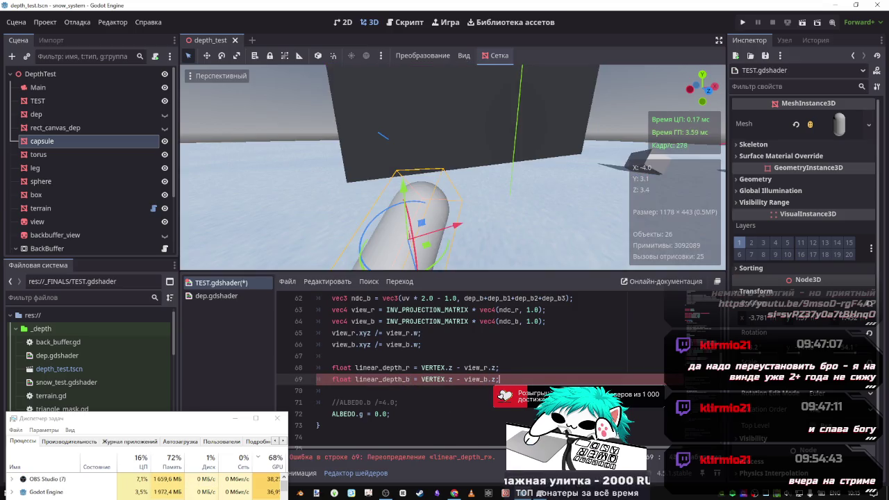
key("ctrl+s")
key("Return")
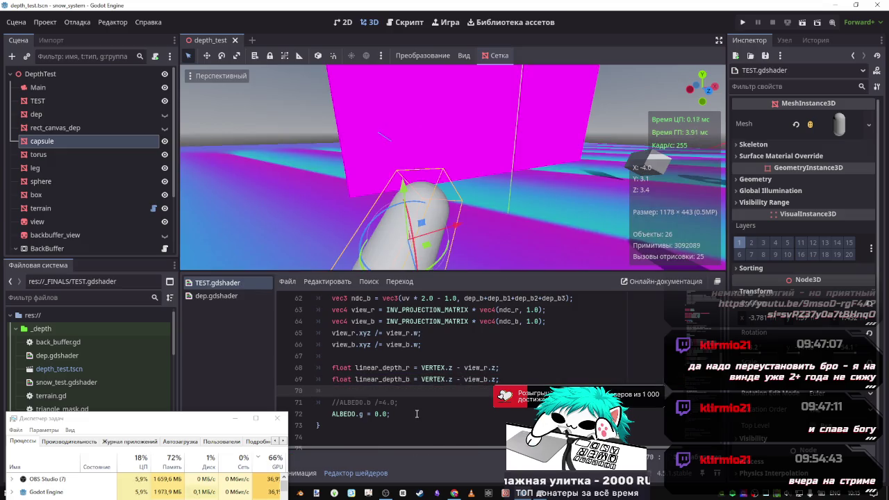
scroll(417, 414, "up", 3)
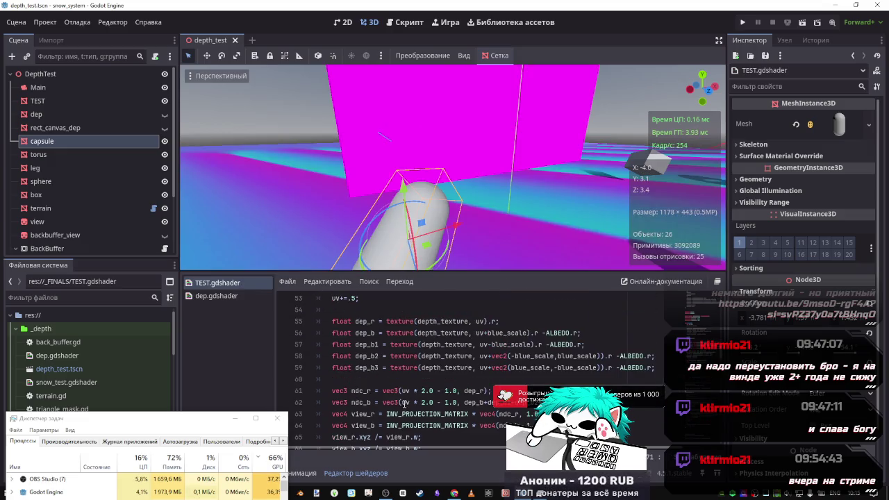
scroll(375, 351, "up", 3)
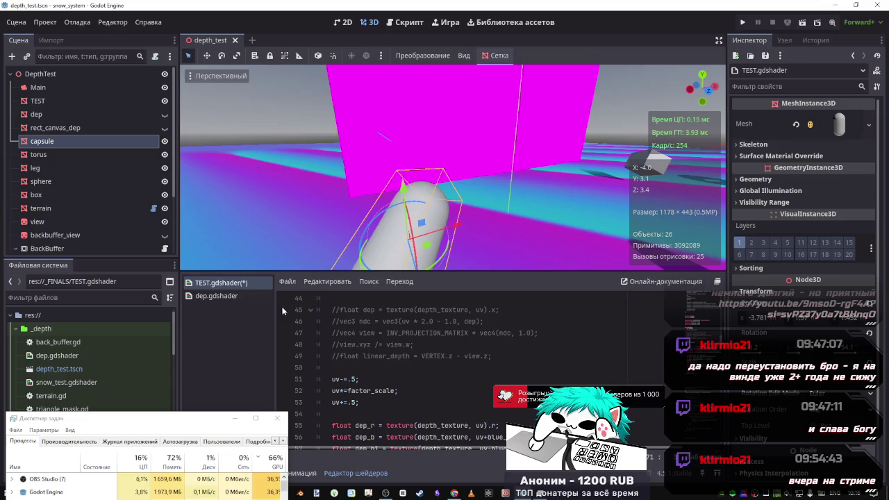
scroll(389, 348, "down", 6)
key("ctrl+s")
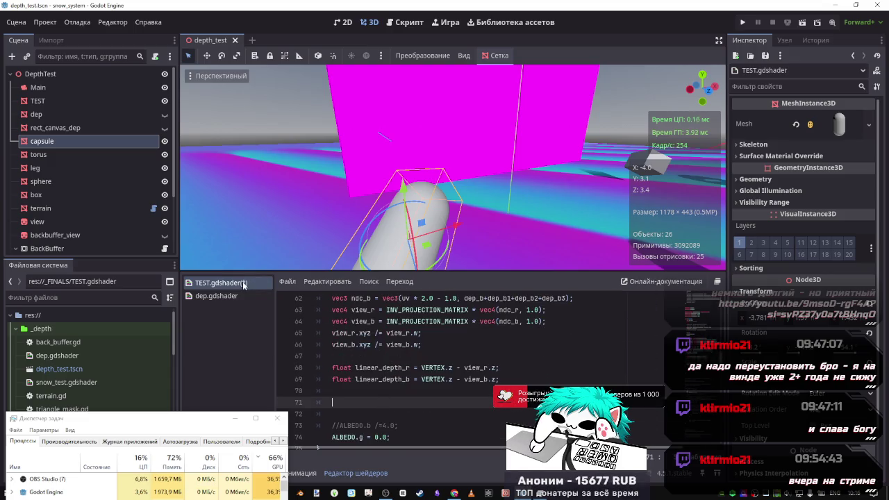
Type linear_depth_r on empty line 71, then remove it again.
left_click(401, 393)
key("Down")
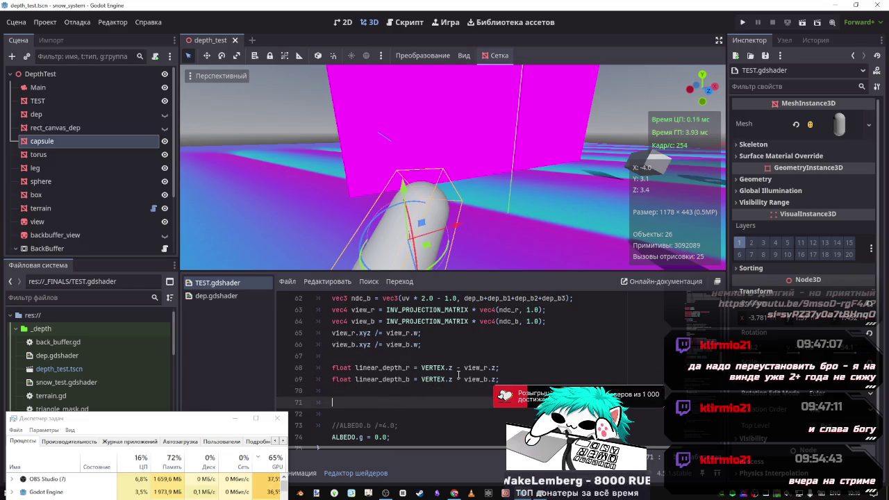
double_click(399, 368)
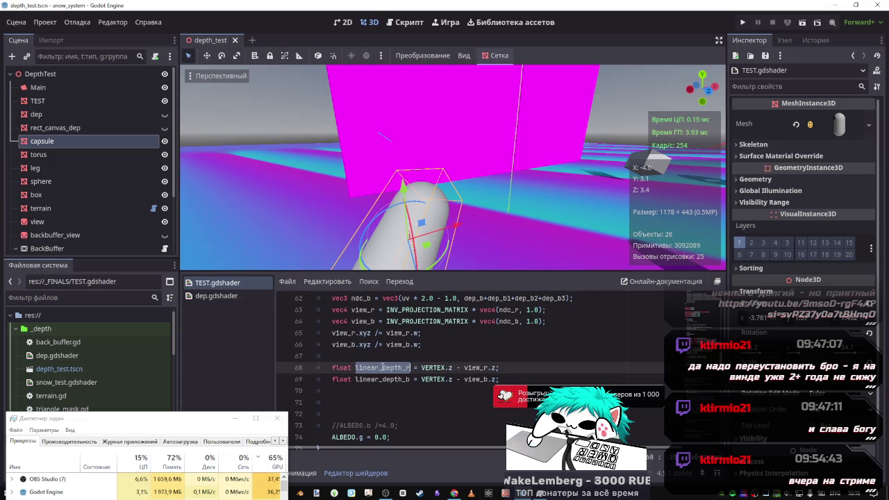
left_click(438, 403)
type("linear_depth_r")
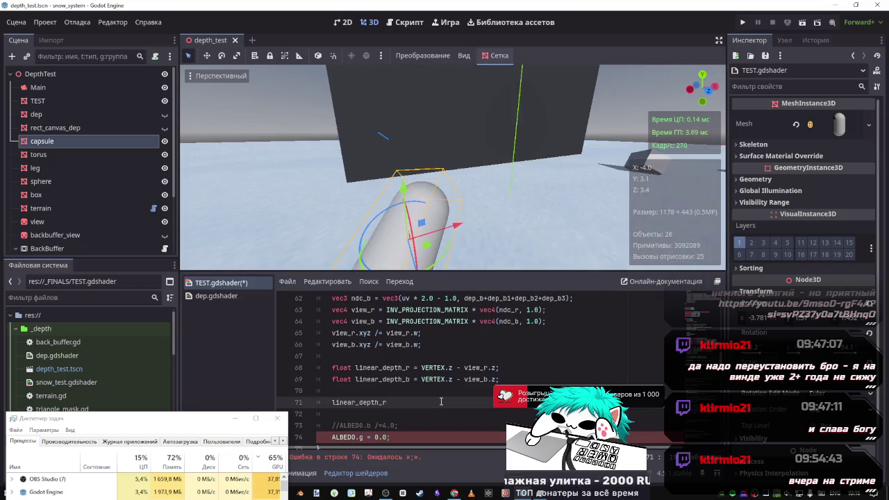
key("ctrl+BackSpace")
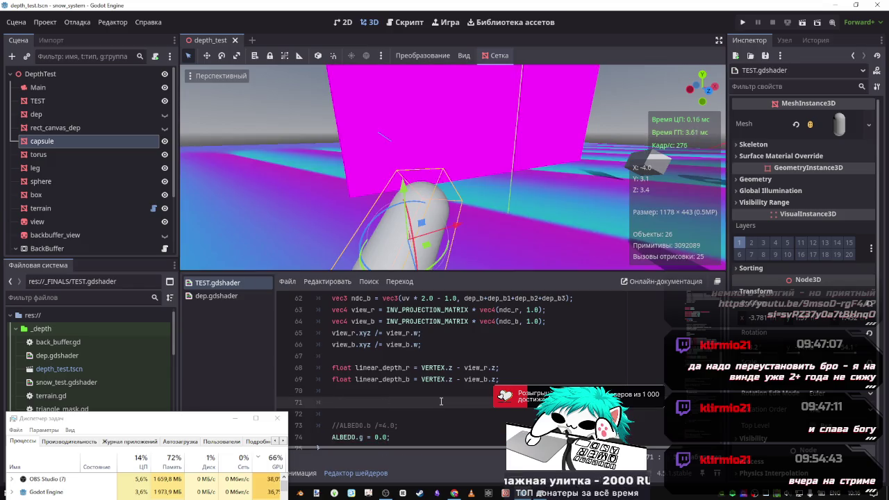
Write ALBEDO.r = linear_depth_r; on line 71 and save.
type("AL")
key("Return")
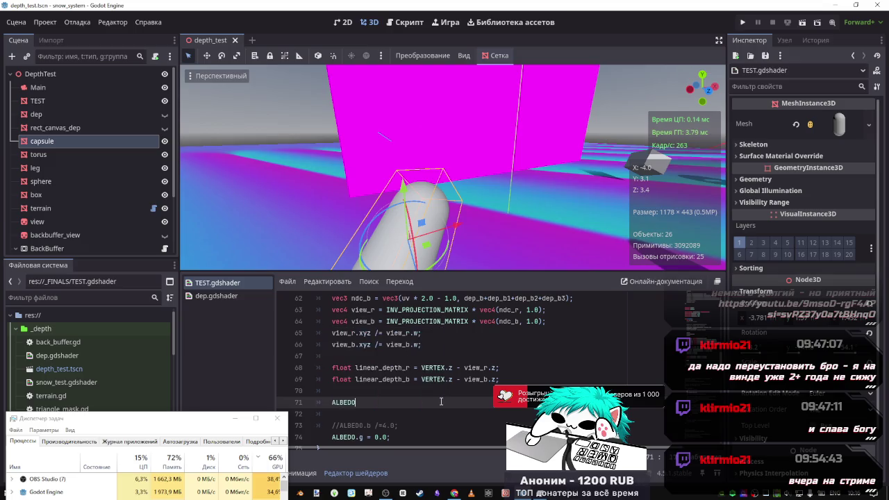
type(".r =")
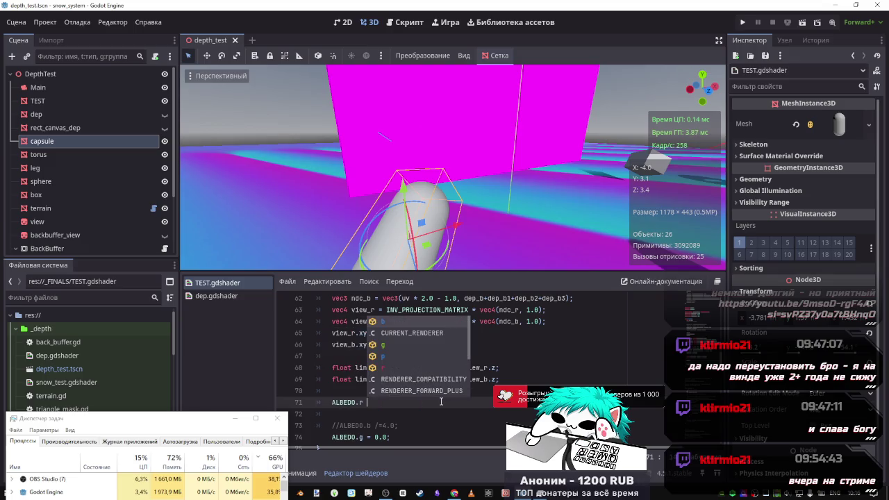
double_click(375, 368)
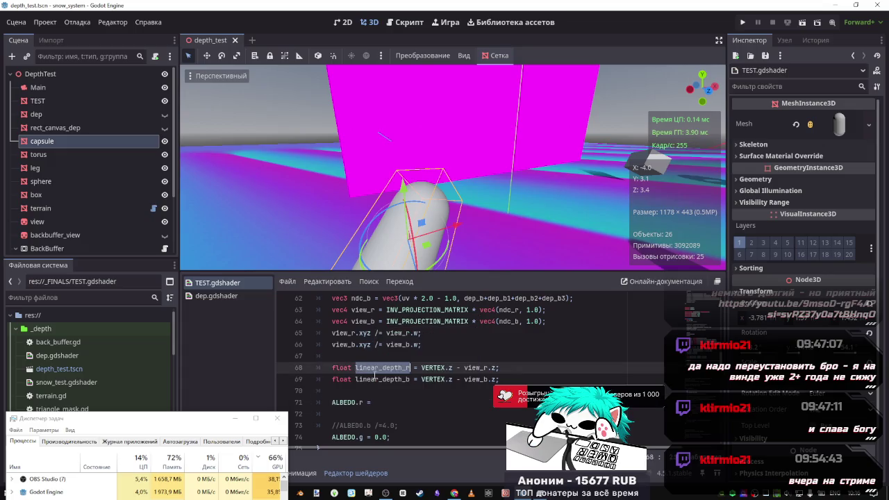
key("ctrl+c")
left_click(393, 402)
key("ctrl+v")
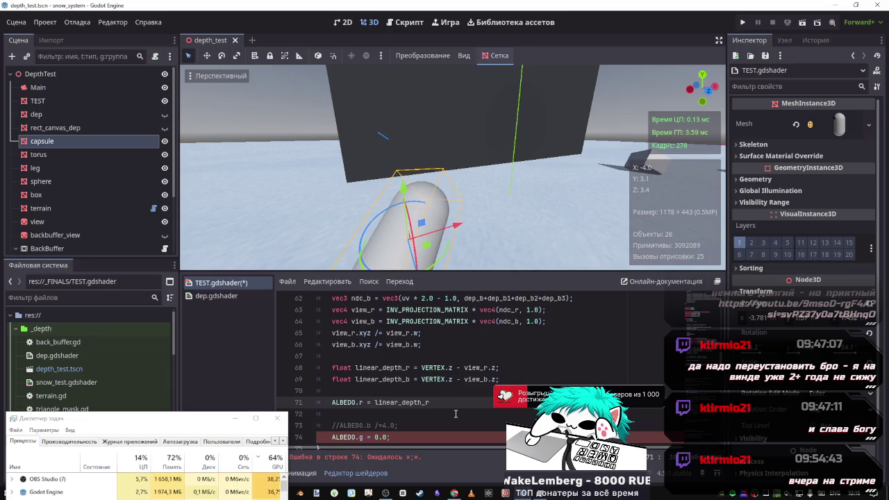
type(";")
key("ctrl+s")
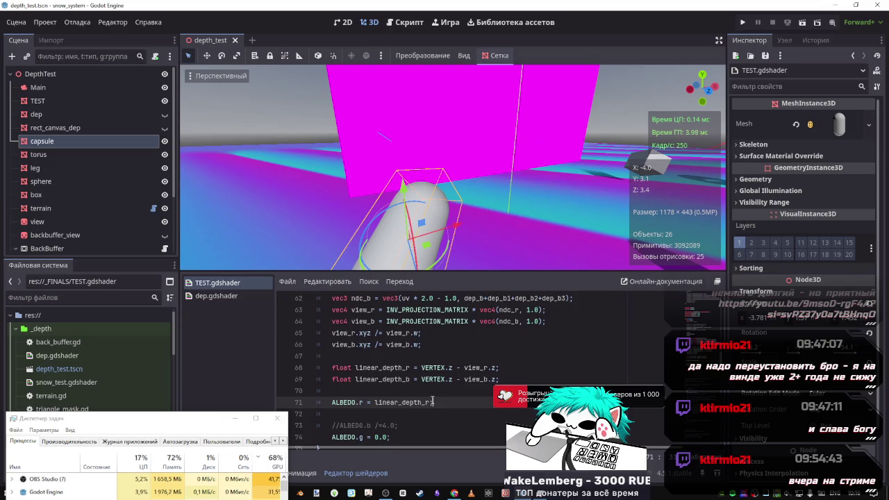
Invert it to ALBEDO.r = 1.0-linear_depth_r; and save.
scroll(433, 402, "up", 3)
scroll(433, 402, "down", 3)
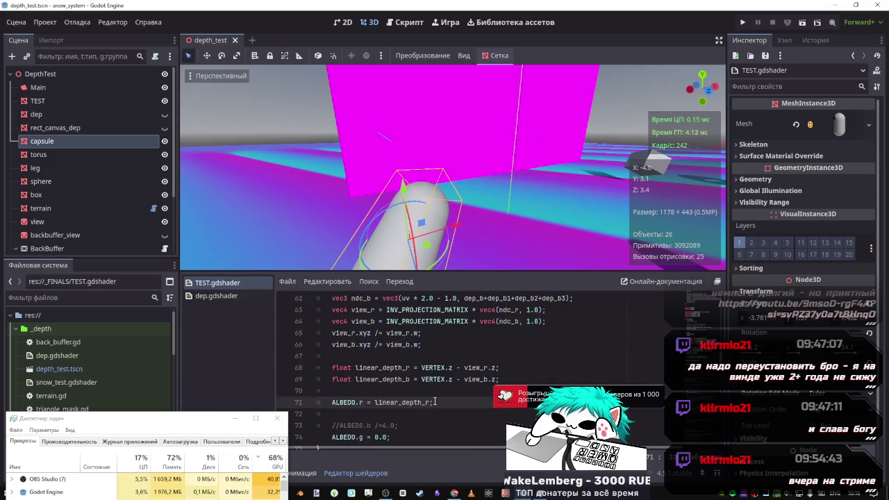
type(";")
left_click(375, 402)
type("1.")
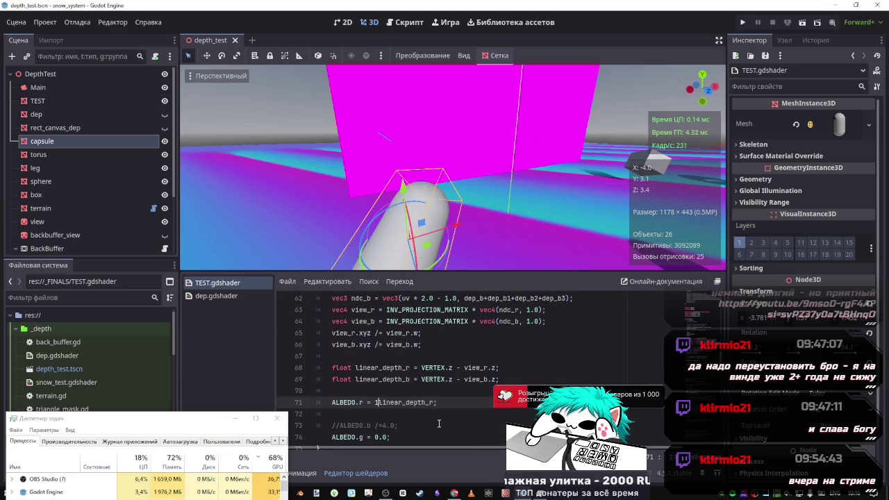
type("0-")
key("ctrl+s")
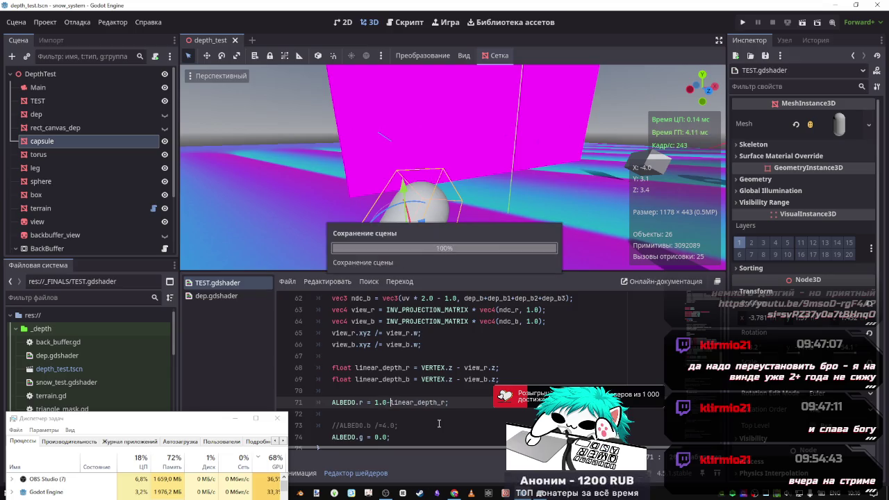
Fly the viewport camera around the shapes, then select the ALBEDO.r line.
left_click_drag(500, 188, 486, 181)
key("w")
key("d")
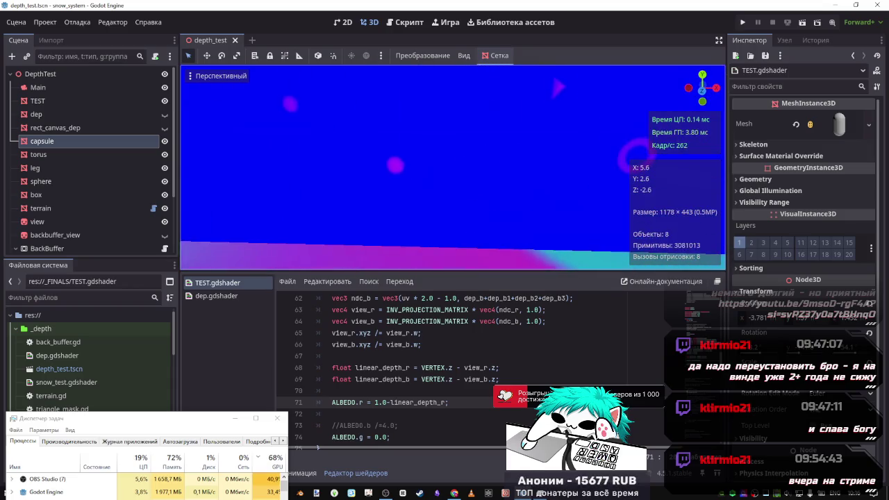
key("s")
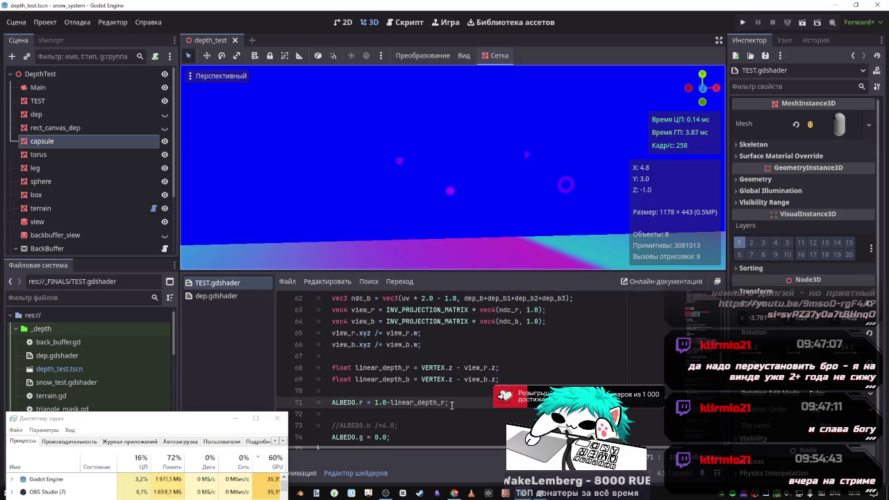
left_click_drag(449, 402, 332, 402)
Add an ALBEDO.b line using linear_depth_b on line 72 and save.
left_click(339, 411)
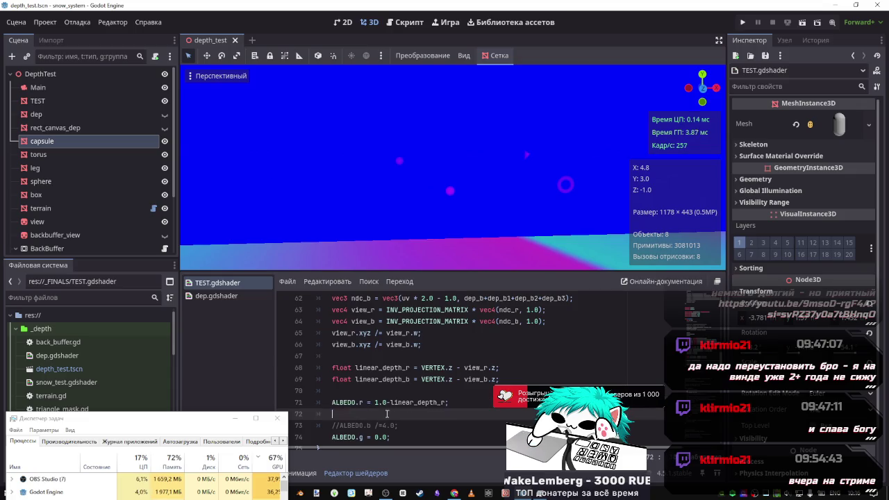
double_click(360, 414)
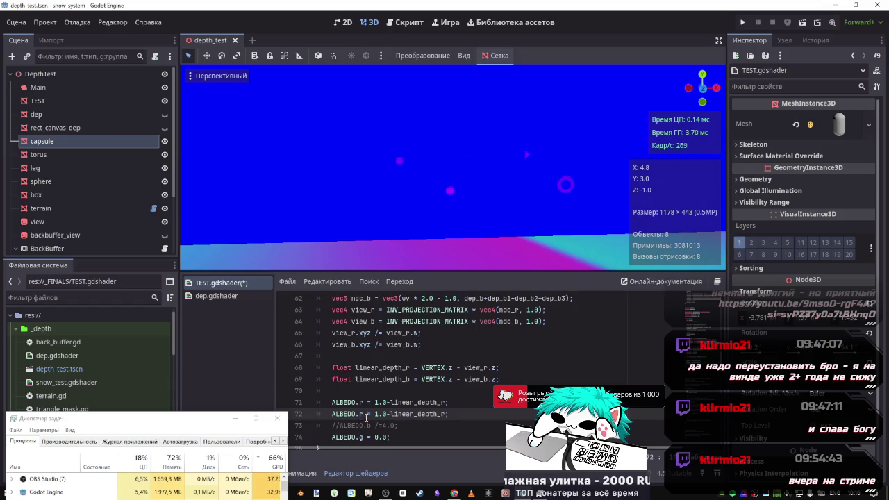
type("b")
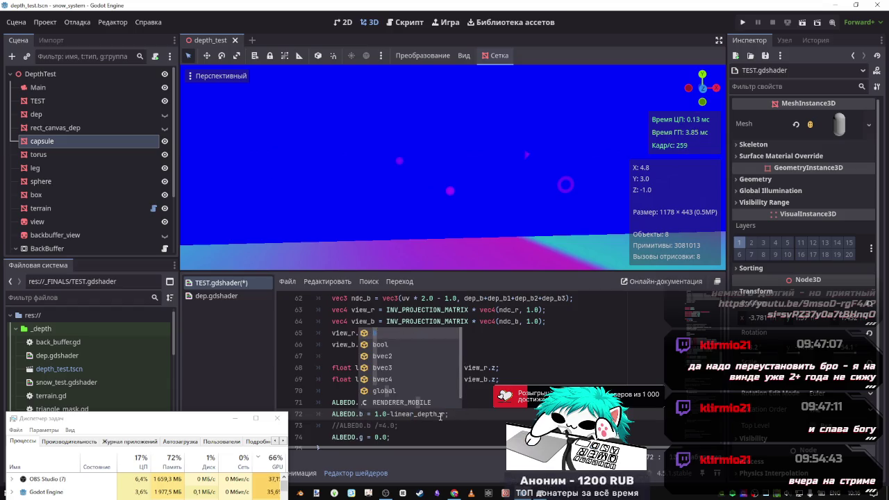
left_click(445, 414)
type(";")
key("ctrl+s")
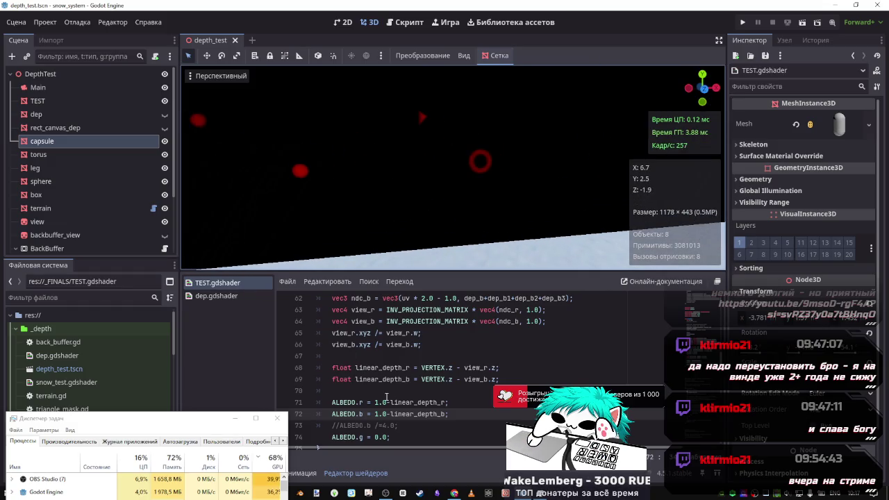
Try different offsets before linear_depth_b, saving to preview each.
type("+")
key("ctrl+s")
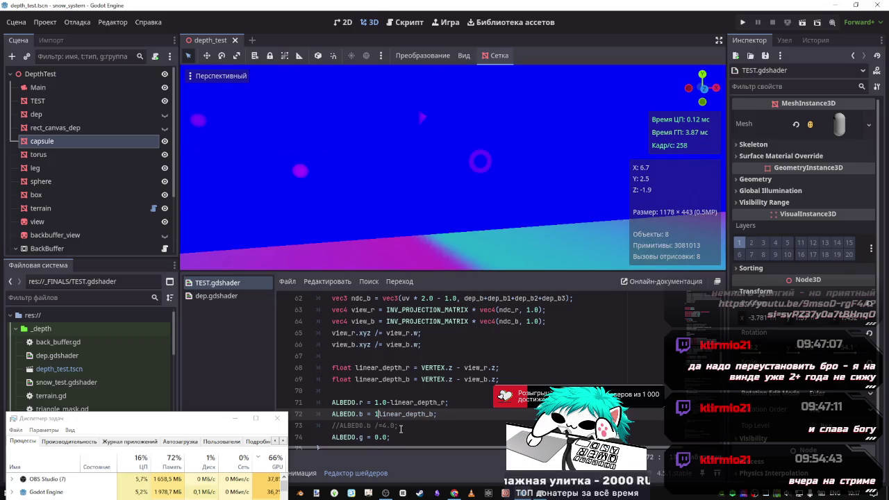
key("BackSpace")
key("ctrl+s")
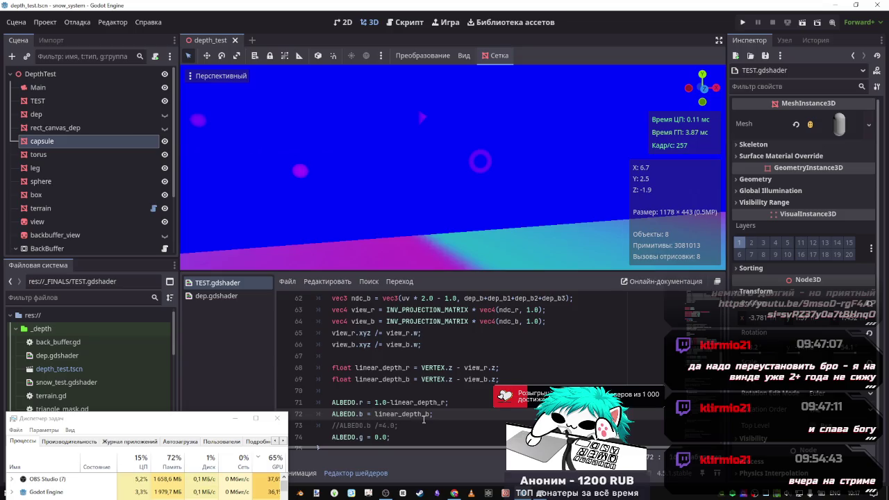
type("0.5")
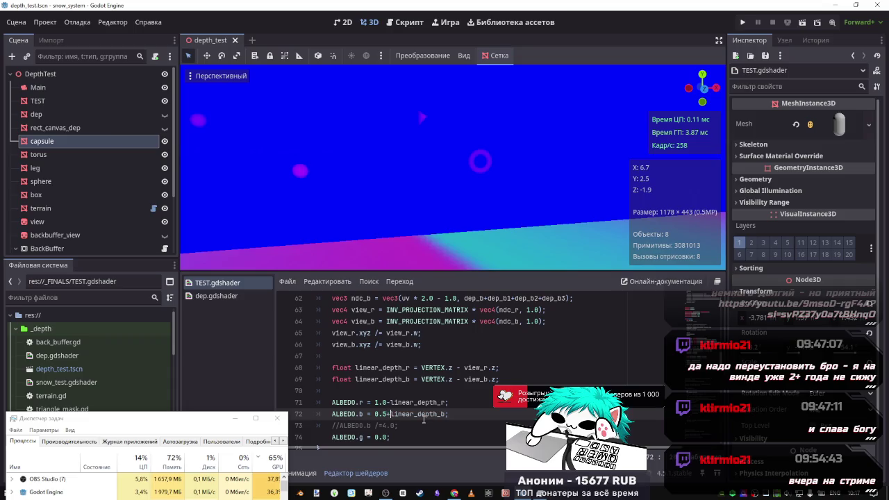
type("-")
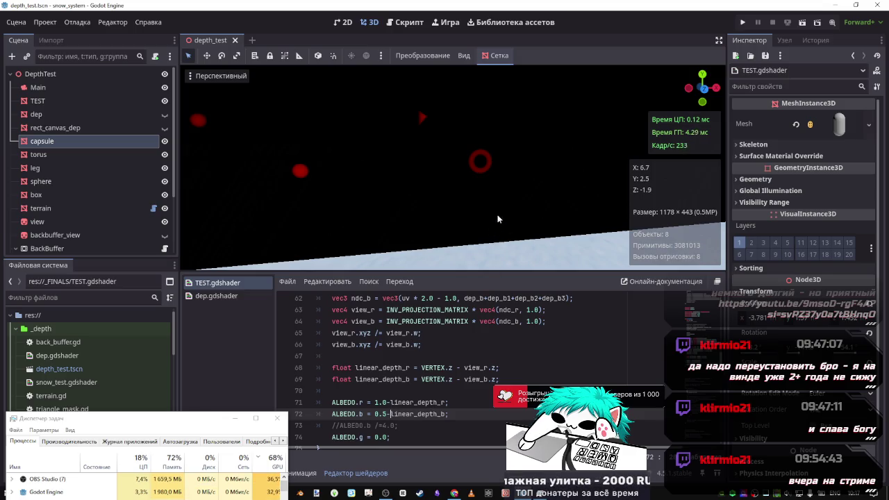
left_click_drag(497, 219, 498, 218)
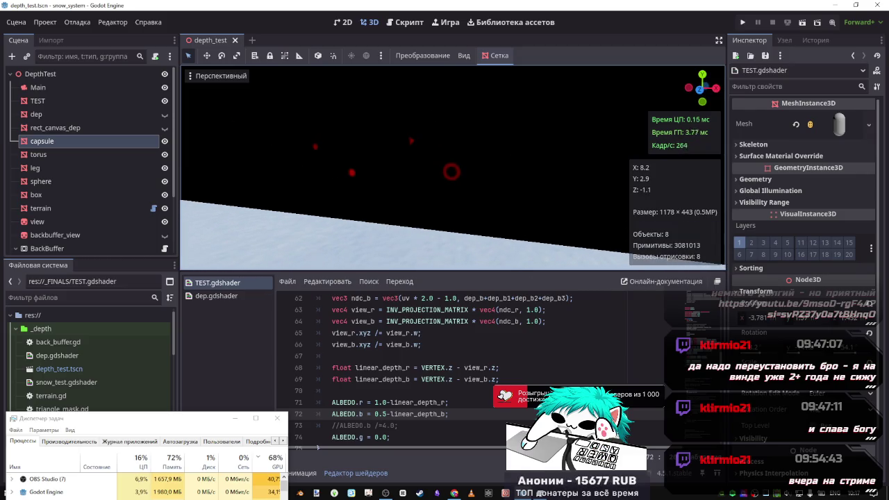
Set the blue offset to 1.0- and comment out the ALBEDO.r line.
left_click(448, 403)
left_click(379, 414)
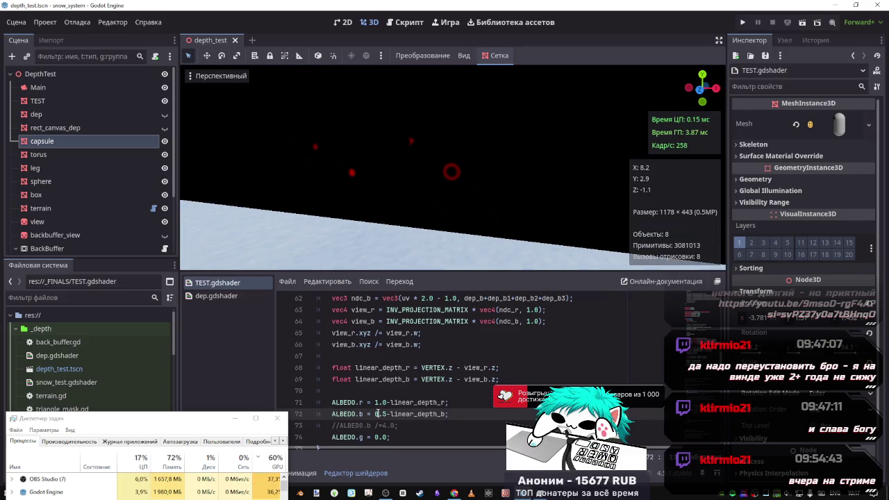
key("BackSpace")
type("1.")
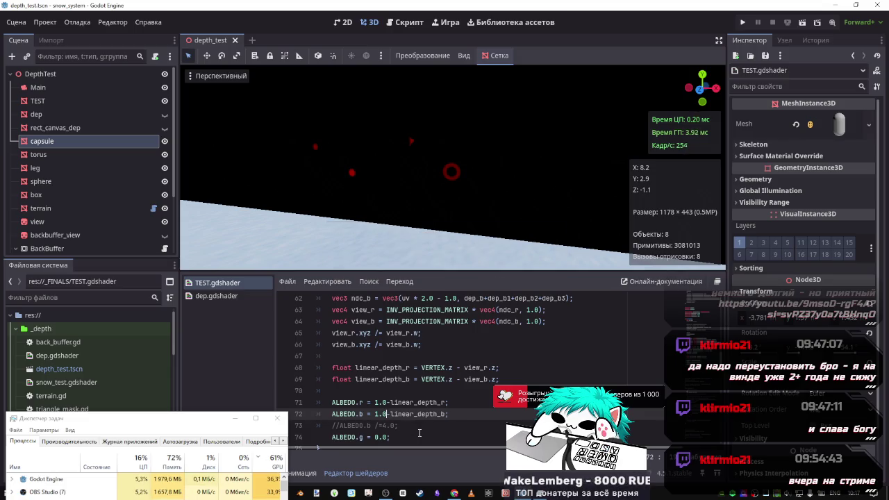
key("Up")
key("End")
key("ctrl+k")
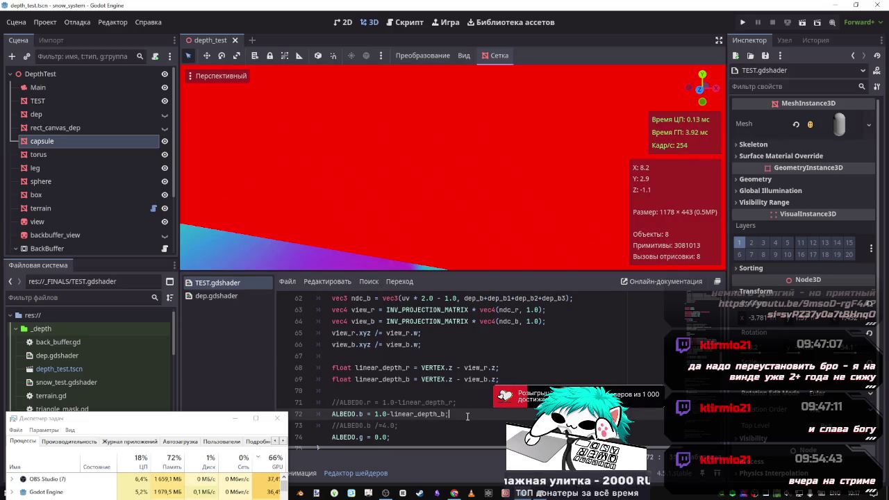
left_click(344, 394)
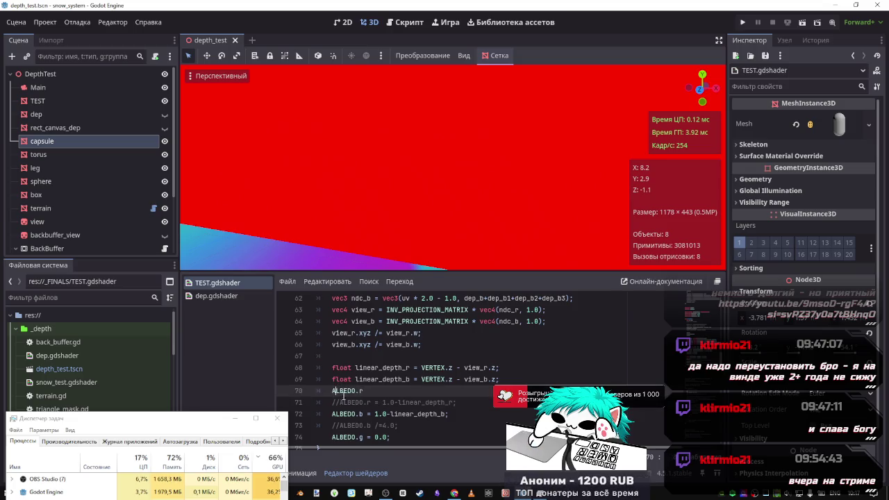
Add a temporary ALBEDO.r = 0.0; line above the blue channel and save.
key("Home")
key("Return")
type("=")
key("ctrl+s")
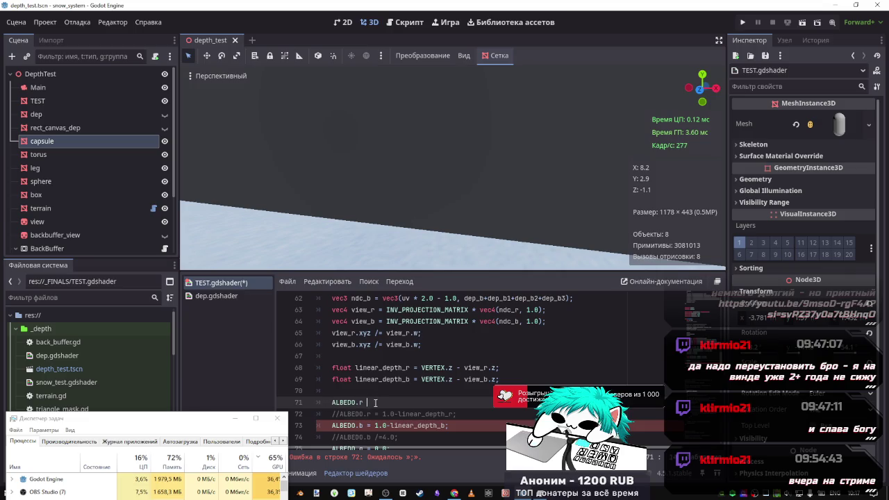
type(" 0;")
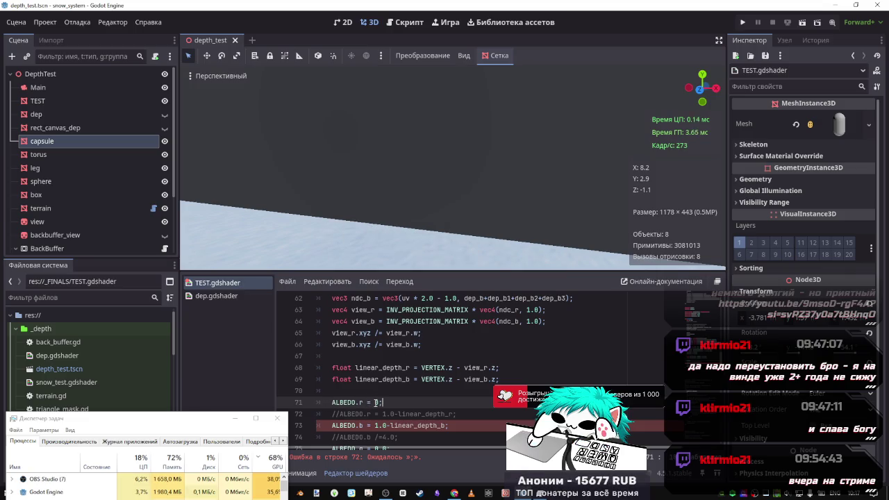
key("BackSpace")
type(".0;")
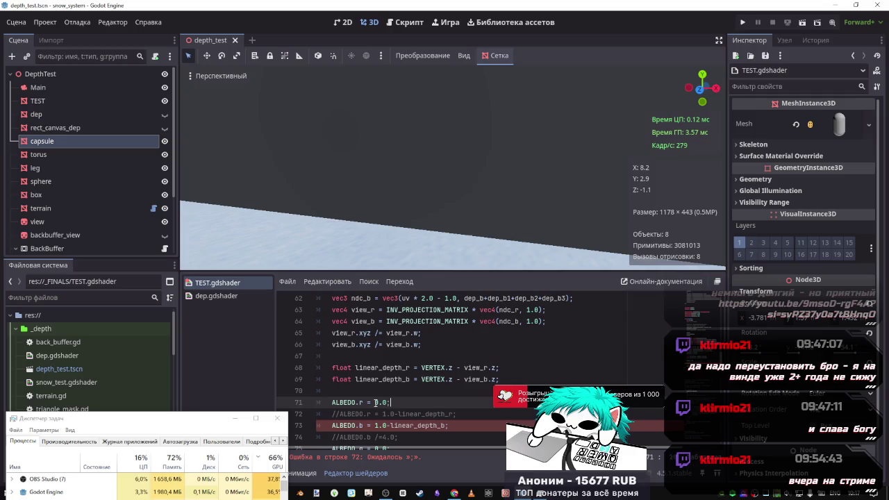
left_click_drag(428, 216, 428, 216)
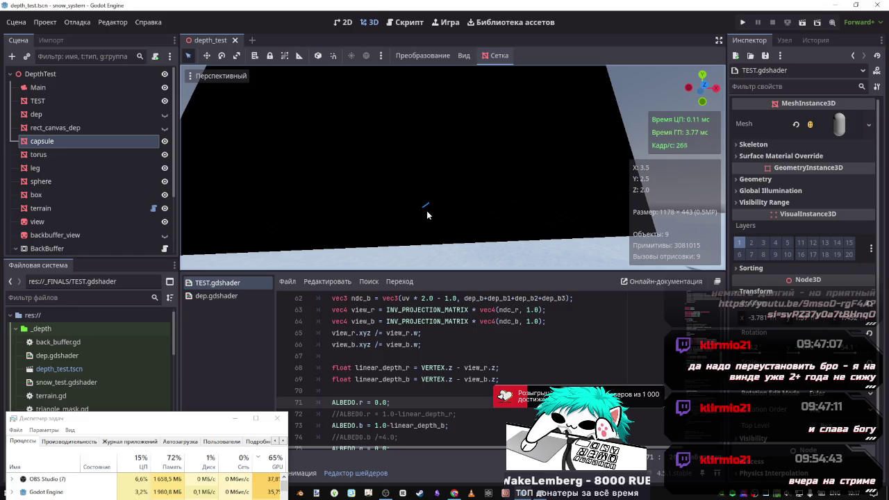
left_click(485, 298)
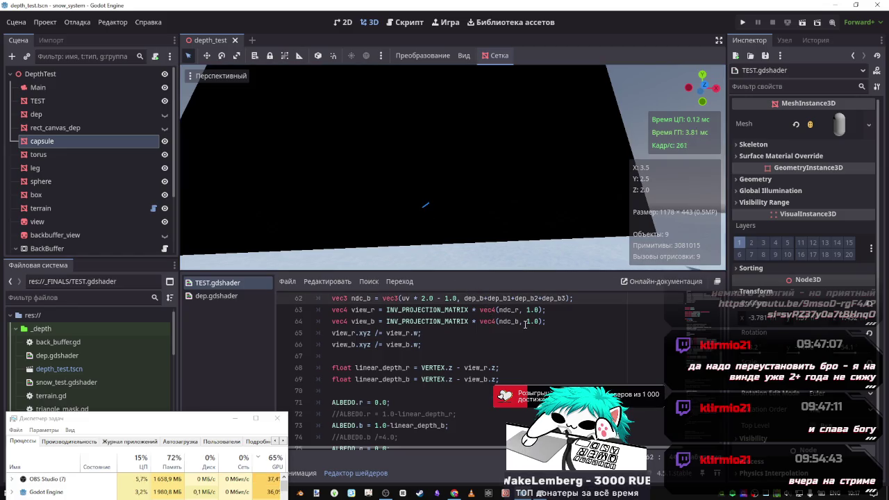
key("ctrl+d")
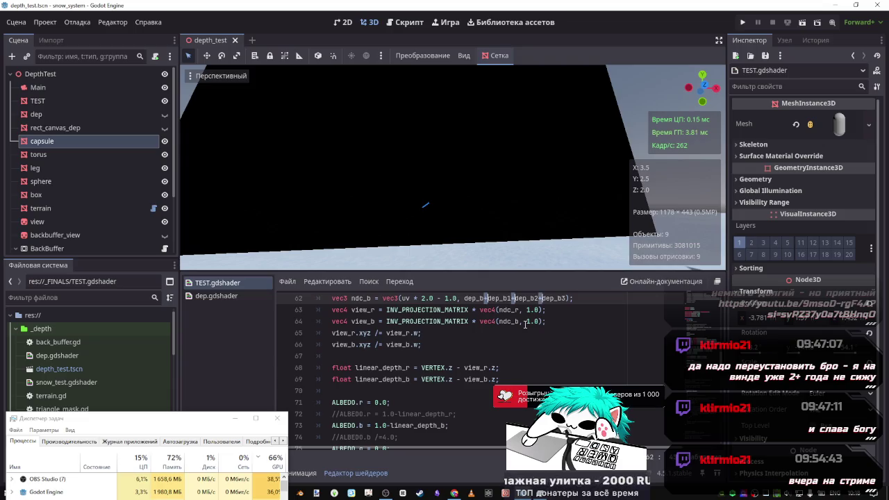
key("ctrl+s")
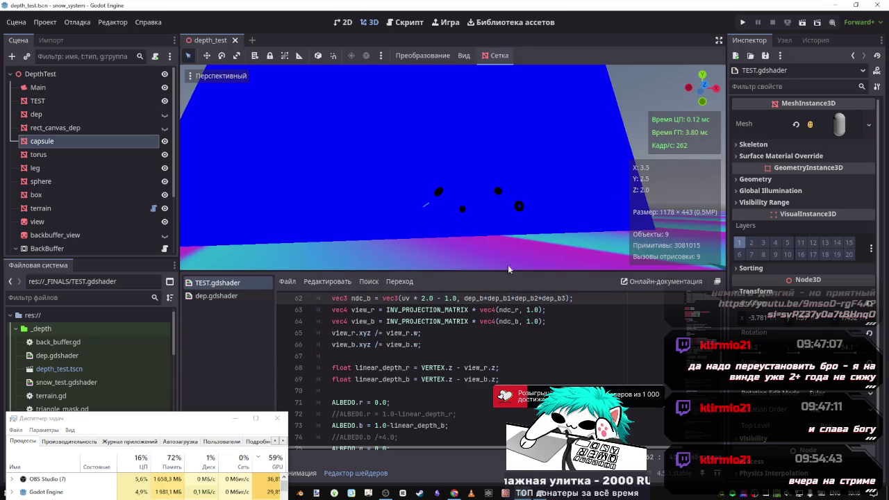
Remove the 1.0- inversion from ALBEDO.b, save, and delete the temporary ALBEDO.r line.
scroll(399, 382, "down", 1)
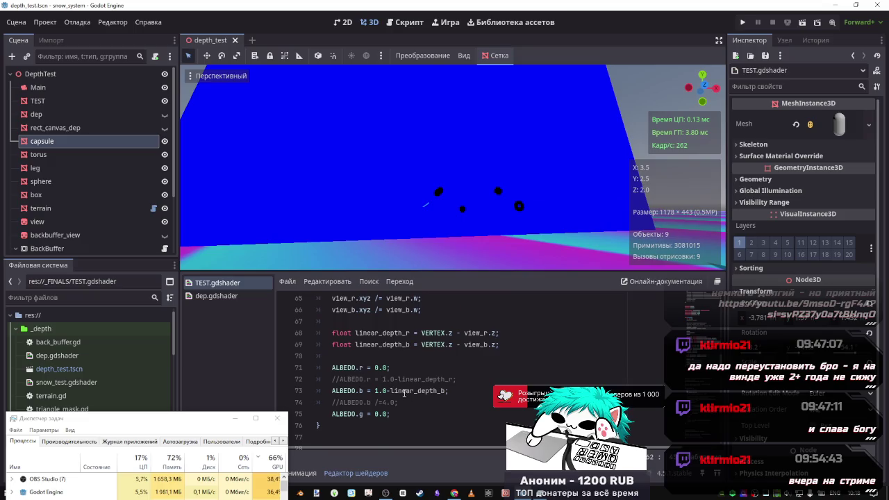
left_click(393, 391)
scroll(394, 422, "up", 1)
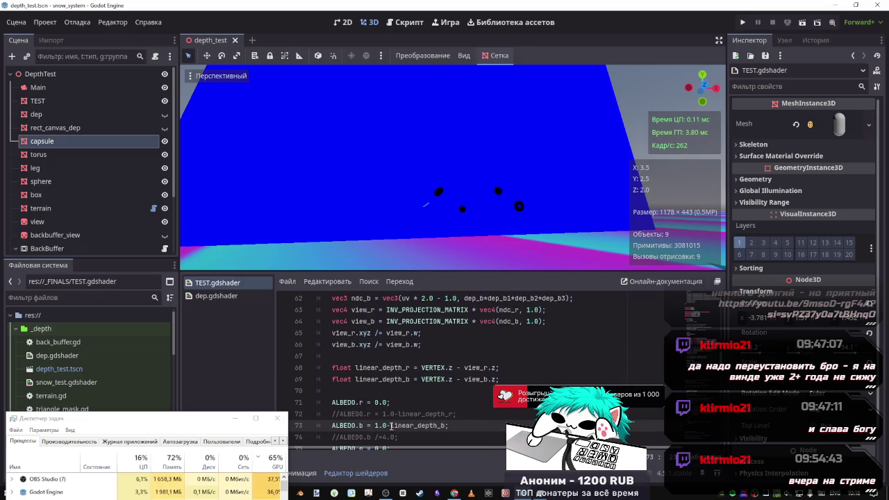
left_click_drag(392, 426, 371, 426)
key("BackSpace")
key("ctrl+s")
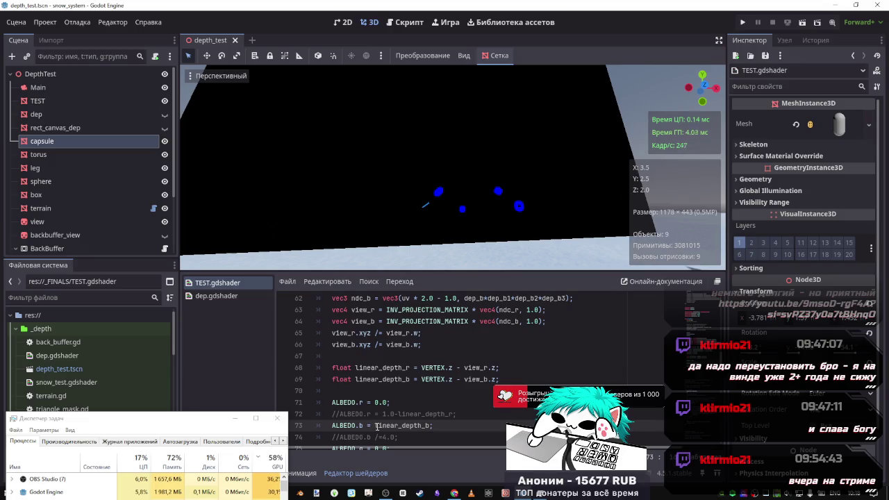
left_click(387, 403)
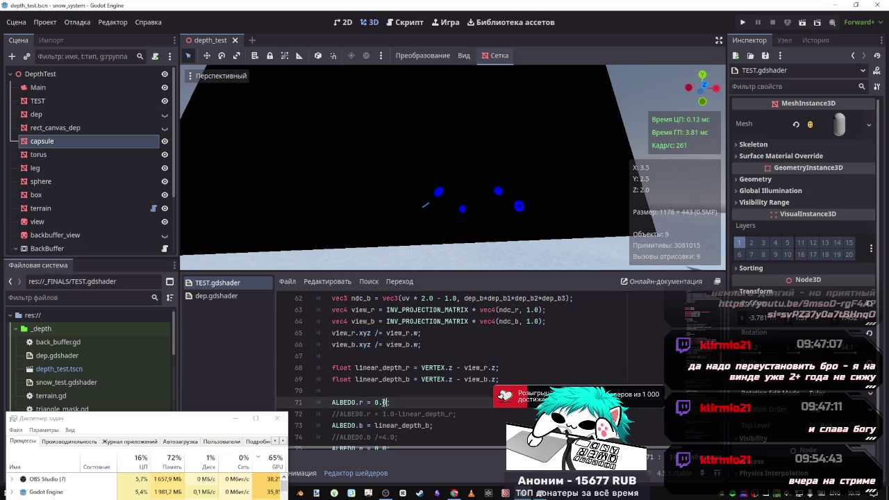
key("shift+Home")
key("BackSpace")
key("BackSpace")
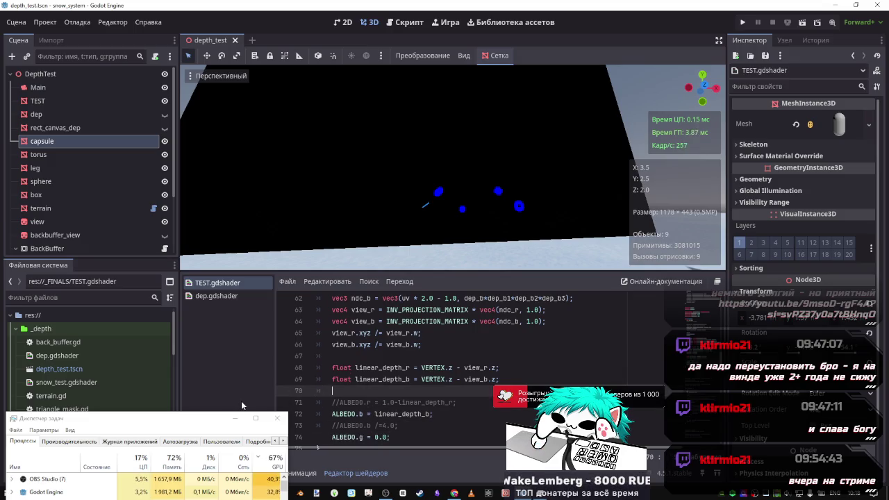
left_click(380, 403)
key("ctrl+k")
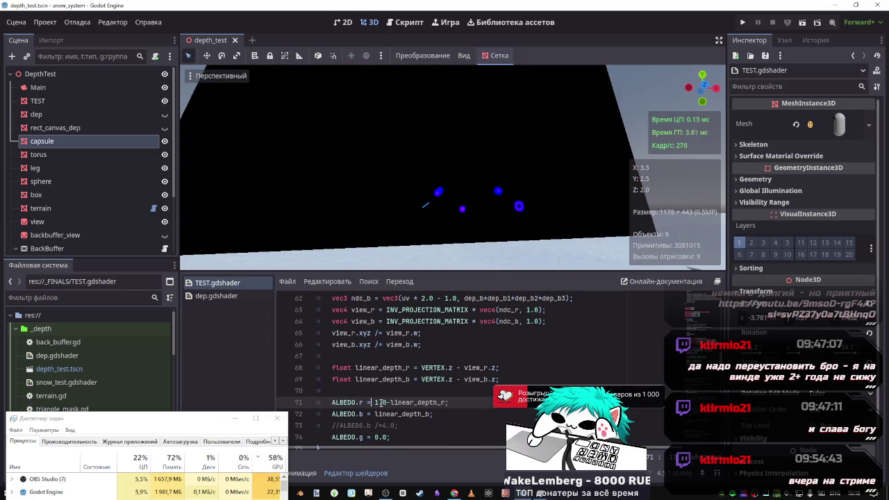
key("w")
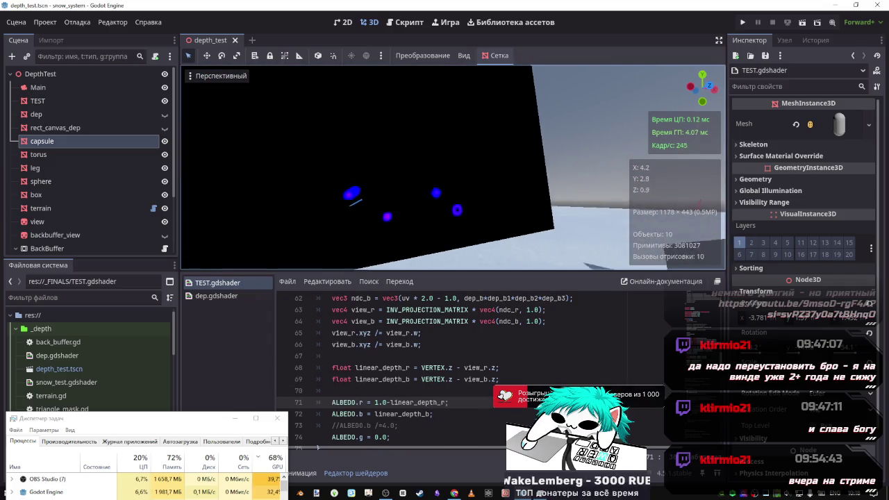
key("s")
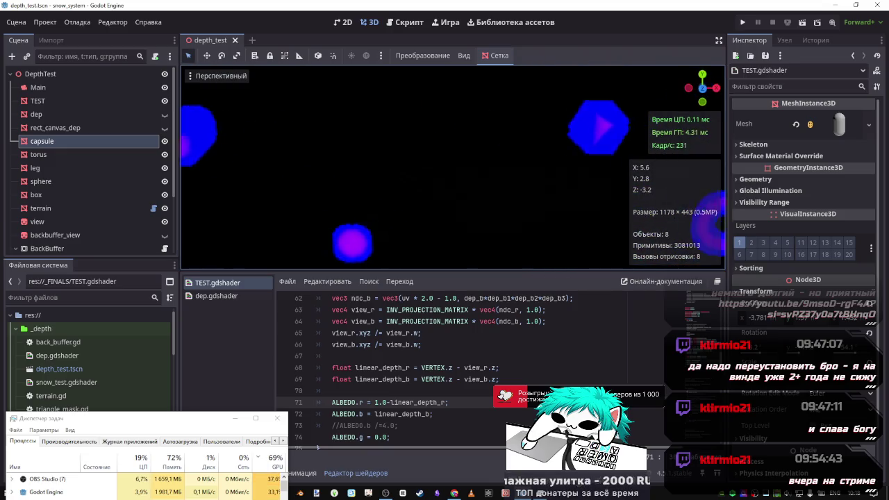
key("w")
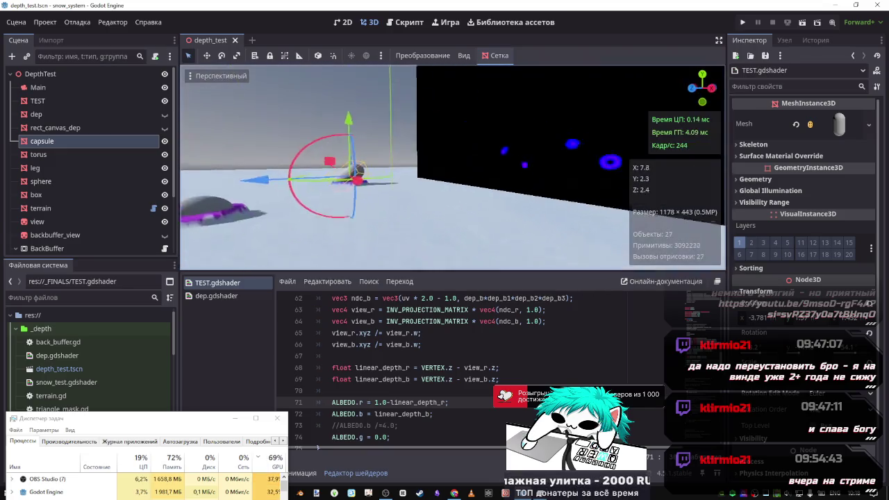
key("s")
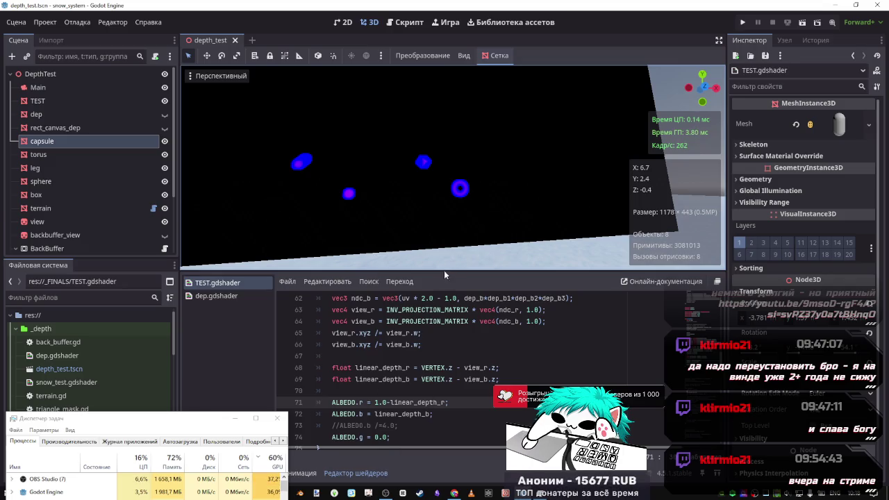
key("f")
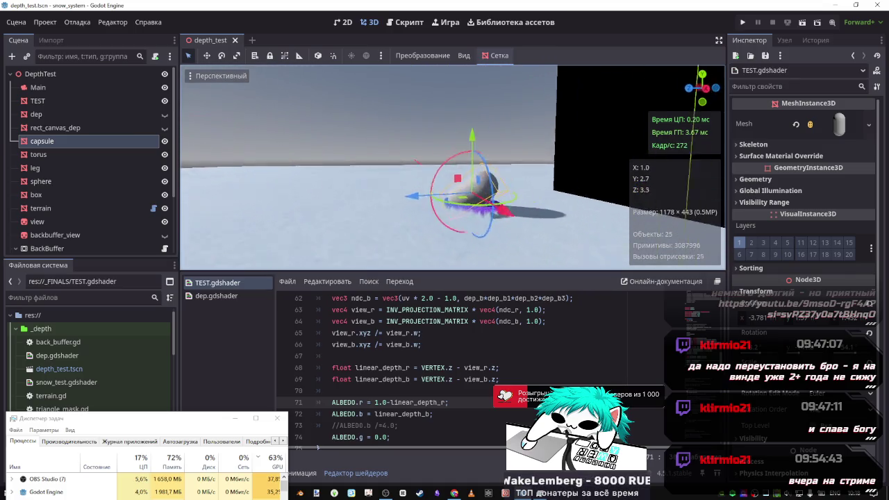
key("a")
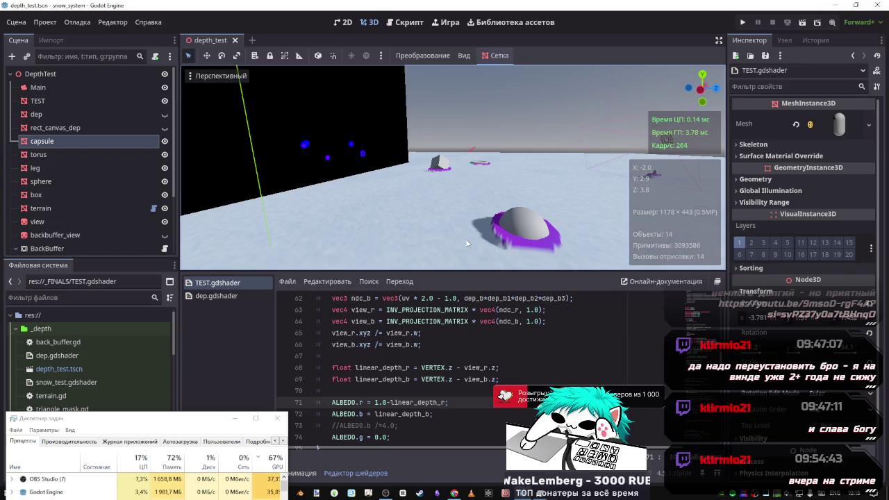
Toggle the dep node's visibility off and on while orbiting around the capsule.
left_click(165, 114)
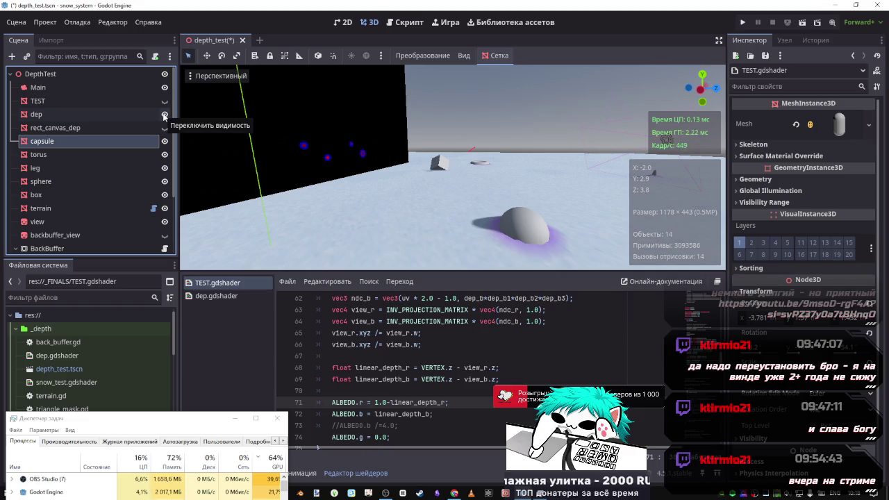
left_click_drag(486, 174, 503, 176)
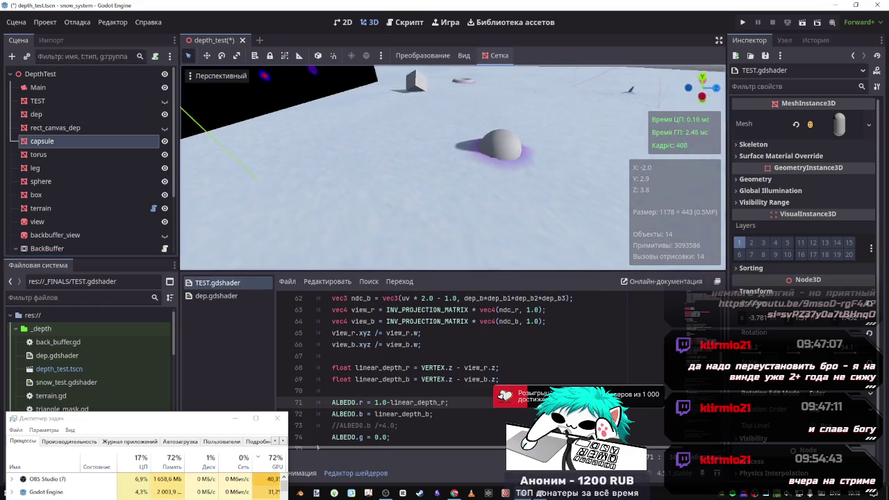
left_click_drag(232, 125, 233, 125)
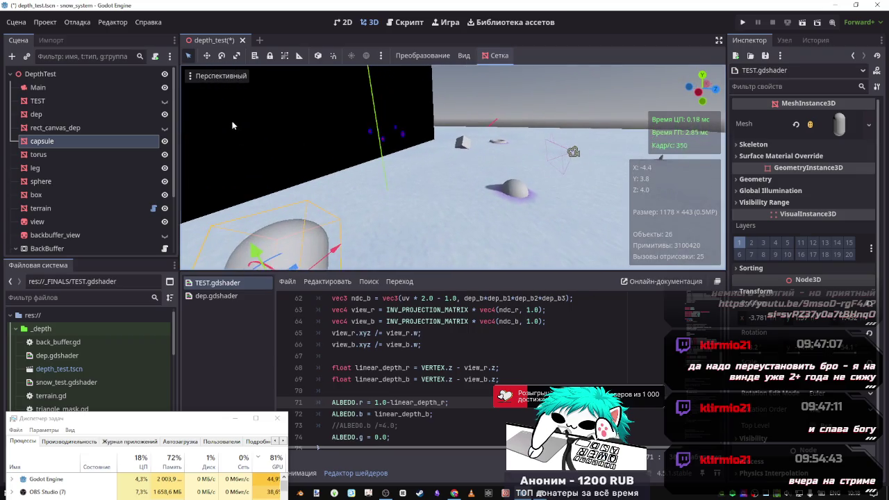
left_click(165, 115)
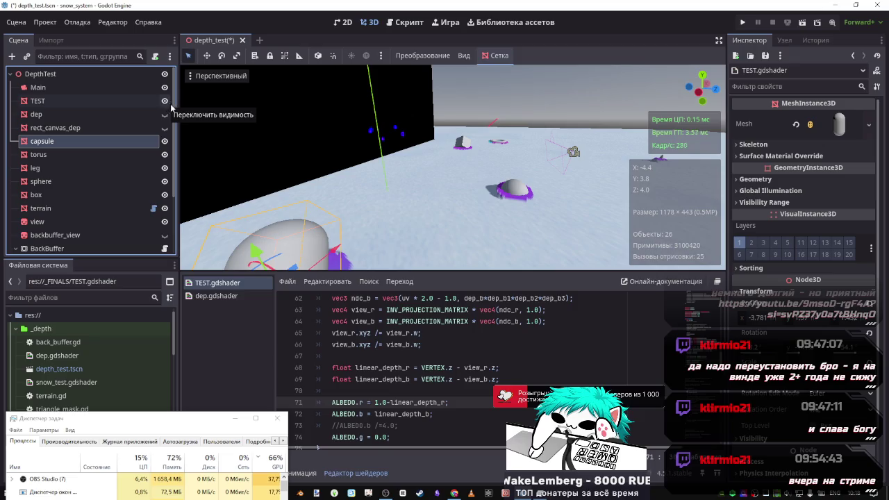
scroll(417, 368, "up", 3)
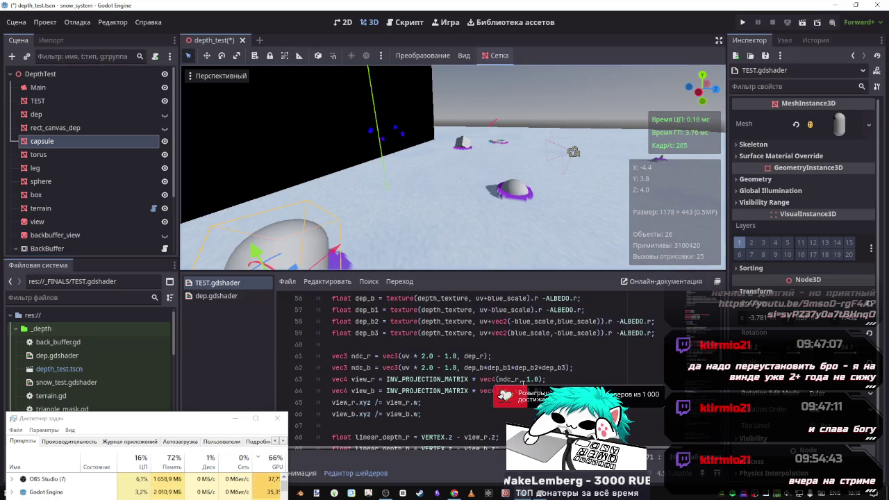
scroll(417, 368, "down", 4)
scroll(417, 368, "up", 3)
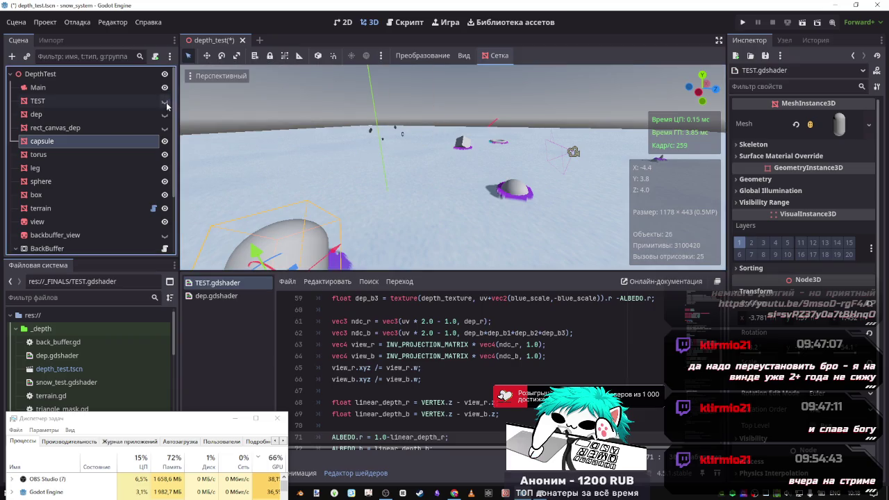
left_click(165, 115)
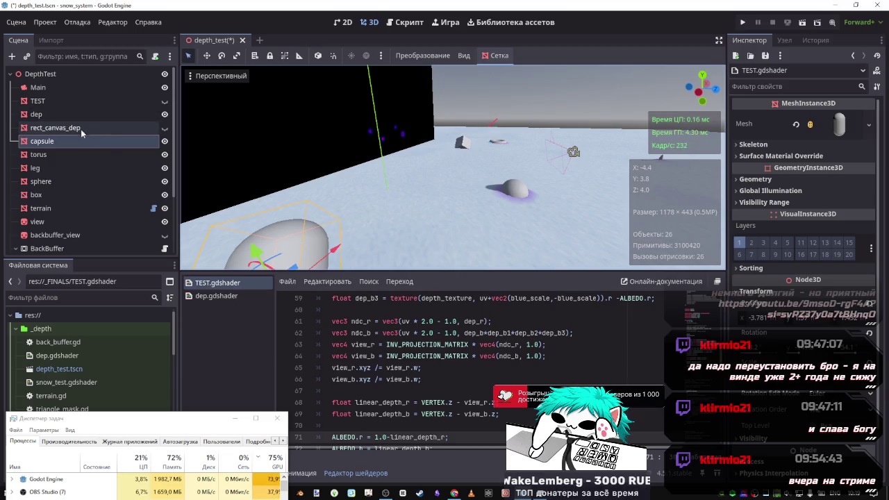
Flick the TEST plane off and on, ending with dep visible.
left_click(165, 101)
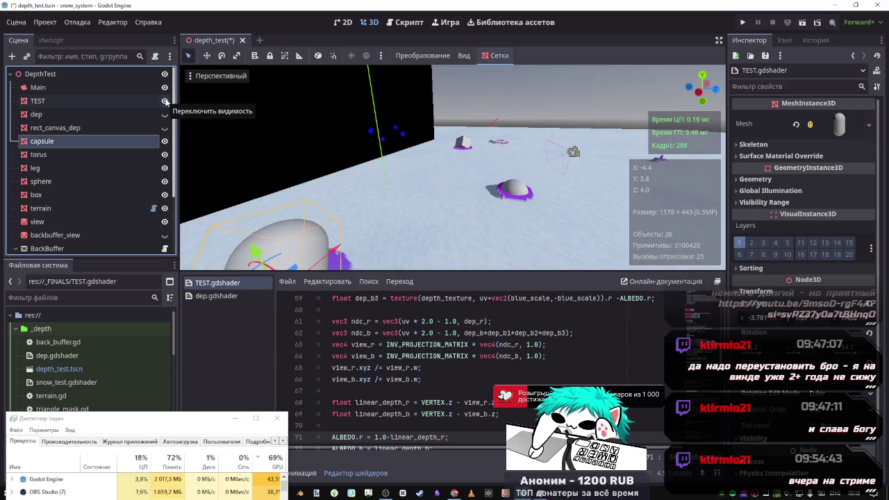
double_click(166, 101)
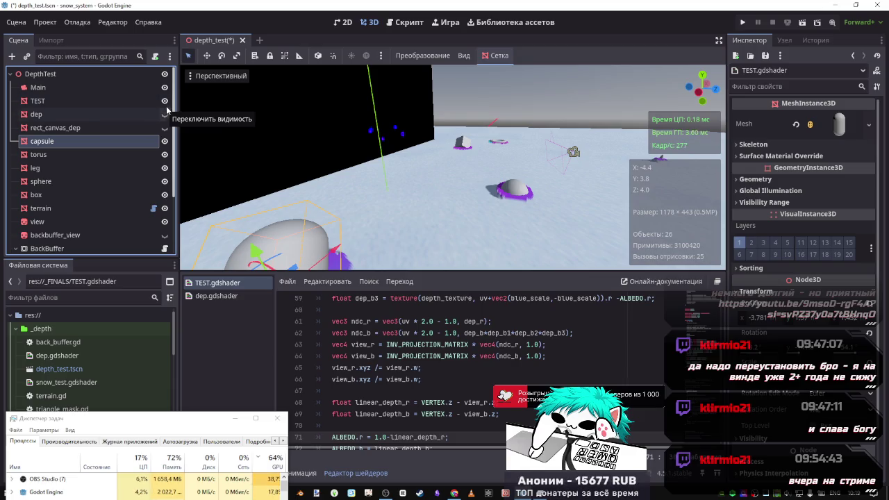
left_click(166, 115)
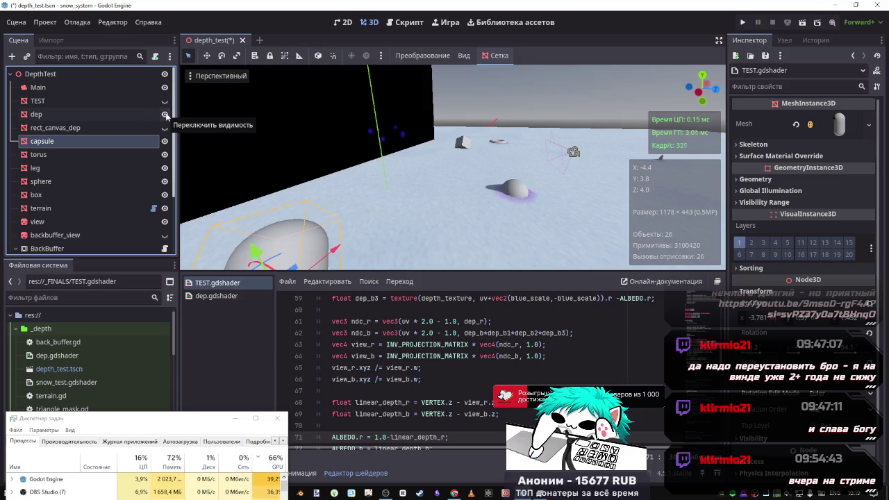
Fly the free-look camera toward the black plane and around the capsule to inspect the depth blobs.
key("shift+f")
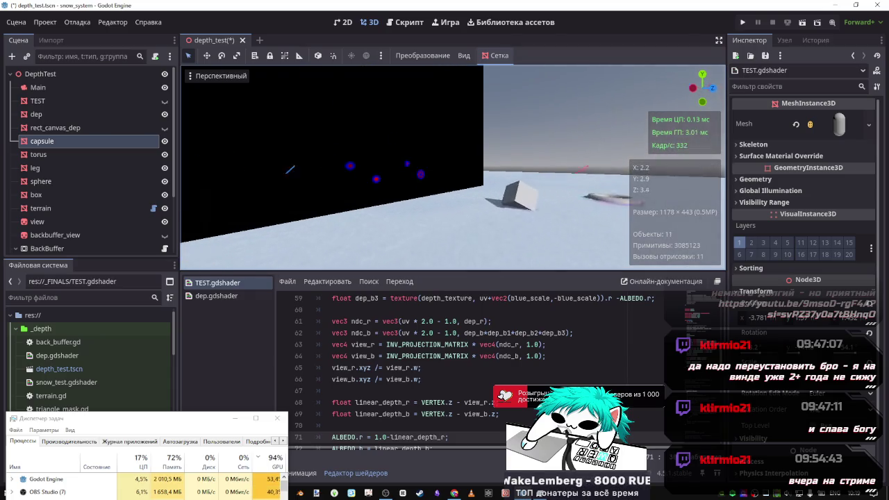
key("w")
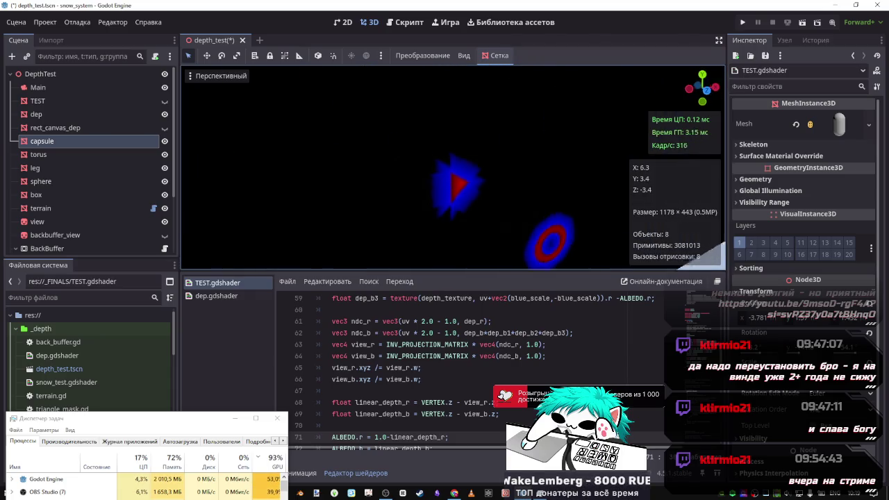
key("s")
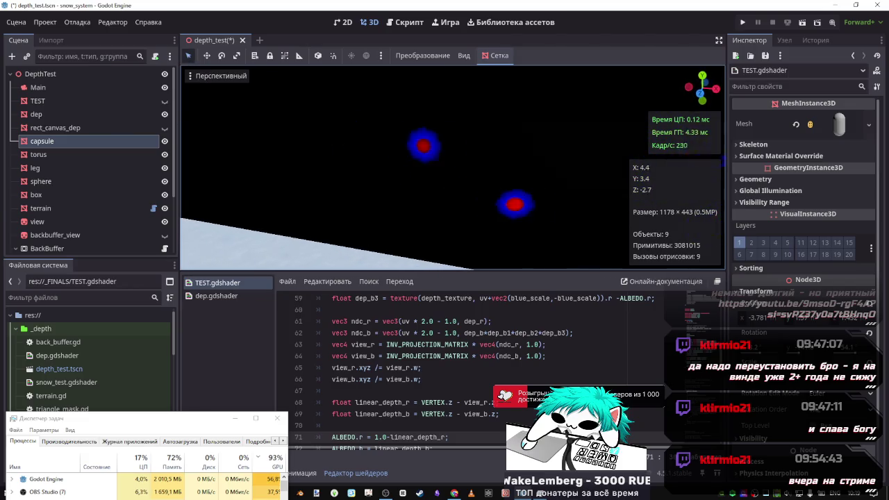
key("w")
key("s")
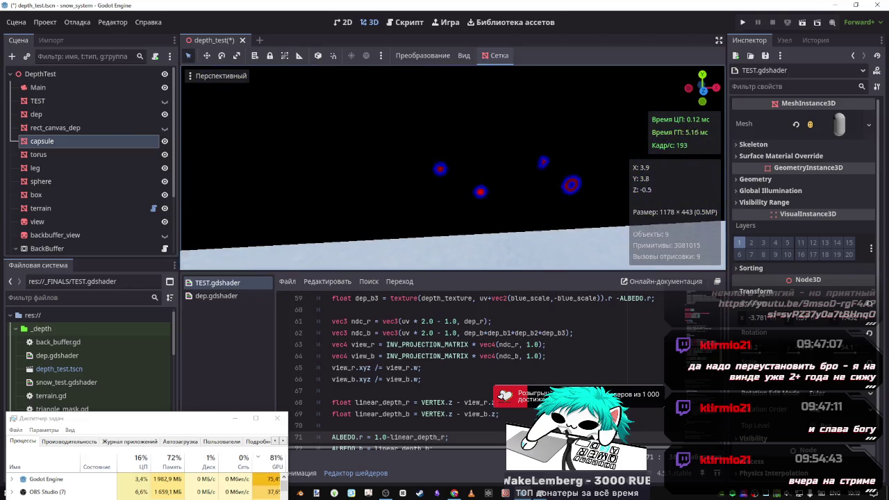
key("w")
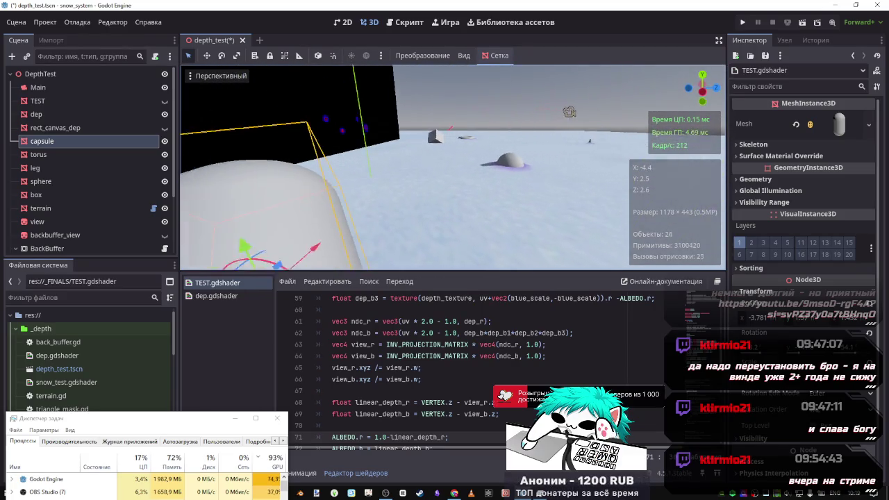
Hide the dep node, fly past the purple-rimmed box, and settle the view on the blue blobs.
left_click(164, 113)
key("w")
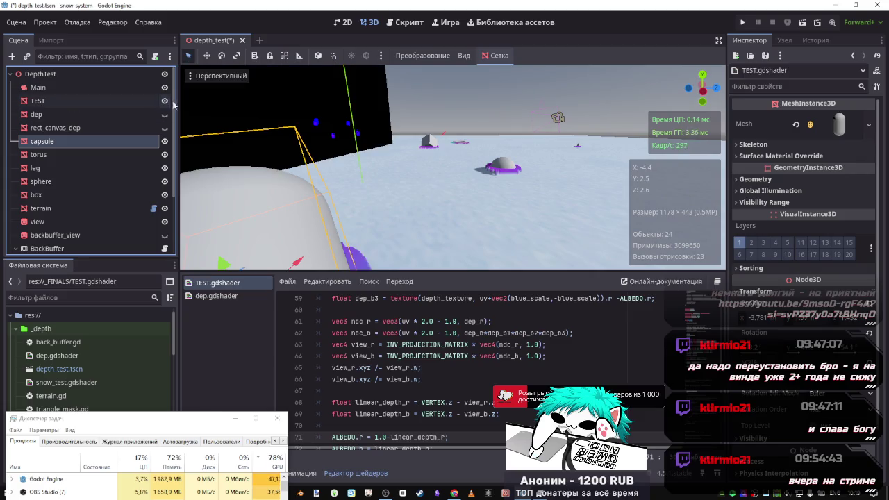
key("w")
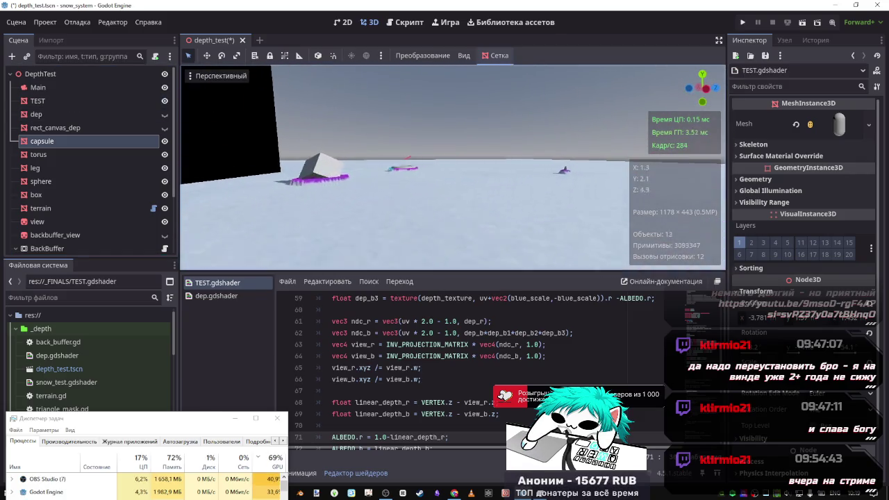
key("s")
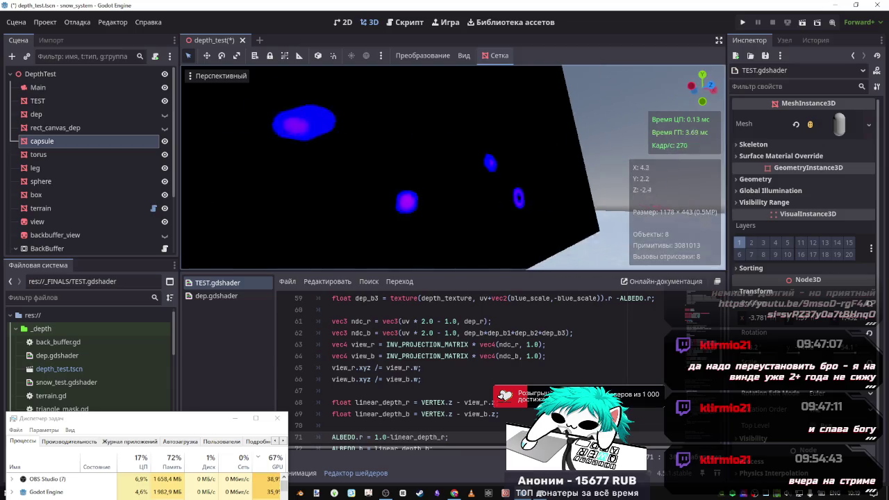
key("w")
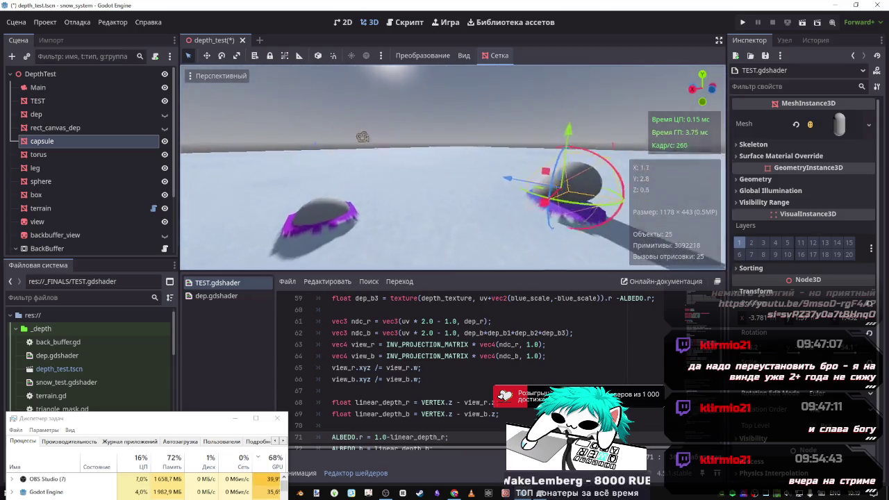
key("s")
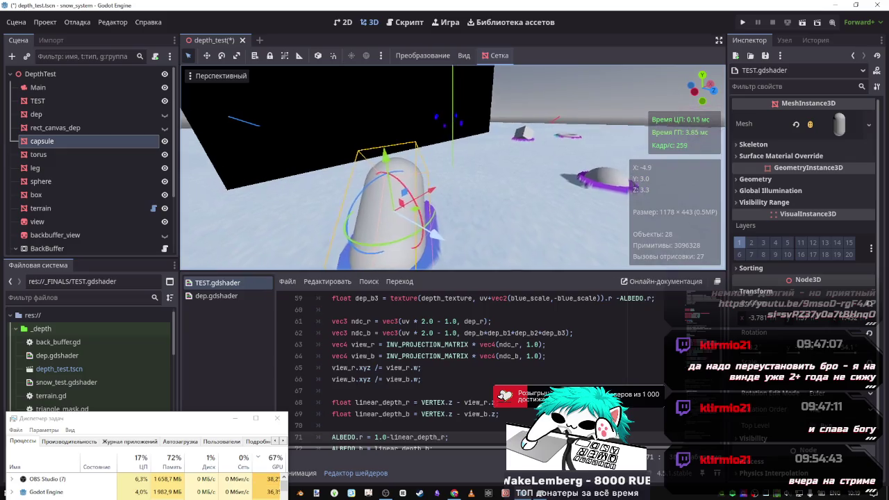
key("w")
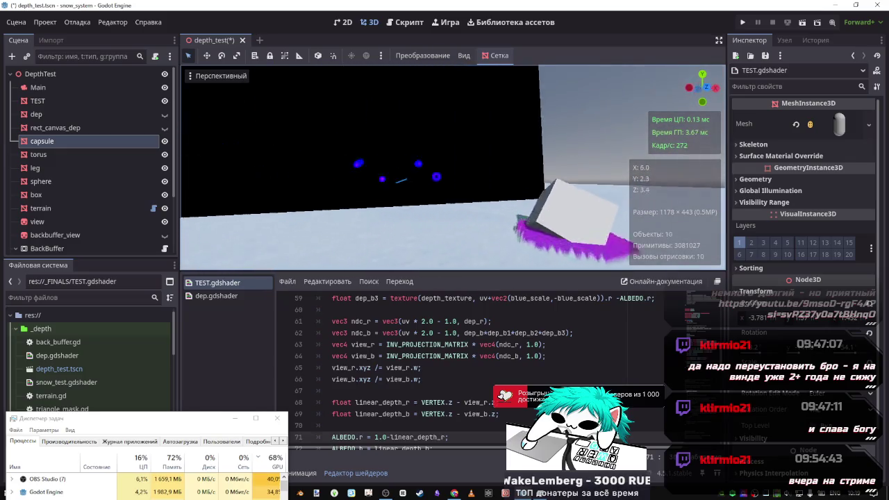
key("w")
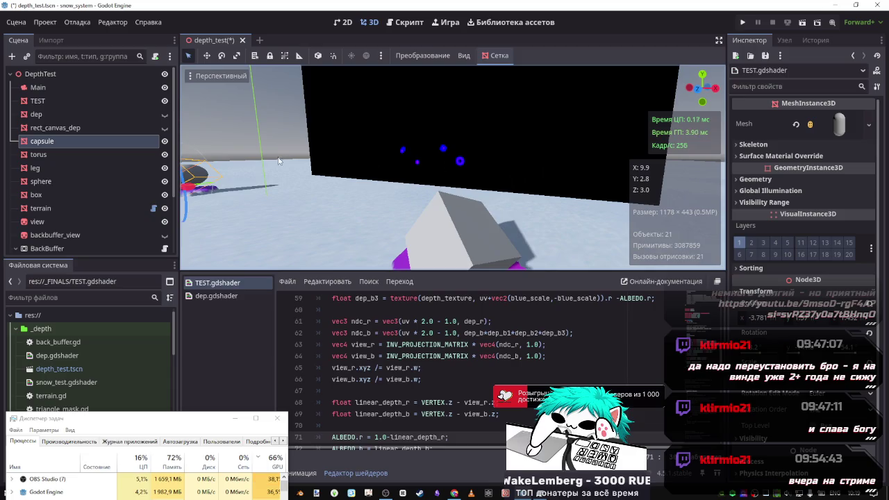
key("s")
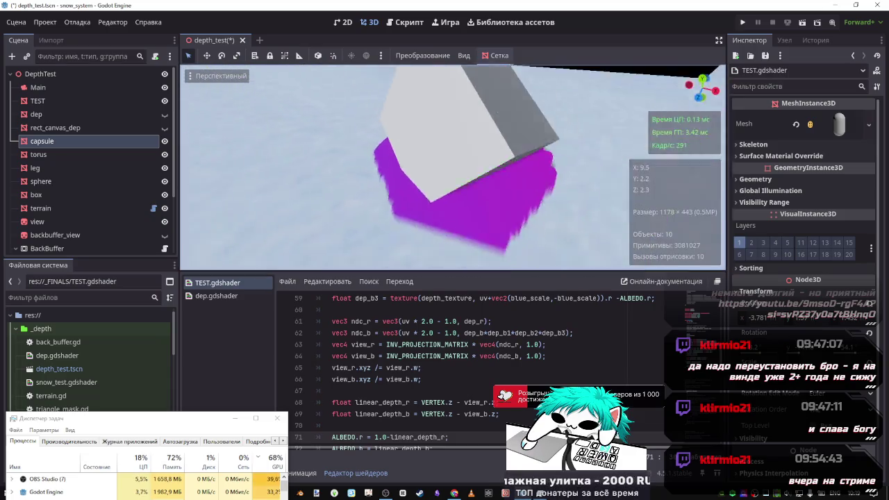
key("s")
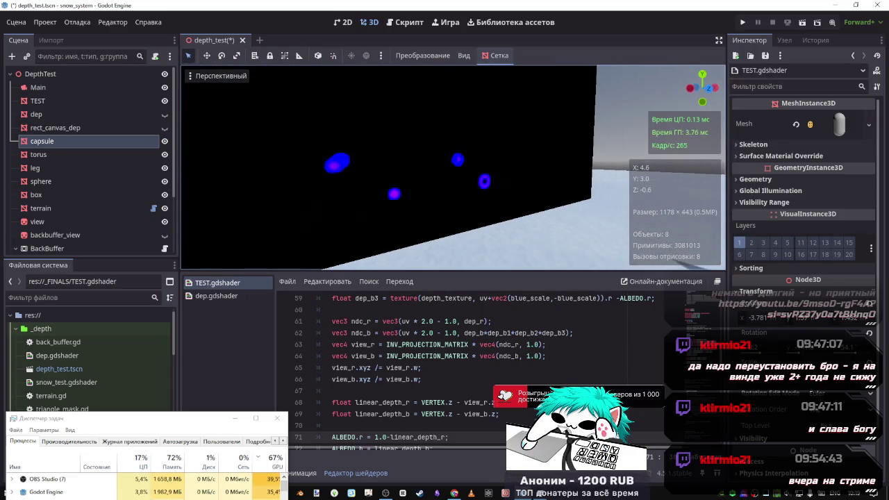
scroll(499, 359, "down", 1)
scroll(499, 358, "up", 3)
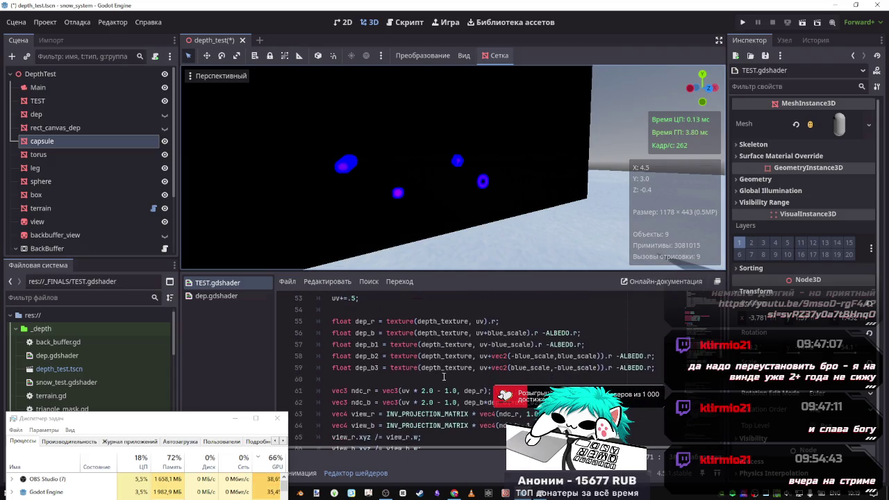
Preview line 71's red channel without the 1.0- inversion, then undo and recompile.
scroll(380, 368, "down", 3)
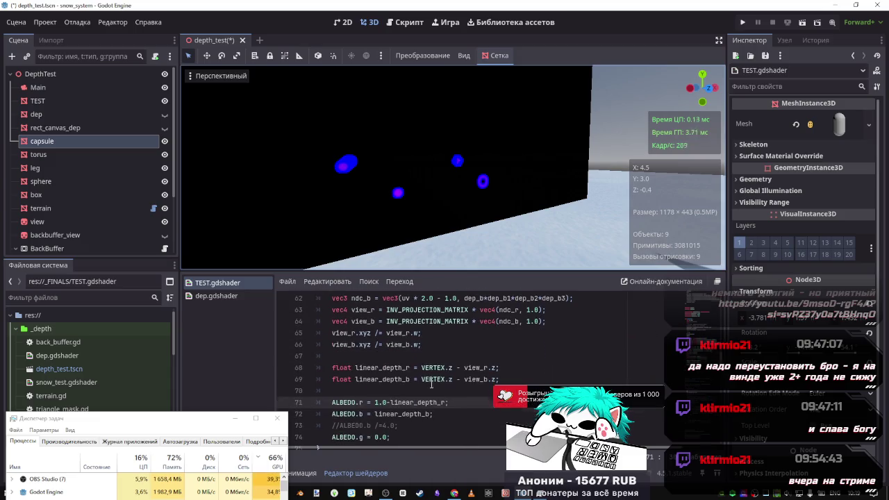
left_click(439, 402)
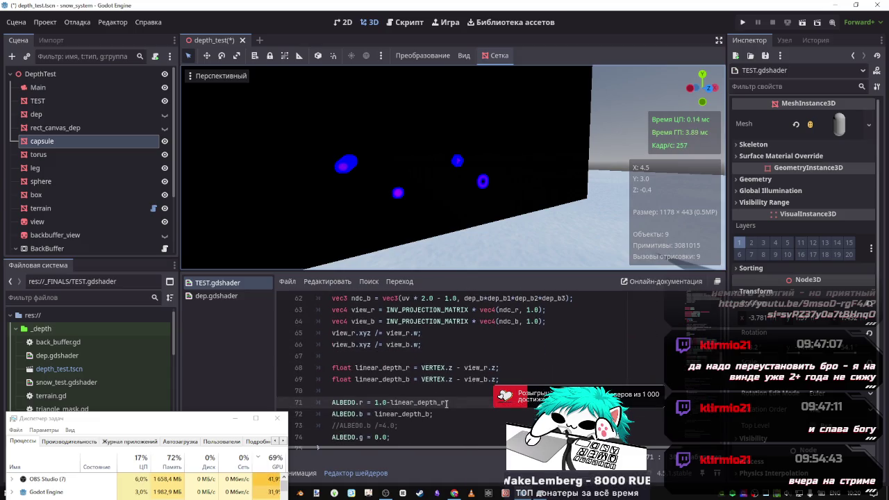
left_click_drag(428, 403, 403, 404)
left_click(410, 403)
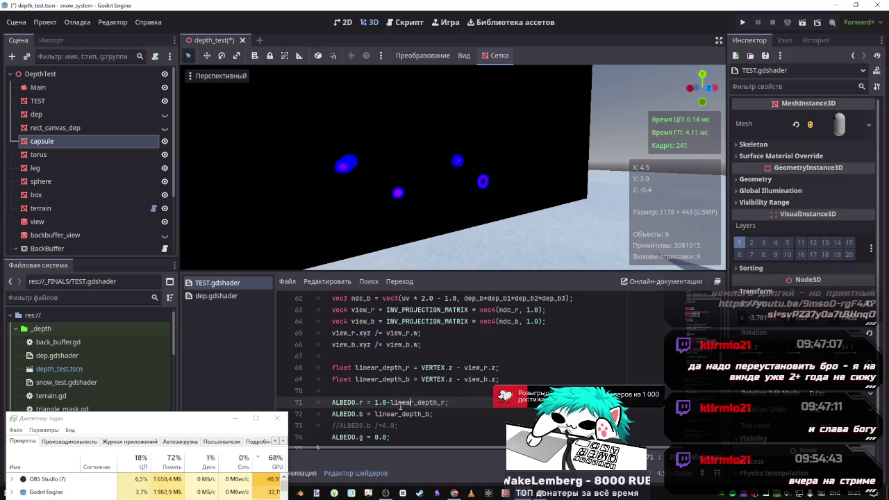
left_click_drag(392, 402, 375, 402)
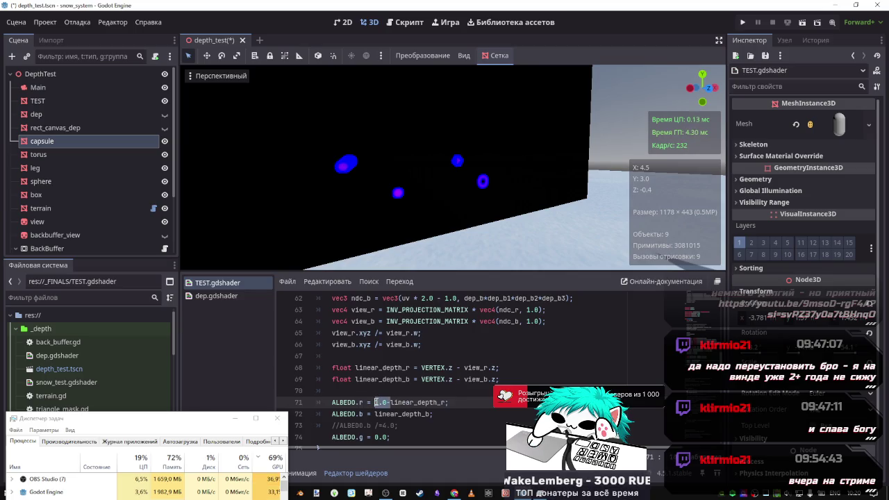
key("BackSpace")
key("ctrl+s")
key("ctrl+z")
key("ctrl+s")
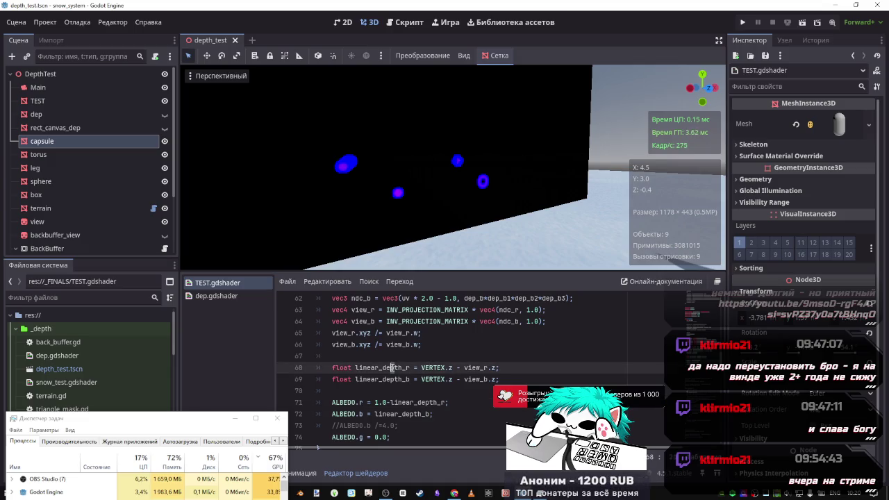
Append ' - dep_r' after dep_b3 in the ndc_b expression on line 62.
double_click(379, 368)
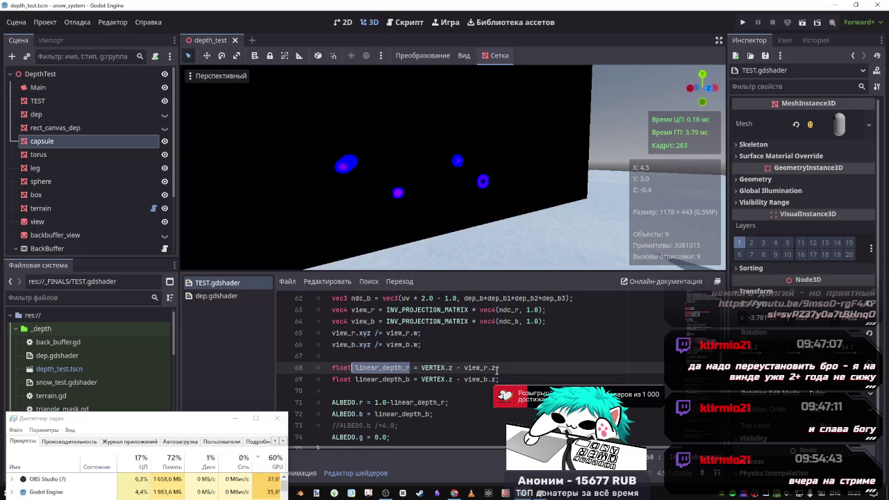
scroll(398, 353, "up", 1)
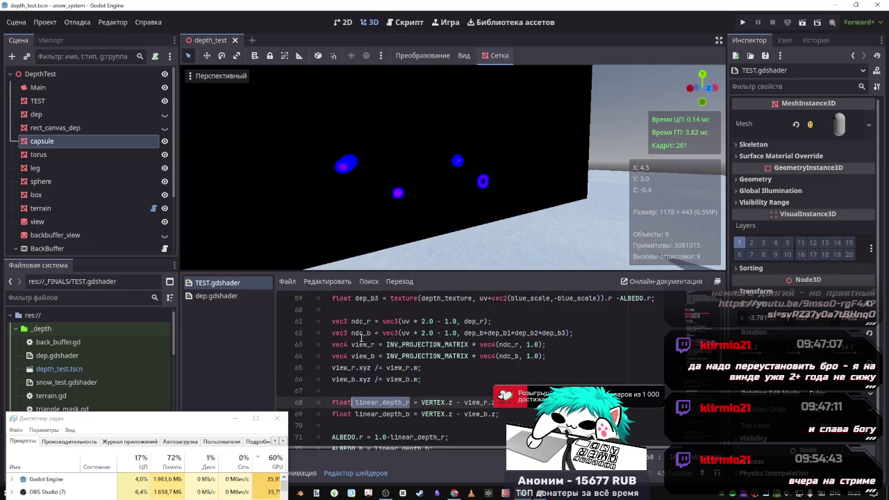
double_click(475, 321)
left_click(567, 333)
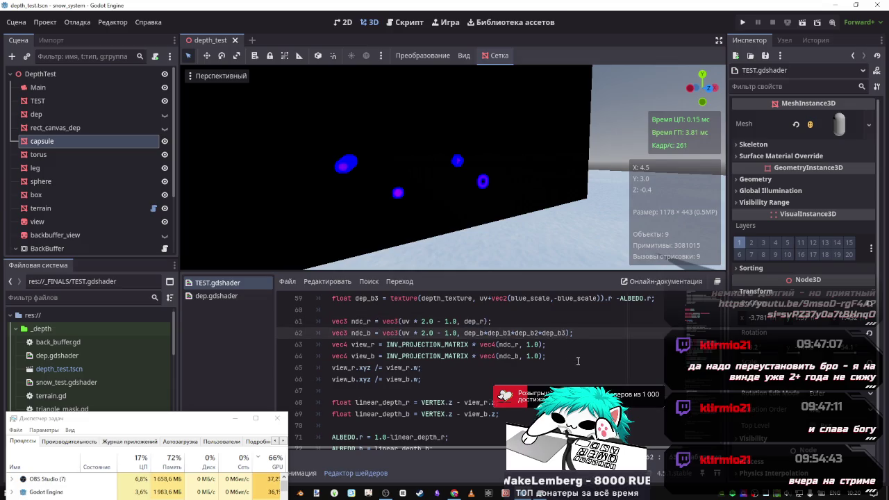
type("- dep_r")
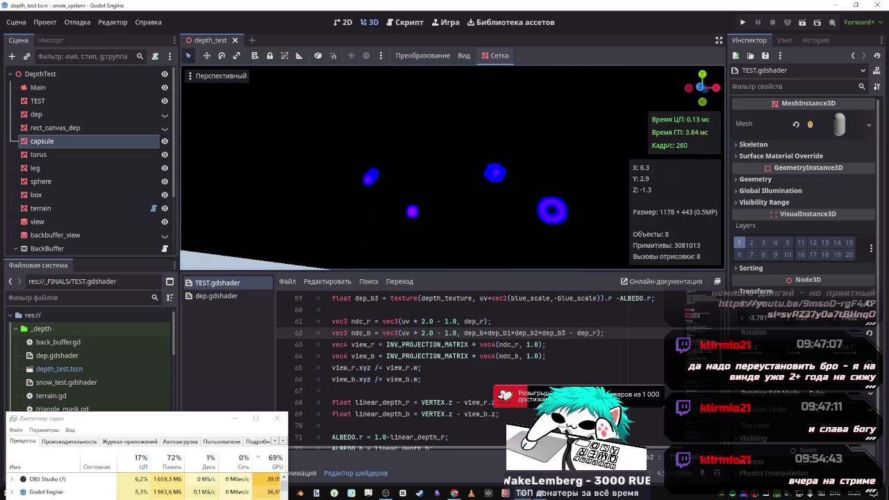
Recompile with the red 1.0- removed again, restore it, and select linear_depth_b on line 72.
left_click_drag(595, 333, 566, 333)
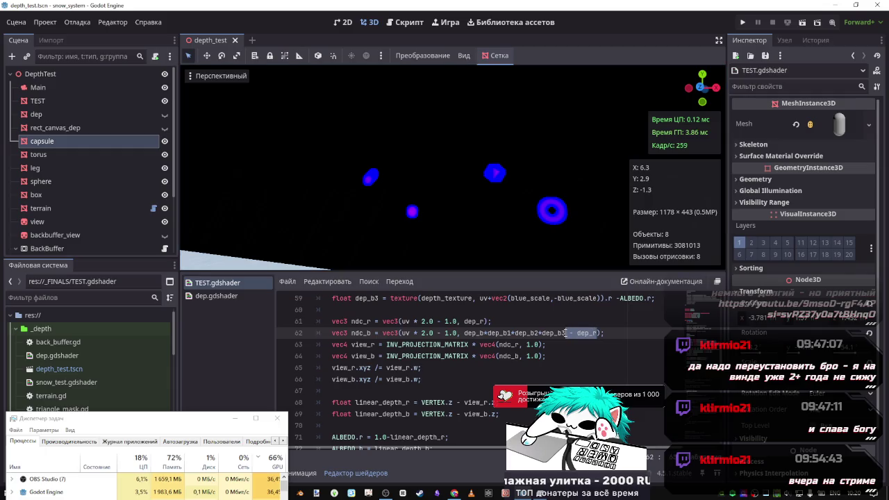
scroll(414, 393, "down", 2)
left_click_drag(392, 367, 374, 368)
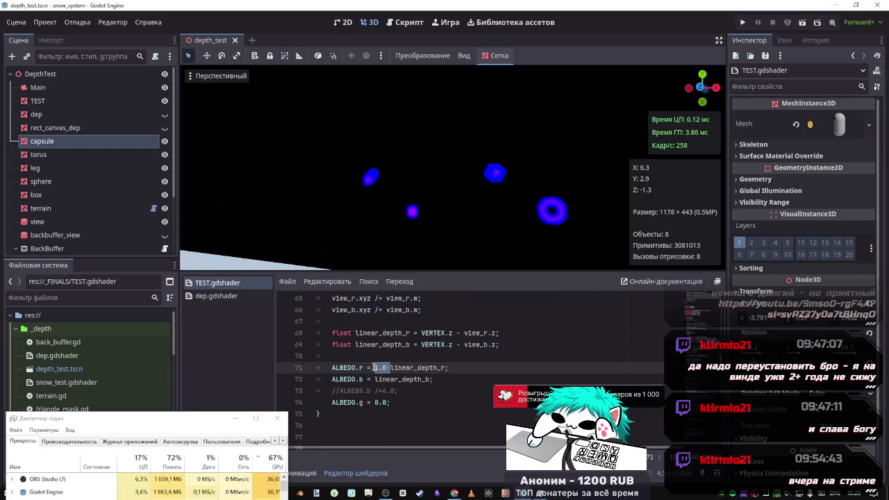
key("BackSpace")
key("ctrl+s")
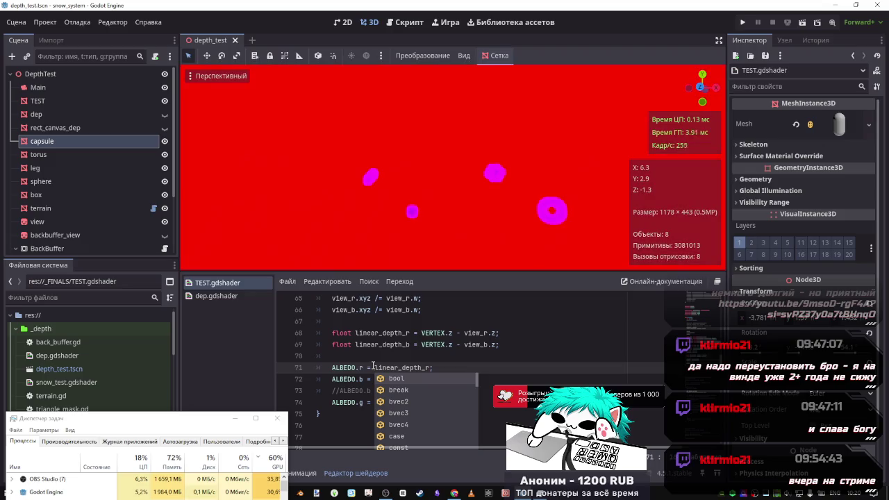
key("ctrl+z")
scroll(512, 341, "up", 2)
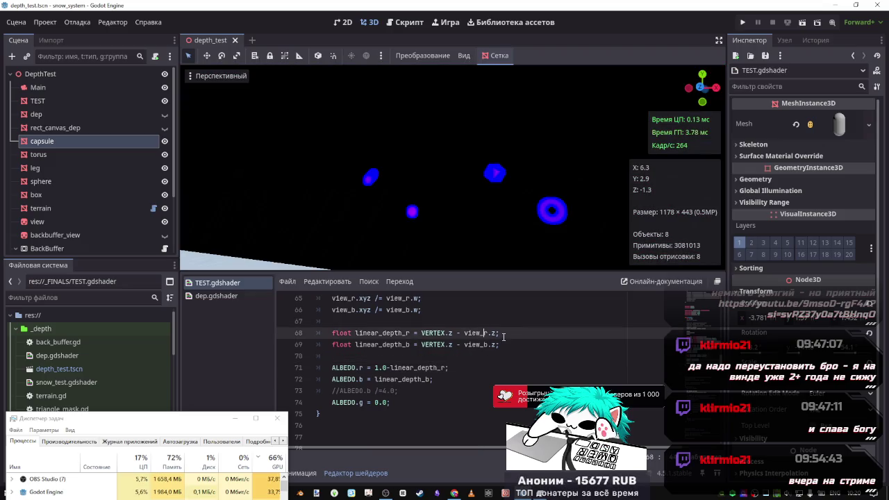
scroll(512, 341, "down", 2)
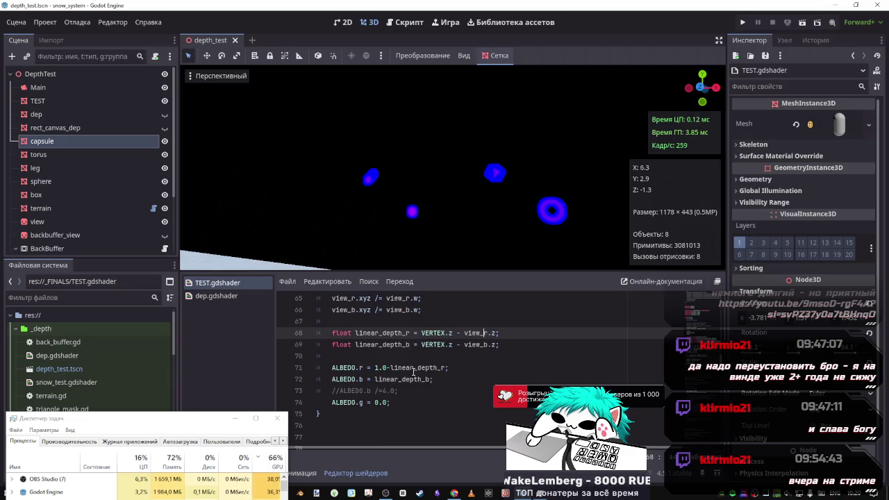
double_click(408, 380)
key("ctrl+c")
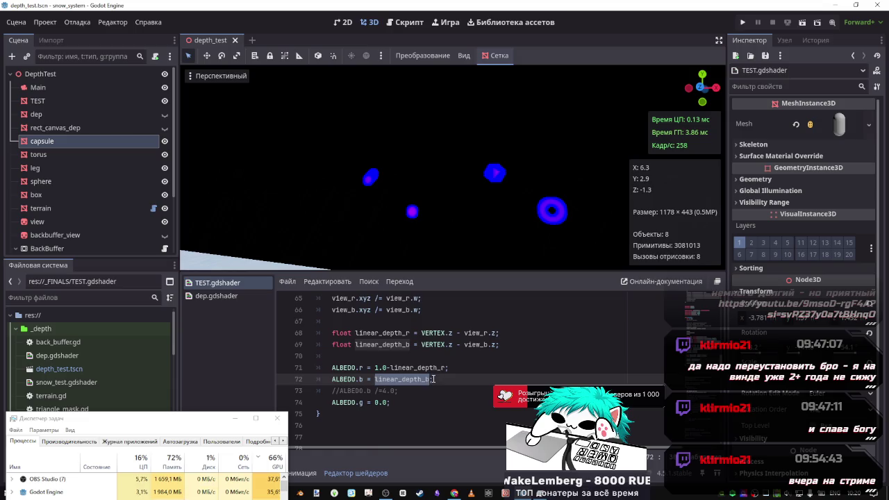
Append '-linear_depth_r' to ALBEDO.b on line 72, recompile, and fly the camera to check the shapes.
left_click(434, 380)
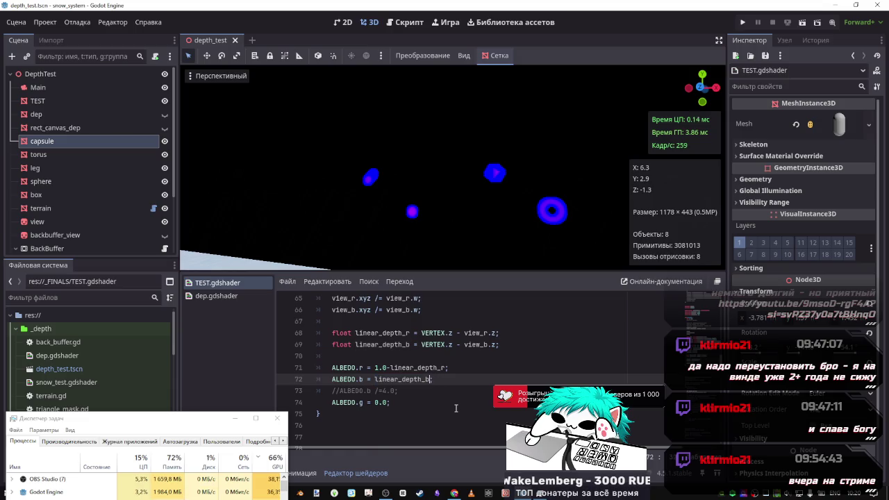
type("-")
key("ctrl+v")
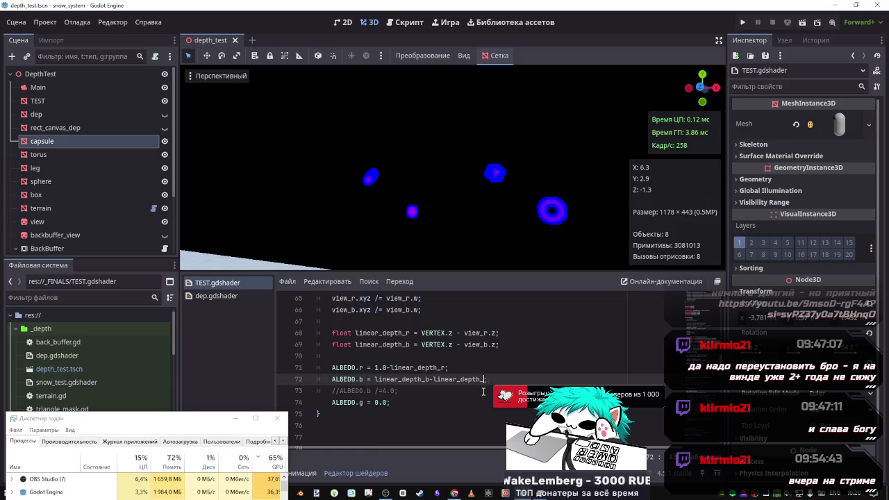
type("r")
key("ctrl+s")
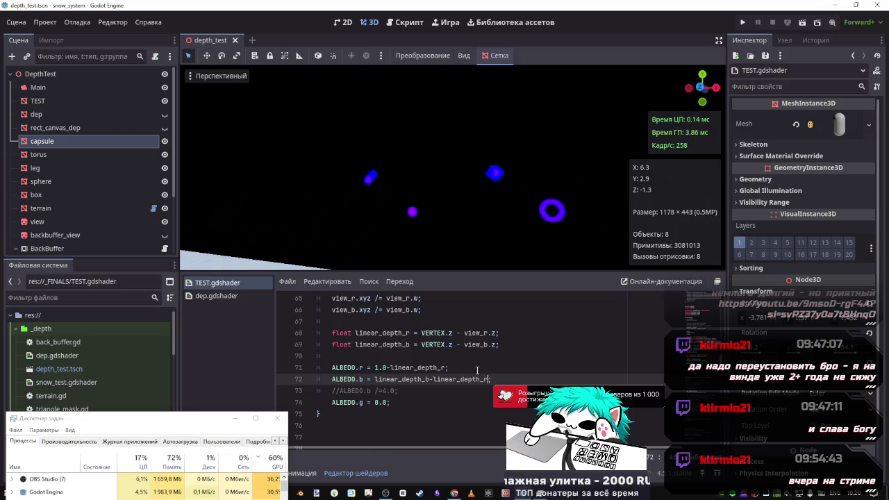
key("w")
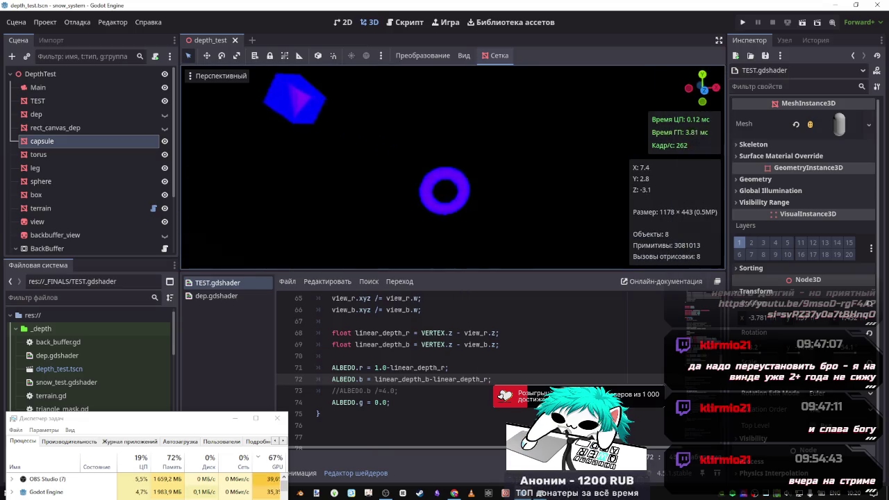
key("s")
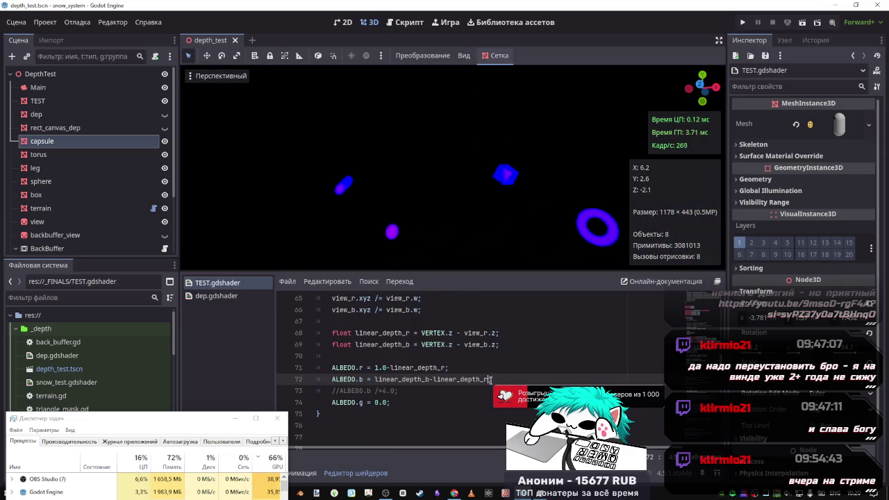
Briefly remove the 1.0- from the red channel on line 71, then restore it.
key("shift+Left")
double_click(469, 379)
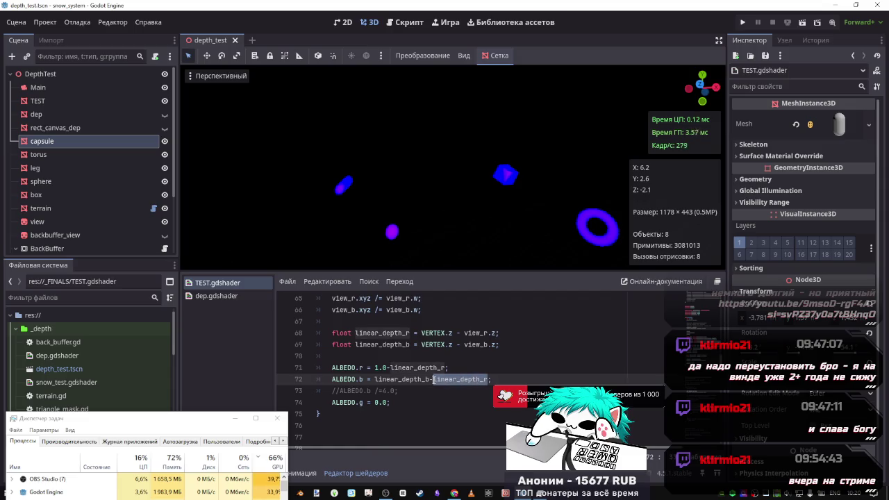
left_click(392, 368)
left_click_drag(393, 368, 376, 367)
key("BackSpace")
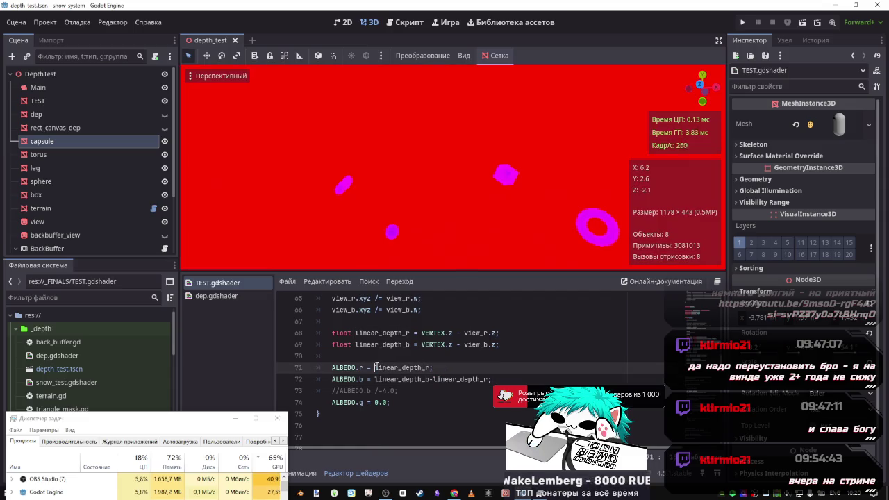
key("ctrl+z")
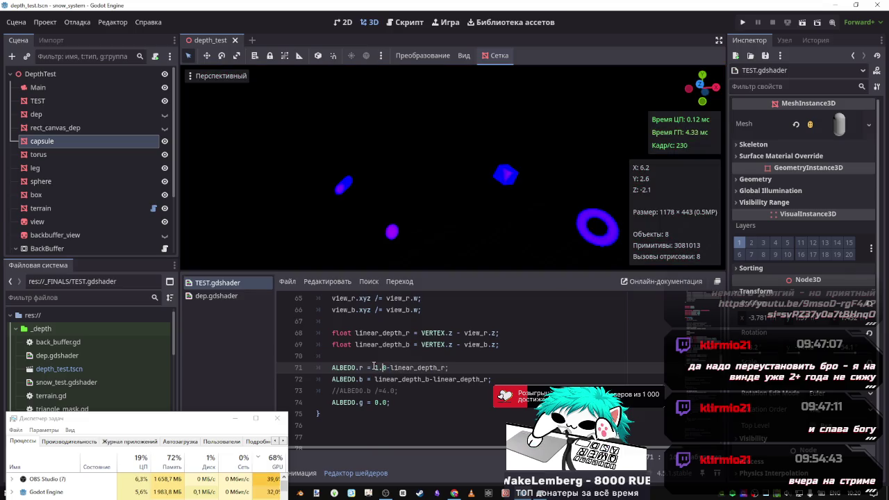
Try 0.5, 0.25 and 0.2 as the red offset on line 71, then set it back to 1.0.
double_click(378, 368)
type("0.")
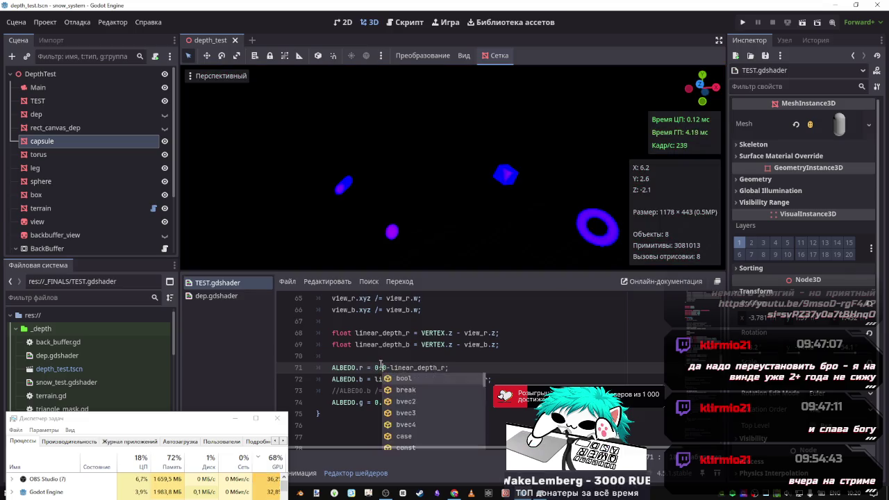
type("5")
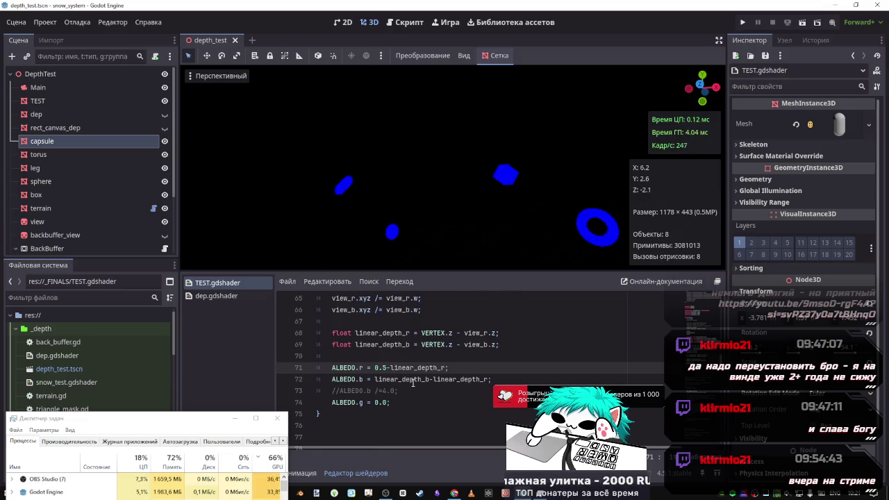
key("BackSpace")
type("25")
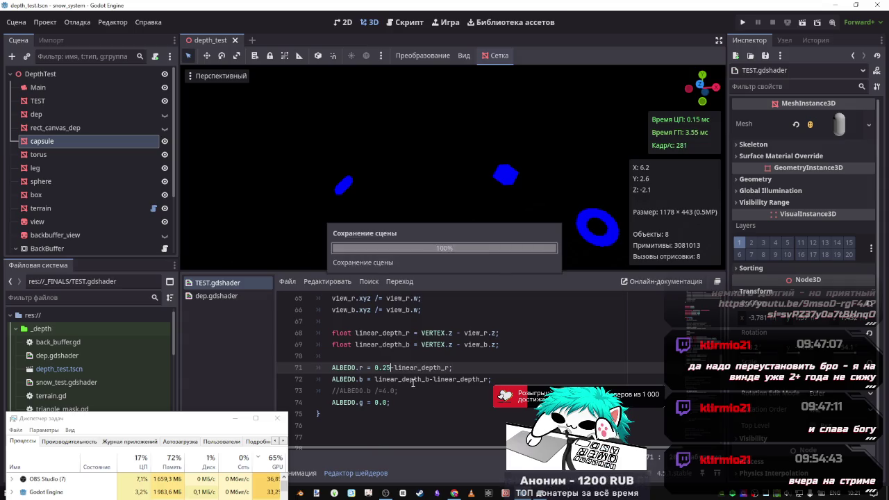
key("BackSpace")
type("1")
key("ctrl+s")
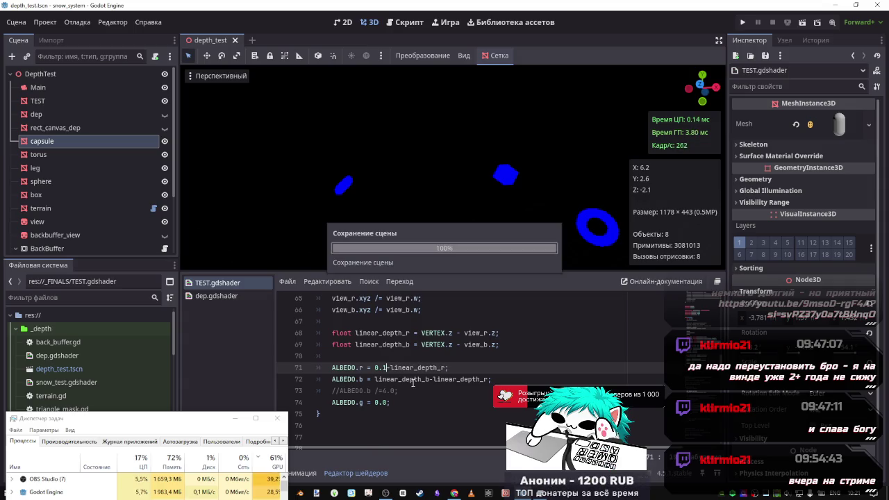
key("BackSpace")
key("BackSpace")
key("BackSpace")
type("1.0")
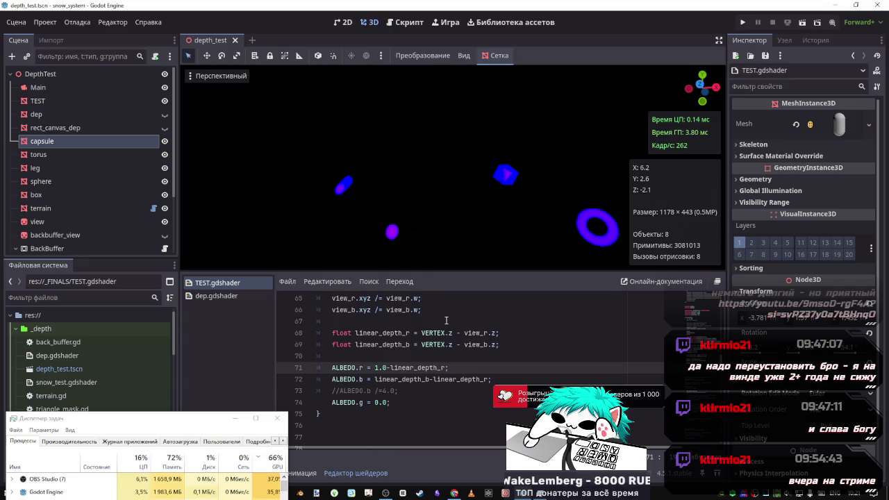
scroll(446, 320, "up", 4)
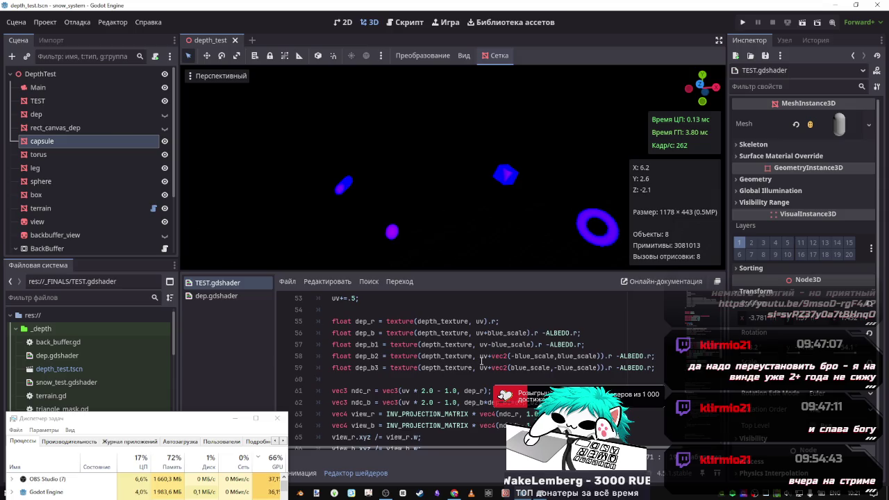
scroll(501, 345, "down", 1)
scroll(520, 330, "up", 1)
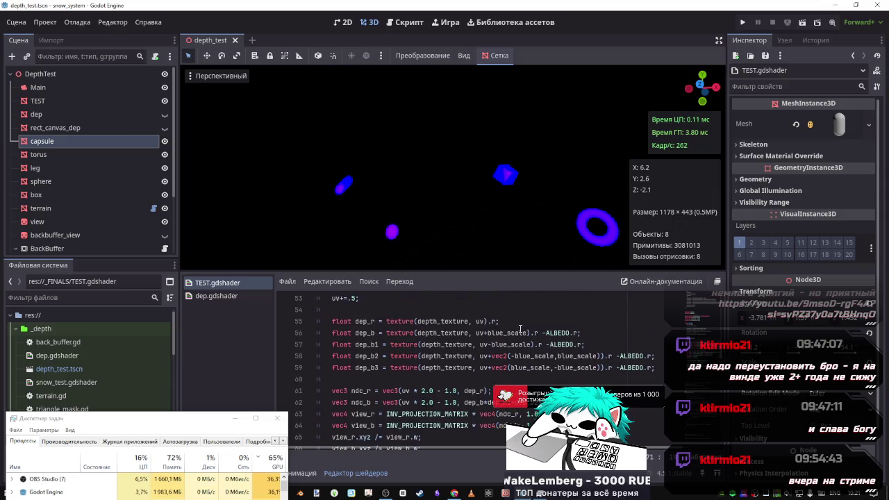
scroll(520, 330, "down", 1)
scroll(522, 347, "up", 1)
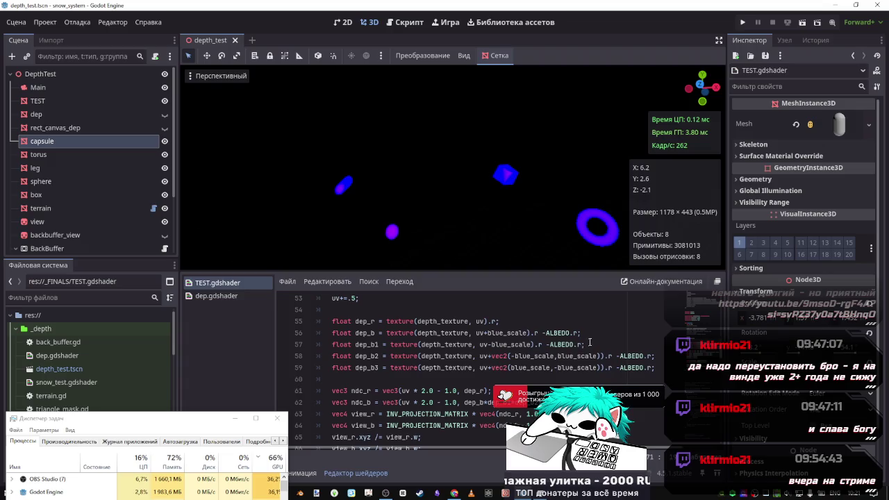
left_click_drag(577, 333, 540, 332)
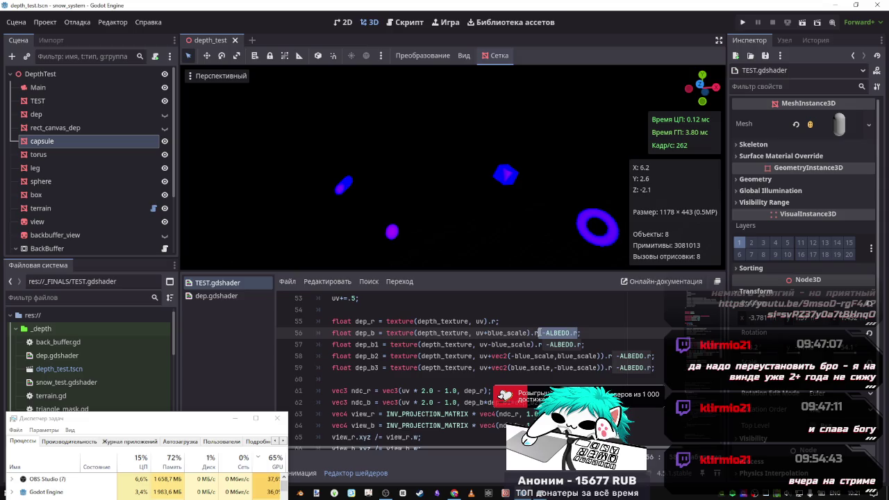
scroll(538, 339, "down", 2)
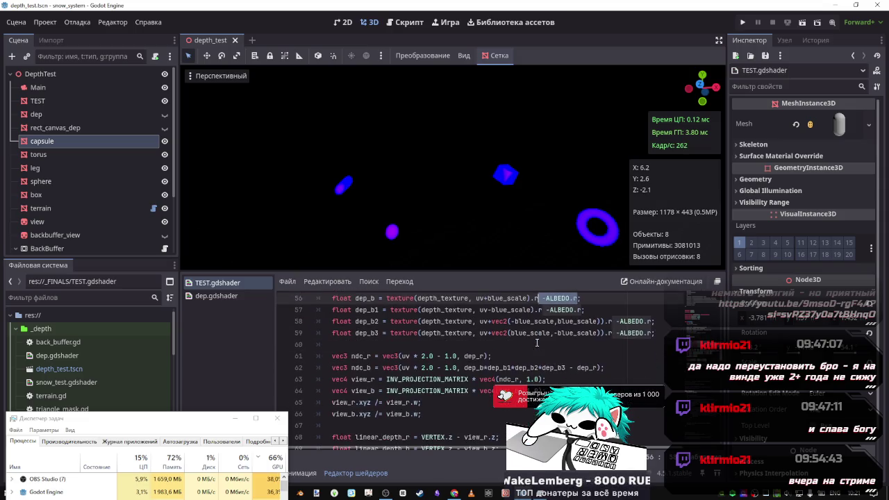
scroll(537, 341, "up", 1)
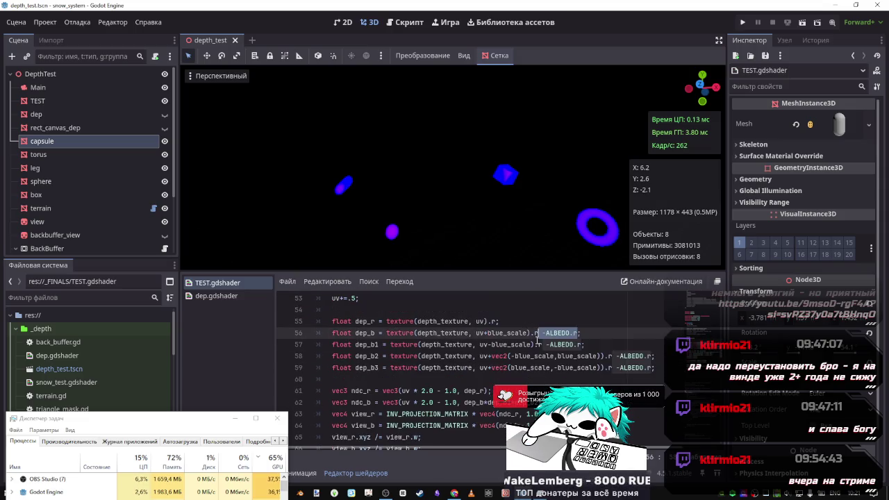
key("ctrl+d")
key("ctrl+d")
key("ctrl+d")
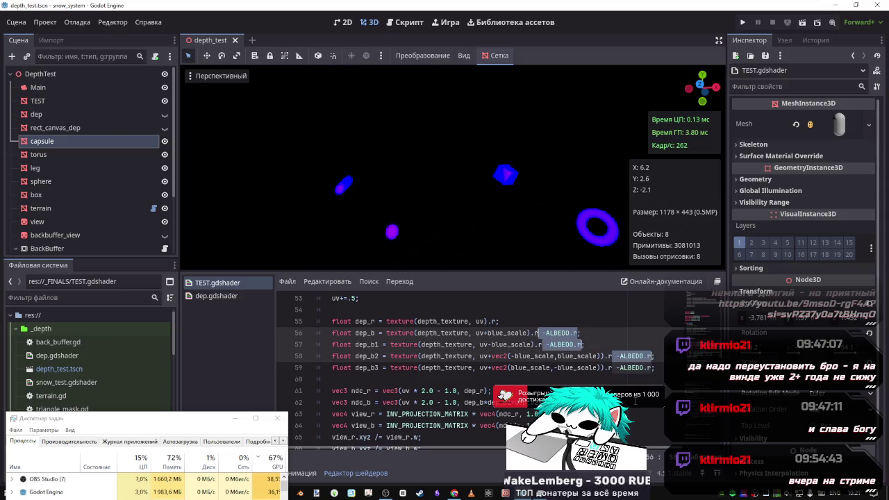
key("BackSpace")
scroll(448, 376, "down", 2)
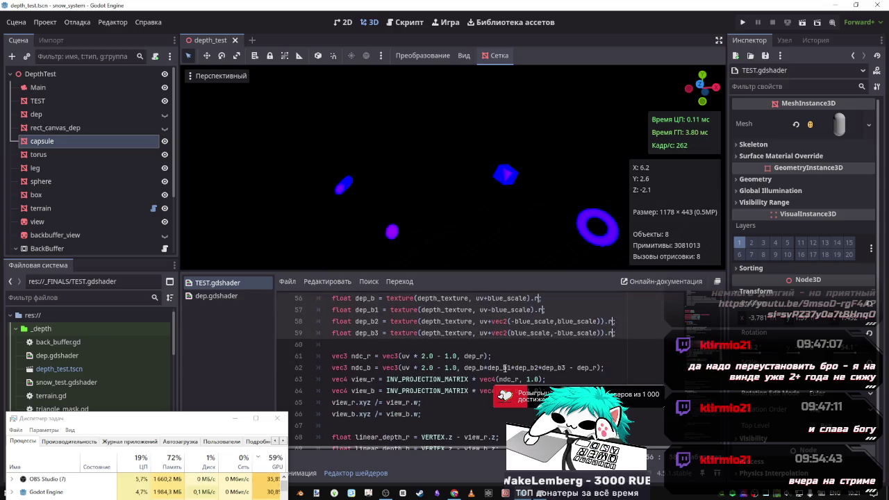
scroll(448, 376, "down", 1)
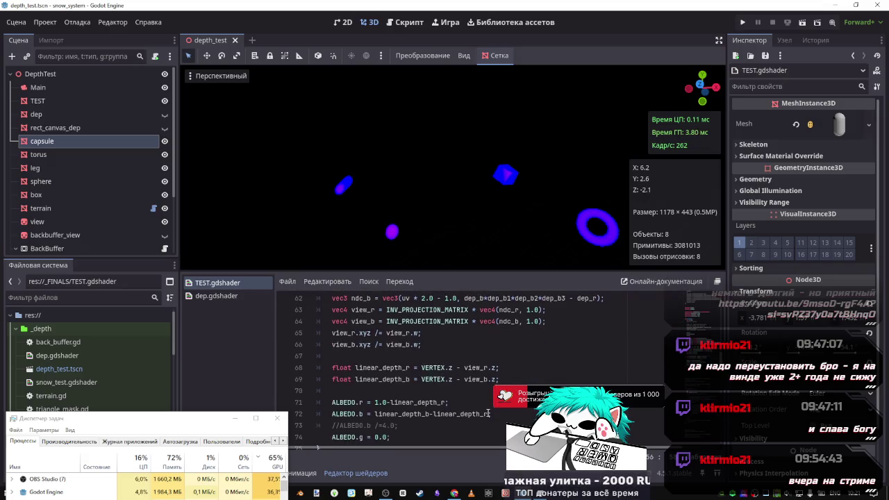
left_click_drag(490, 414, 449, 415)
key("ctrl+shift+Left")
key("ctrl+shift+Left")
key("BackSpace")
key("ctrl+s")
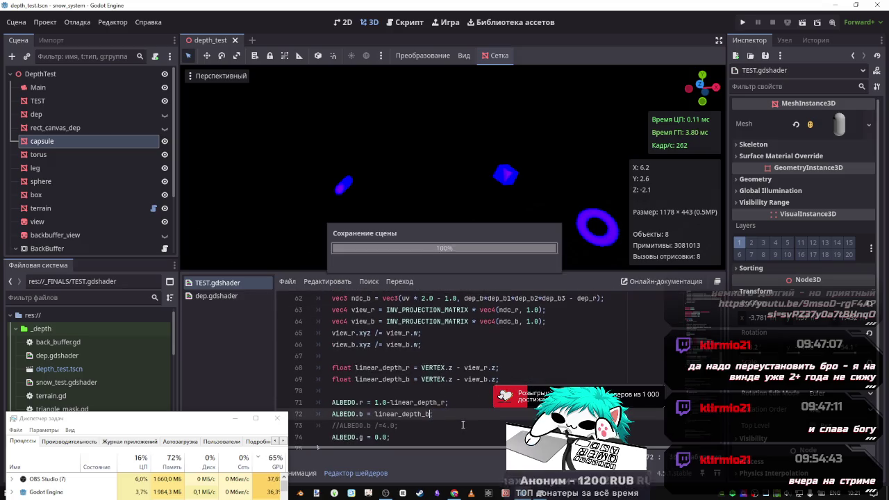
key("ctrl+z")
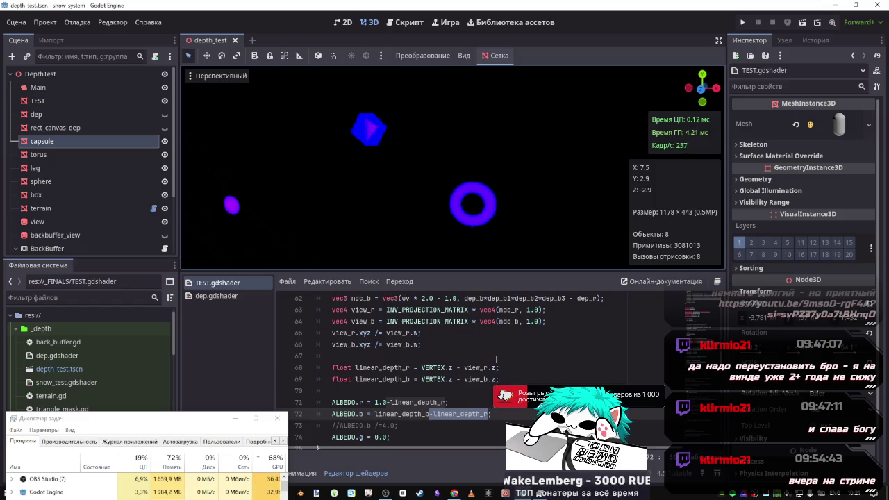
Delete the linear_depth_r term from line 72 and end the line with a semicolon.
left_click(484, 379)
double_click(460, 414)
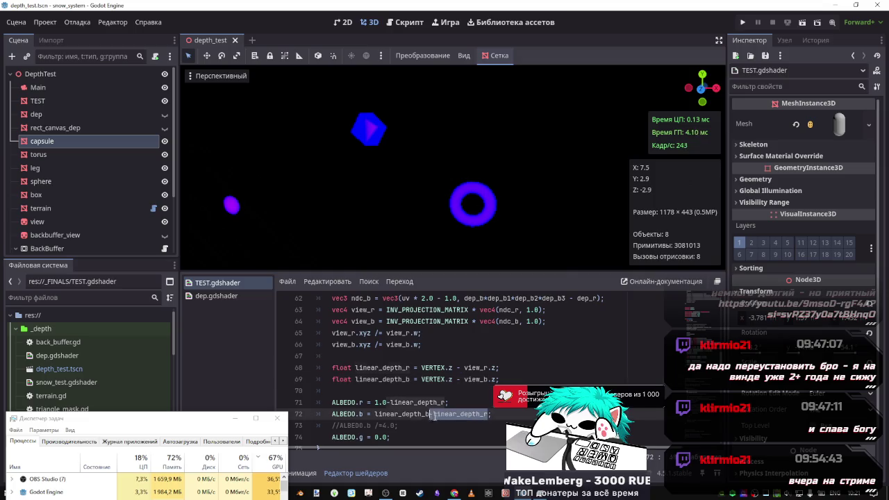
key("BackSpace")
key("BackSpace")
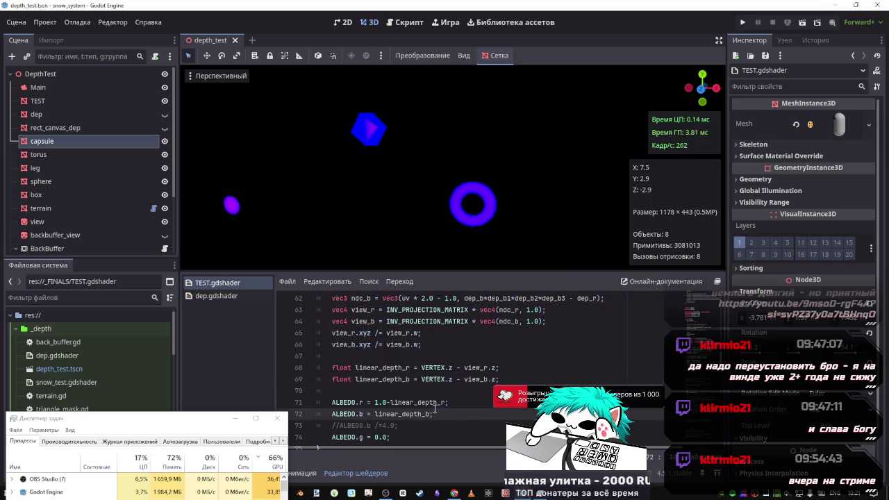
type(";")
Try a 0.1 red offset on line 71, then restore it to 1.0.
left_click(389, 402)
key("BackSpace")
key("BackSpace")
key("BackSpace")
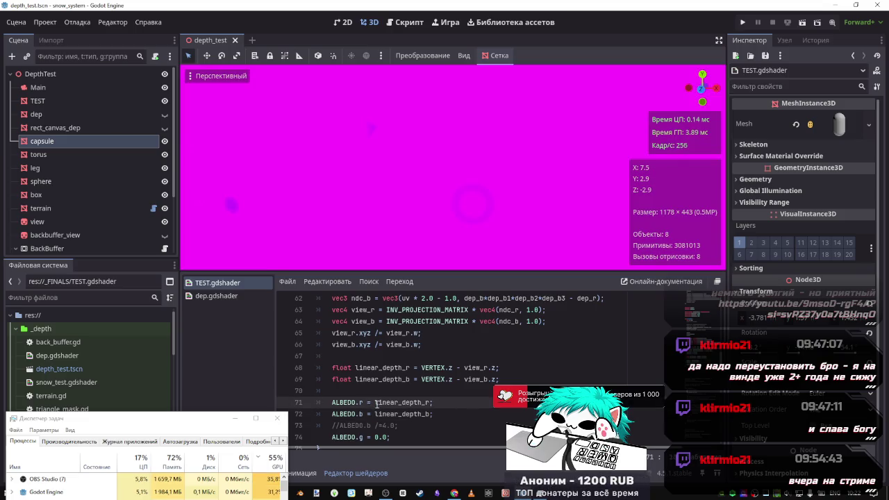
scroll(498, 409, "up", 2)
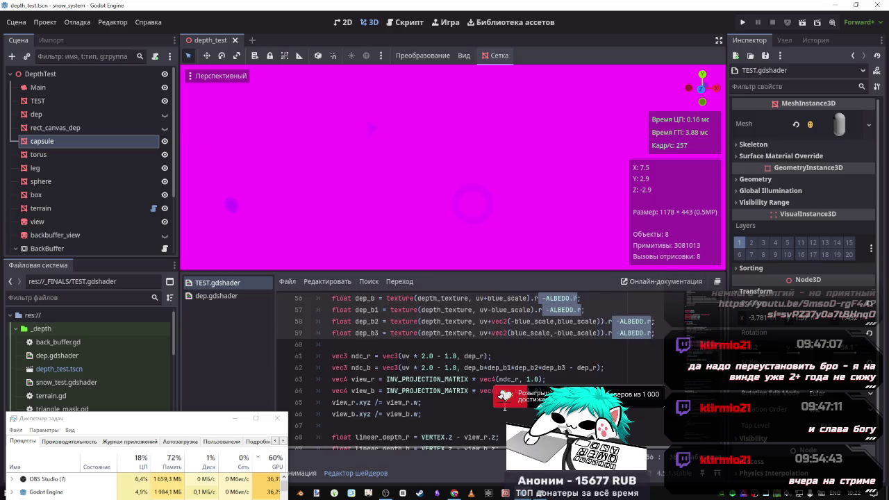
scroll(499, 409, "down", 1)
type("0.1-linear_depth_r;")
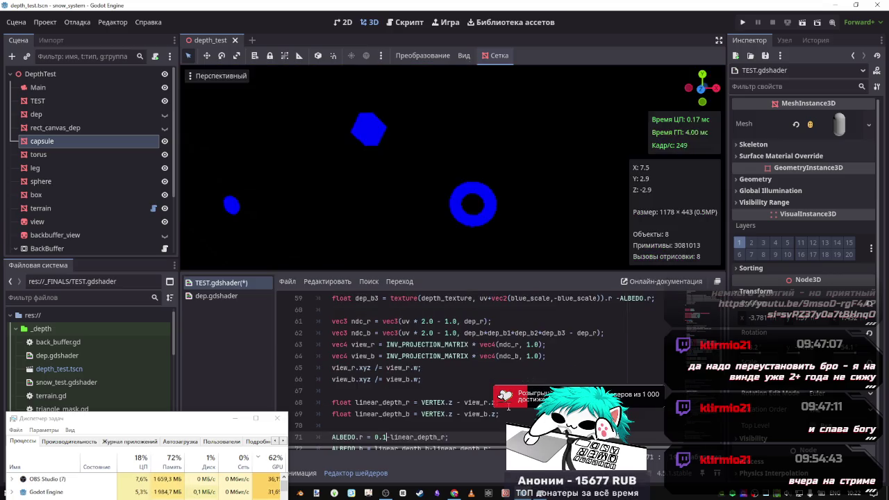
key("BackSpace")
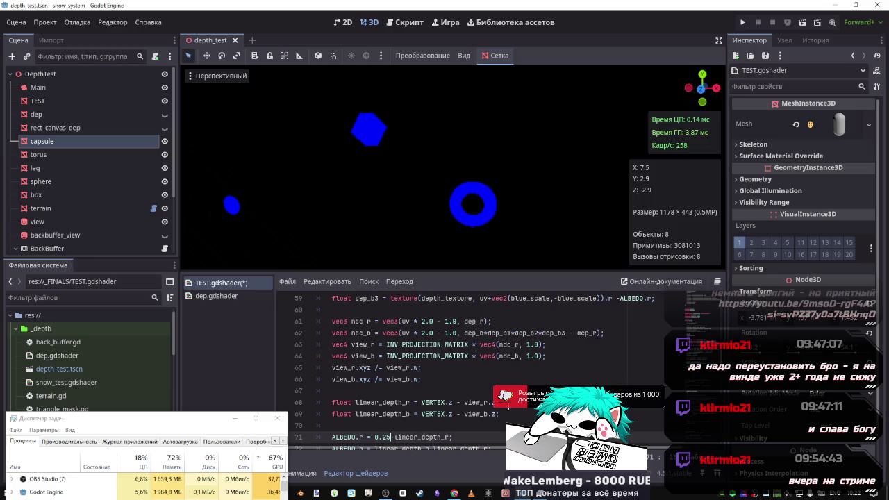
type("0")
key("Left")
key("Left")
key("Left")
key("Delete")
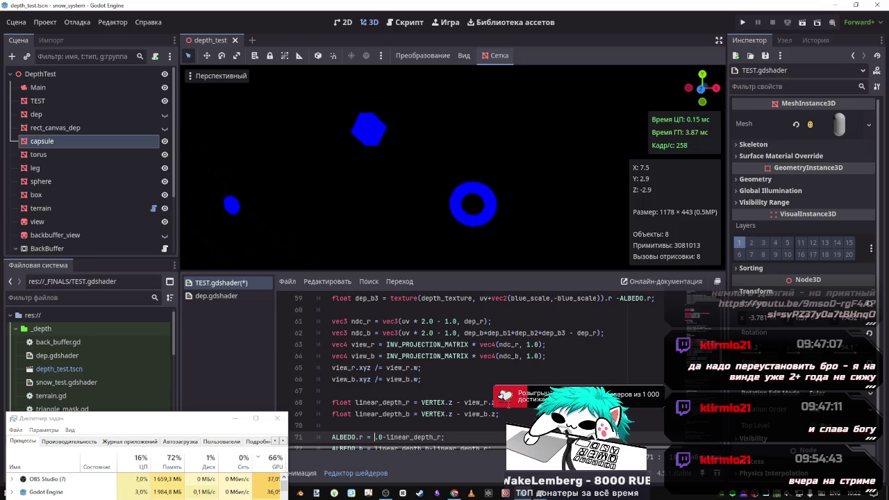
type("1")
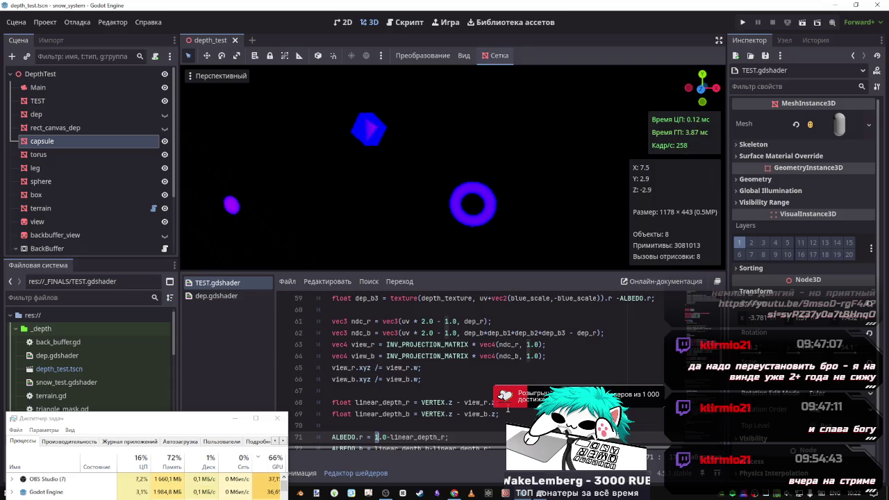
Strip the remaining subtracted depth term from line 72 and save to recompile.
key("Down")
key("End")
key("Left")
key("BackSpace")
key("ctrl+BackSpace")
key("ctrl+BackSpace")
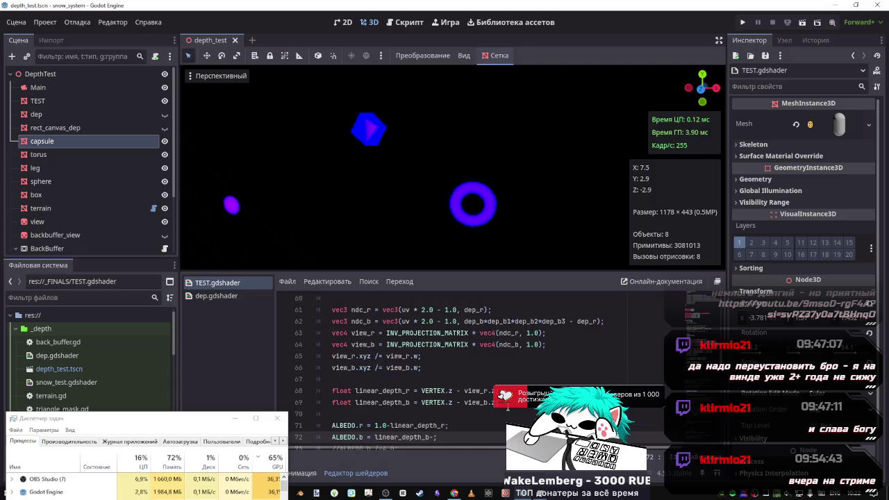
key("ctrl+s")
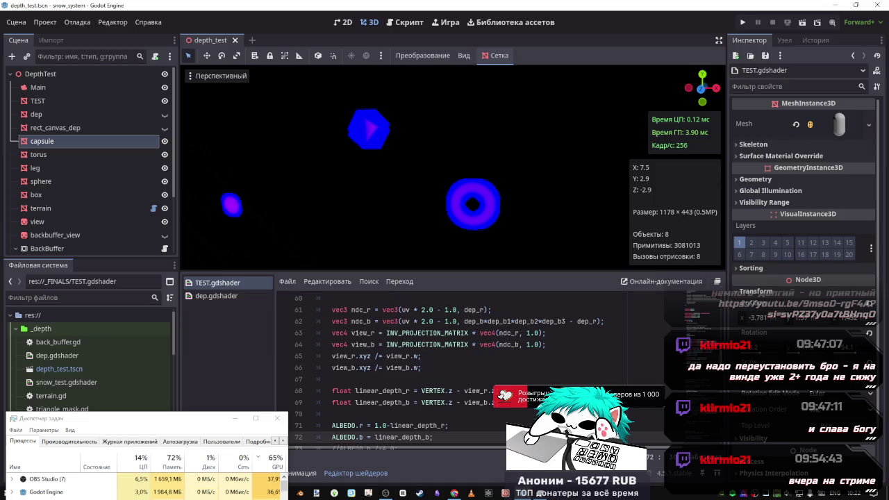
Trial *2.0, /2.0, .1 and .2 factors on line 71 with saves, then remove the factor.
left_click(447, 425)
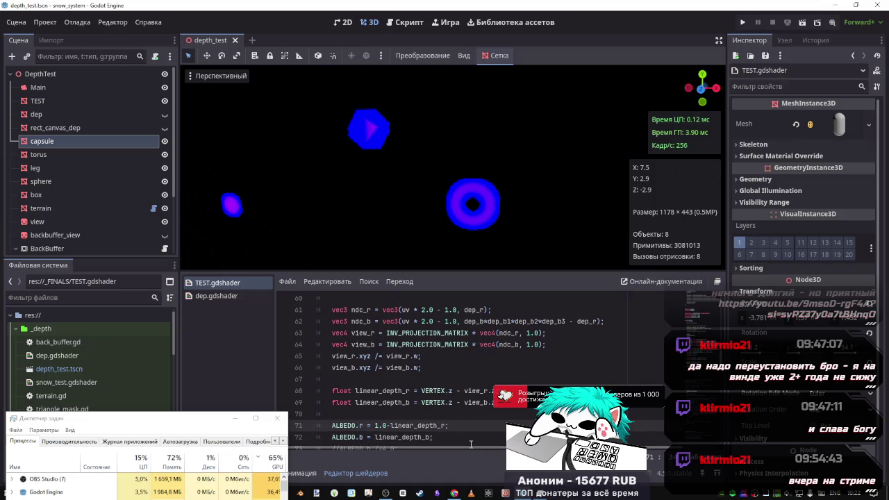
type("*2.0")
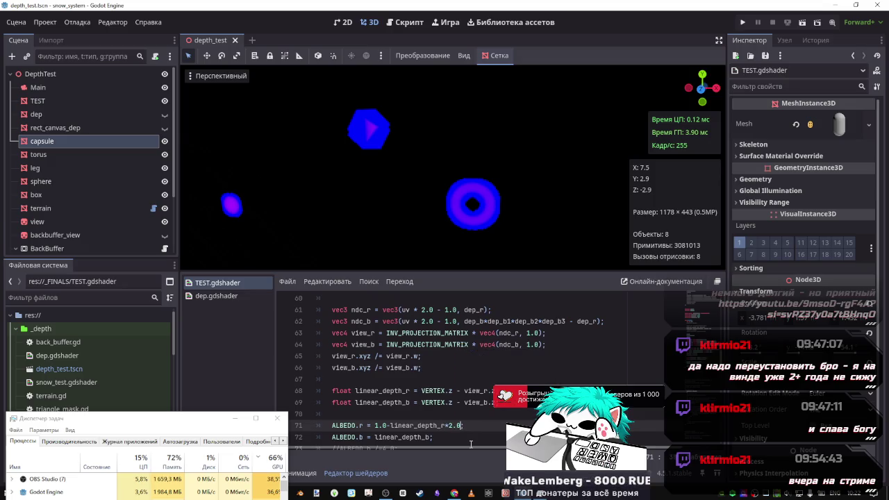
key("BackSpace")
key("BackSpace")
key("BackSpace")
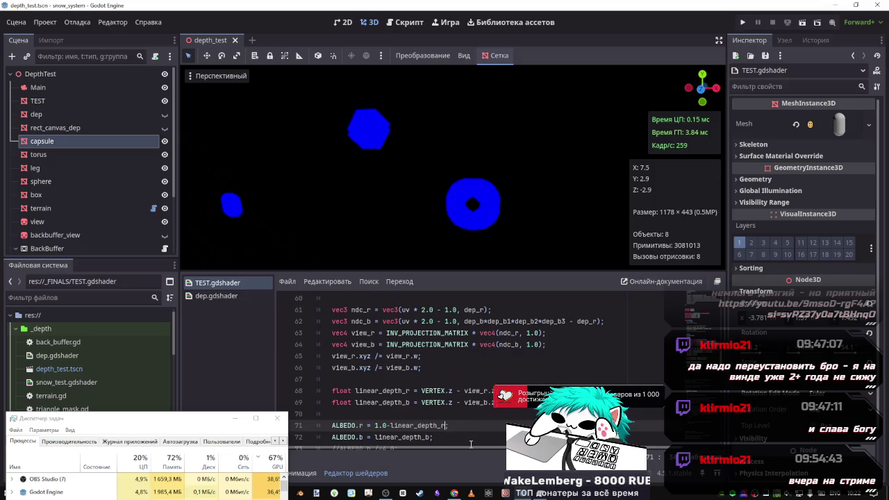
type("/2.0")
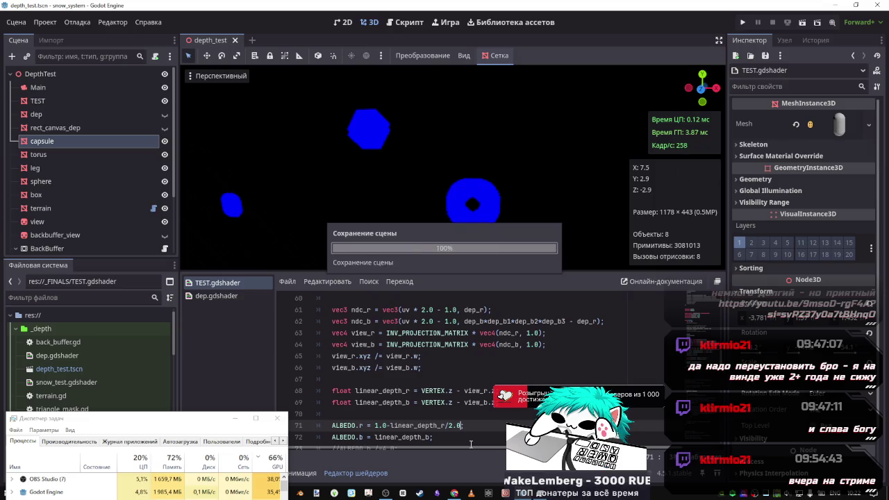
key("BackSpace")
key("BackSpace")
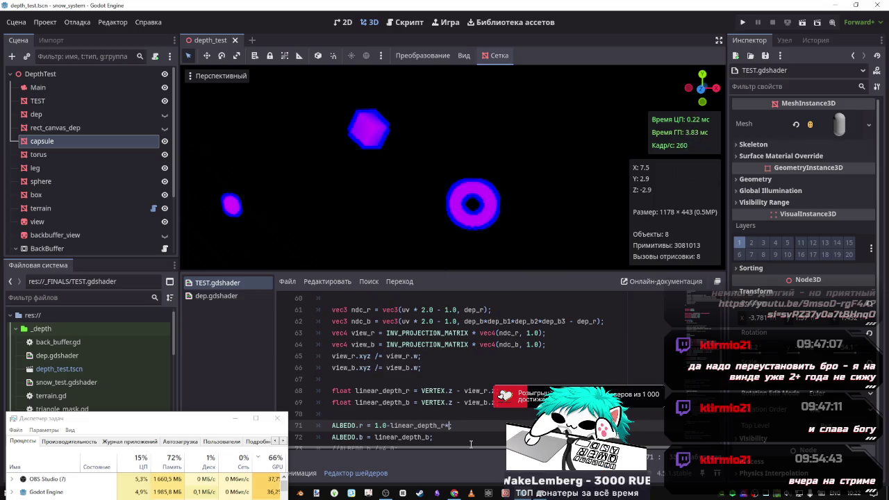
type(".1")
key("ctrl+s")
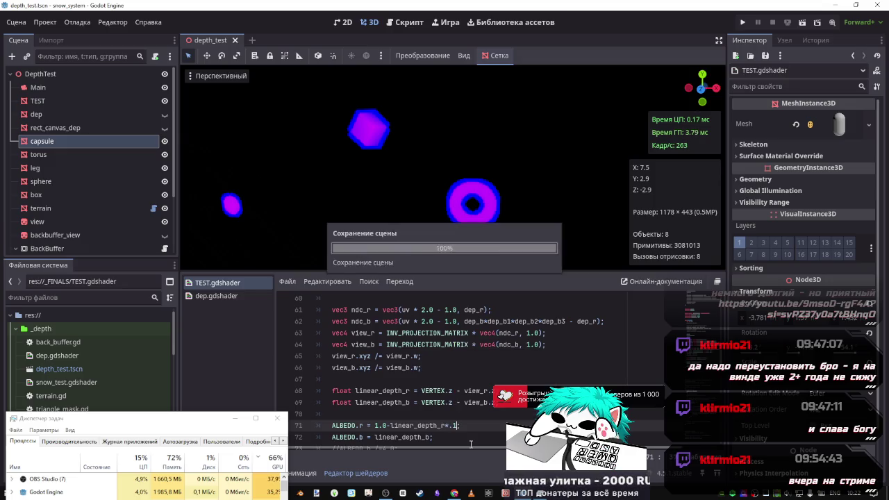
key("BackSpace")
type("2")
key("ctrl+s")
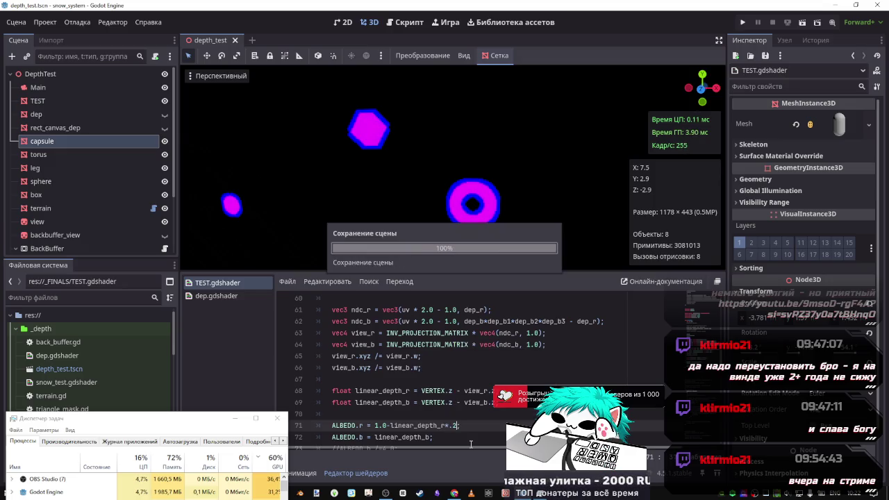
key("BackSpace")
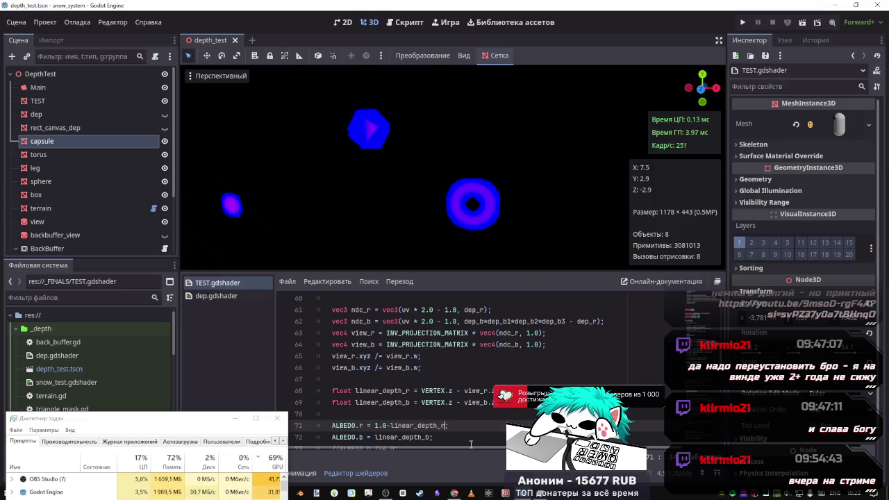
Inspect dep_r's uses, recompile, and undo a broken edit to the ndc_b expression on line 62.
scroll(527, 337, "up", 1)
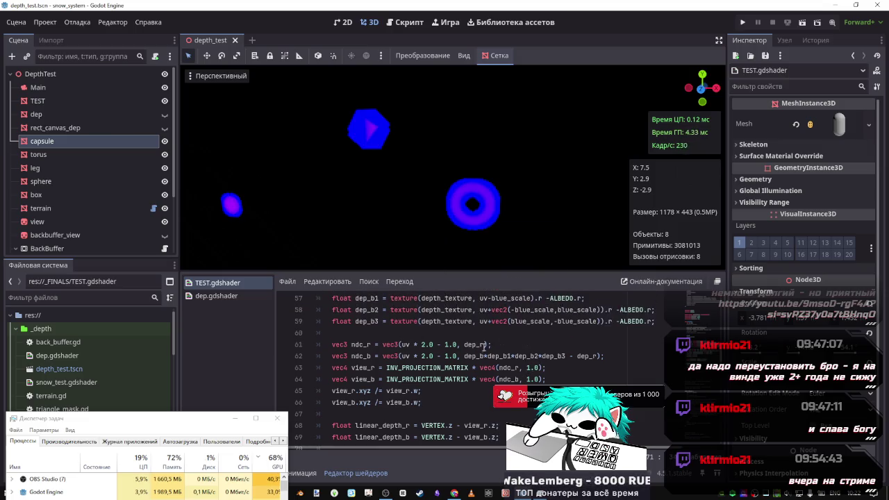
scroll(521, 347, "up", 1)
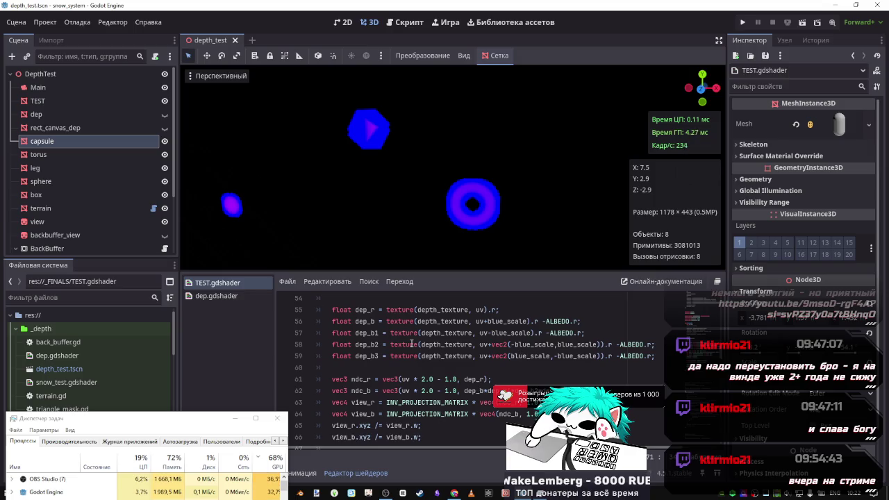
double_click(365, 310)
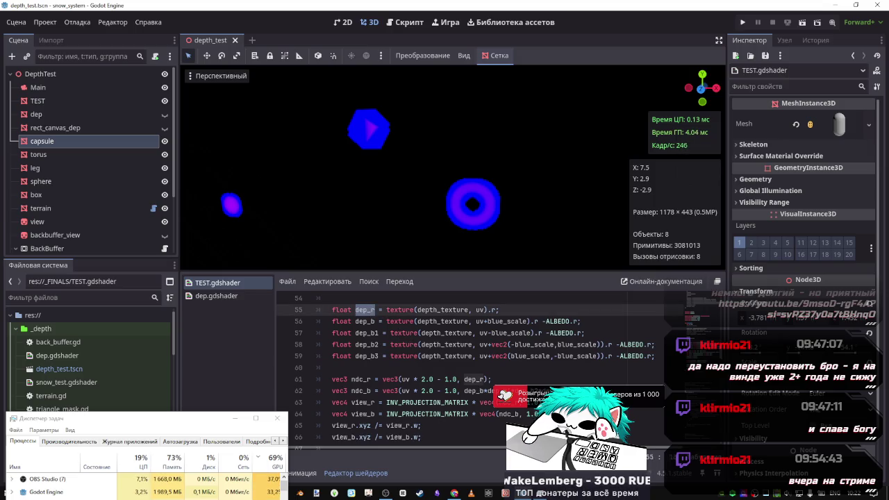
left_click(480, 392)
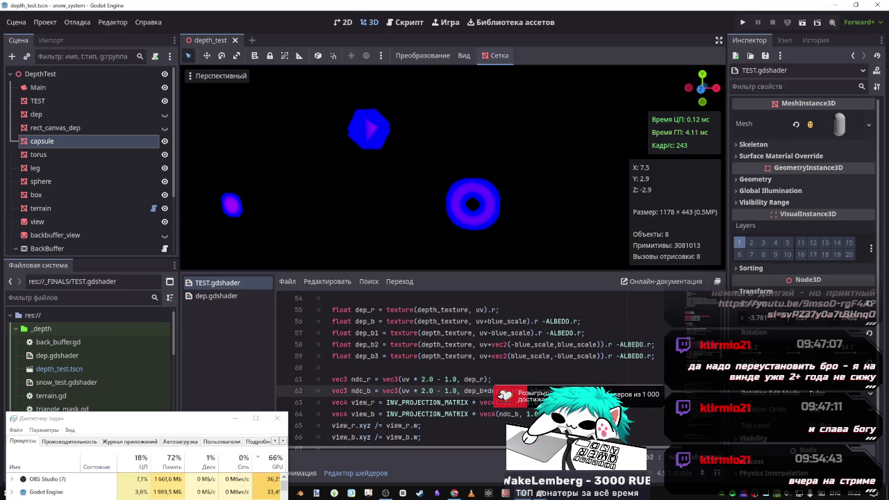
key("ctrl+s")
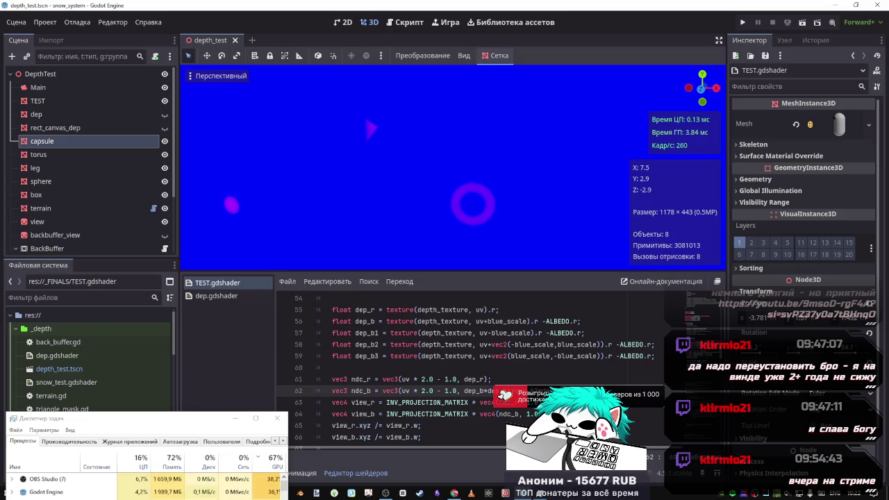
key("BackSpace")
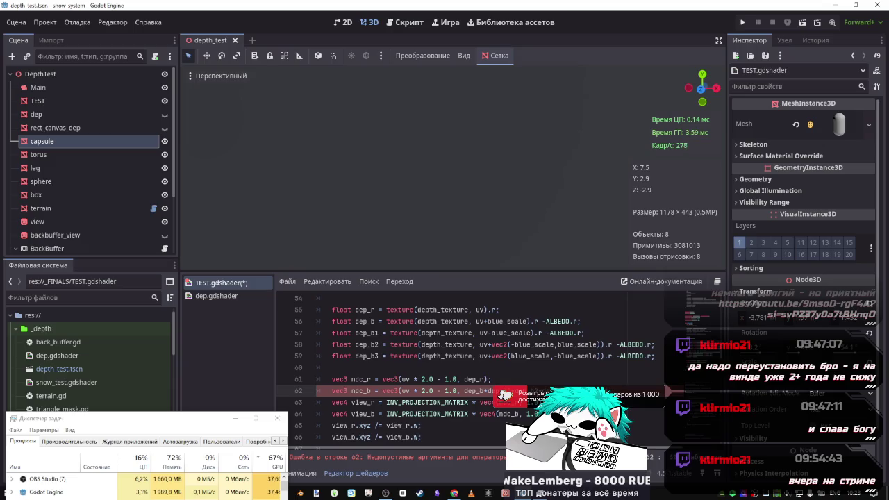
key("BackSpace")
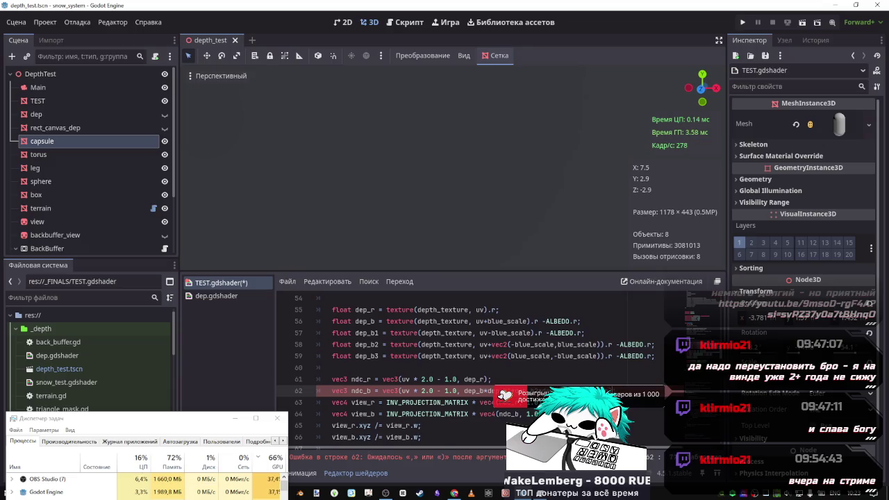
key("ctrl+z")
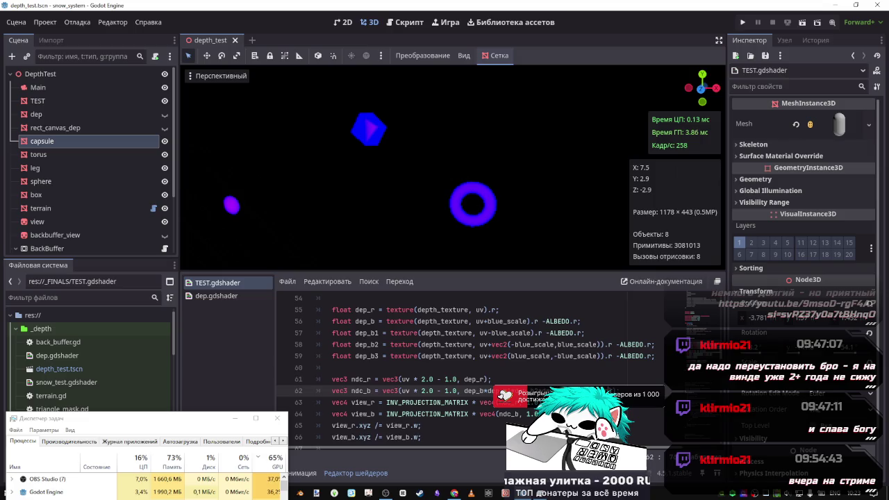
Multi-select the -ALBEDO.r terms on lines 56–59 with Ctrl+D, delete them, and save.
scroll(564, 387, "down", 5)
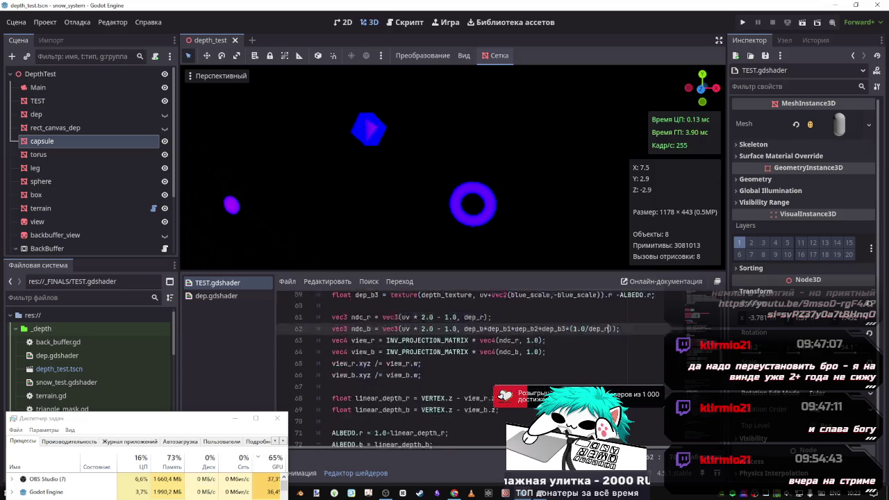
scroll(564, 386, "up", 3)
scroll(564, 387, "up", 3)
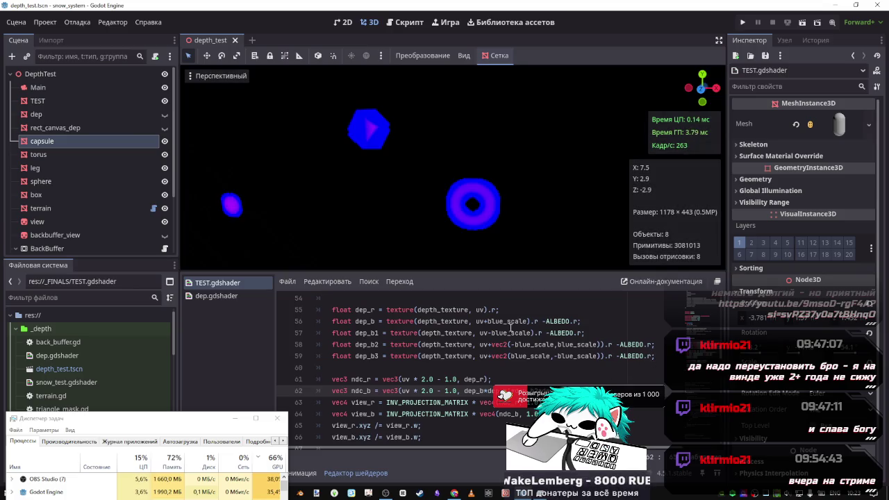
left_click_drag(539, 321, 581, 321)
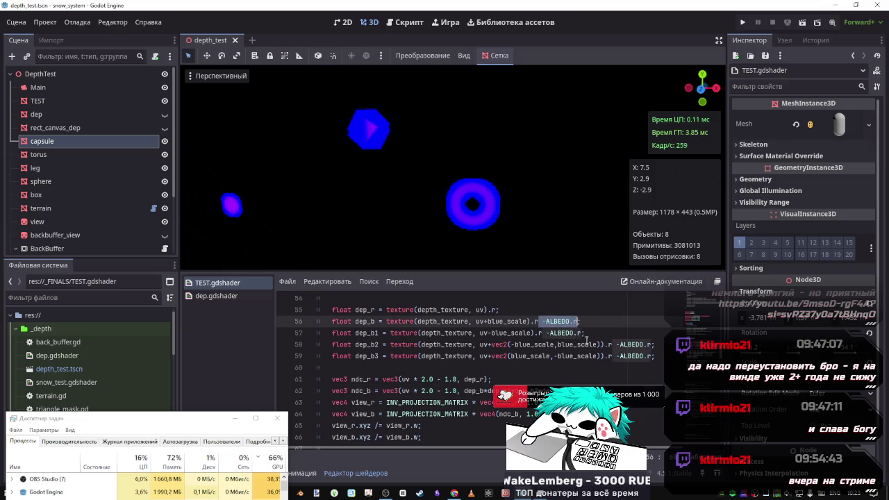
key("ctrl+d")
key("ctrl+d")
key("ctrl+d")
key("Delete")
key("ctrl+s")
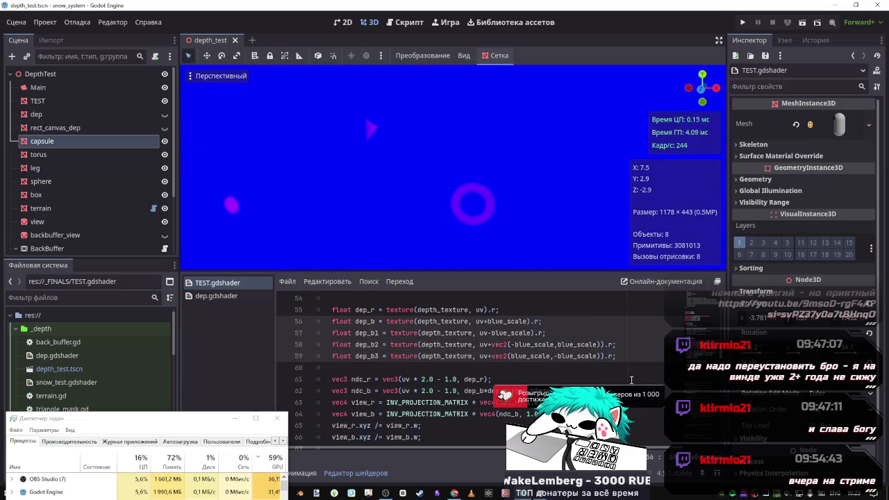
Copy the 1.0- offset from the ALBEDO.r line and paste it before linear_depth_b on line 72.
scroll(396, 403, "down", 3)
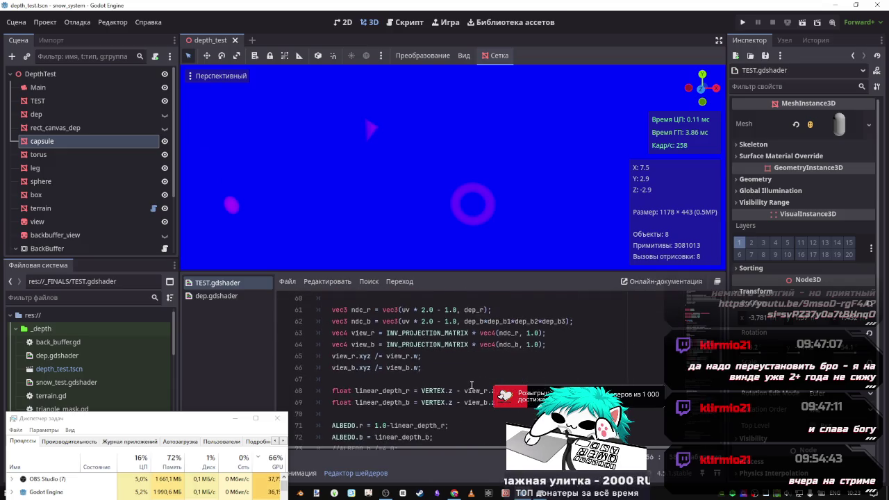
left_click_drag(390, 391, 375, 391)
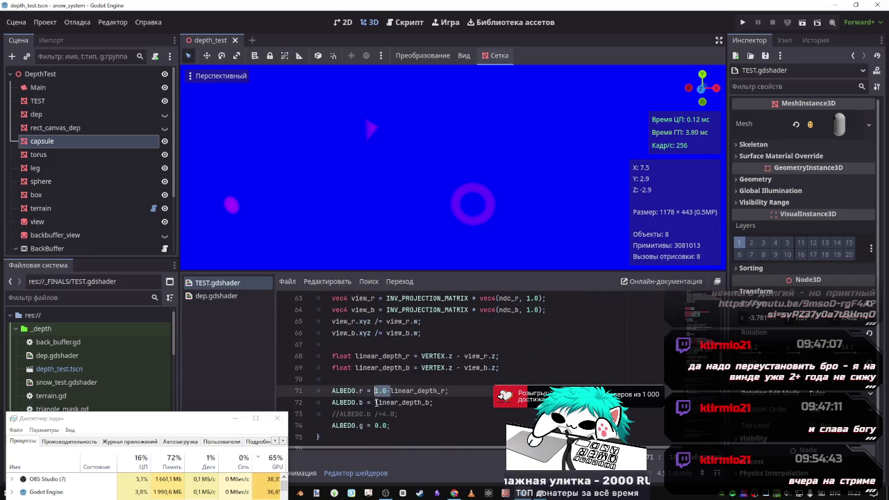
key("ctrl+c")
left_click(376, 403)
key("ctrl+v")
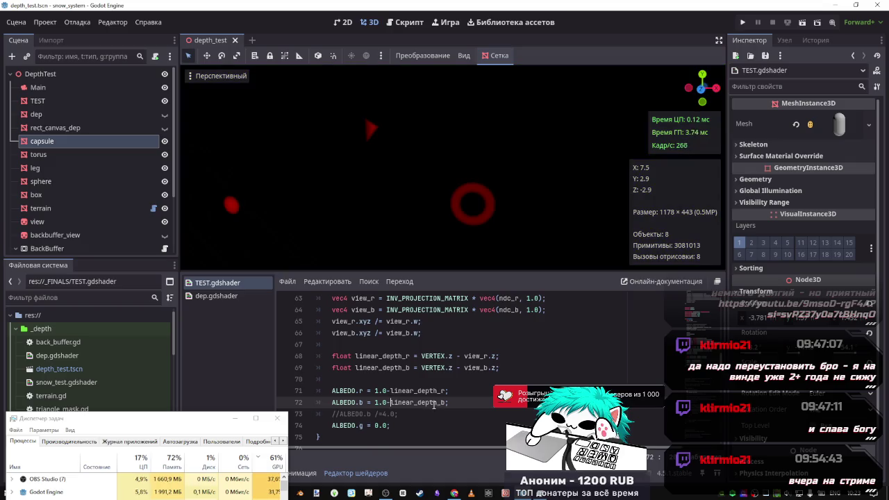
Change the ALBEDO.b offset to 0.5, then 1.0, and finally delete it.
left_click(379, 402)
key("BackSpace")
type("0")
left_click(387, 403)
key("BackSpace")
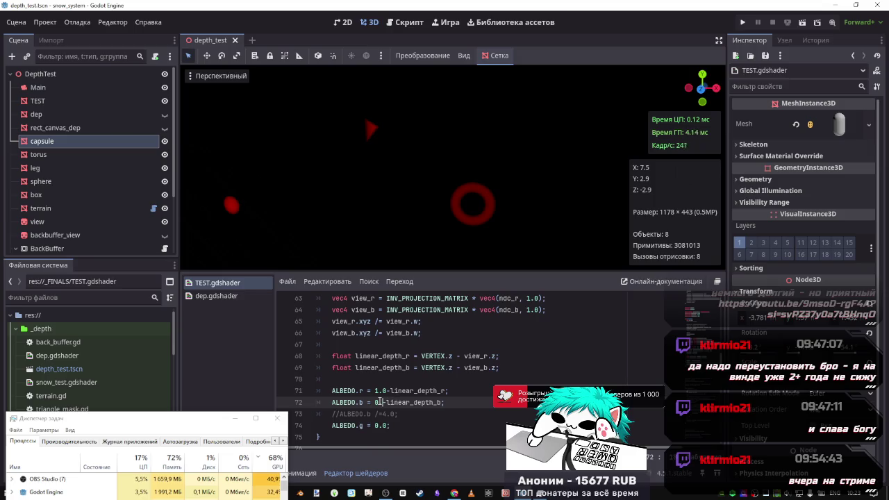
type("5")
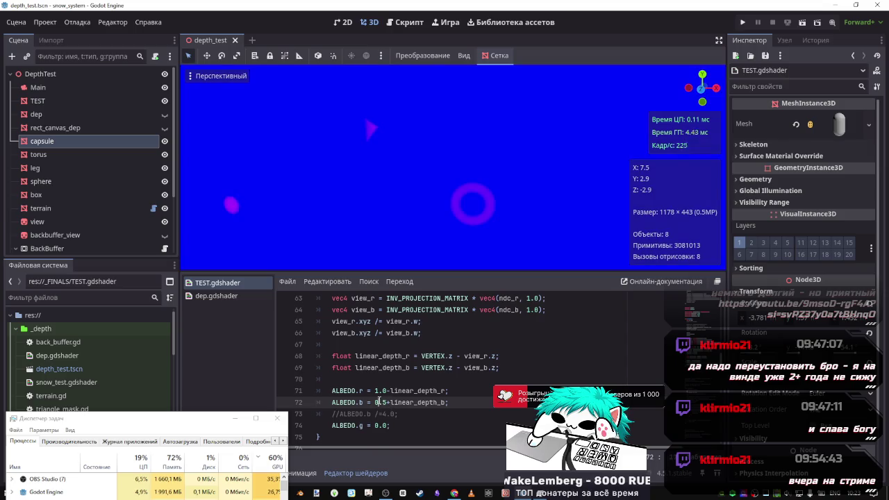
key("BackSpace")
key("BackSpace")
key("BackSpace")
type("1.0")
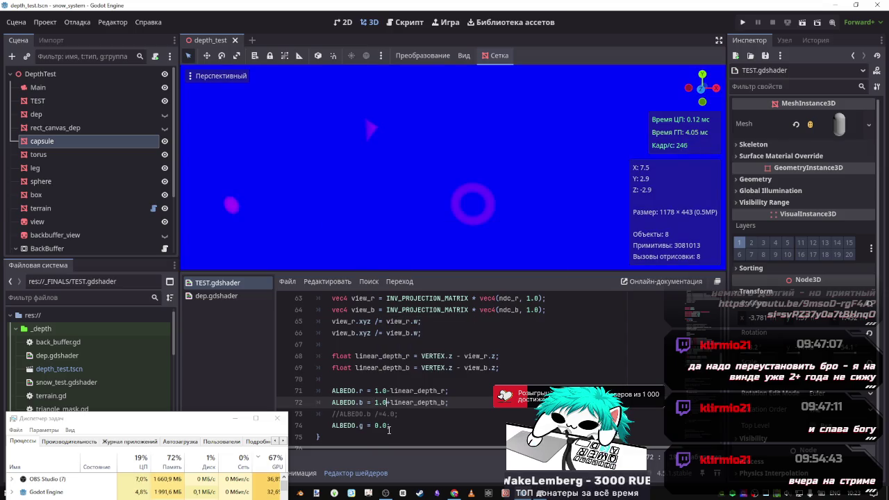
left_click_drag(389, 403, 376, 403)
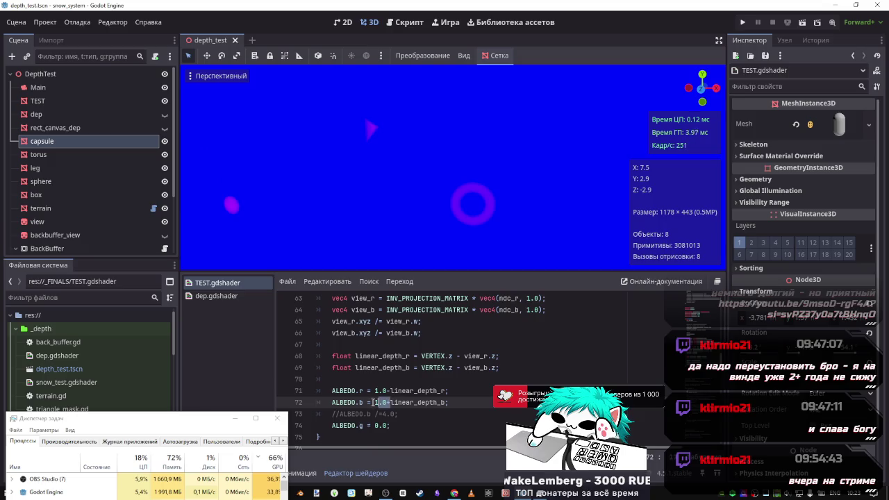
key("BackSpace")
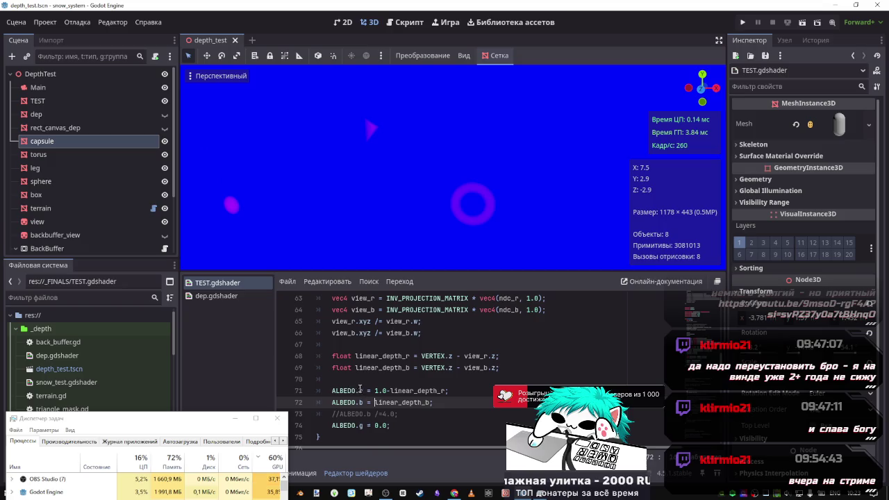
Add ALBEDO.r to the ALBEDO.b expression on line 72 and save.
left_click_drag(364, 391, 332, 390)
left_click(429, 403)
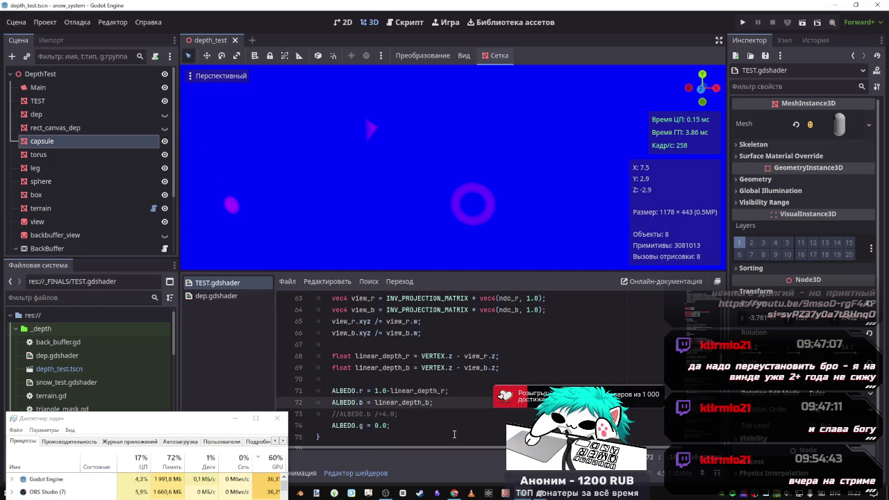
key("ctrl+v")
key("ctrl+s")
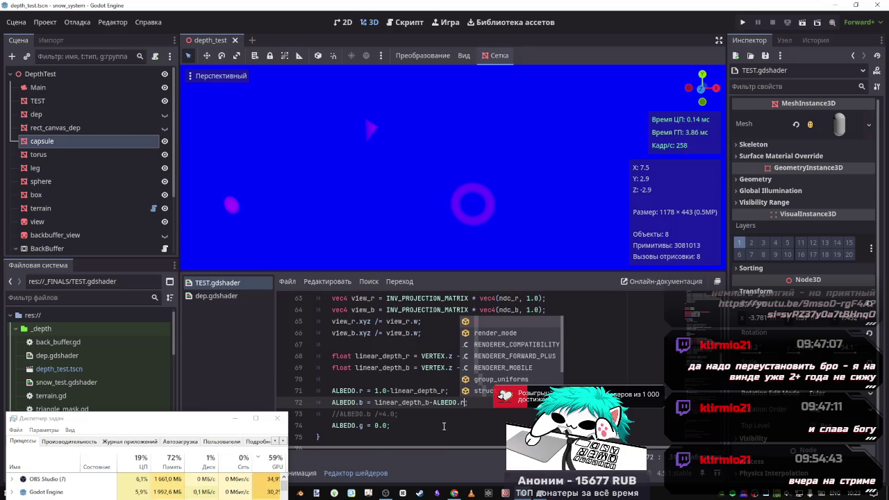
scroll(427, 401, "up", 1)
scroll(428, 401, "down", 1)
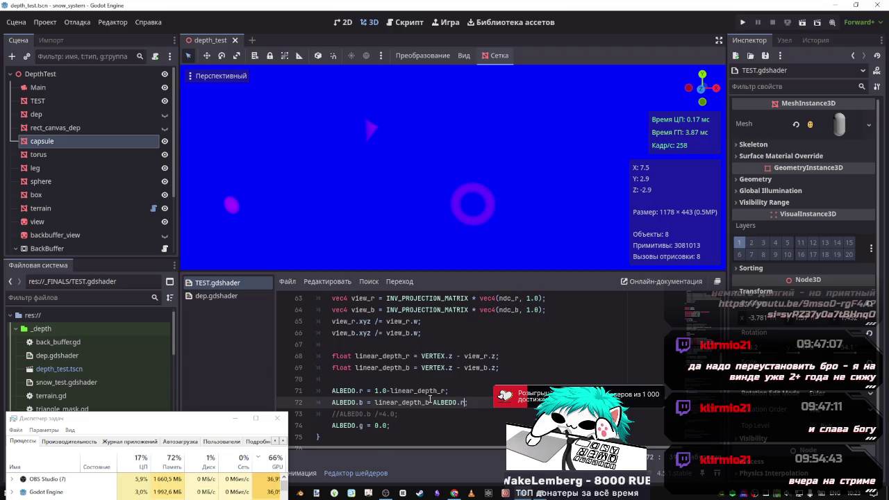
type(";")
Try a 0.0- prefix on ALBEDO.b, then undo back to the -ALBEDO.r subtractions on lines 56–59.
left_click_drag(430, 403, 465, 402)
key("BackSpace")
key("ctrl+Left")
type("1.-")
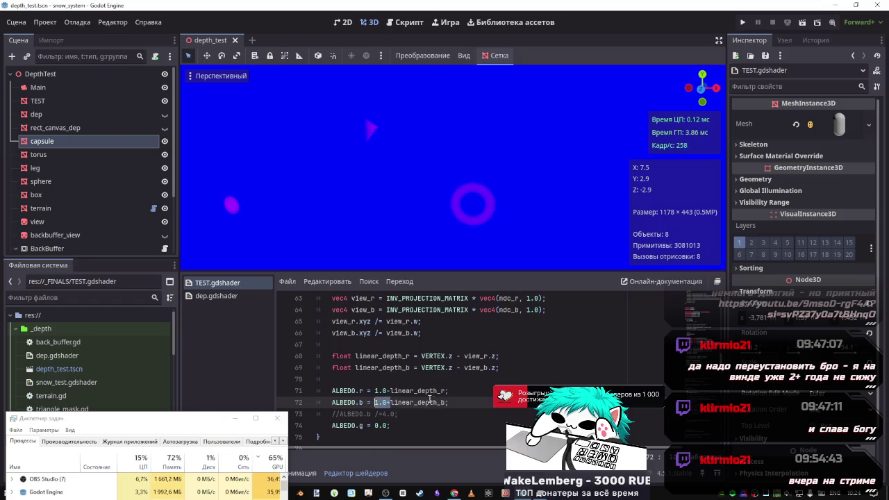
key("Left")
key("BackSpace")
key("BackSpace")
type("0.0")
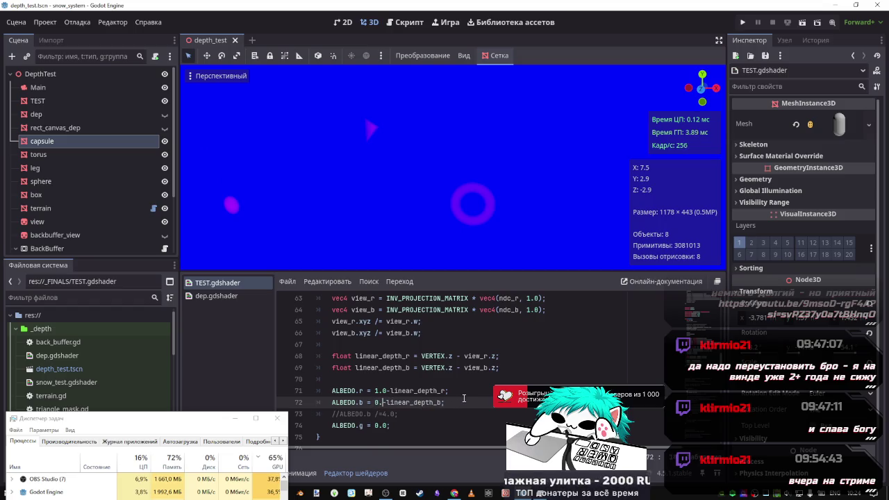
key("ctrl+z")
key("ctrl+z")
key("ctrl+z")
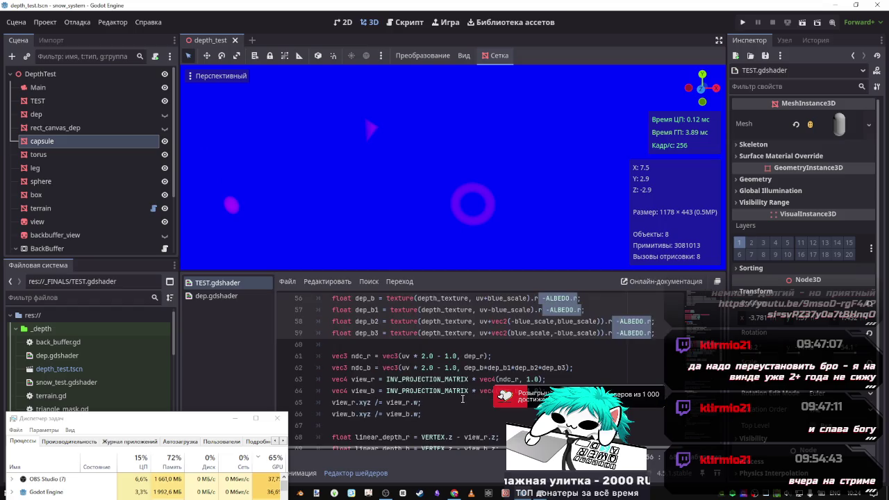
Deselect the script lines and frame the 3D view on the capsule beside the black depth plane.
scroll(536, 354, "up", 2)
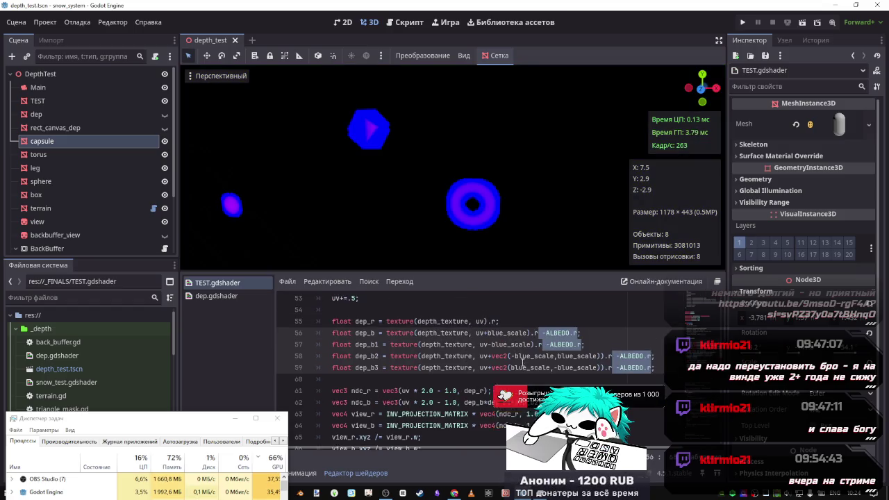
left_click(536, 368)
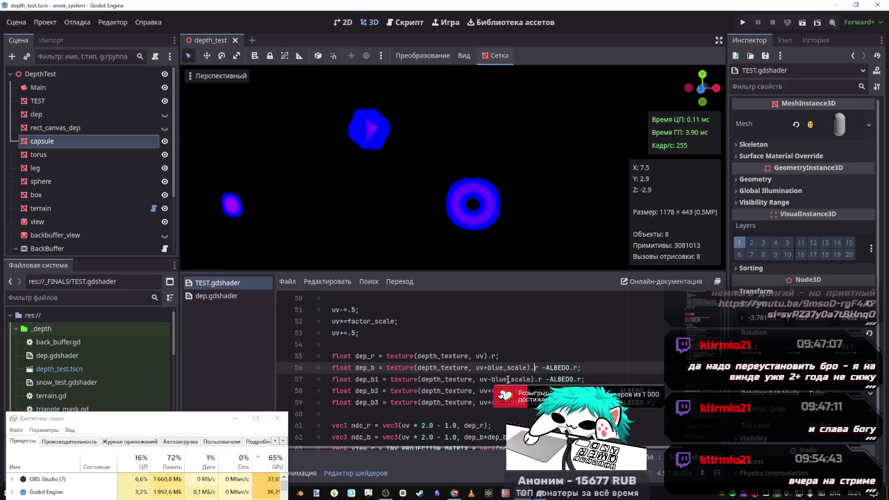
scroll(535, 367, "up", 1)
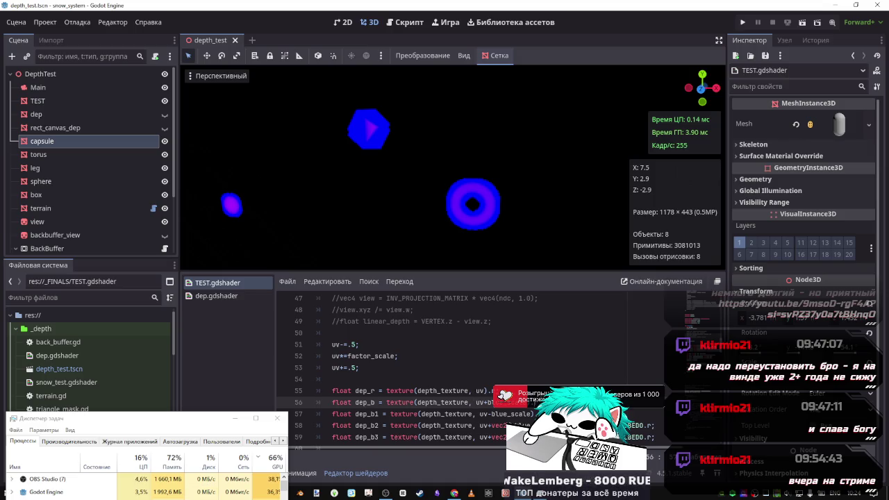
scroll(536, 367, "down", 1)
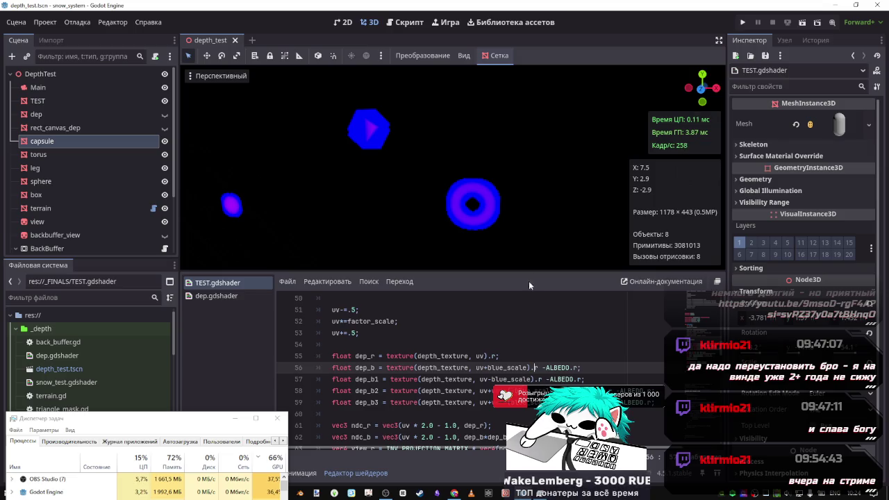
key("f")
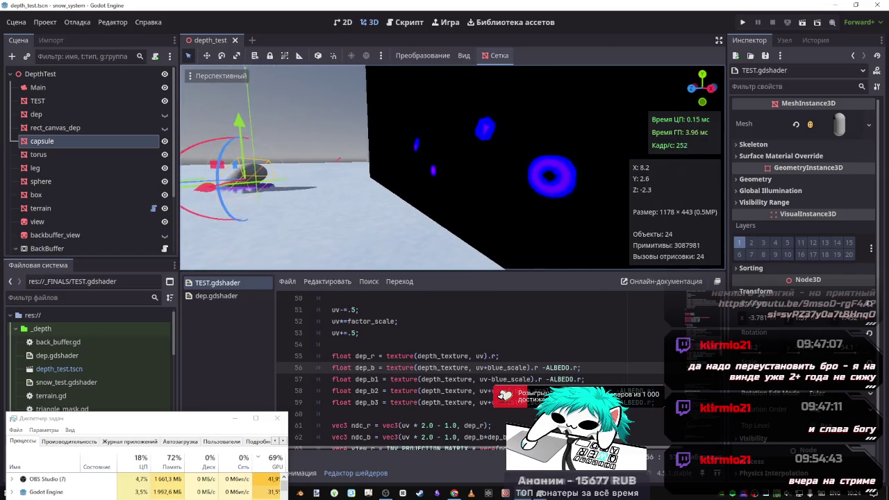
scroll(596, 376, "down", 1)
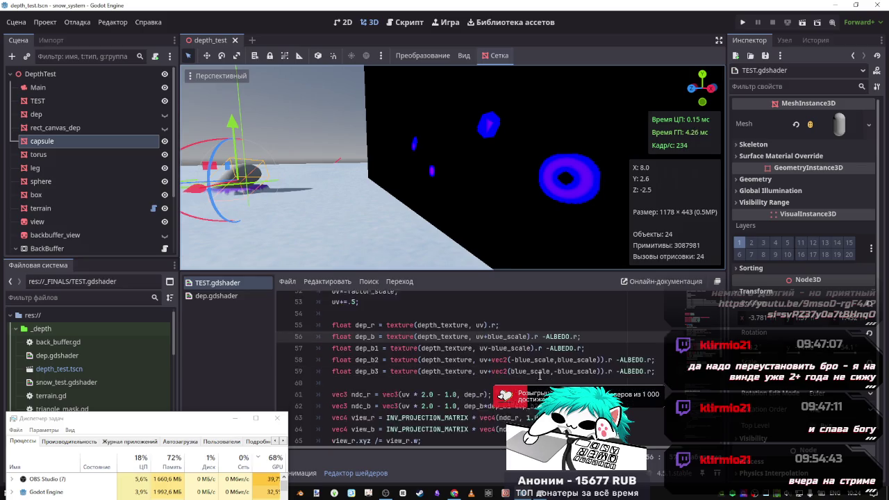
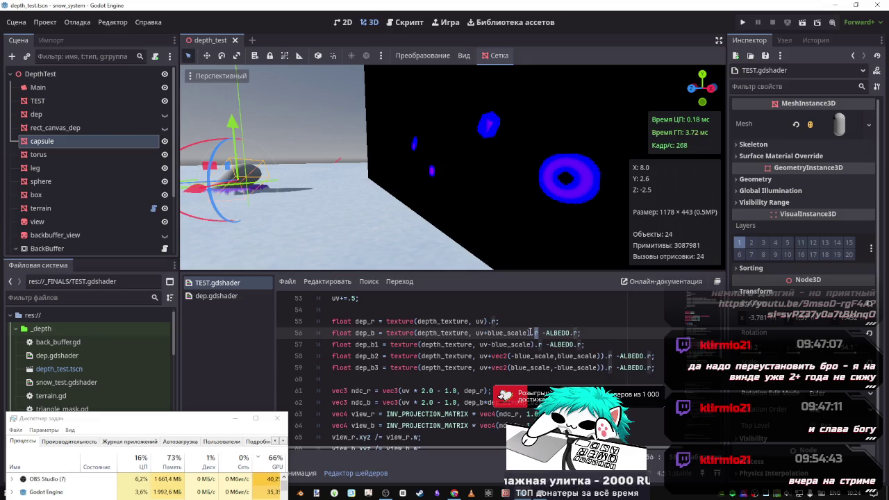
Remove the -ALBEDO.r subtraction from lines 56–59 and save to preview.
type(")")
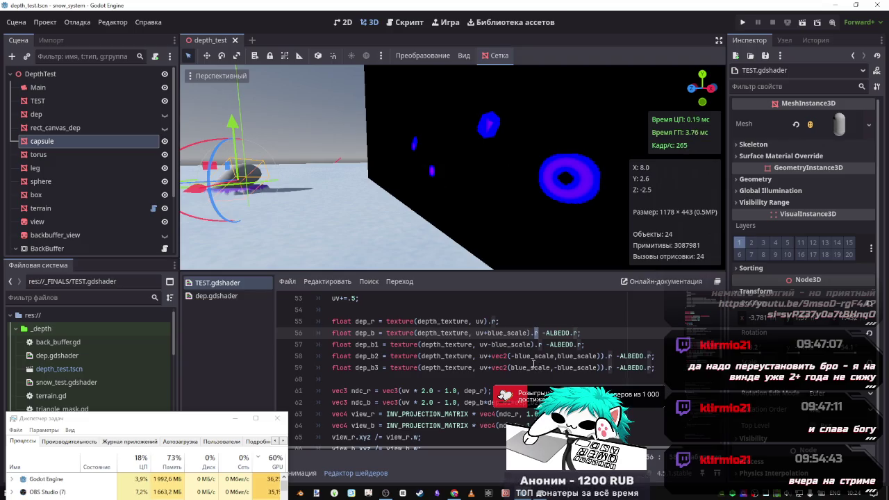
left_click(547, 333)
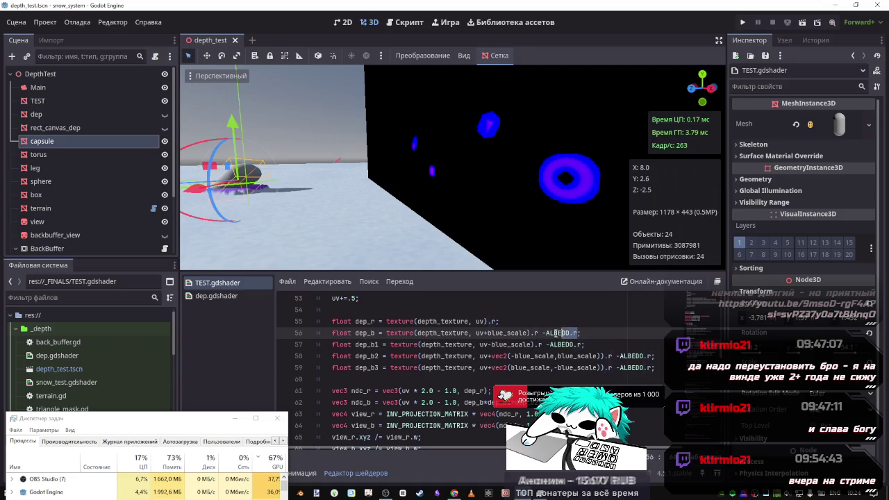
left_click_drag(579, 333, 543, 334)
key("ctrl+d")
key("ctrl+d")
key("ctrl+d")
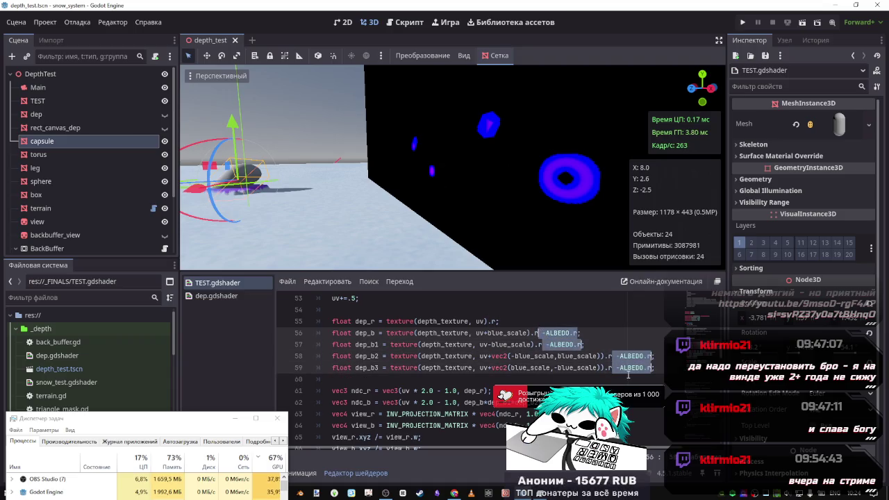
key("BackSpace")
key("BackSpace")
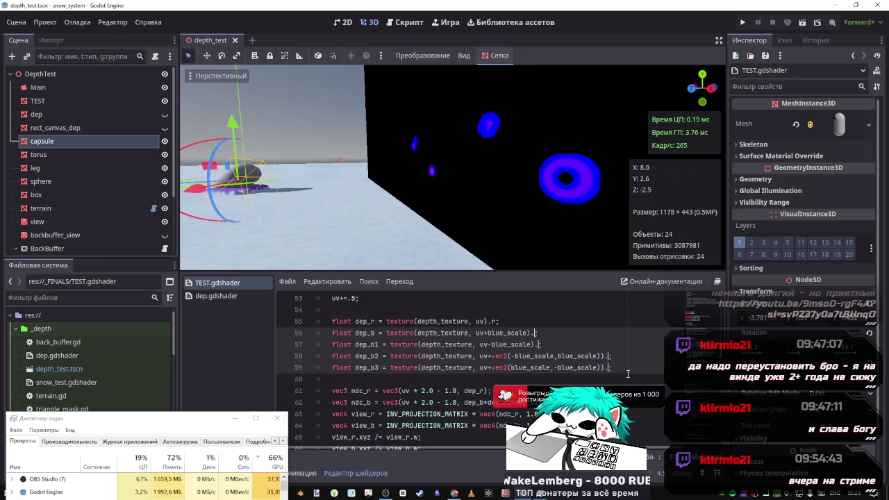
type("b")
key("ctrl+s")
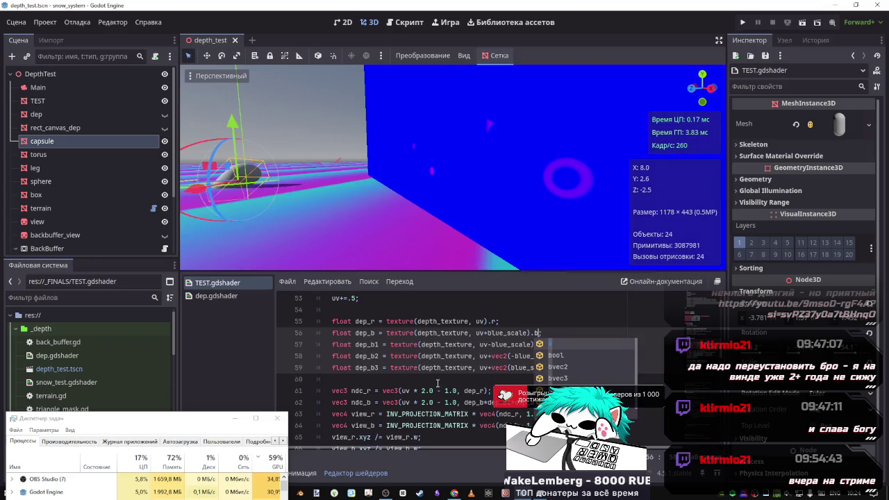
Try prefixing linear_depth_b on line 72 with 1.0- and save to preview.
scroll(436, 388, "down", 2)
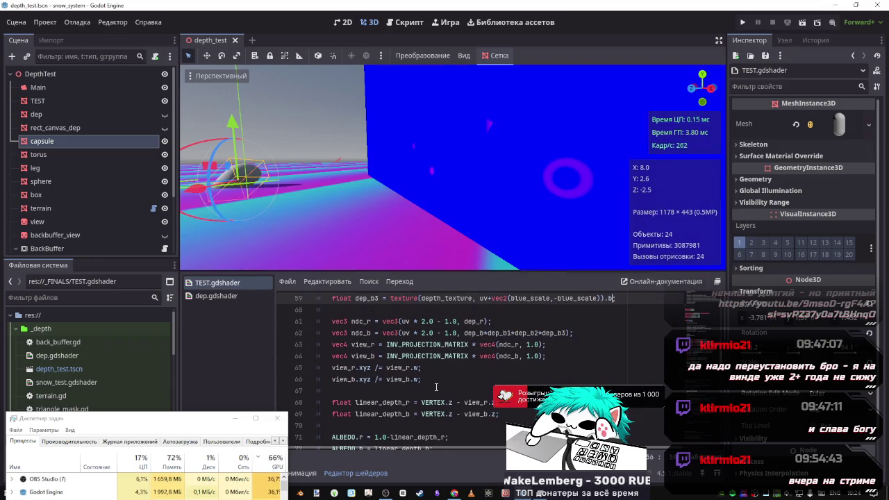
scroll(408, 411, "down", 1)
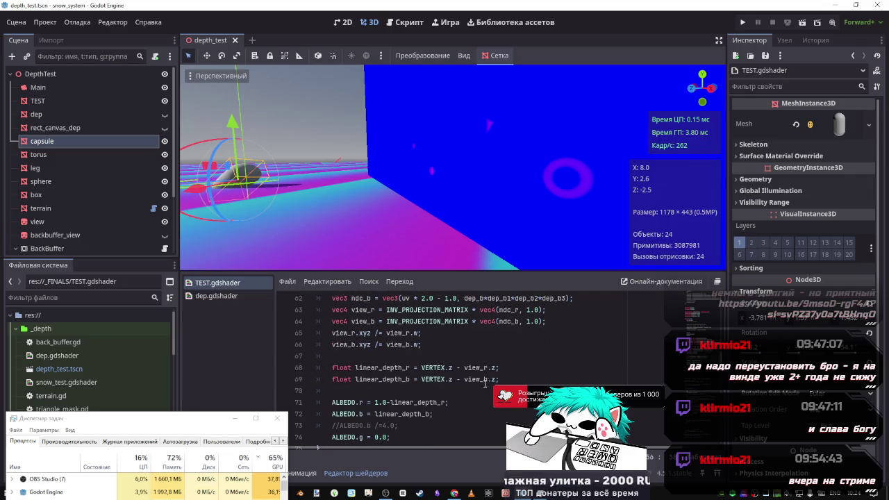
left_click(376, 414)
type("1.0")
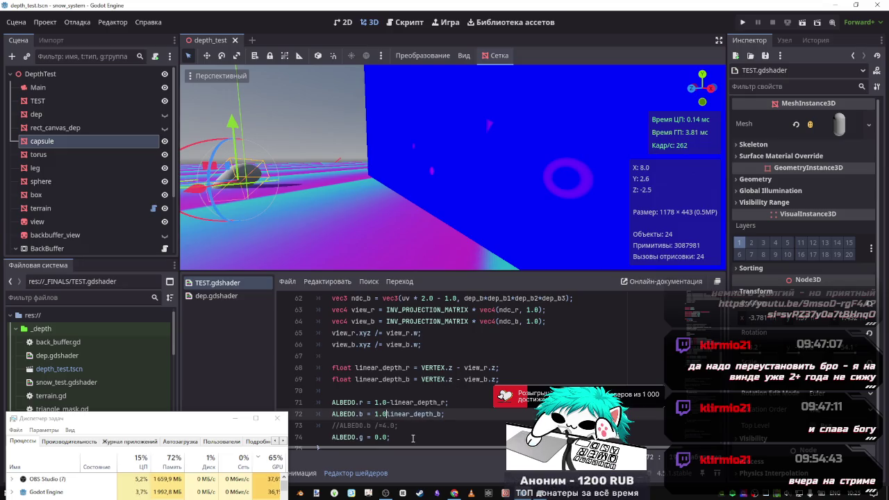
type("-")
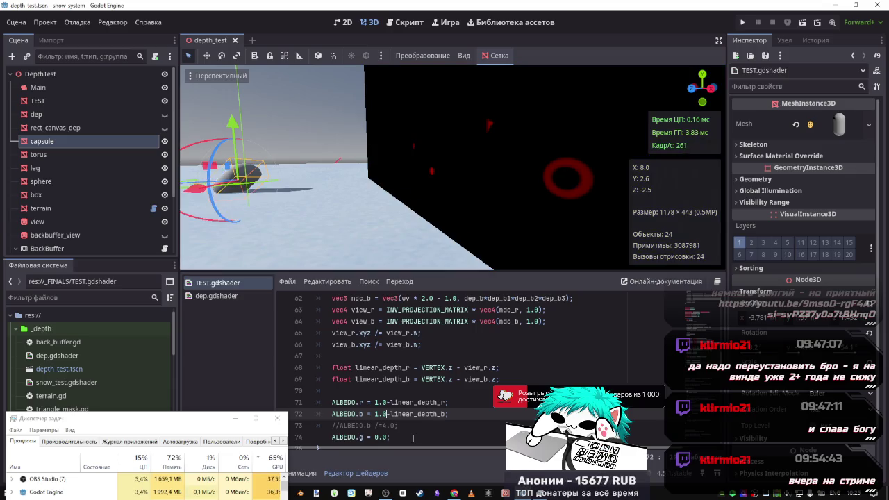
key("BackSpace")
key("ctrl+s")
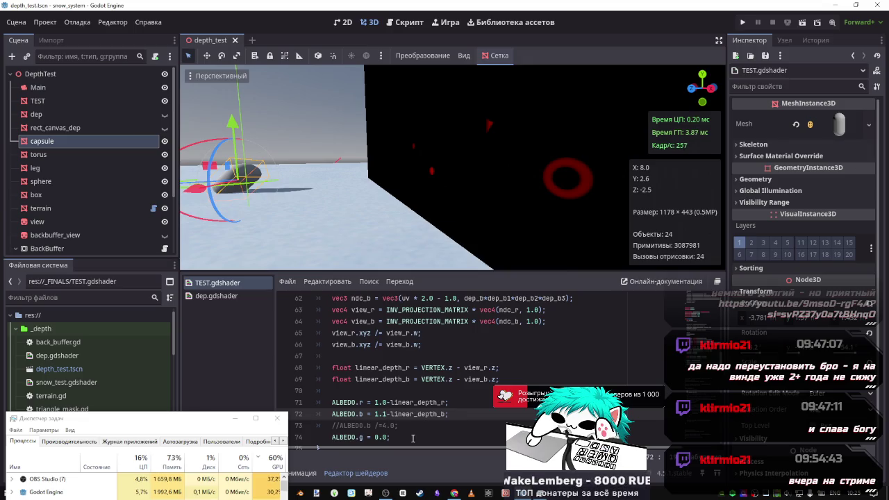
type("0")
Restore the ALBEDO subtraction and switch lines 56–57 to the b channel, then save.
key("ctrl+s")
key("ctrl+z")
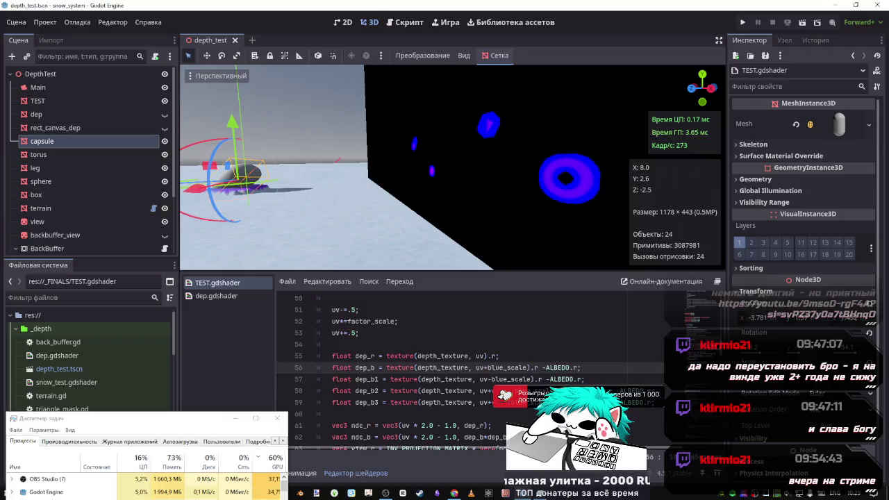
key("shift+Left")
key("ctrl+d")
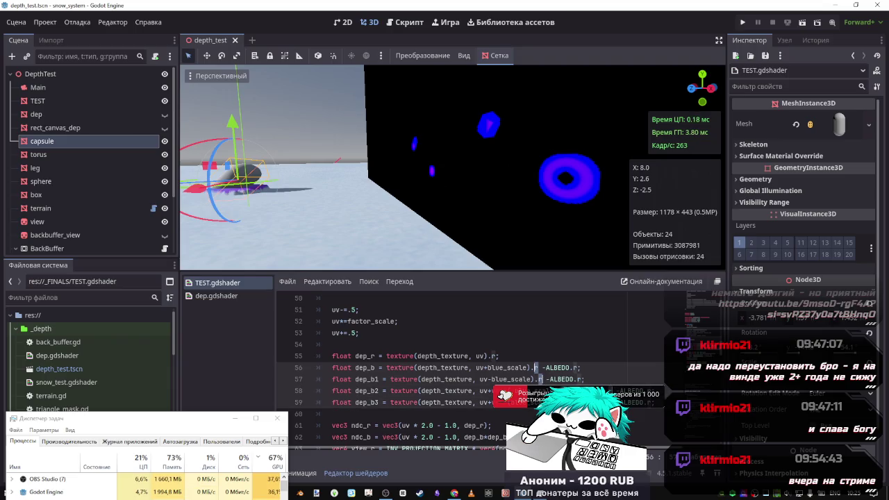
type("b")
key("ctrl+s")
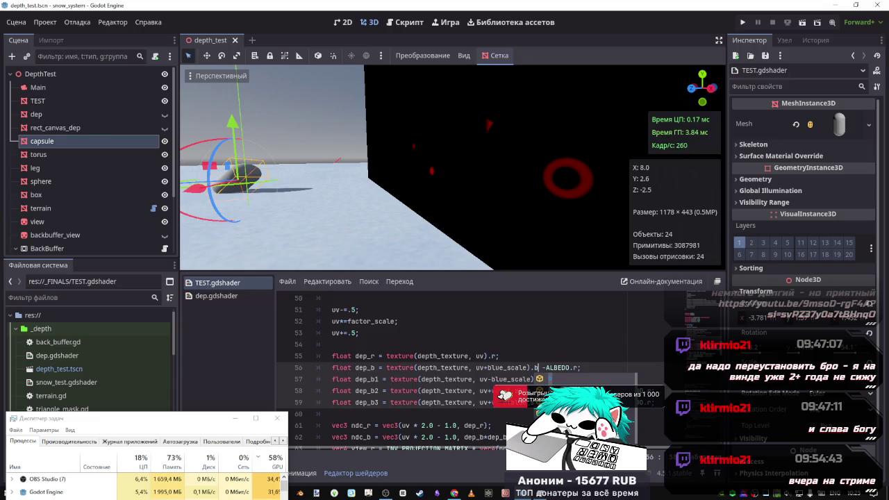
Replace ALBEDO.r on lines 56–57 with the dep_r variable.
left_click(615, 366)
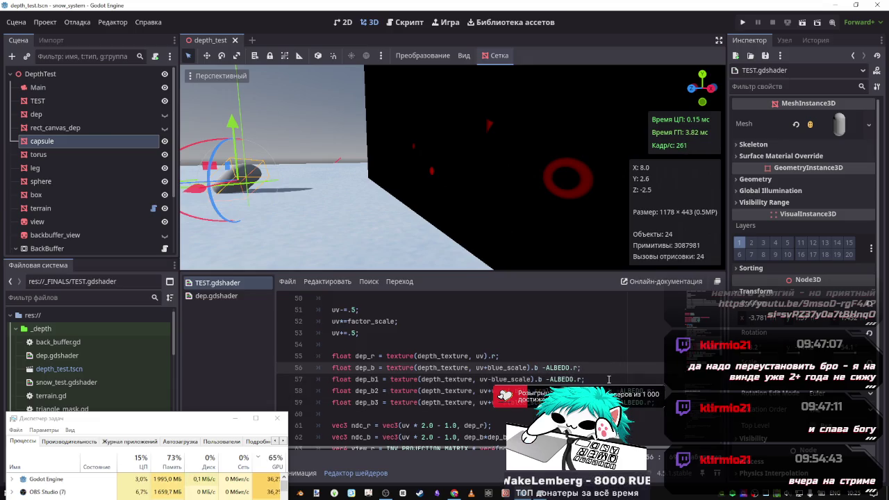
double_click(375, 356)
key("ctrl+c")
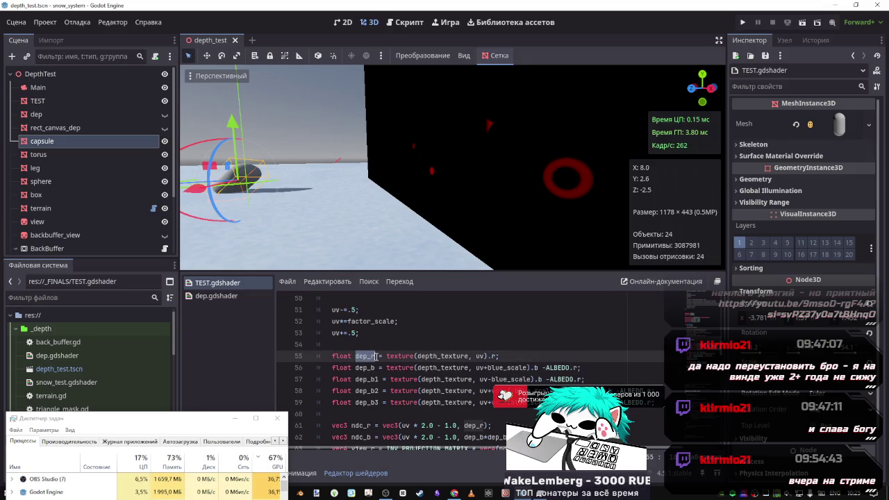
left_click_drag(545, 368, 583, 380)
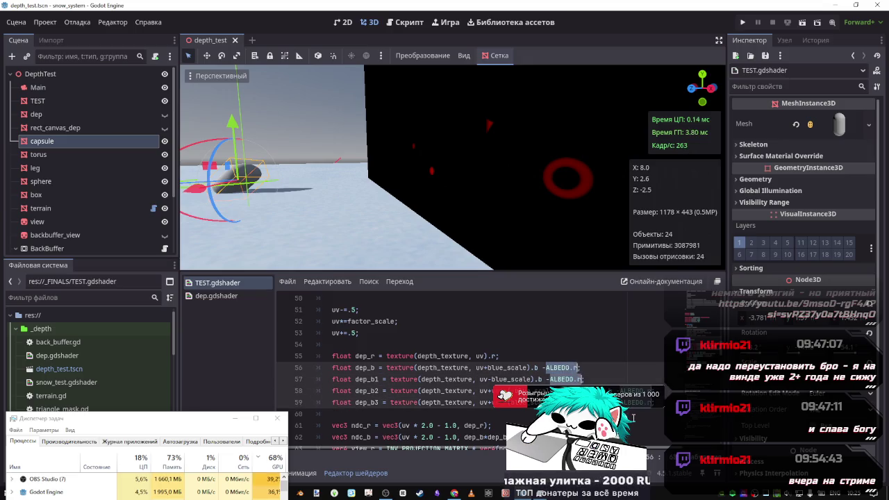
key("ctrl+v")
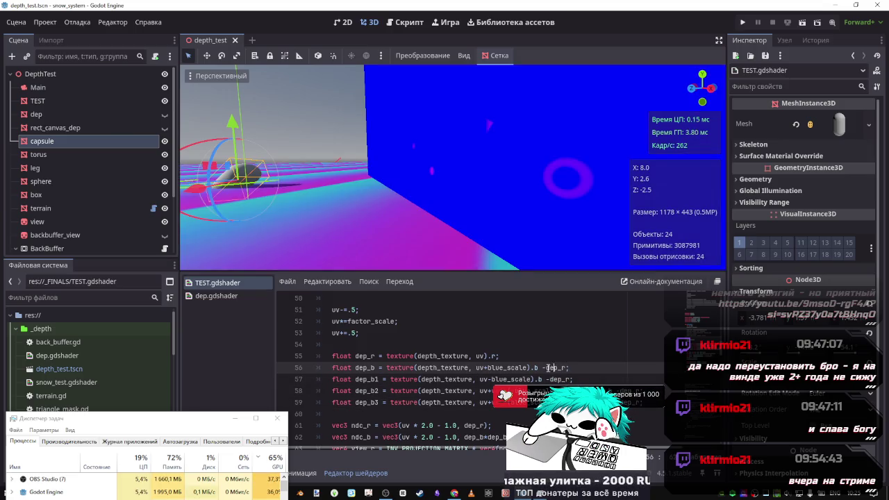
Change the sign before dep_r on line 56 from minus to plus and save.
left_click_drag(546, 368, 546, 379)
key("BackSpace")
type("-")
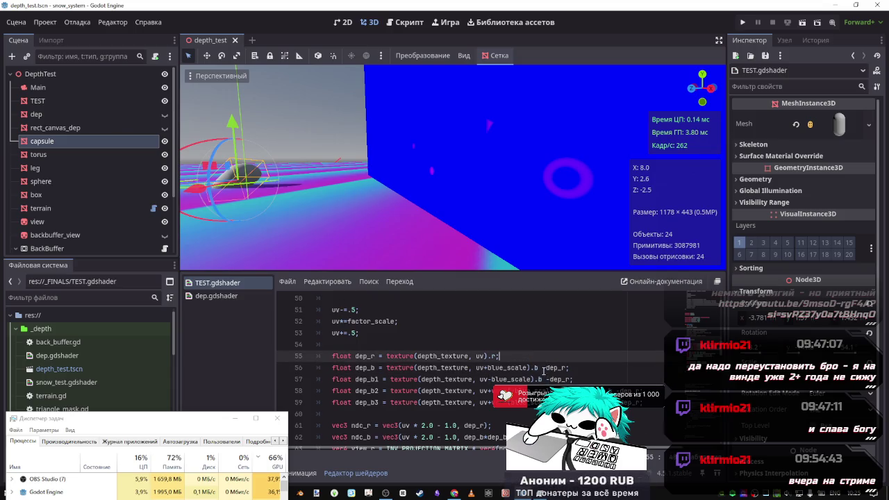
left_click(546, 367)
key("Delete")
type("+")
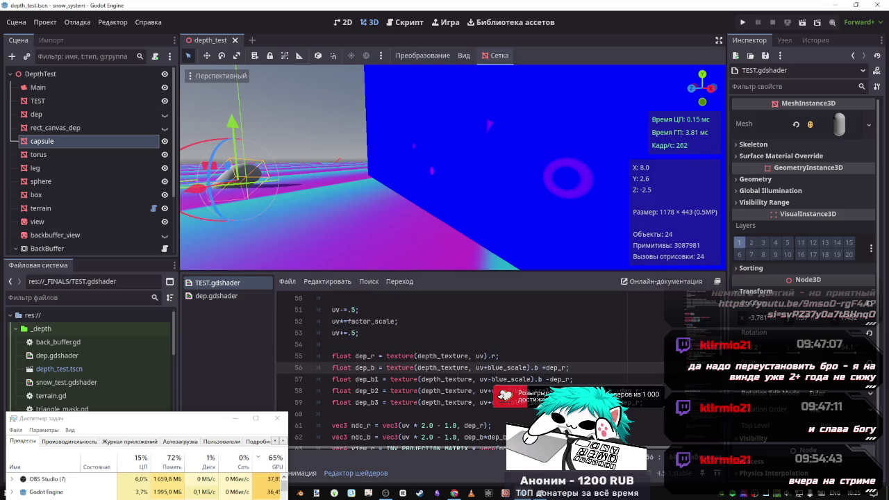
key("ctrl+s")
Paste +dep_r onto line 57, then undo back to the r-channel -ALBEDO.r terms.
mouse_move(542, 367)
left_mouse_down()
mouse_move(564, 368)
mouse_move(571, 379)
left_mouse_up()
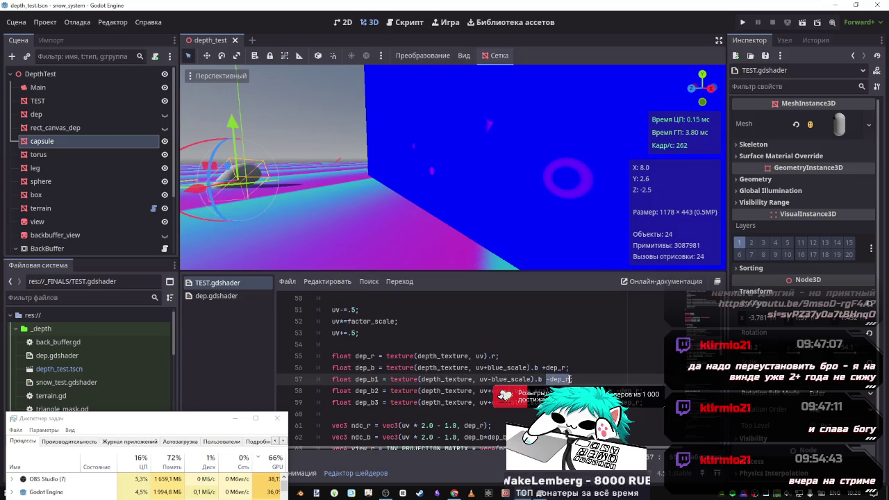
type("+dep_r")
key("ctrl+s")
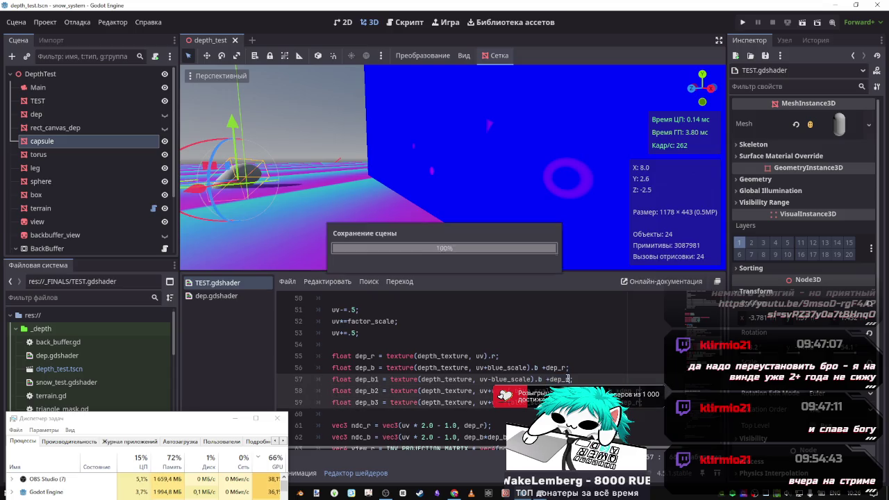
key("ctrl+z")
key("ctrl+z")
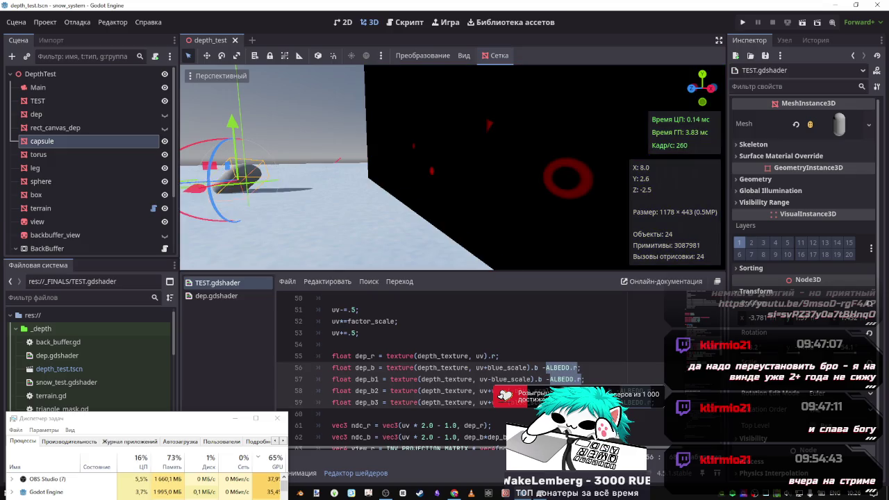
key("ctrl+z")
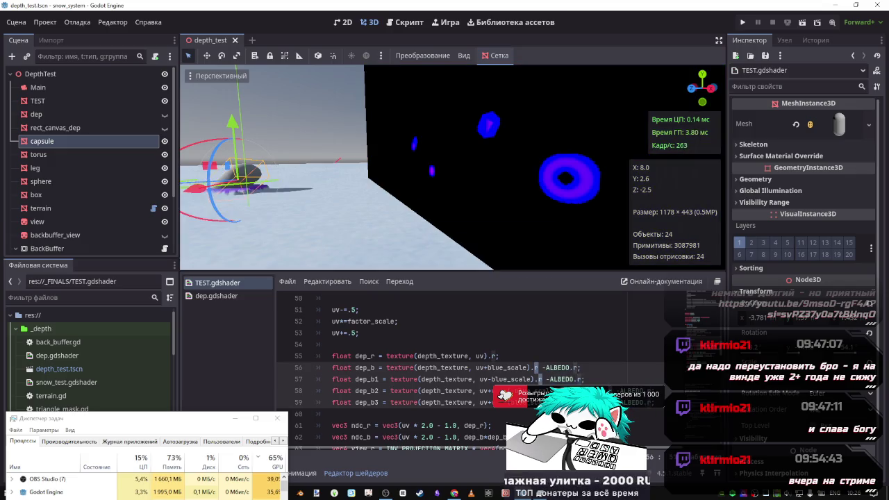
Change line 56's channel letter from r to x and save to preview.
left_click(535, 368)
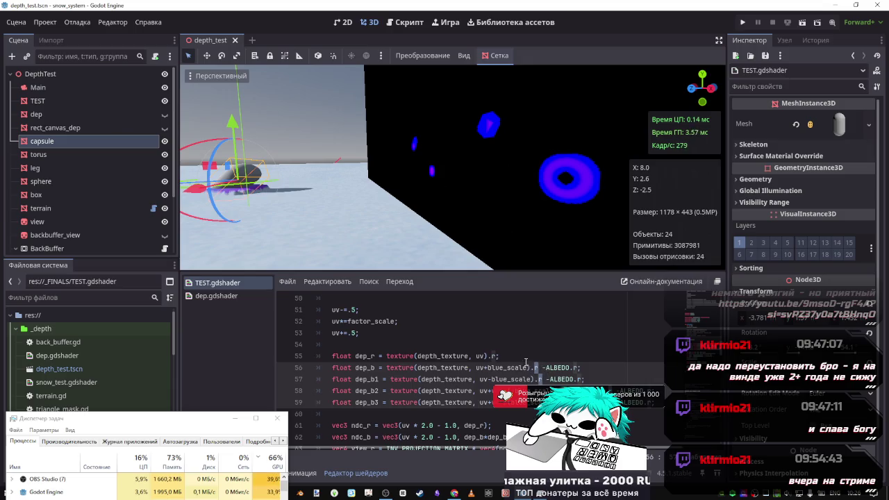
key("BackSpace")
type("x")
left_click(540, 379)
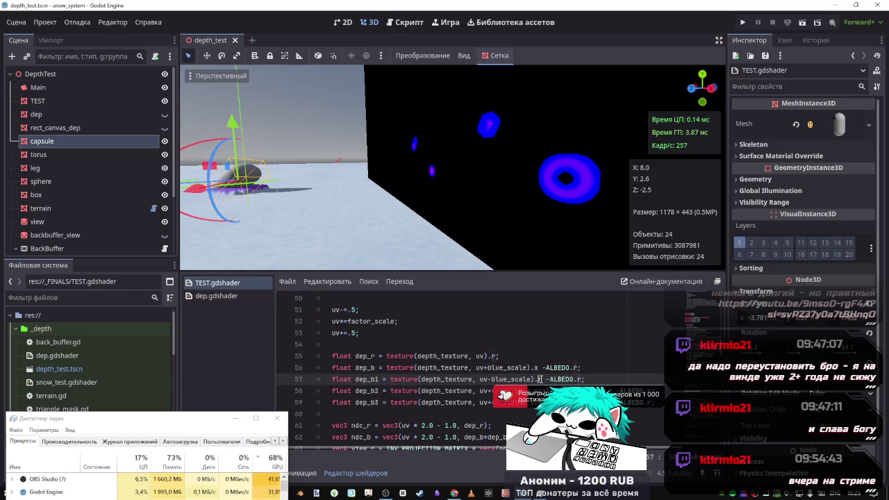
left_click(540, 391)
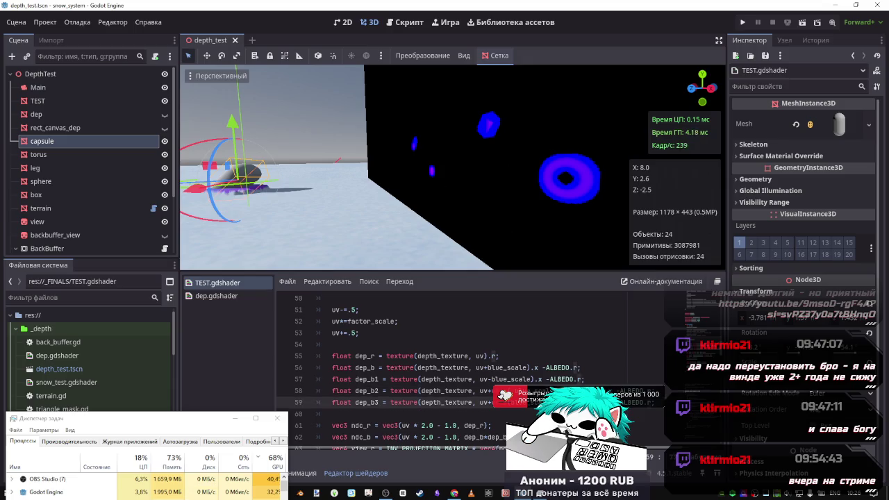
key("ctrl+s")
Add + between the dep_b terms on line 62 so ndc_b sums dep_b through dep_b3.
left_click(495, 356)
type("x")
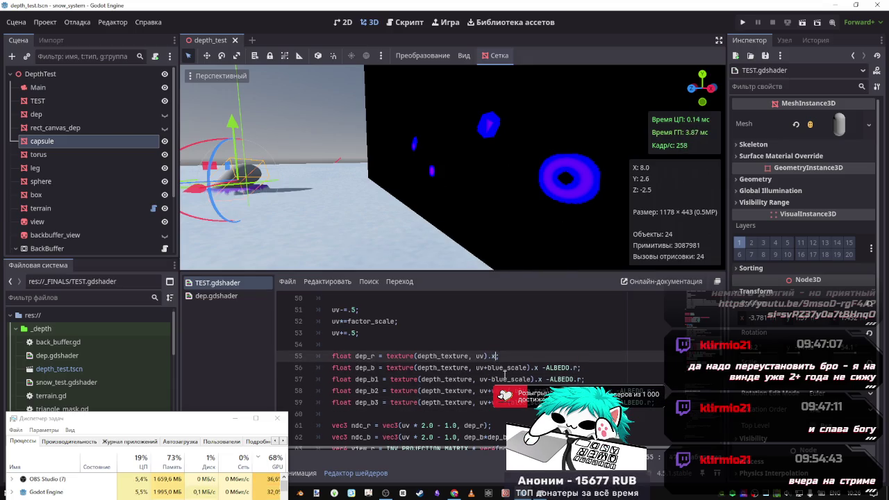
scroll(479, 358, "down", 3)
scroll(506, 358, "up", 2)
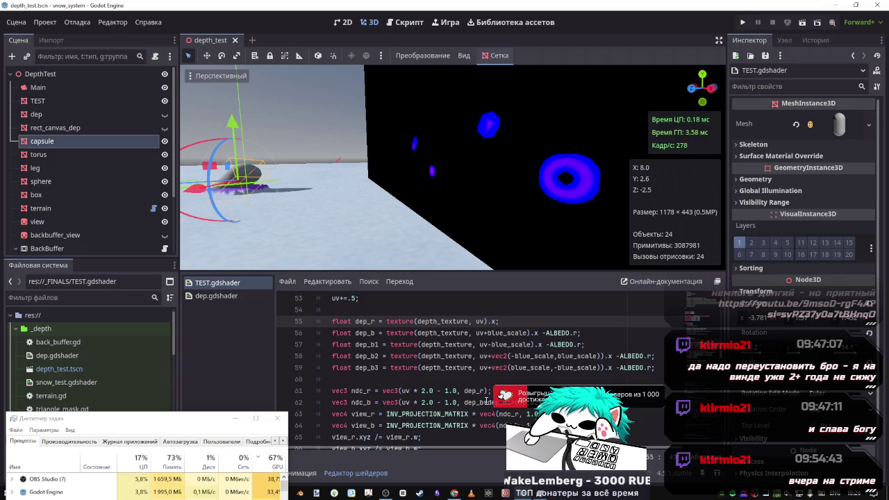
left_click(485, 403)
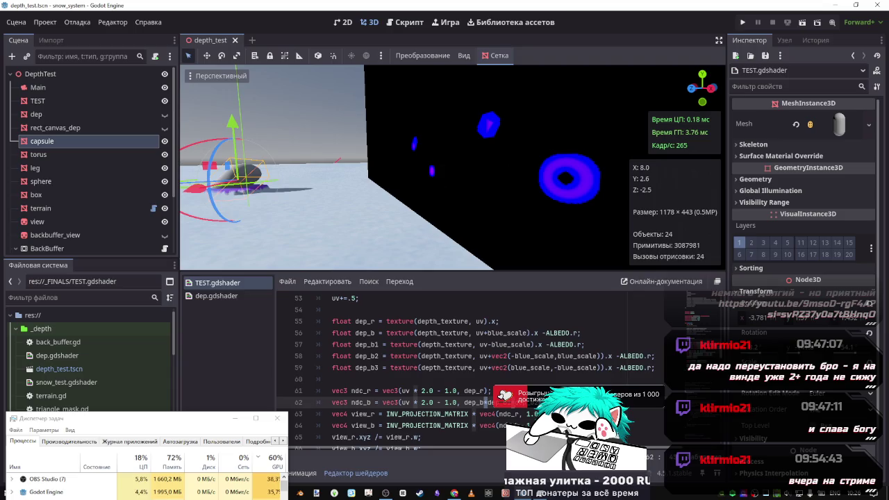
type("+")
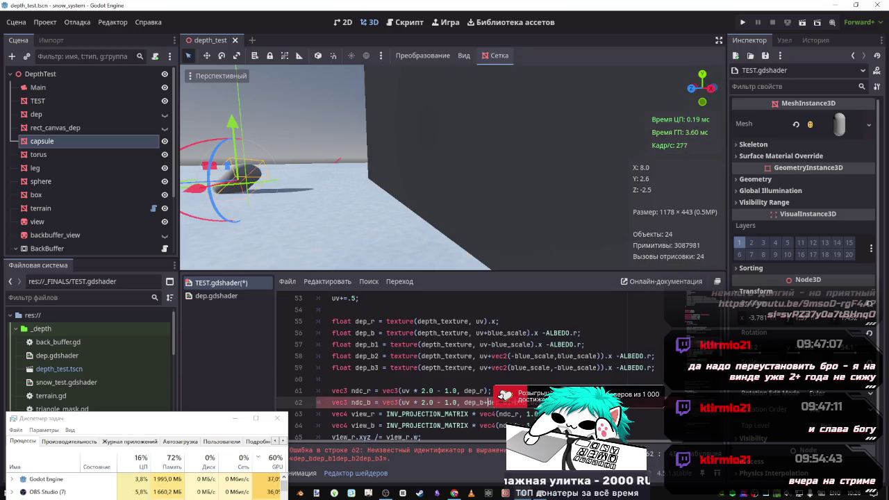
scroll(501, 420, "down", 1)
Copy 1.0- from line 71 before linear_depth_b on line 72 and save.
scroll(501, 420, "down", 2)
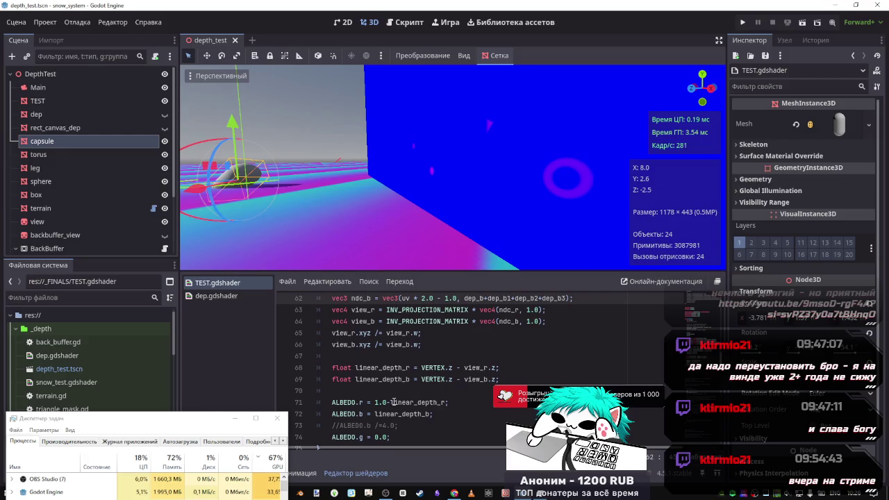
left_click_drag(390, 415, 376, 414)
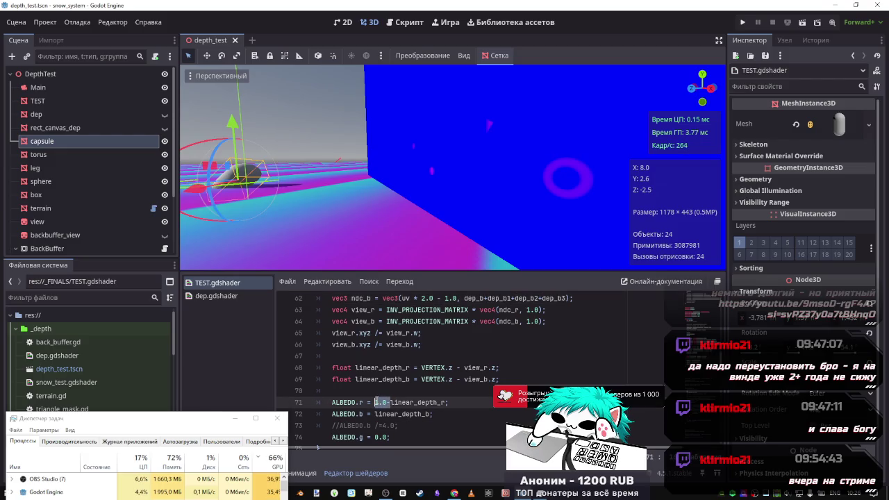
key("ctrl+c")
left_click(375, 414)
key("ctrl+v")
key("ctrl+s")
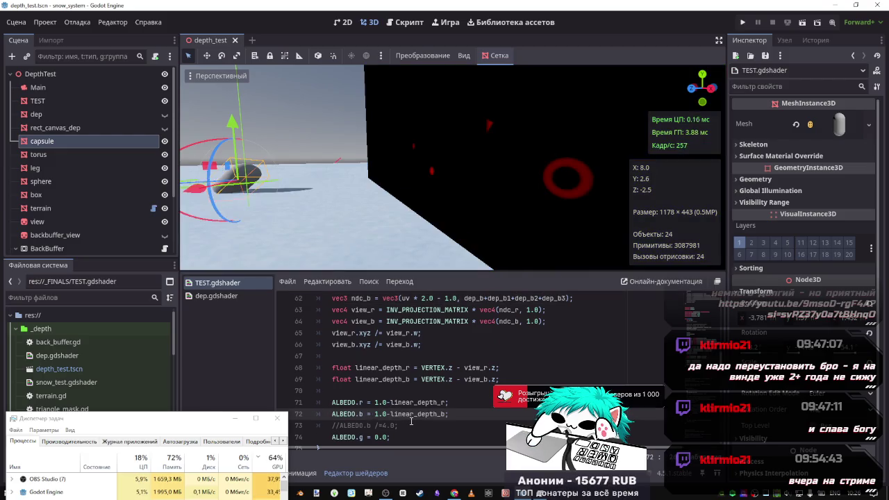
Try linear_depth_r in place of 1.0 on line 72, then revert and remove the prefix.
double_click(441, 403)
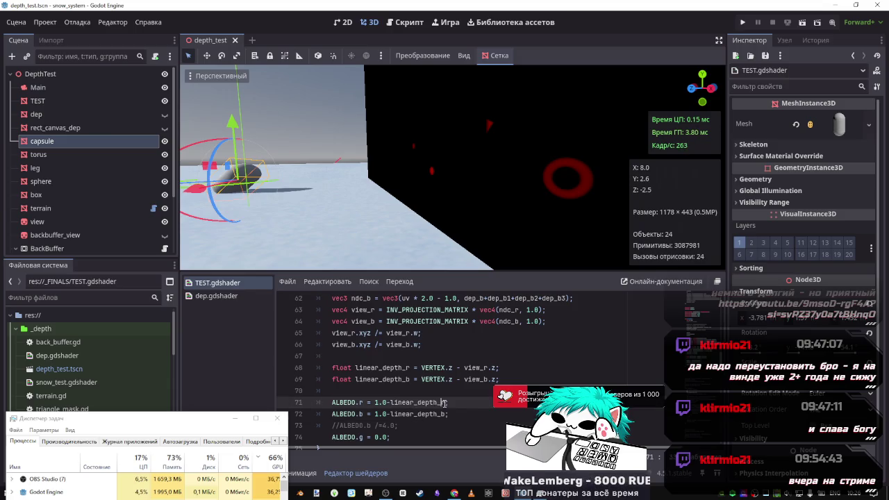
key("ctrl+c")
left_click_drag(387, 414, 375, 414)
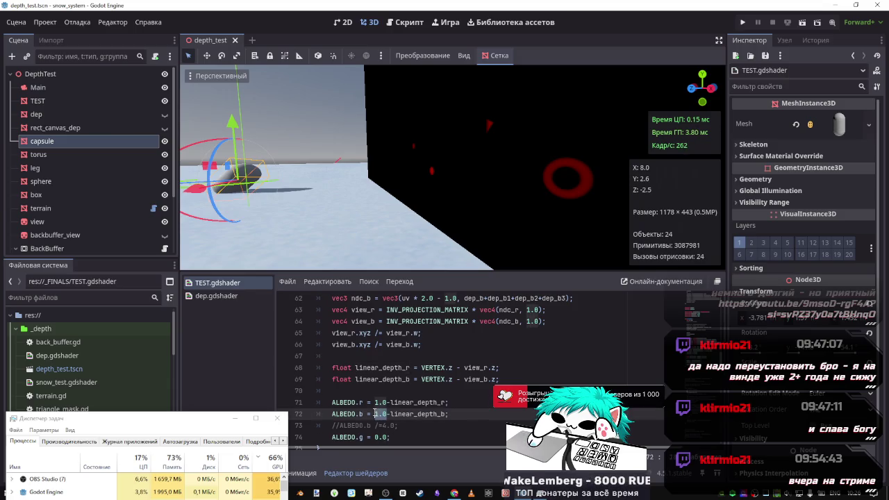
key("ctrl+v")
key("ctrl+s")
key("ctrl+z")
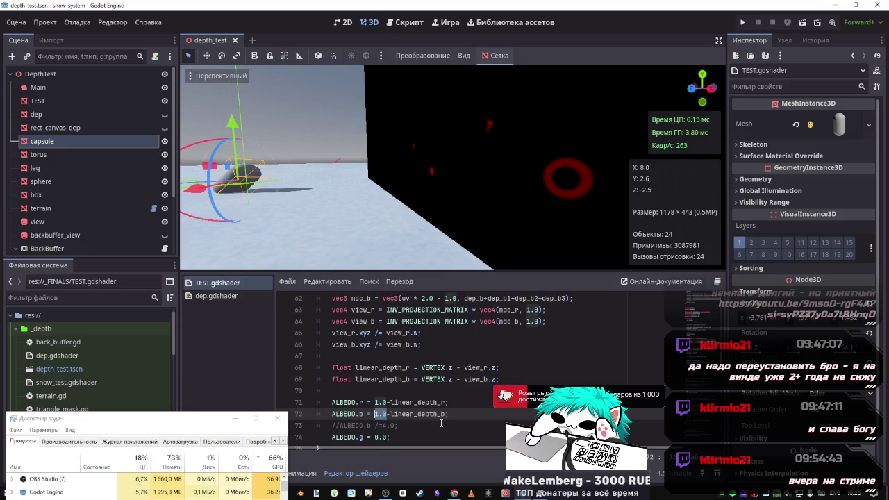
key("Delete")
key("Delete")
Make line 72 linear_depth_b divided by linear_depth_r, after trying subtraction, and save.
left_click(431, 414)
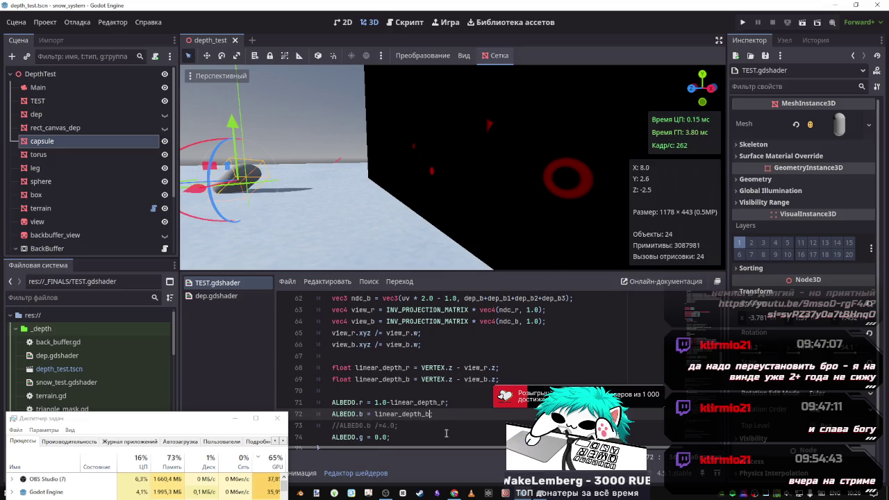
type("-")
key("ctrl+v")
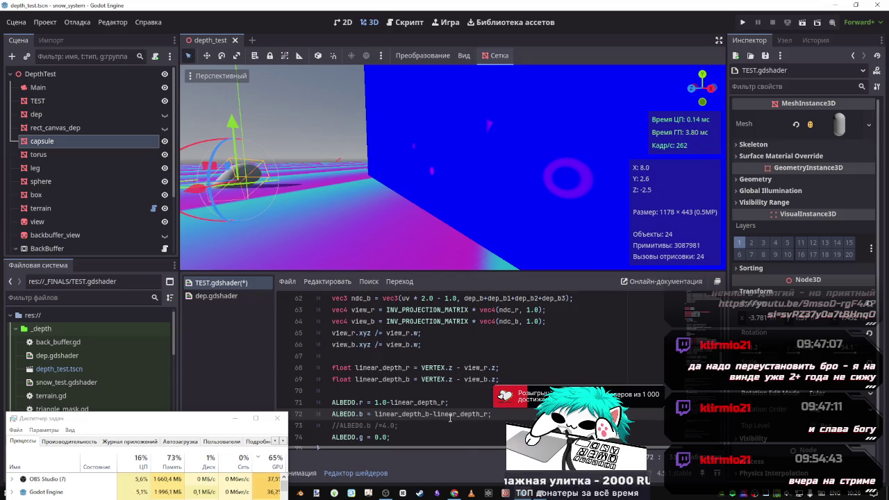
key("BackSpace")
type("/")
key("ctrl+s")
Try a += version of line 72 without linear_depth_r, save, then undo it.
key("BackSpace")
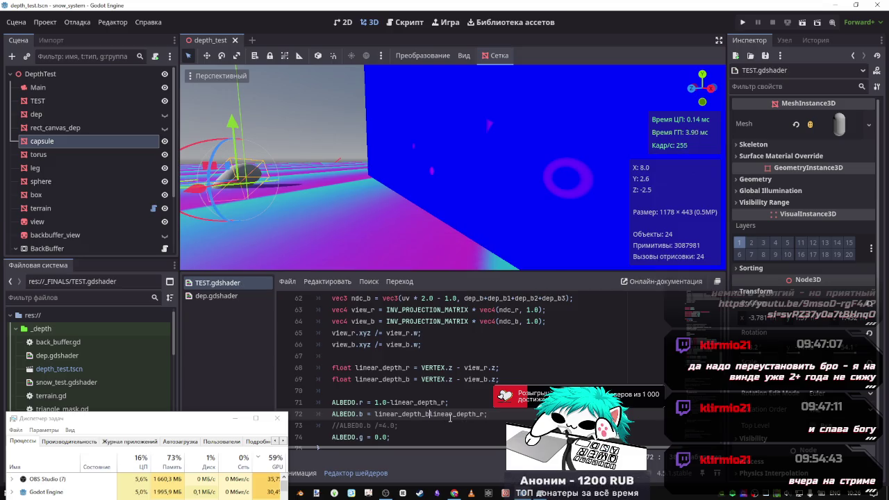
key("ctrl+Delete")
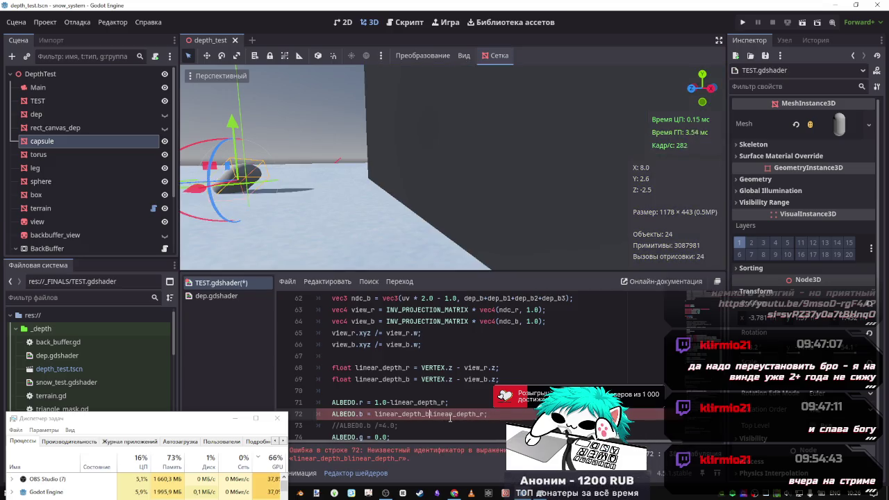
type("-")
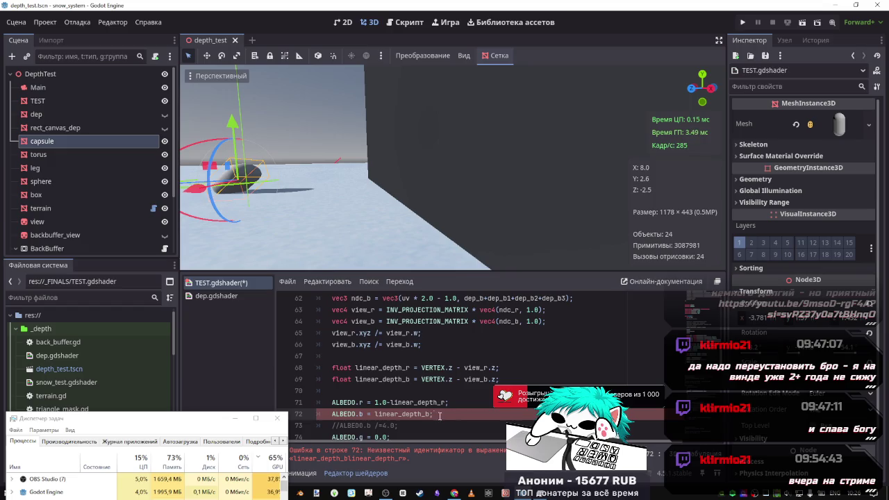
type(";")
type("+")
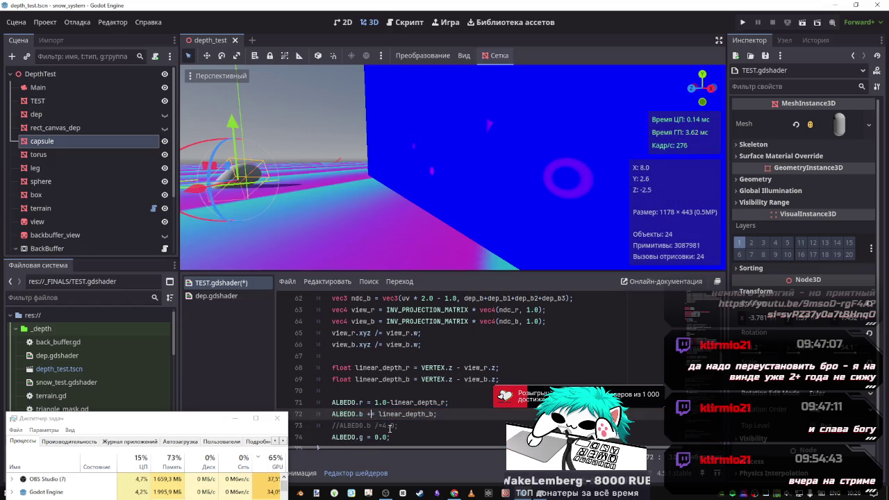
key("ctrl+s")
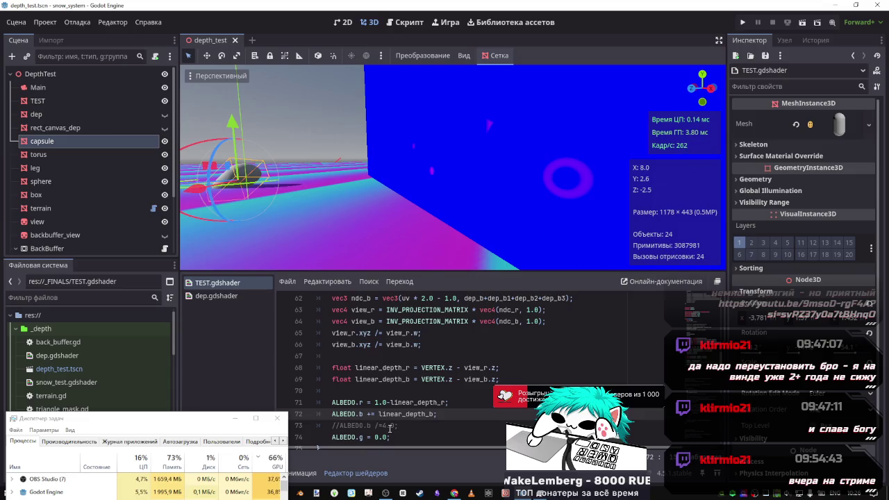
key("ctrl+z")
key("ctrl+z")
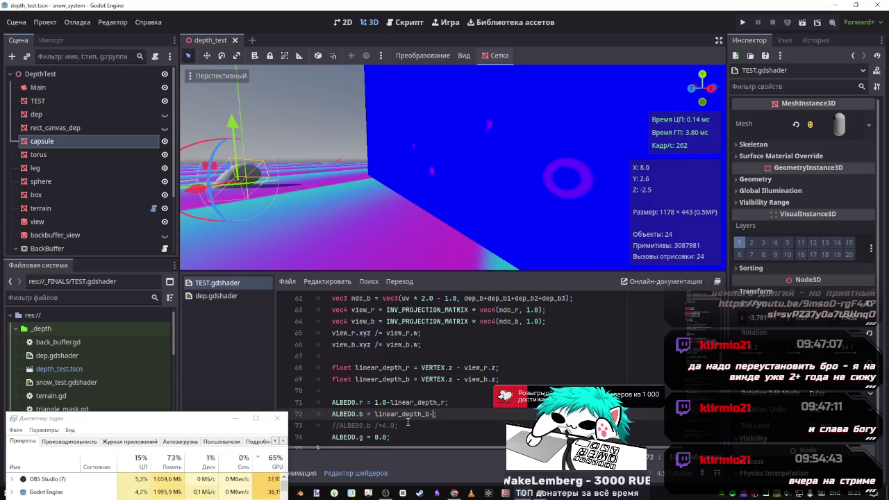
key("ctrl+z")
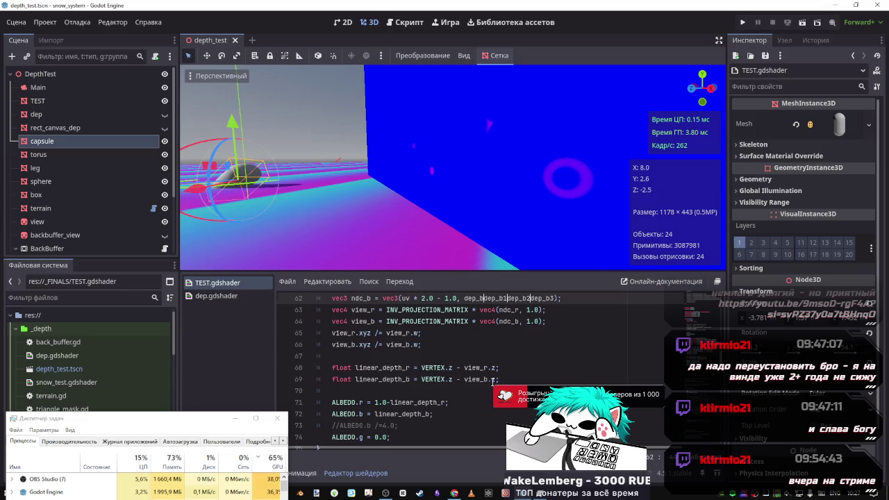
type("+")
Toggle the ALBEDO.b /=4.0 line 73 uncommented, then comment it out again.
scroll(582, 367, "up", 2)
scroll(507, 356, "down", 1)
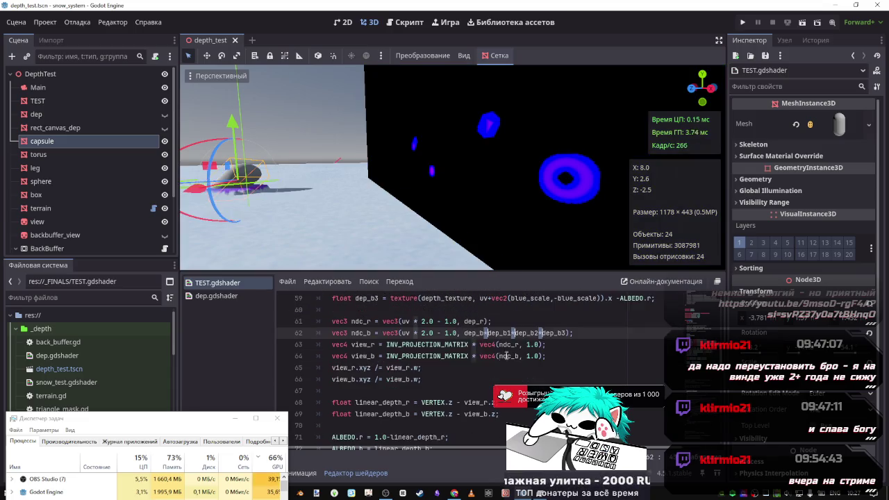
scroll(470, 404, "down", 2)
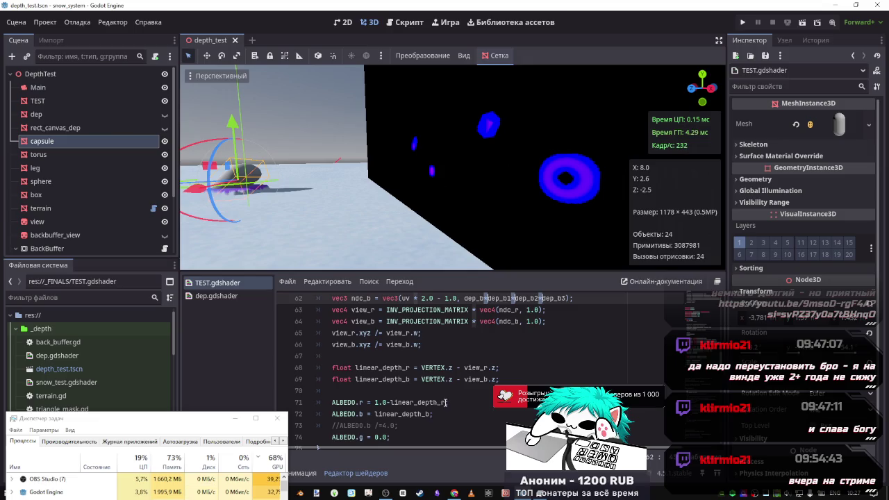
scroll(444, 404, "up", 1)
scroll(446, 408, "down", 1)
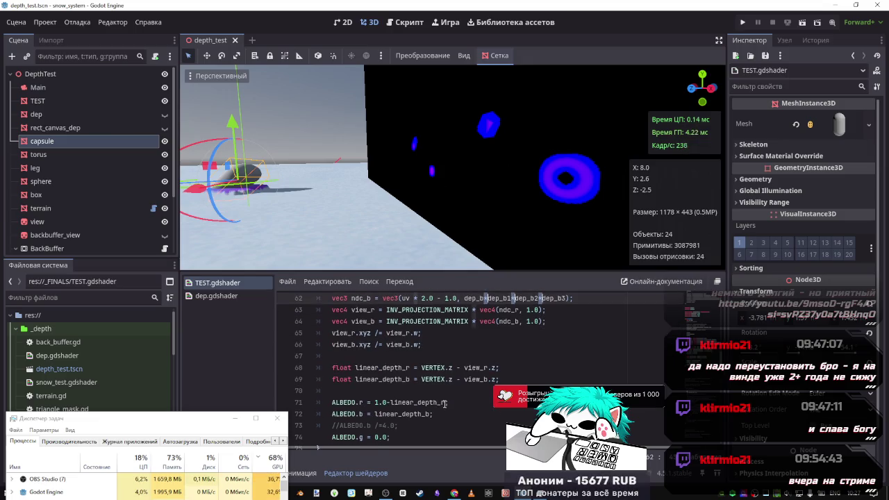
left_click(411, 422)
key("ctrl+k")
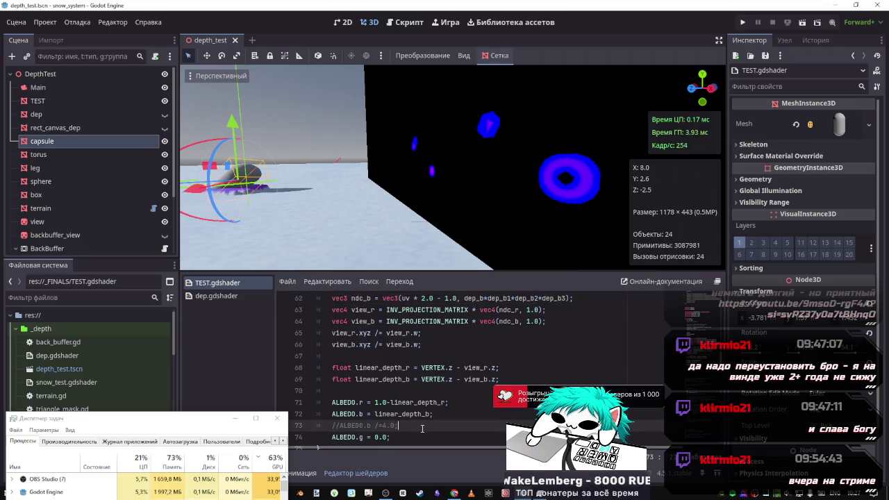
key("ctrl+k")
Try a 2.0 factor at the end of line 72 and save.
left_click(432, 414)
type(";")
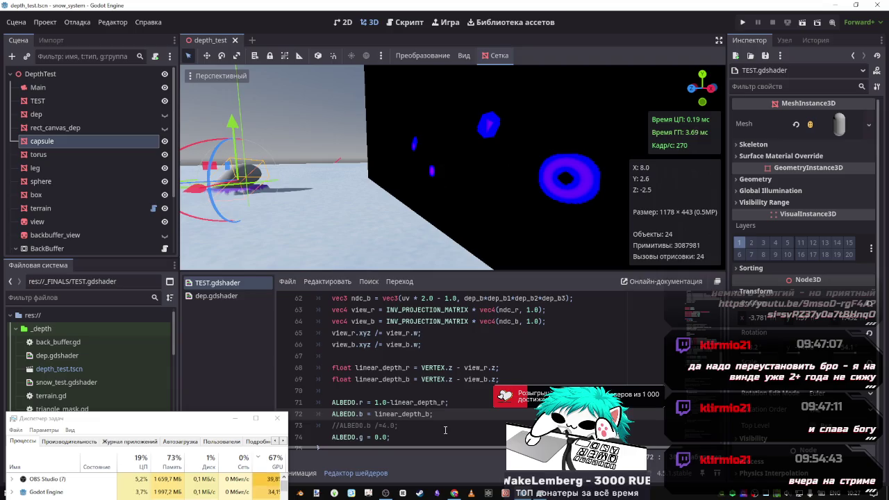
type("*2.0")
key("ctrl+s")
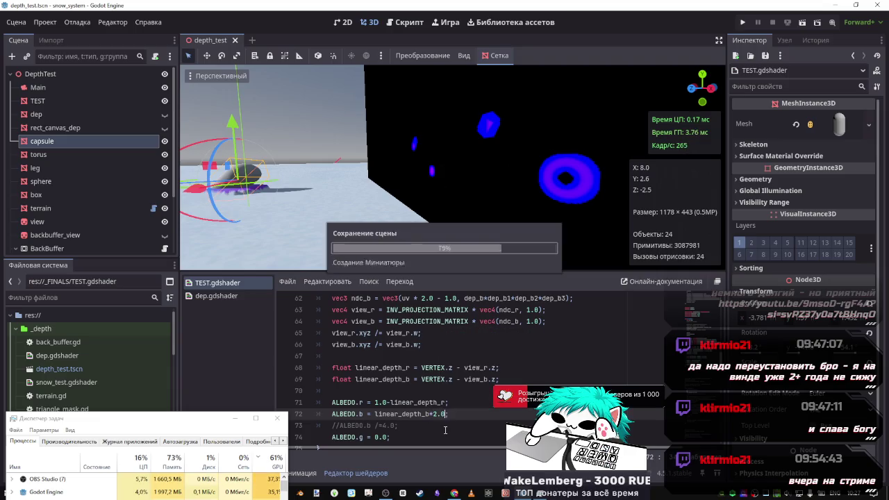
key("ctrl+s")
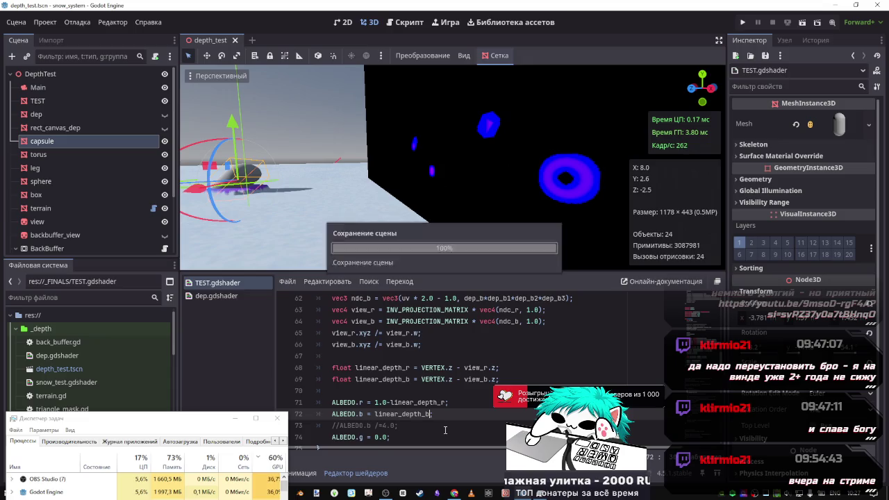
Scroll up to inspect dep_r on line 61, then return to the ALBEDO lines.
scroll(462, 397, "up", 1)
scroll(462, 398, "up", 1)
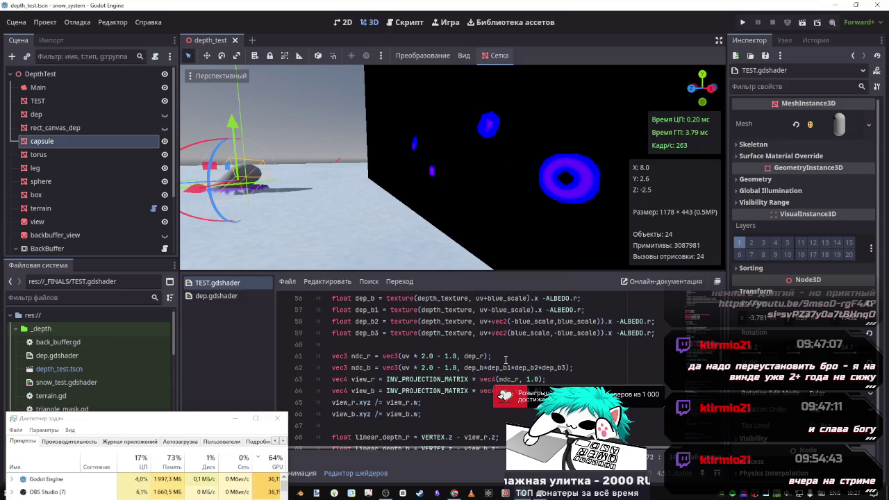
left_click(489, 355)
scroll(489, 356, "down", 1)
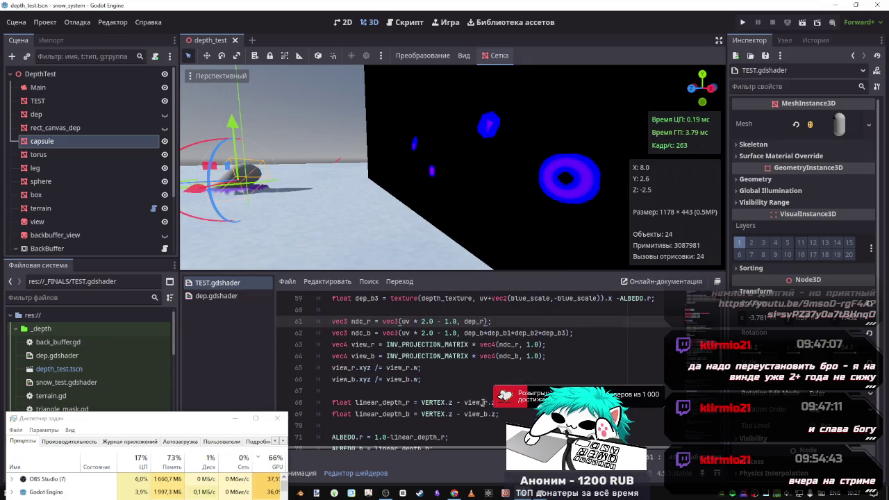
scroll(377, 402, "down", 1)
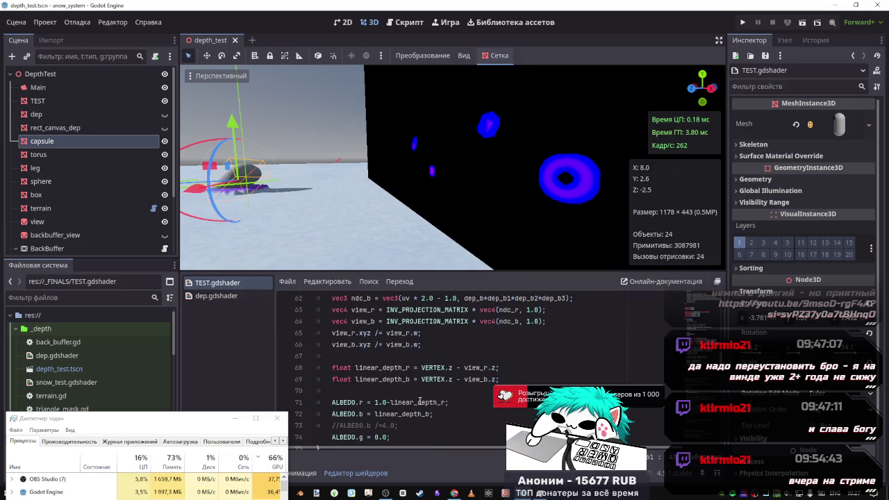
Change line 71's 1.0 to 0.5 and save to preview red, then change it to 0.0.
left_click(379, 402)
key("BackSpace")
type("0")
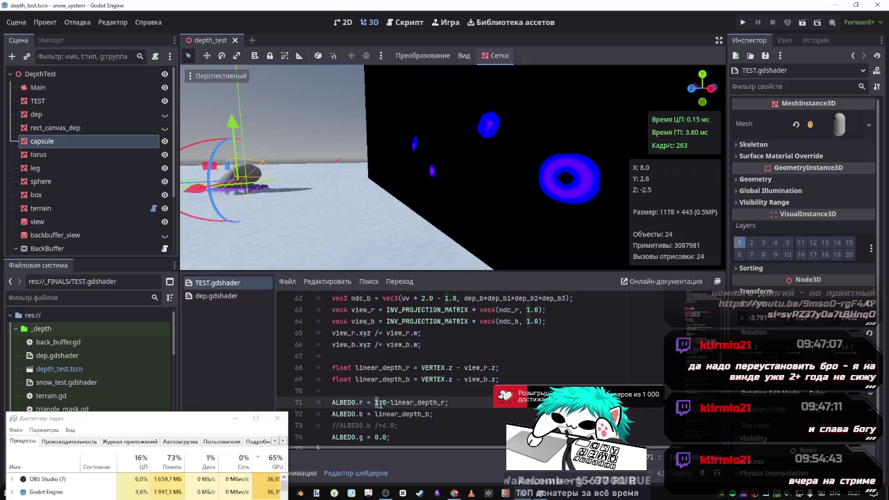
key("BackSpace")
type("5")
key("ctrl+s")
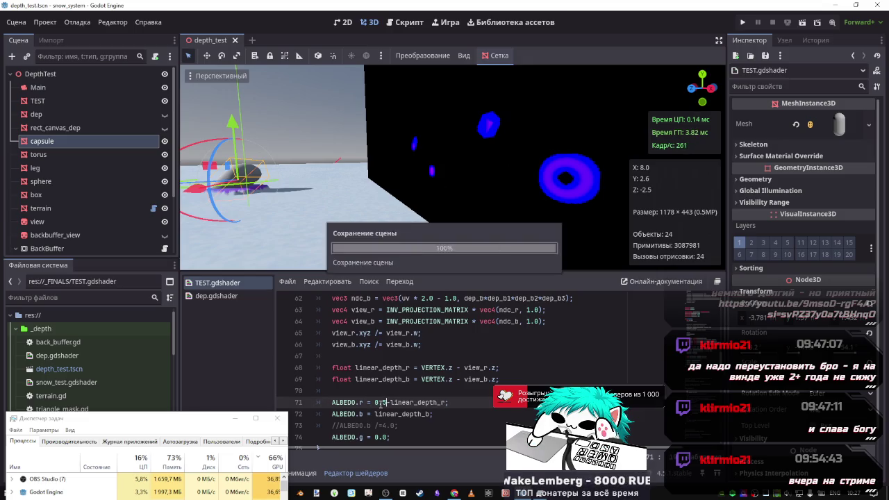
key("BackSpace")
type("0")
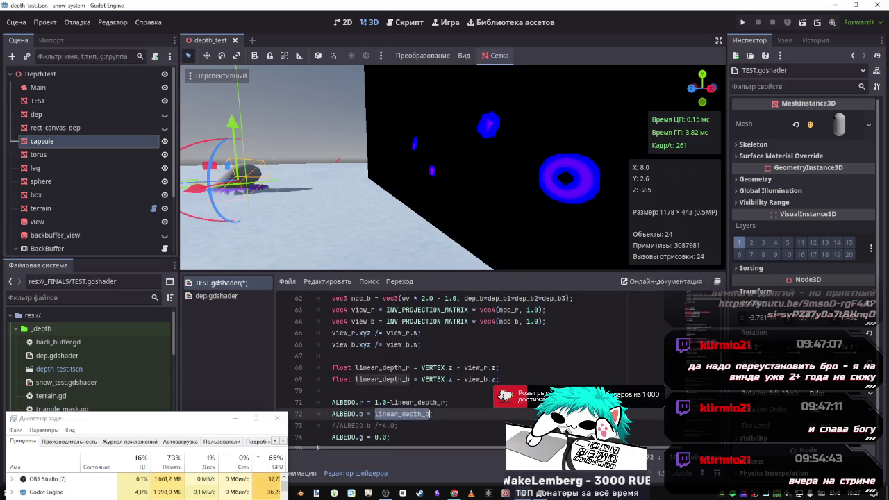
left_click(387, 403)
Replace the 1.0 on line 71 with linear_depth_b and save.
double_click(387, 403)
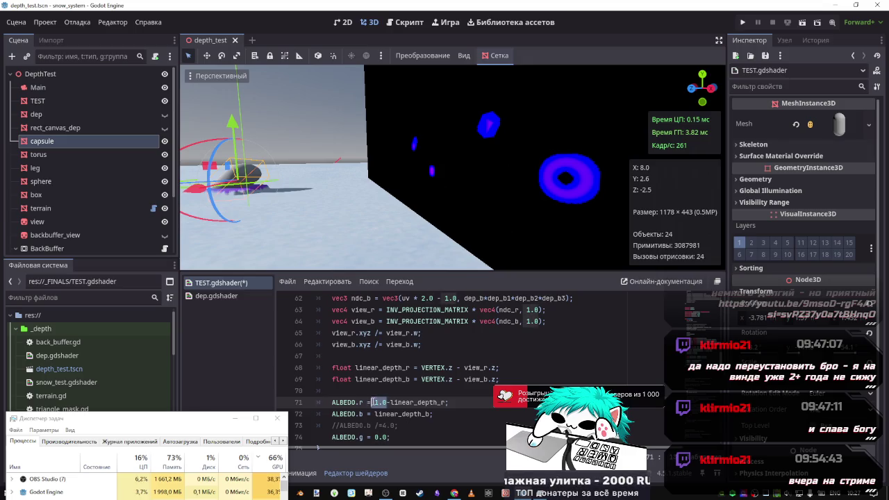
key("ctrl+v")
key("ctrl+s")
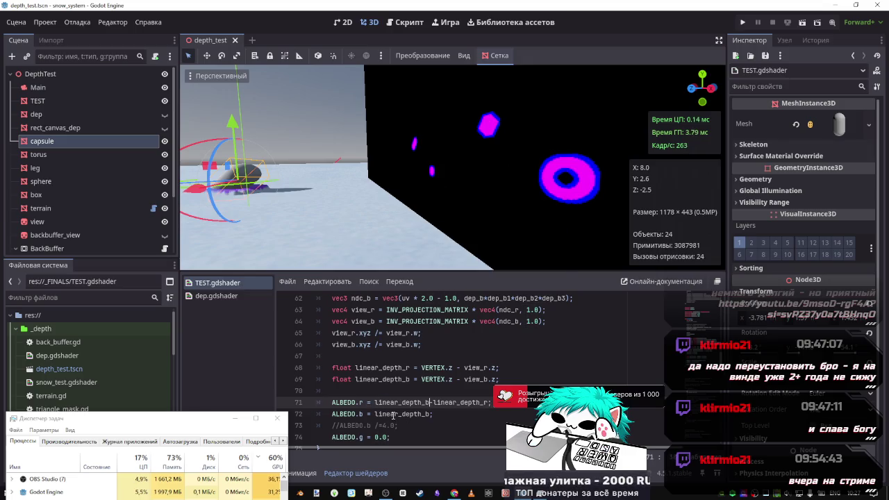
left_click_drag(433, 414, 332, 414)
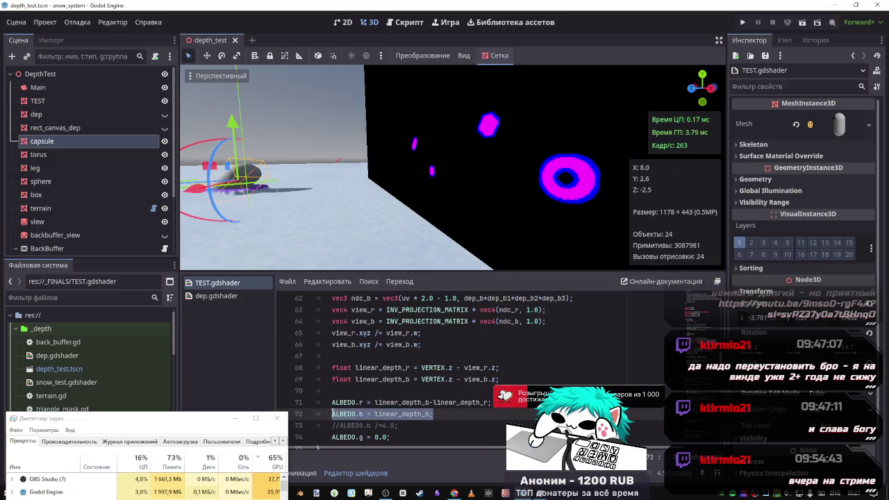
Try *2, then /2, after linear_depth_r on line 71, saving each version.
left_click(432, 402)
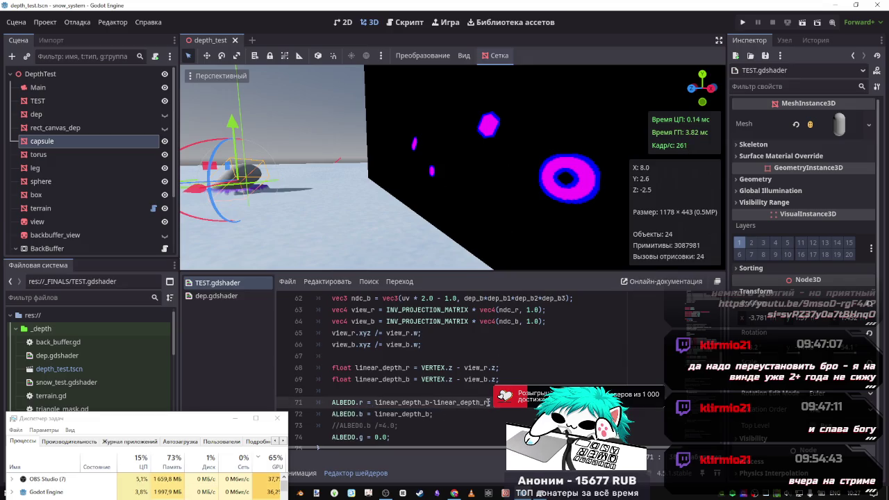
type("*2")
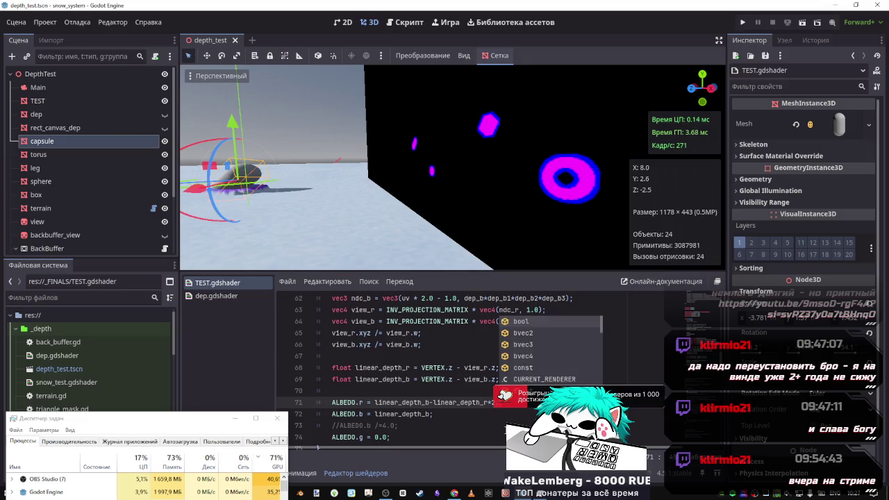
key("ctrl+s")
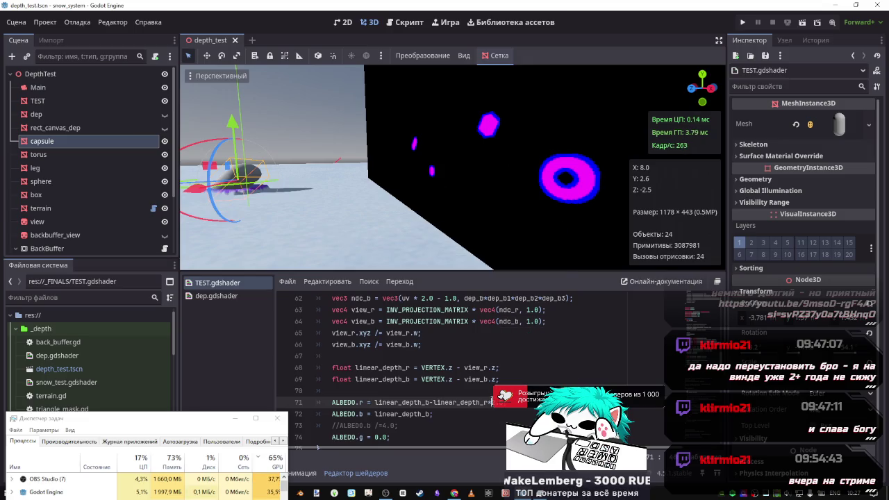
key("BackSpace")
key("BackSpace")
type("/2")
key("ctrl+s")
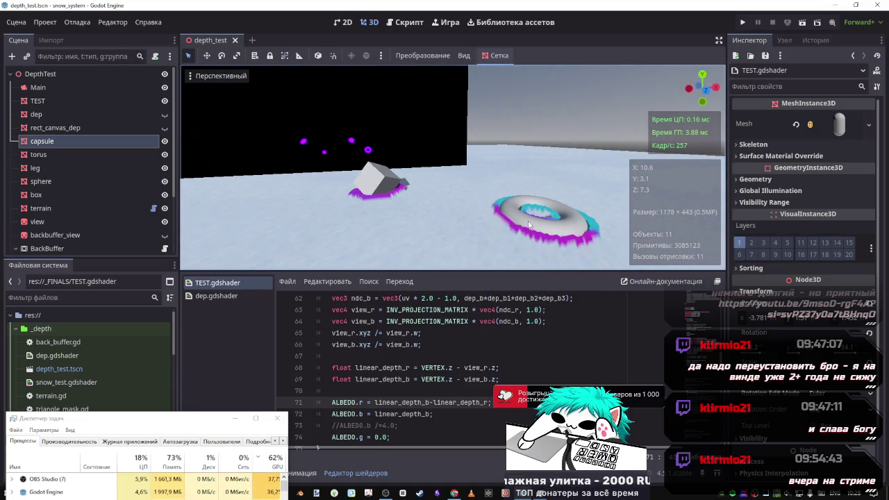
Select the torus, move it along Z and raise it along Y.
left_click(545, 222)
mouse_move(535, 236)
left_mouse_down()
mouse_move(458, 196)
mouse_move(425, 198)
left_mouse_up()
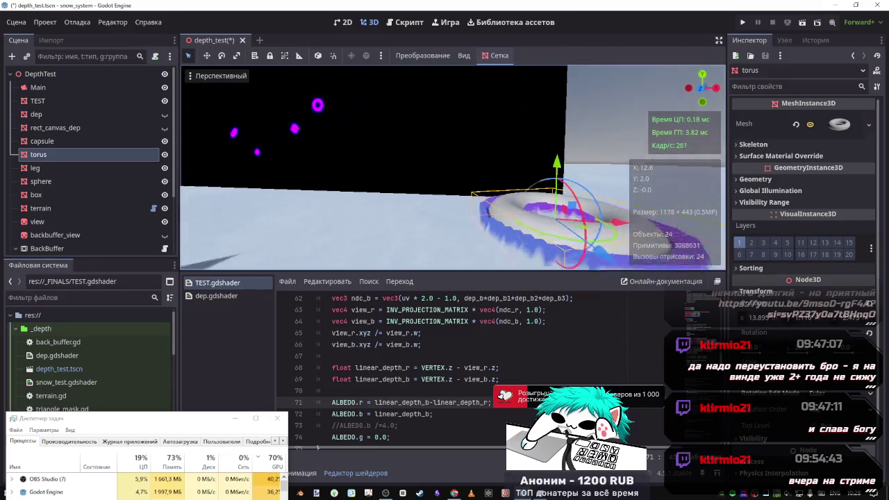
mouse_move(505, 180)
left_mouse_down()
mouse_move(509, 7)
mouse_move(506, 209)
mouse_move(506, 104)
mouse_move(506, 132)
left_mouse_up()
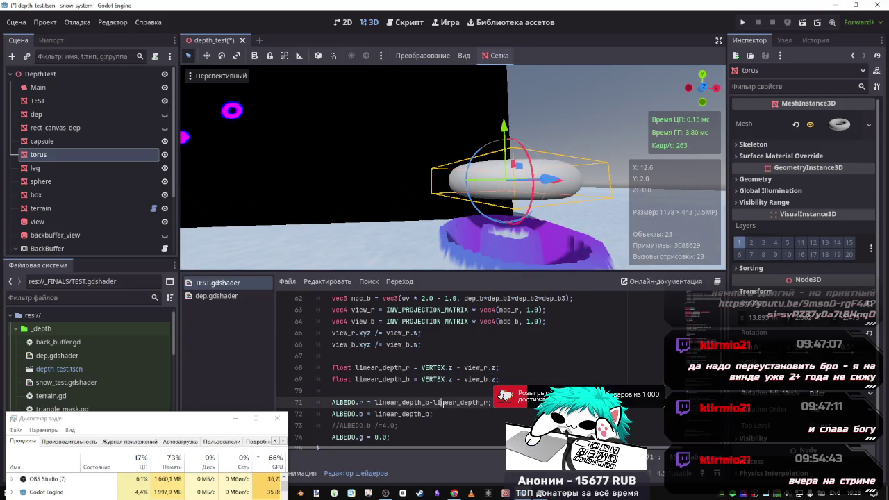
scroll(441, 379, "down", 1)
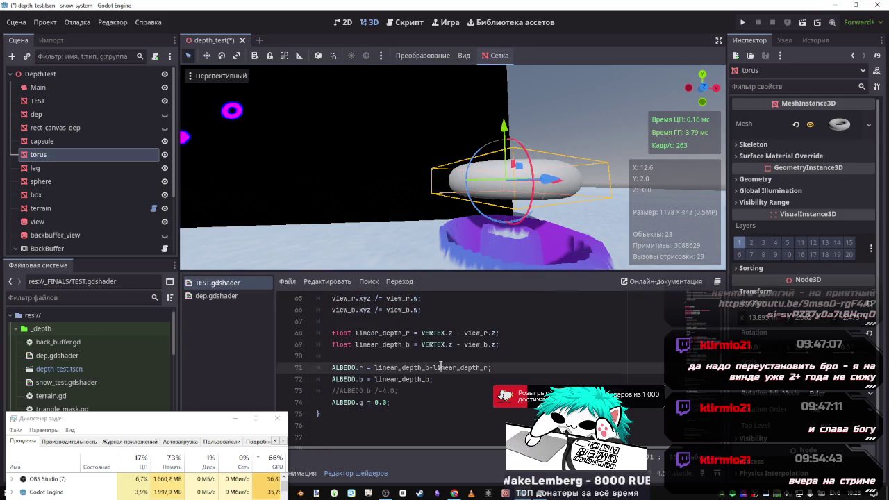
scroll(431, 350, "up", 2)
scroll(440, 360, "down", 1)
scroll(440, 360, "up", 3)
scroll(438, 423, "down", 3)
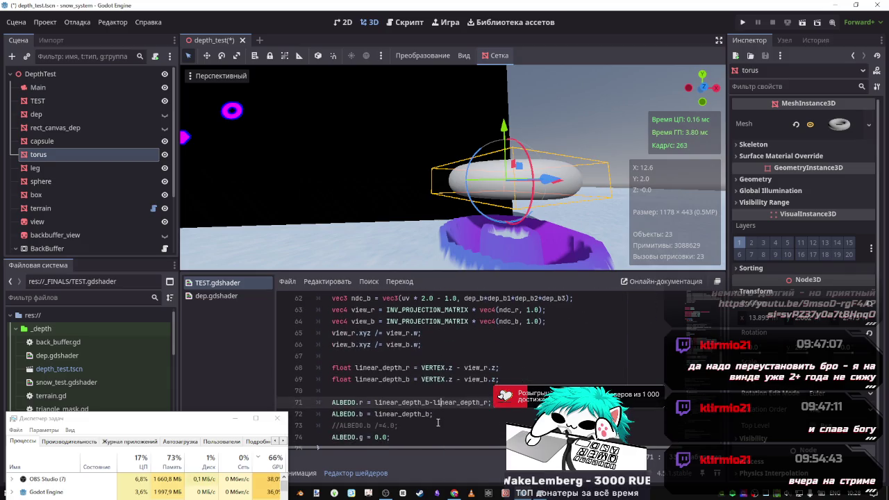
Lower the torus back toward the snowy ground.
key("Up")
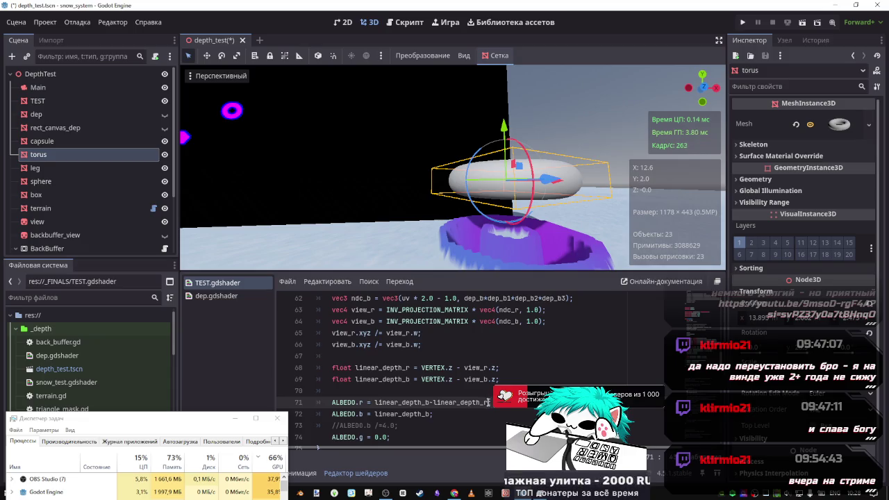
key("End")
scroll(473, 410, "up", 5)
scroll(389, 408, "down", 4)
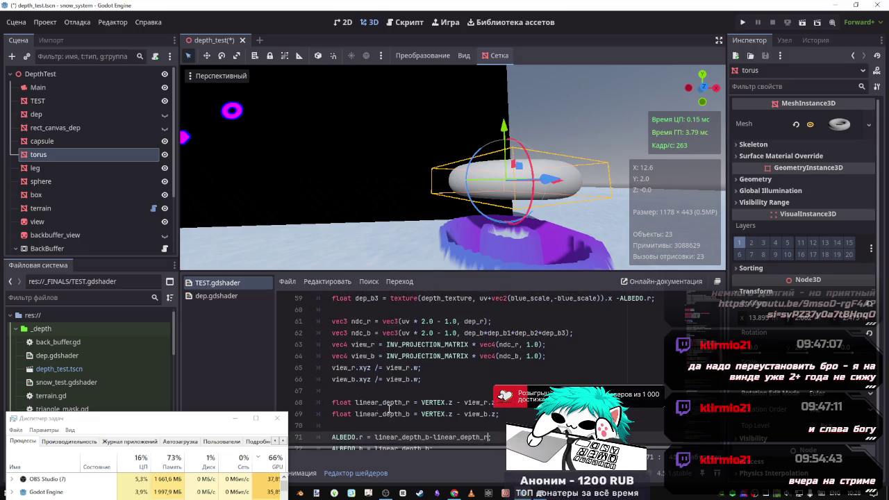
scroll(464, 406, "down", 1)
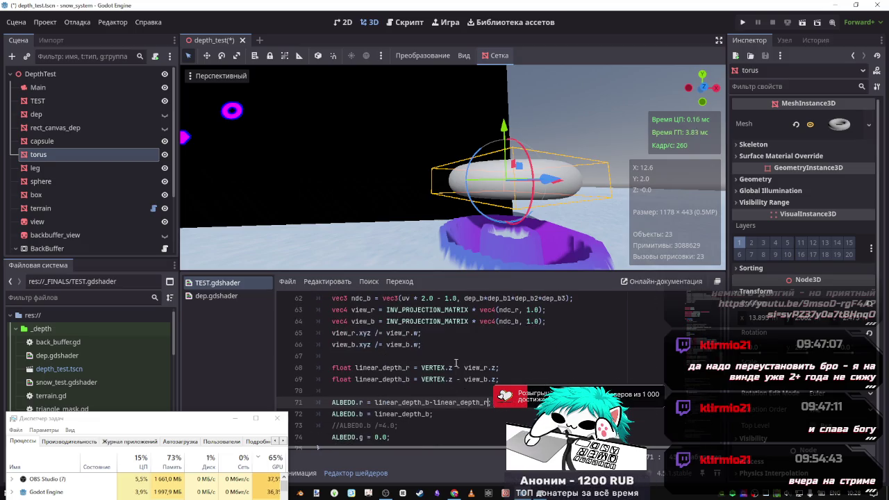
type(";")
mouse_move(505, 128)
left_mouse_down()
mouse_move(509, 264)
mouse_move(504, 115)
mouse_move(503, 149)
mouse_move(499, 142)
left_mouse_up()
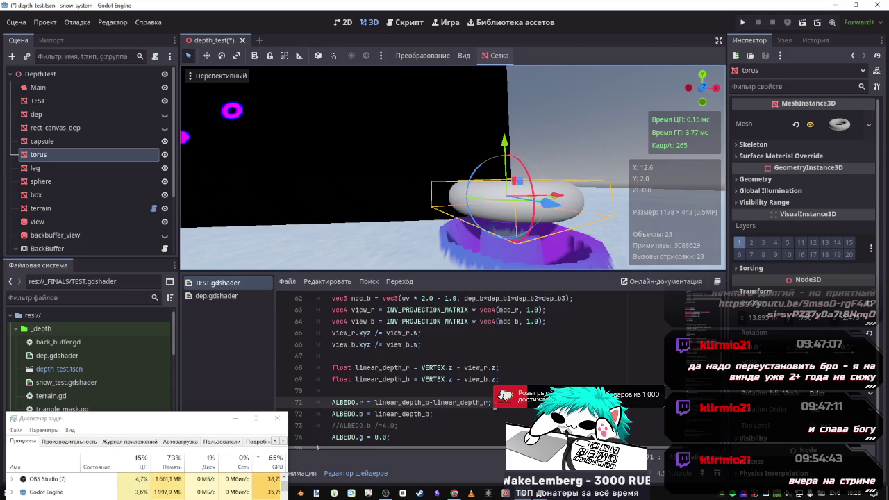
Set line 71's operator to minus and append an extra depth term ending in b; and 2.
left_click(432, 402)
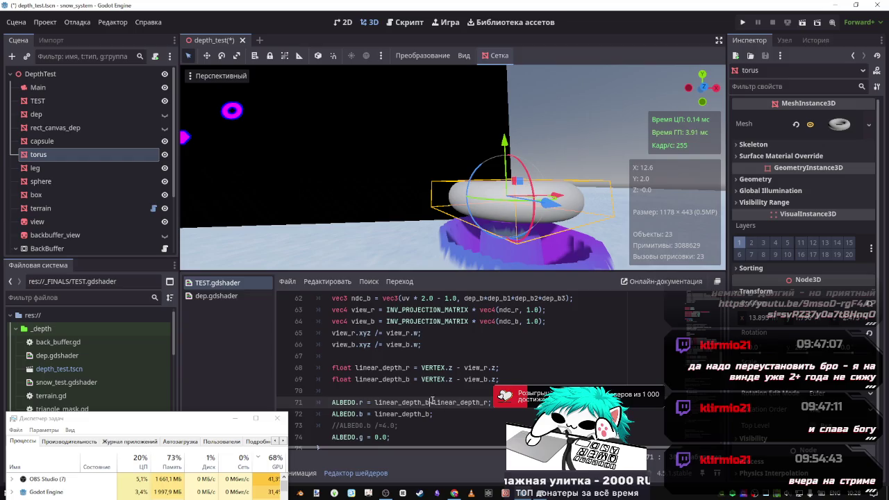
key("ctrl+s")
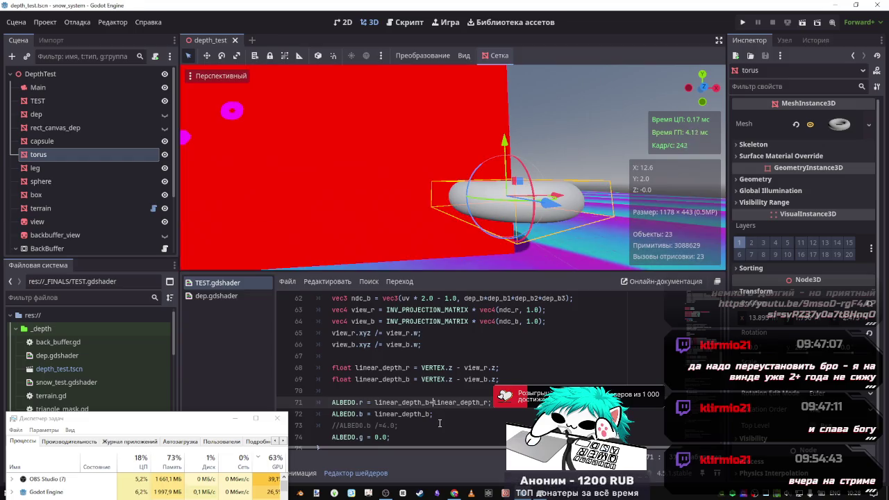
key("BackSpace")
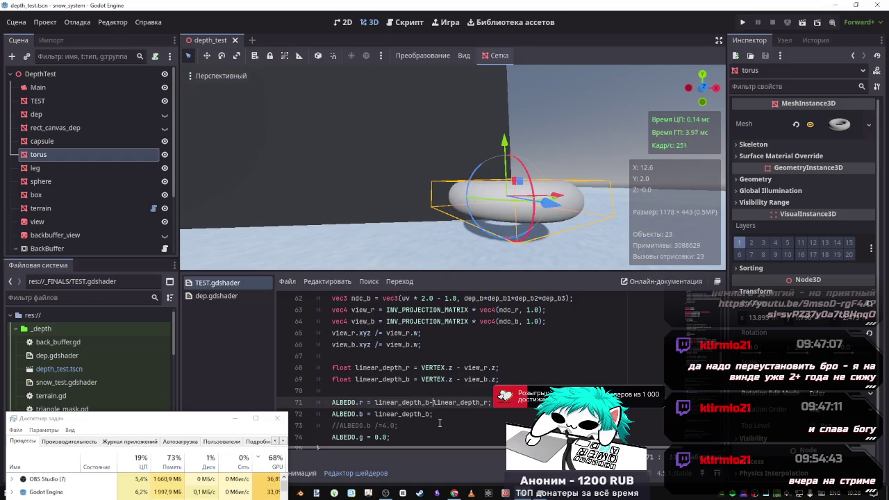
type("-")
left_click(486, 403)
key("BackSpace")
type("b;")
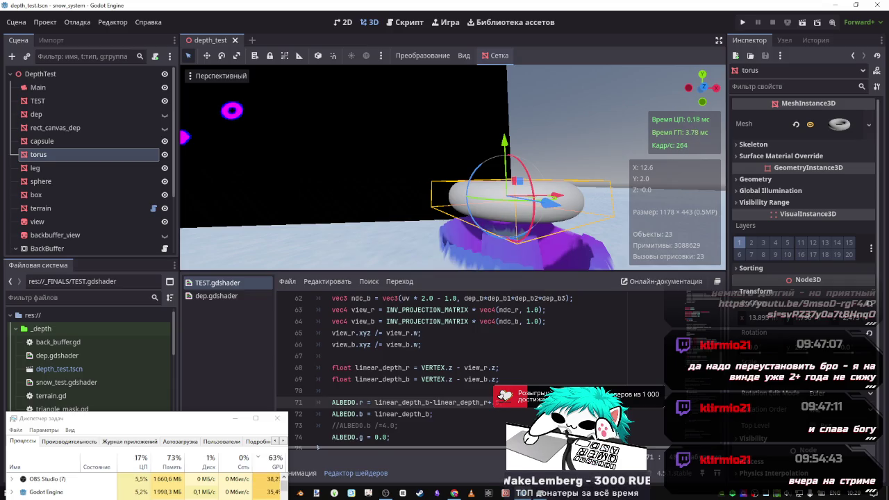
mouse_move(452, 167)
left_mouse_down()
mouse_move(389, 156)
mouse_move(273, 308)
left_mouse_up()
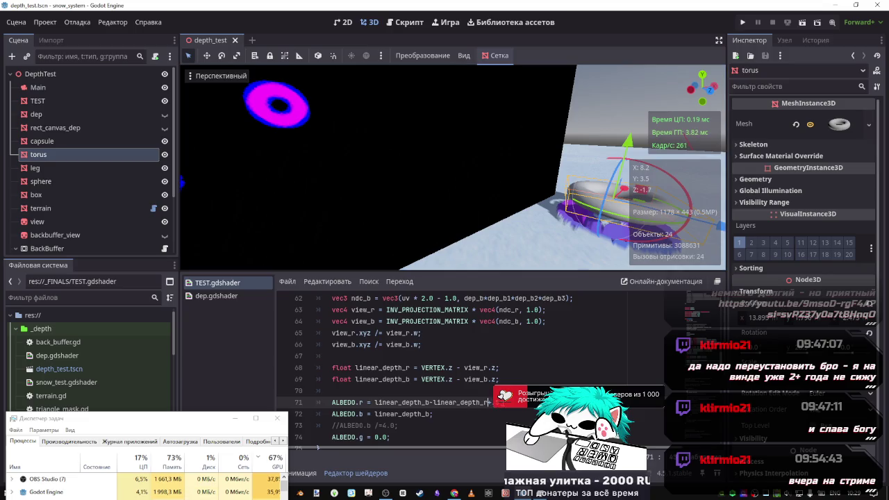
type("2")
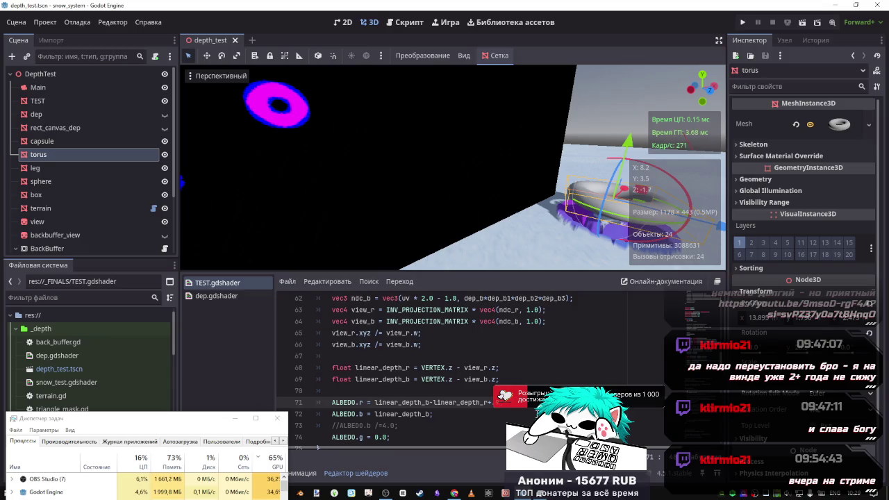
left_click(485, 403)
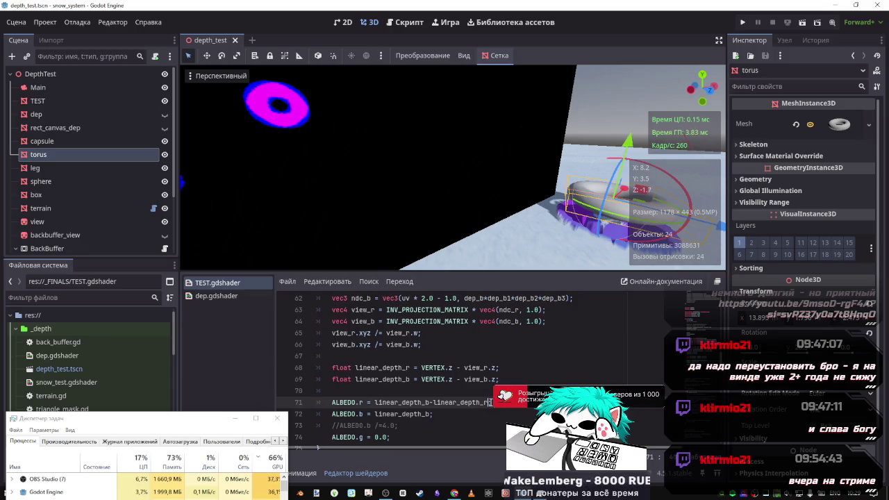
Inspect the dep_r code on lines 55–61, trying .02.0 after dep_r on line 61.
left_click(469, 391)
scroll(403, 370, "up", 1)
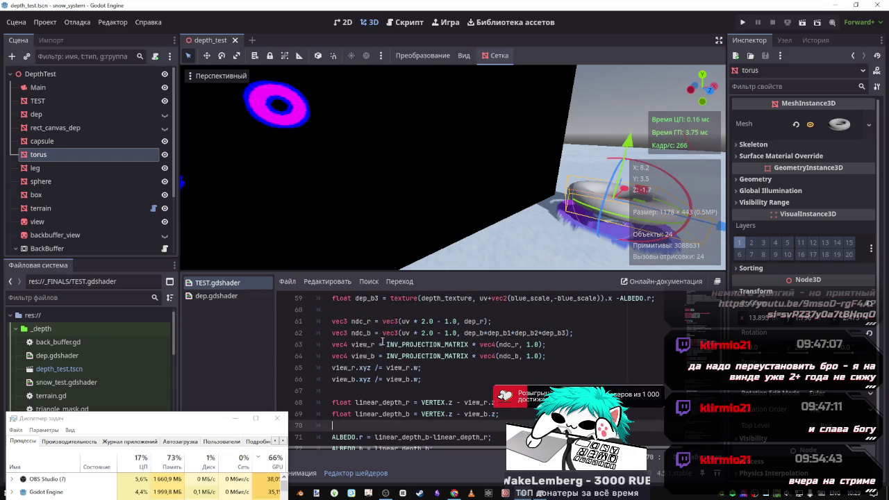
left_click(487, 321)
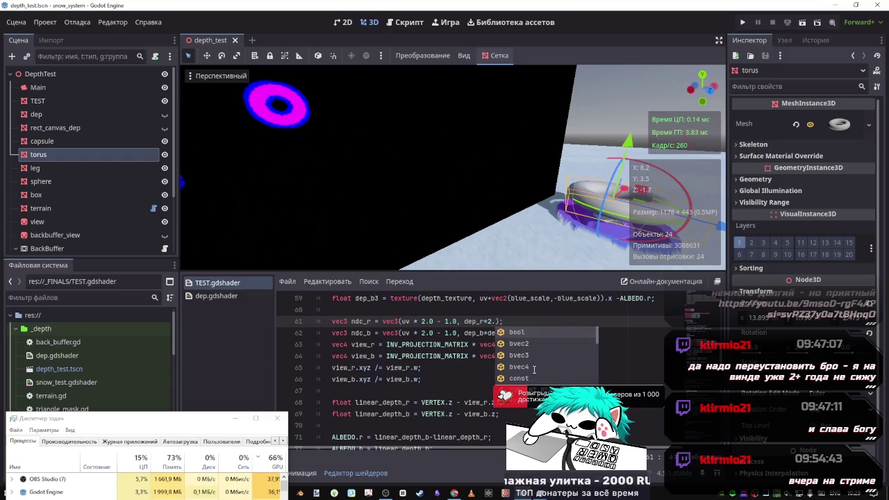
type(".0")
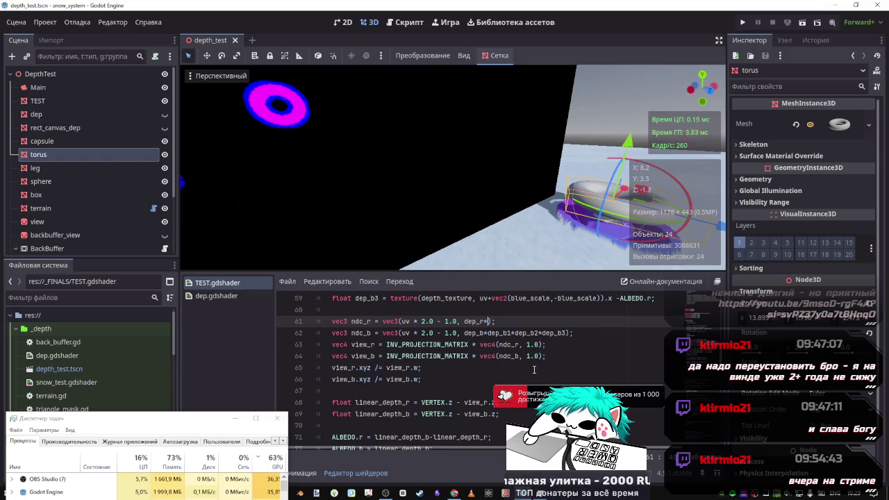
type("2.0")
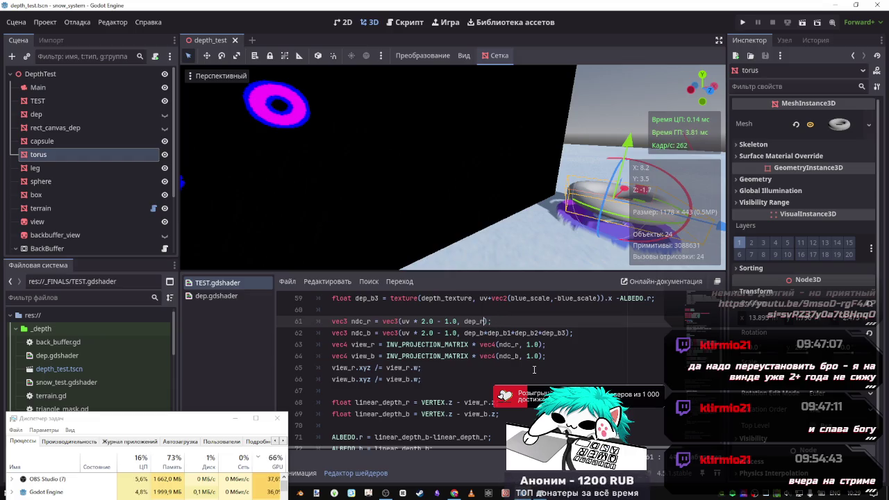
scroll(607, 337, "up", 2)
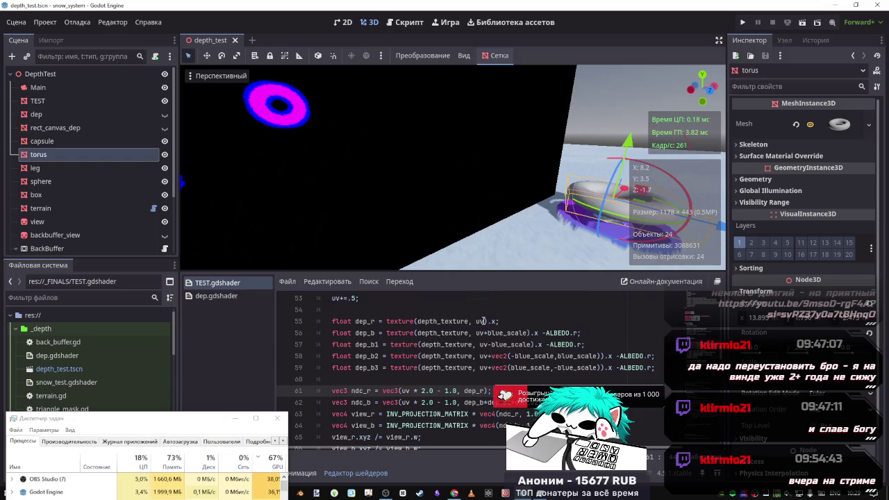
left_click(483, 321)
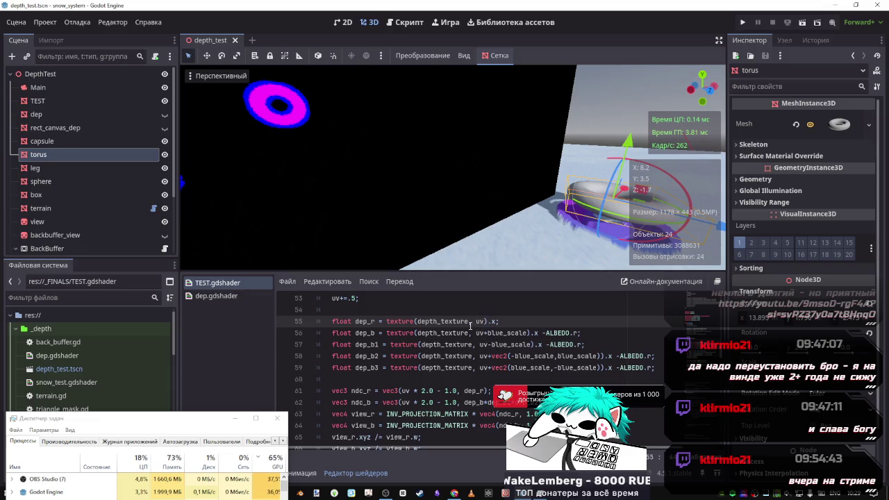
scroll(506, 352, "down", 4)
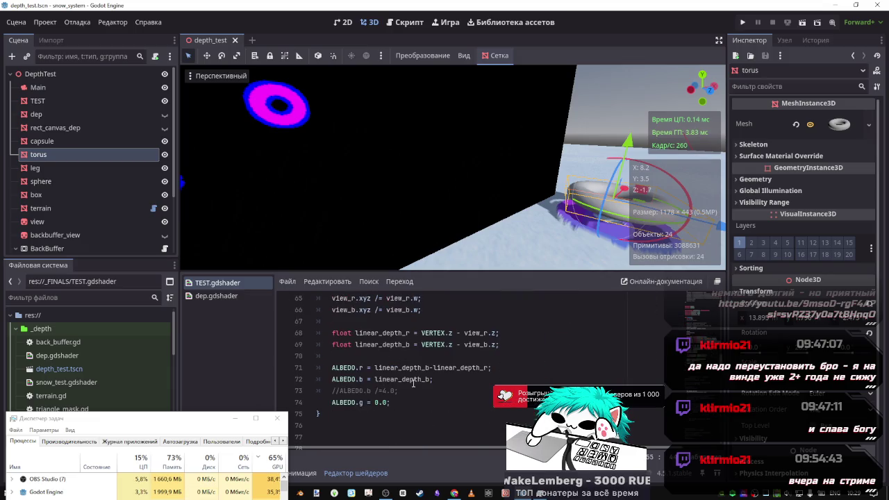
Wrap line 71's linear_depth_b-linear_depth_r in parentheses with a trial multiplier, and save.
left_click(491, 368)
type(");")
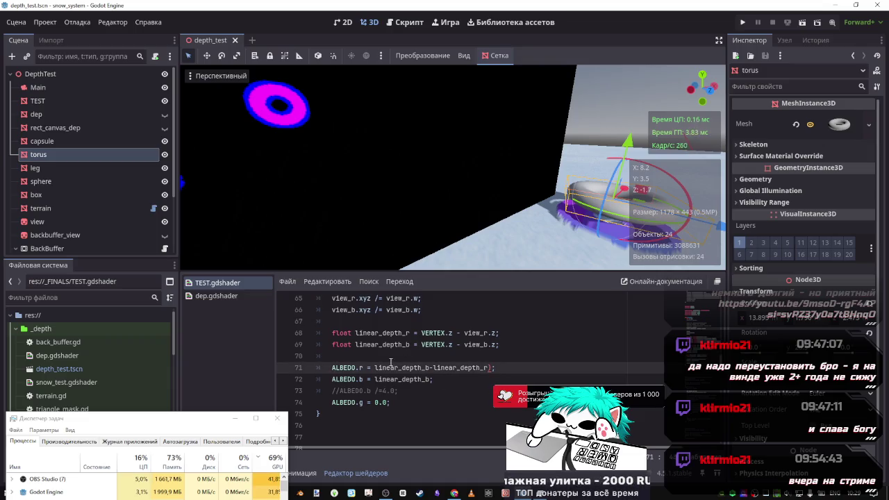
left_click(376, 368)
type("(")
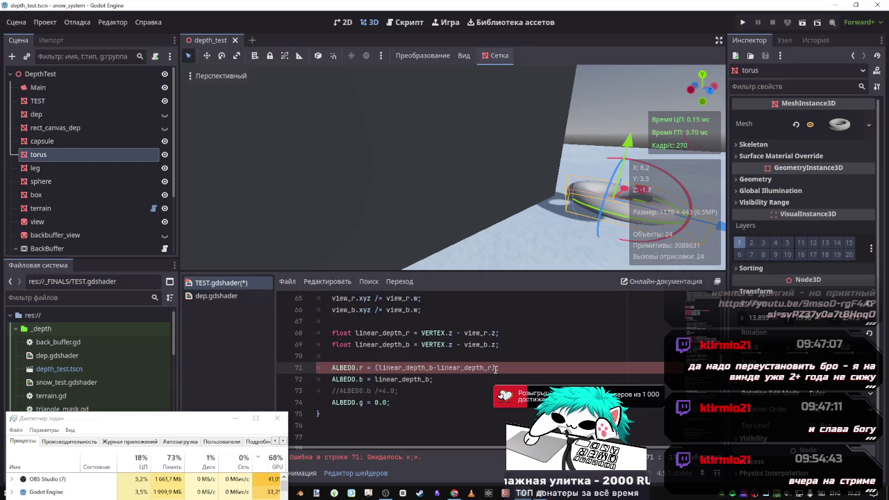
type("*")
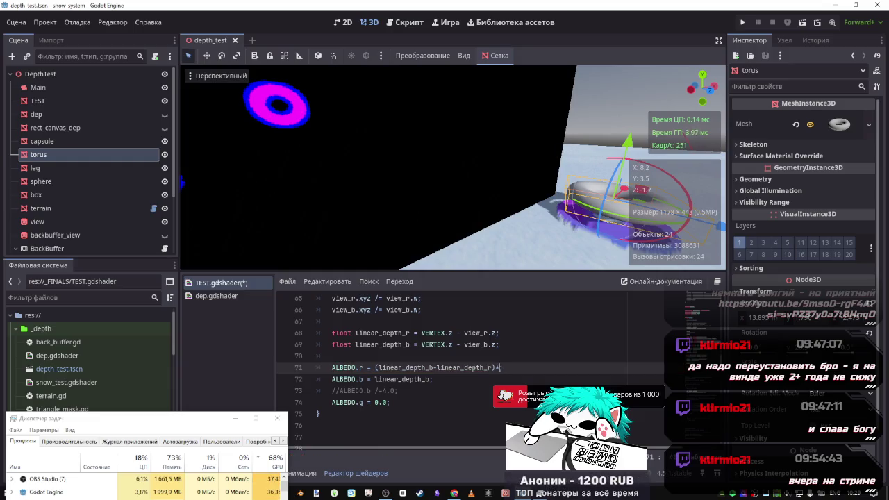
type("0")
key("ctrl+s")
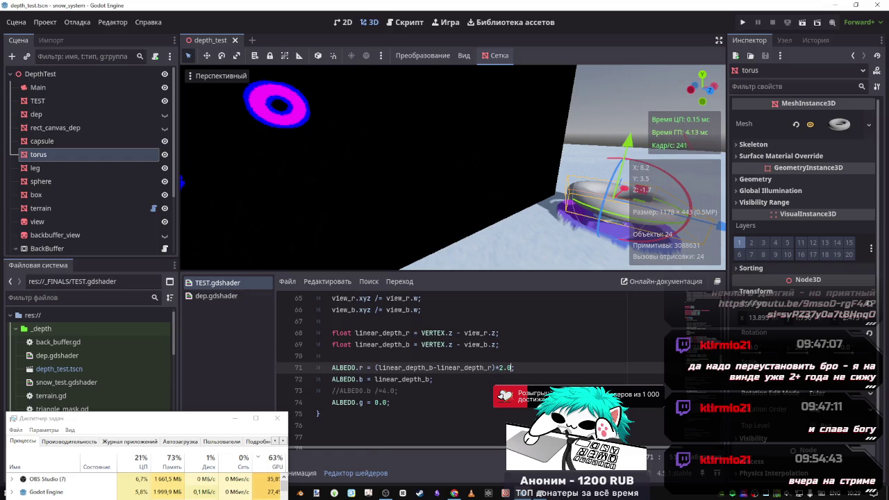
Try dividing line 71 by 2.0 and 12.0, then delete the divisor.
key("BackSpace")
type("/")
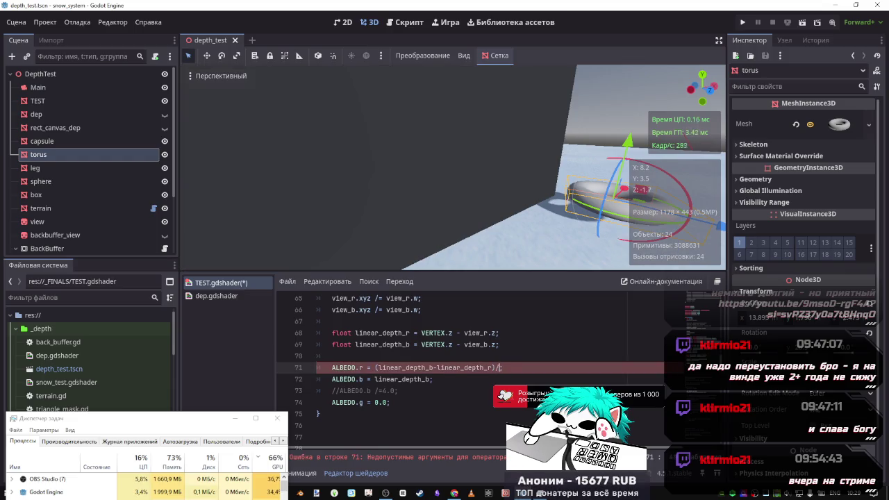
type("2.")
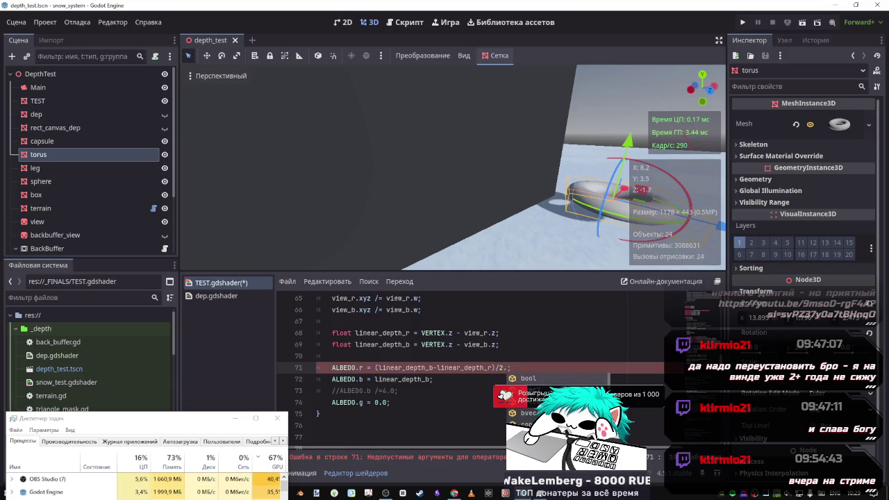
type("0")
key("ctrl+s")
left_click(500, 367)
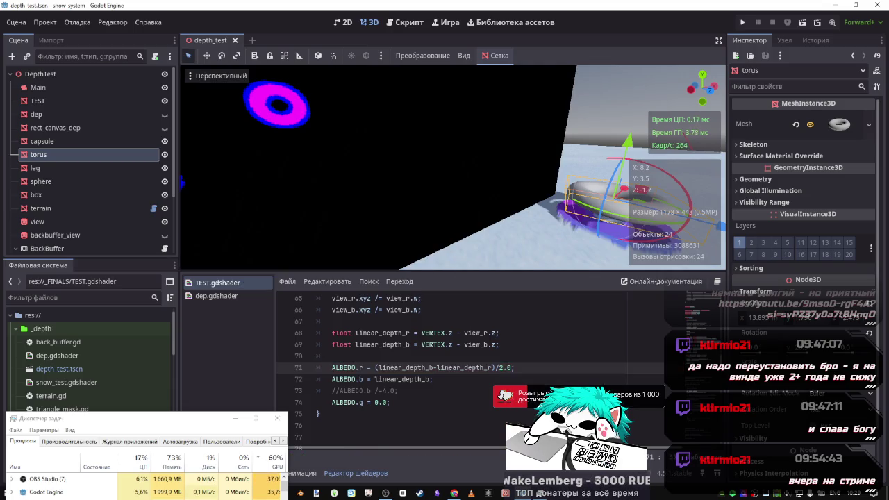
type("1")
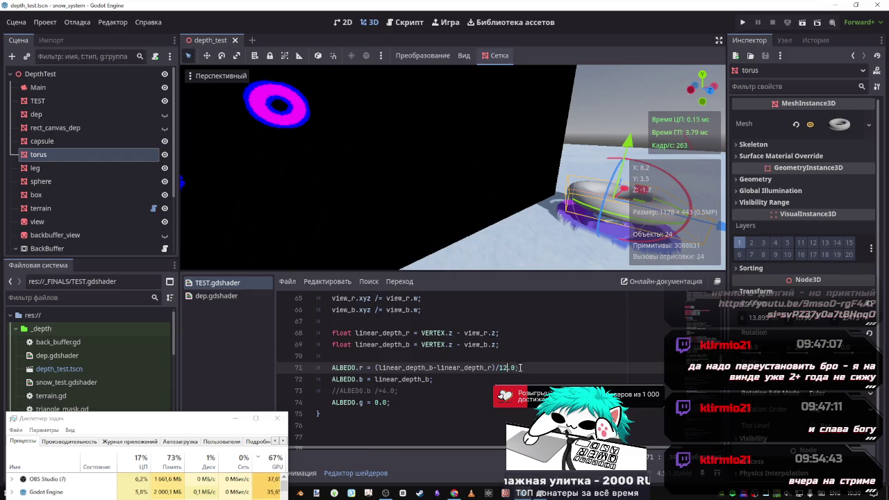
left_click_drag(517, 368, 500, 368)
key("BackSpace")
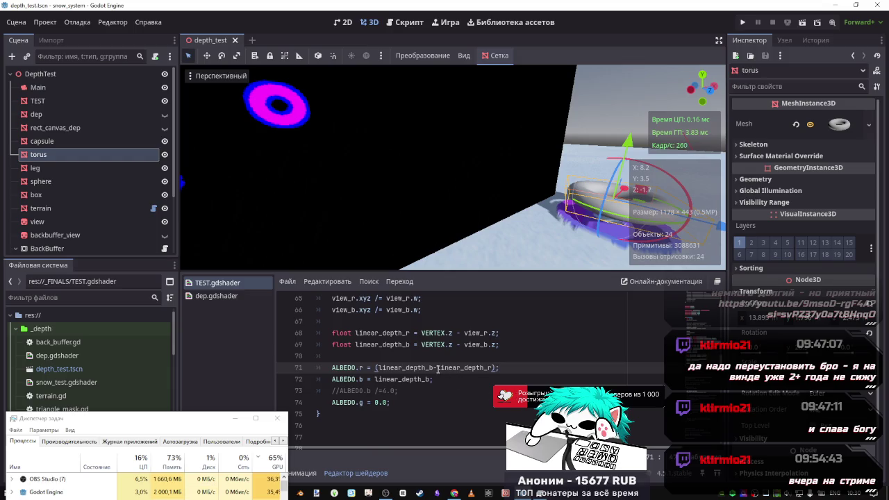
Change line 71's red channel to linear_depth_r minus 1.0 and save to preview it.
double_click(379, 367)
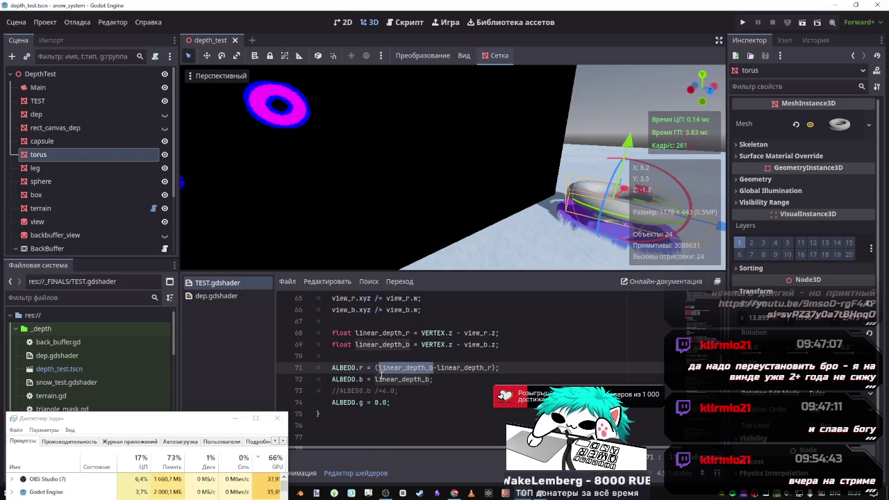
key("BackSpace")
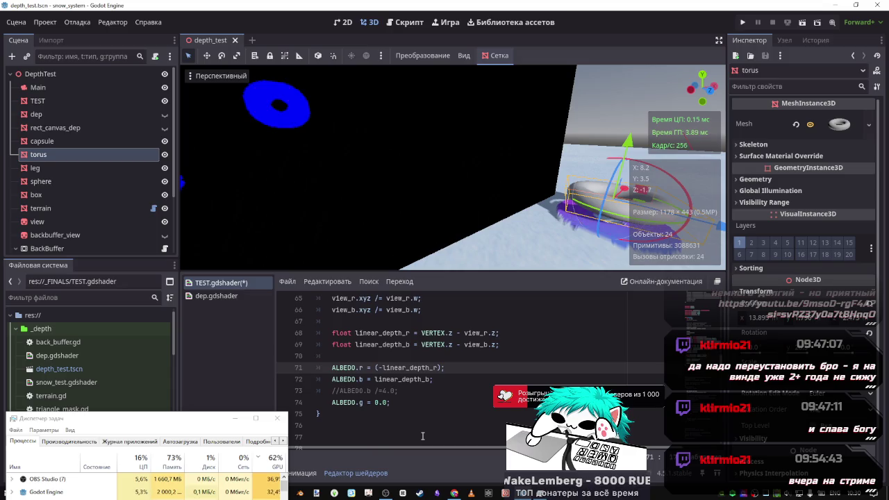
key("BackSpace")
key("BackSpace")
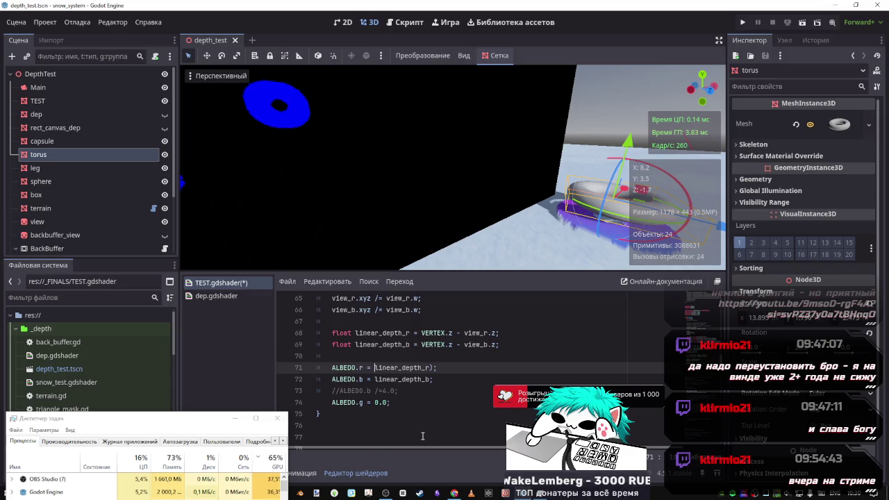
type(";")
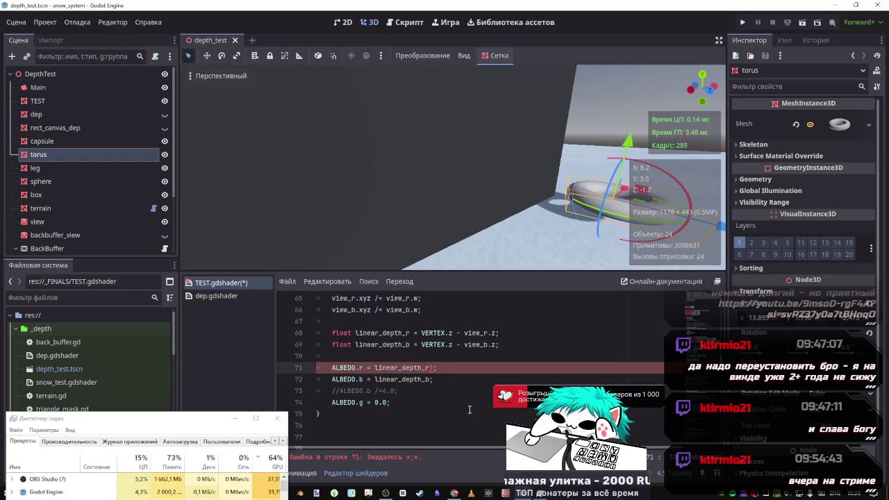
type(";;")
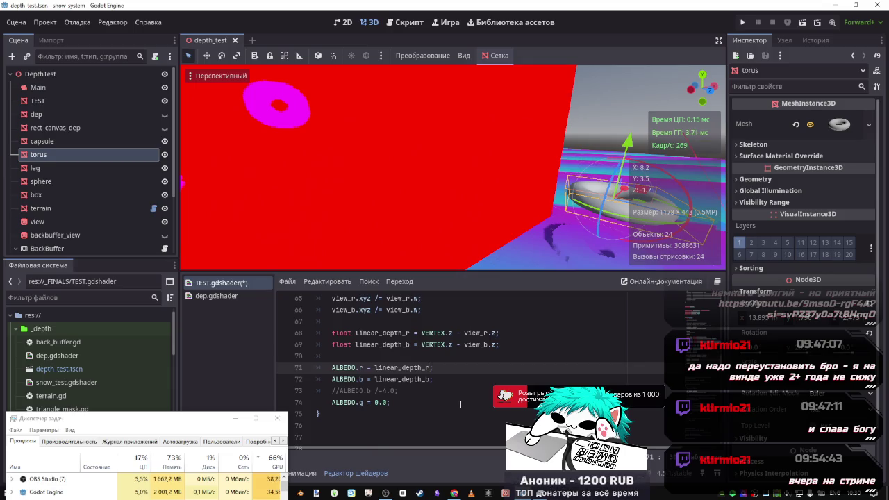
type("-1.0")
key("ctrl+s")
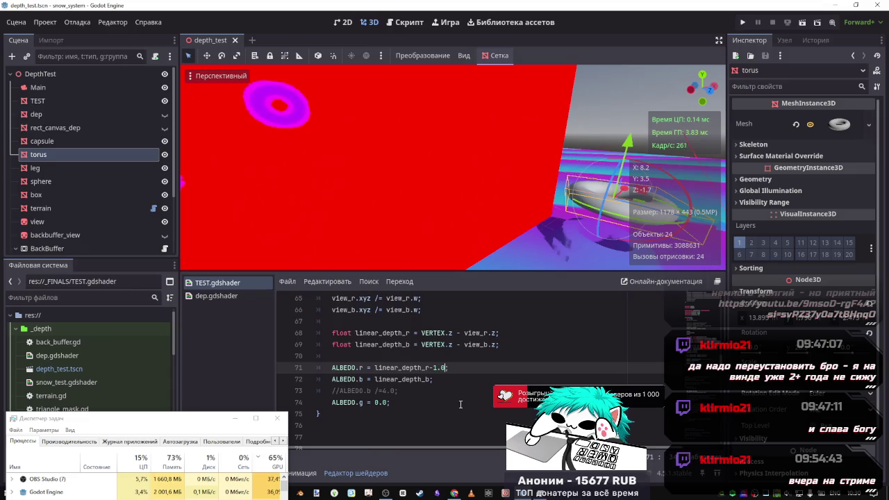
Test linear_depth_r-linear_depth_b on line 71 and save.
key("BackSpace")
type("linear_depth_b")
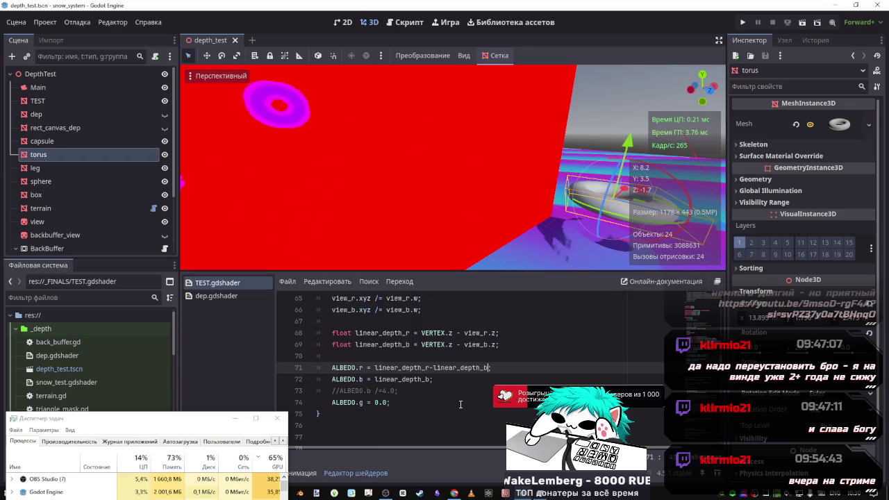
key("ctrl+s")
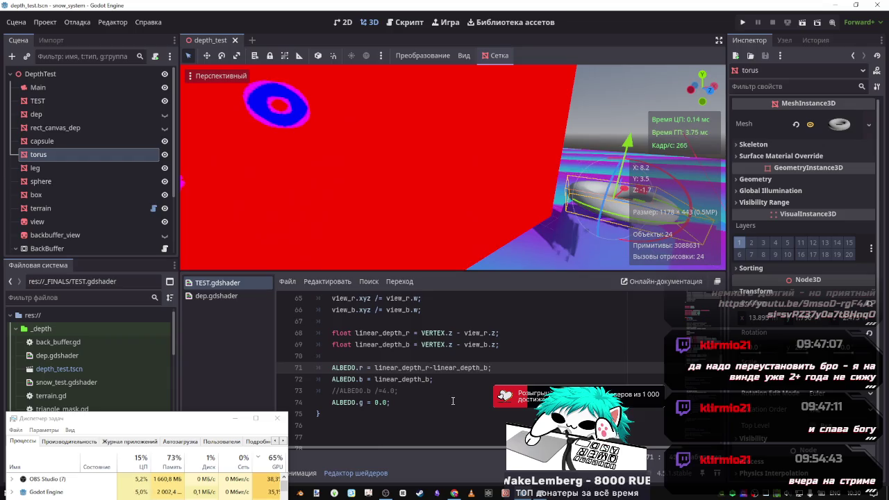
type(";")
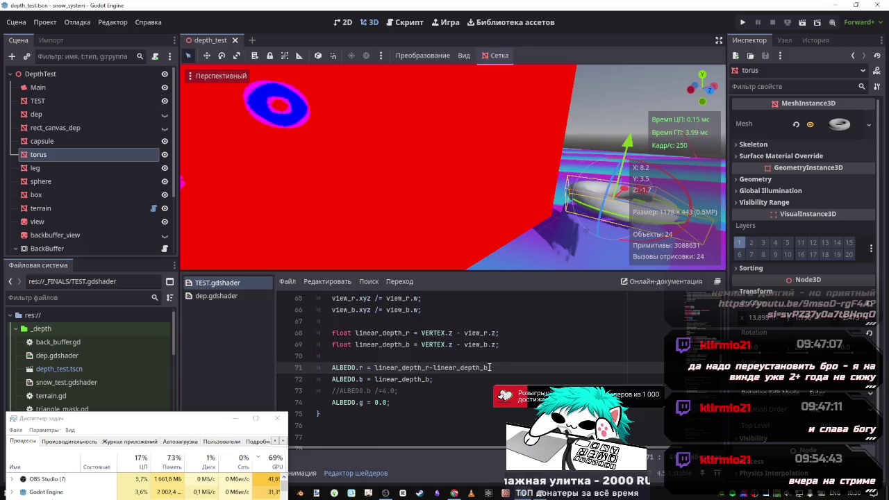
Reorder line 71 to linear_depth_b-linear_depth_r.
left_click_drag(490, 368, 434, 369)
key("ctrl+c")
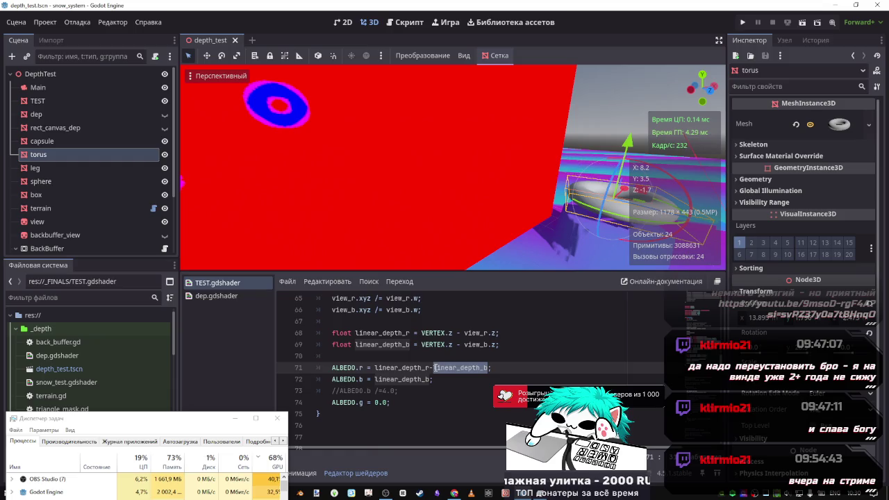
key("BackSpace")
key("BackSpace")
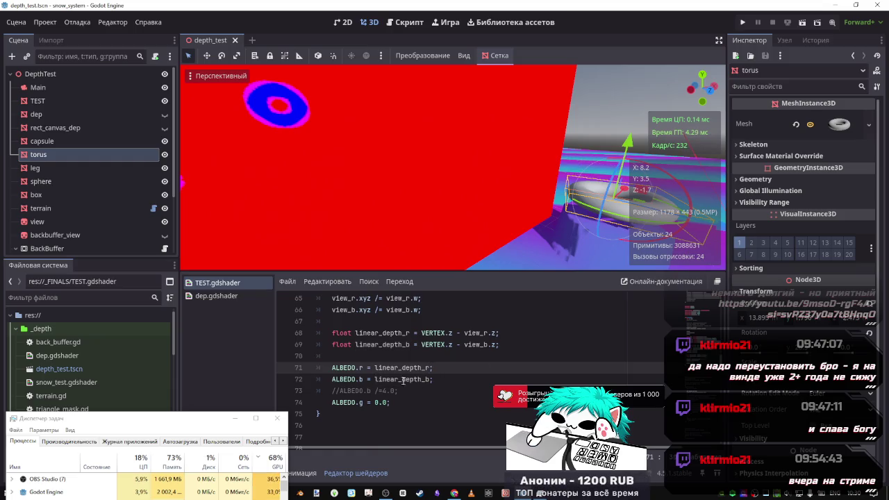
left_click(375, 368)
key("ctrl+v")
type("-")
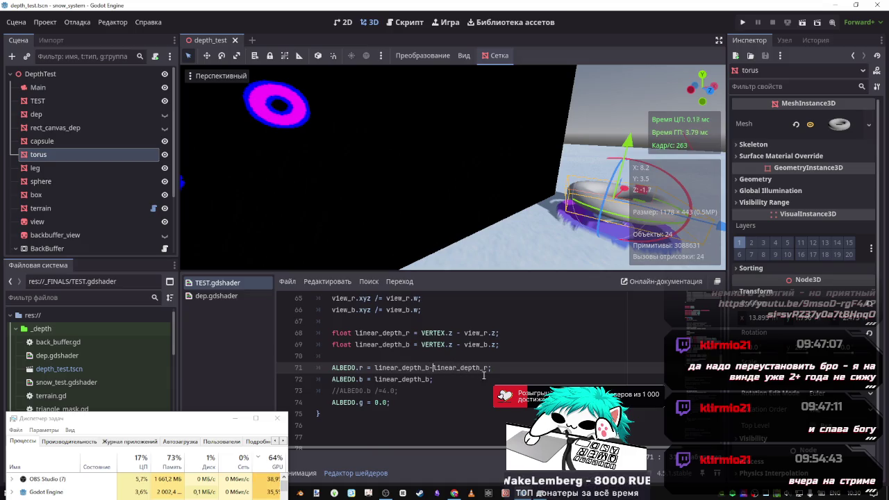
Test /2.0 and *2.0 factors on the red channel, then swing the view away from the torus.
type(";2.0")
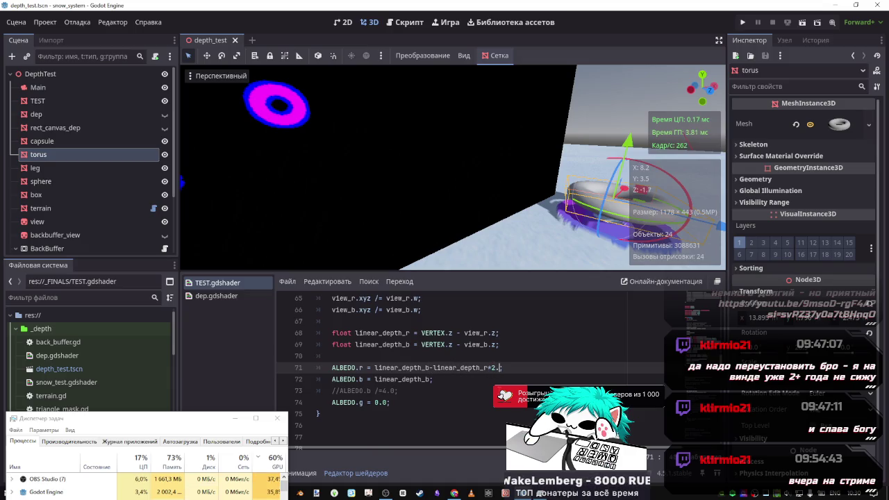
key("BackSpace")
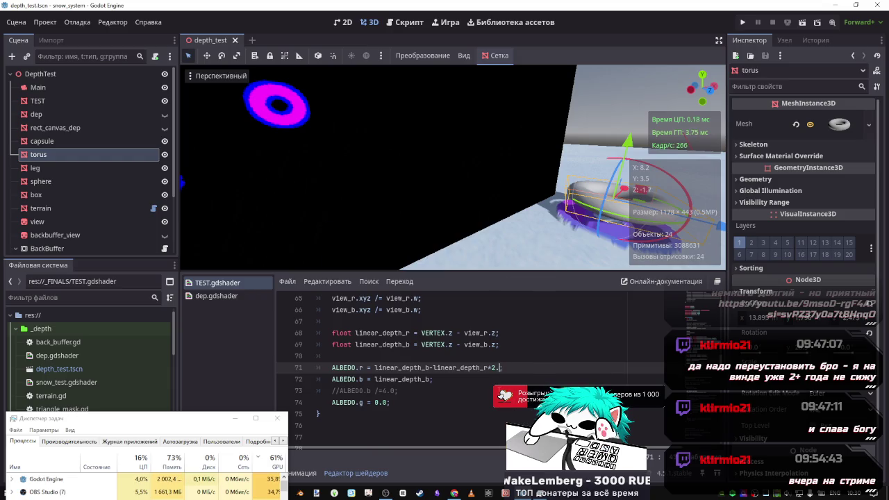
type("/2.")
type("0")
key("ctrl+s")
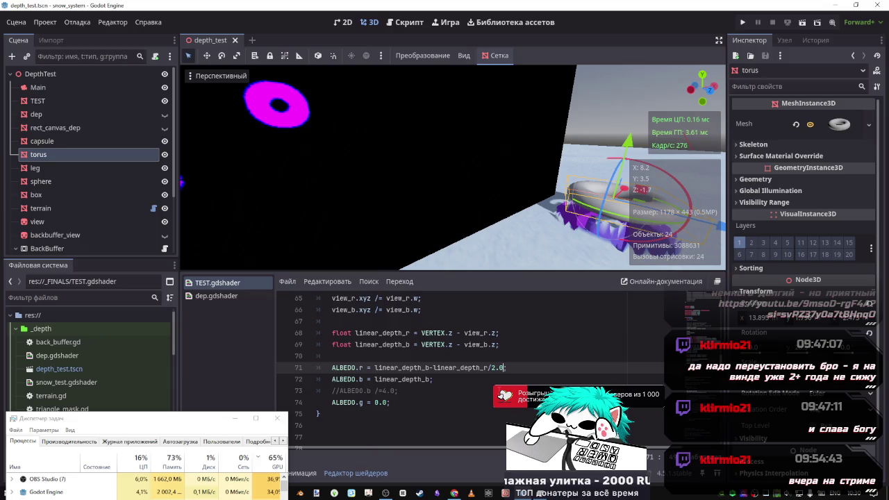
type("*2.0")
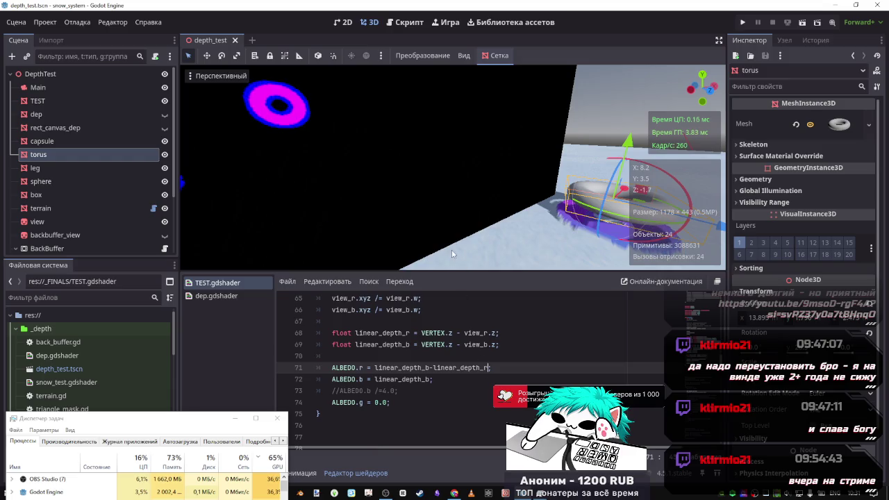
mouse_move(459, 245)
left_mouse_down()
mouse_move(382, 226)
mouse_move(492, 243)
left_mouse_up()
Move the camera in close and raise the torus so a purple depth ring shows on the snow.
scroll(413, 417, "up", 3)
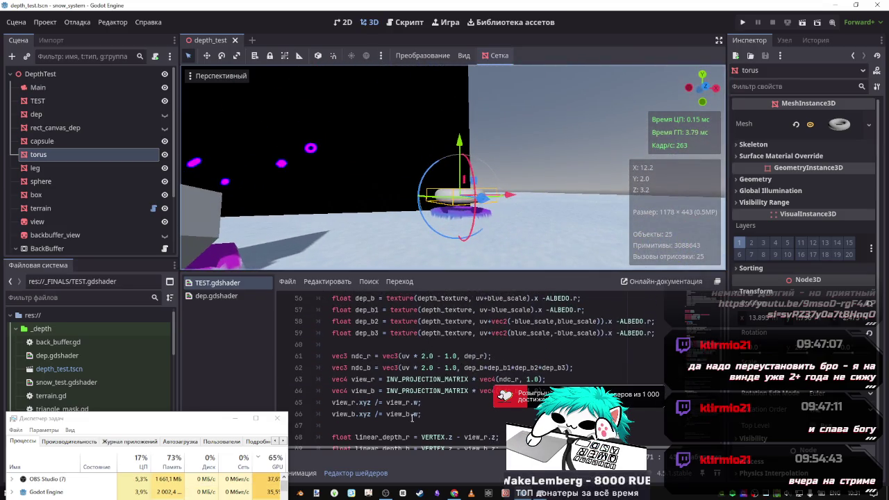
scroll(422, 415, "down", 2)
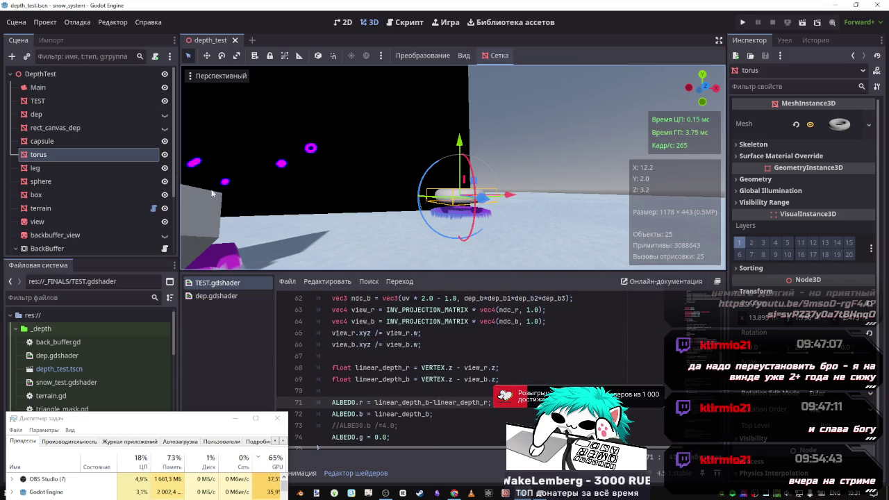
left_click_drag(428, 260, 474, 263)
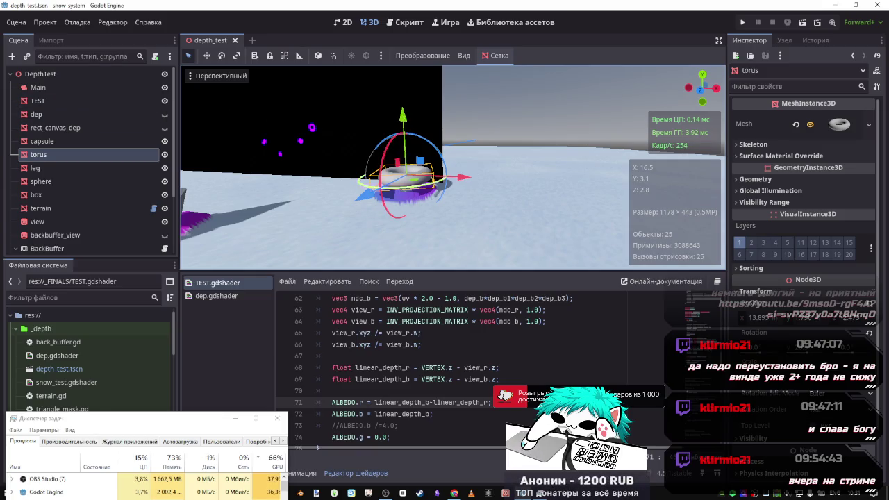
left_click_drag(403, 136, 381, 139)
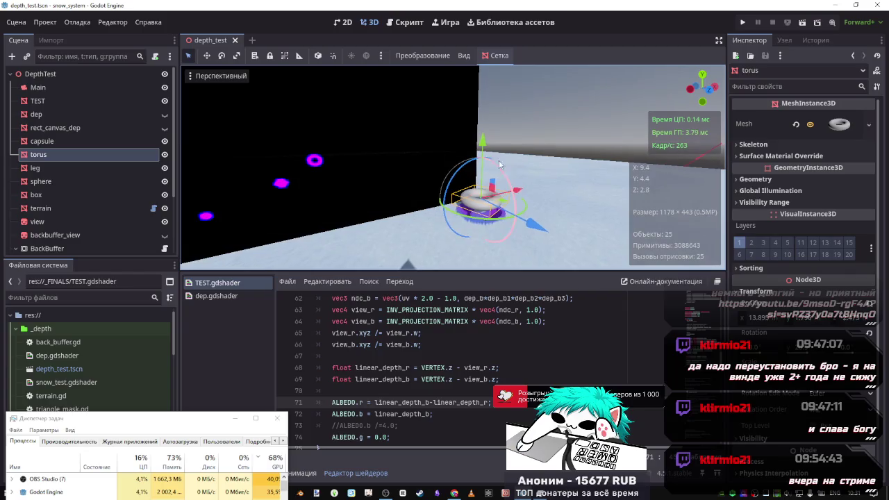
mouse_move(484, 142)
left_mouse_down()
mouse_move(490, 87)
mouse_move(486, 229)
mouse_move(458, 33)
mouse_move(465, 127)
mouse_move(445, 196)
left_mouse_up()
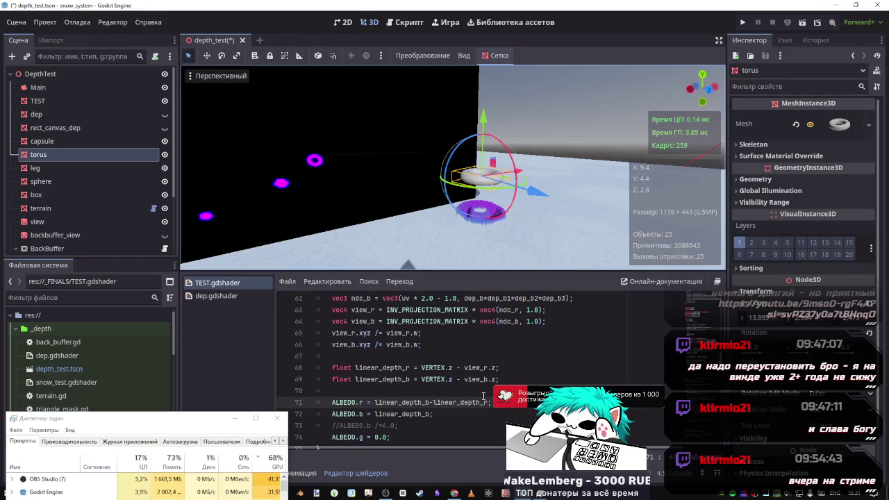
Save the depth_test scene.
left_click(227, 297)
left_click(227, 284)
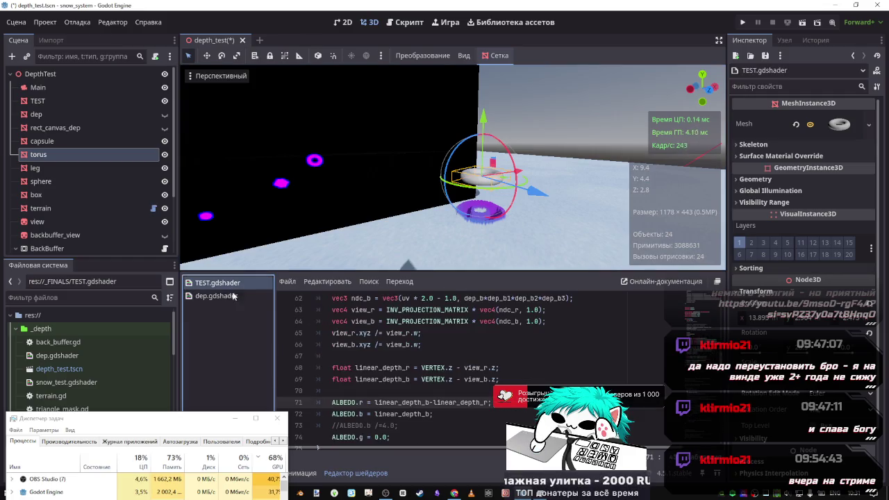
key("ctrl+s")
Review dep.gdshader's depth ratio expression on line 29, then return to TEST.gdshader.
left_click(226, 297)
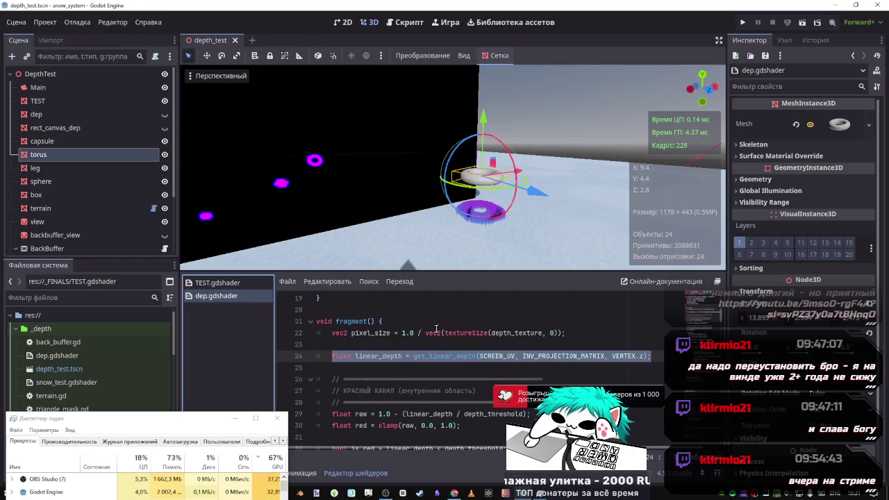
scroll(456, 351, "down", 1)
scroll(451, 342, "up", 1)
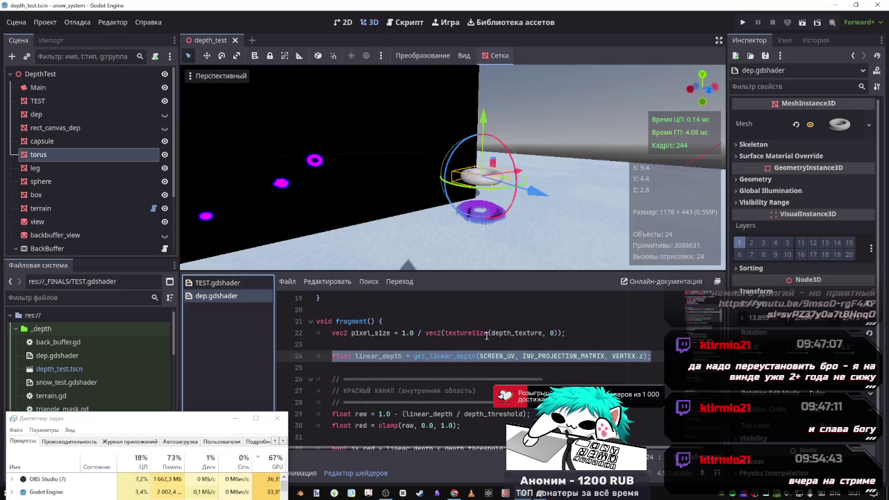
scroll(486, 366, "down", 3)
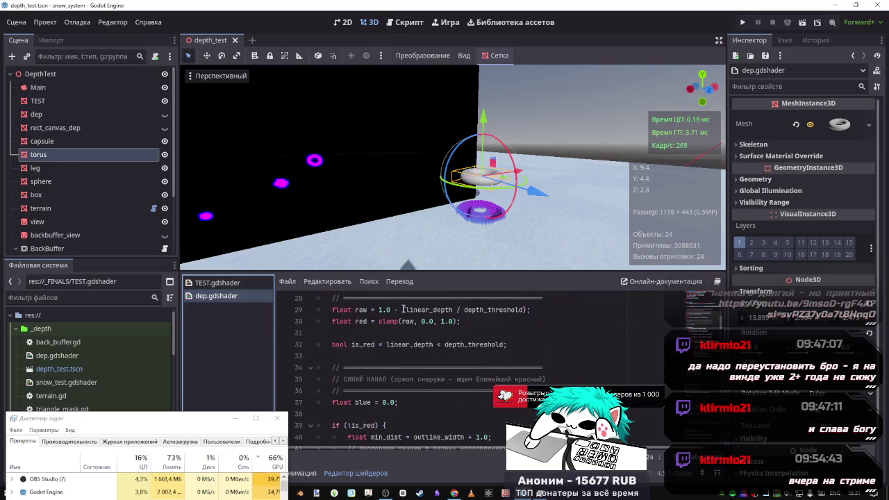
mouse_move(405, 310)
left_mouse_down()
mouse_move(536, 313)
mouse_move(367, 311)
left_mouse_up()
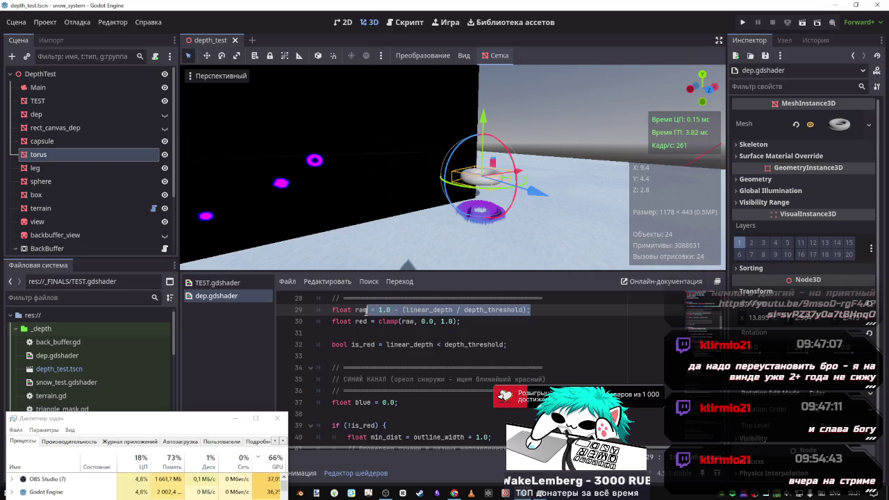
left_click(215, 283)
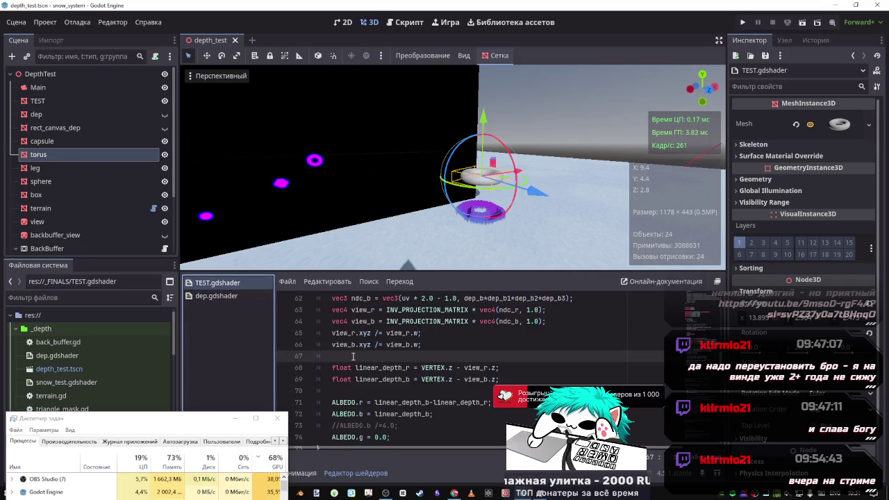
Make line 71's red channel 1.0-(linear_depth_b-linear_depth_r), nudge the torus down, and save.
left_click(375, 402)
type("1 ")
type(".0")
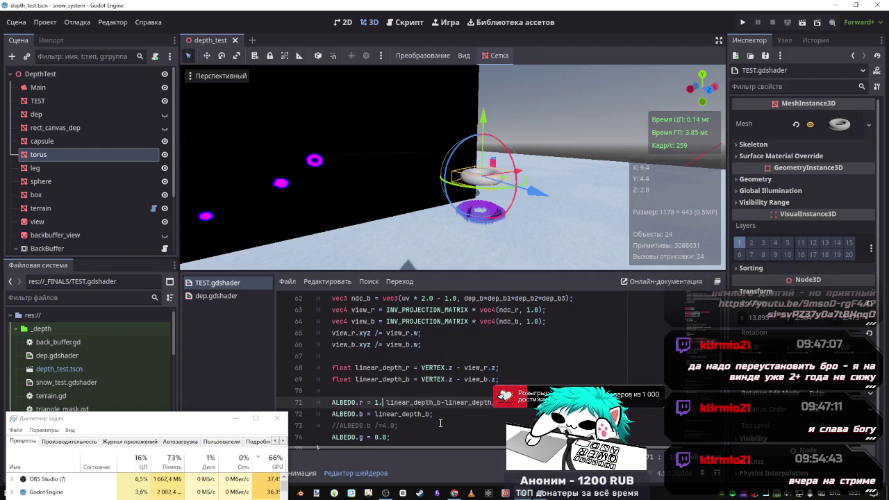
type("-")
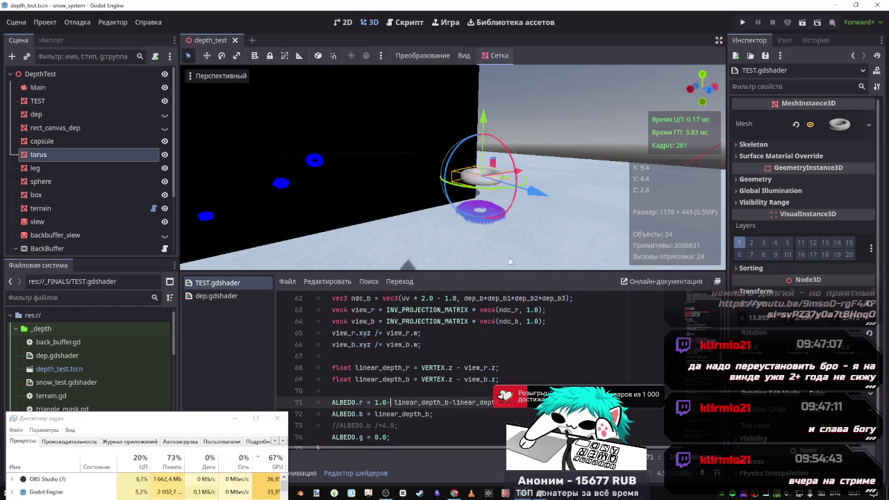
mouse_move(485, 125)
left_mouse_down()
mouse_move(479, 163)
mouse_move(478, 84)
mouse_move(477, 215)
mouse_move(479, 135)
left_mouse_up()
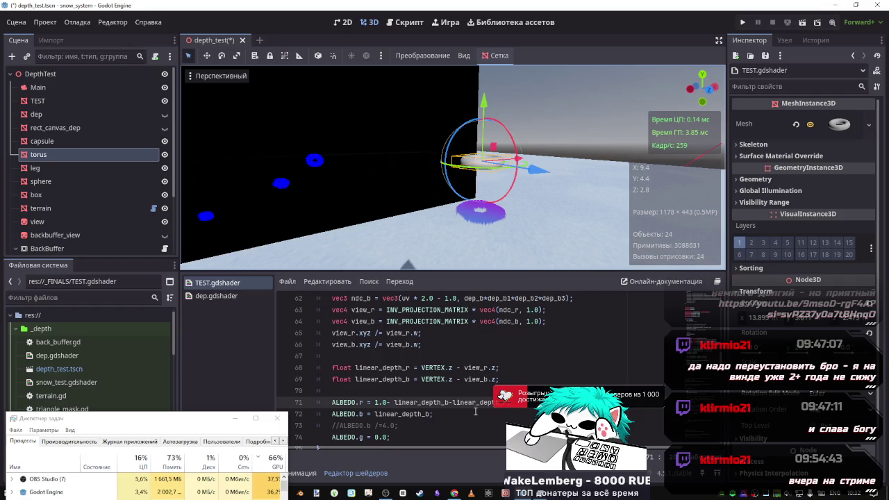
left_click(394, 402)
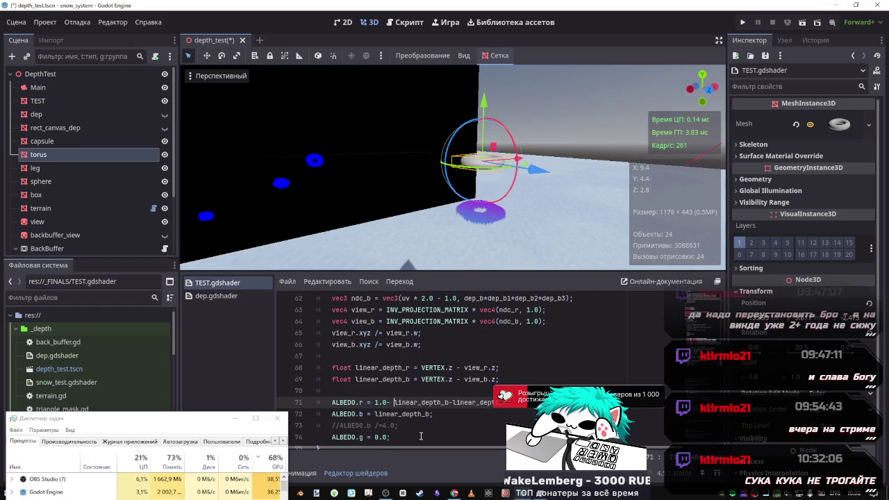
type("(")
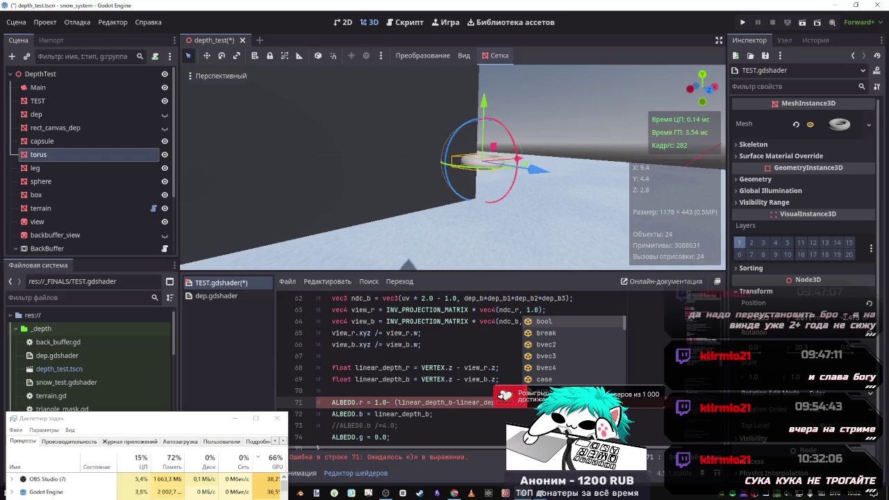
key("ctrl+s")
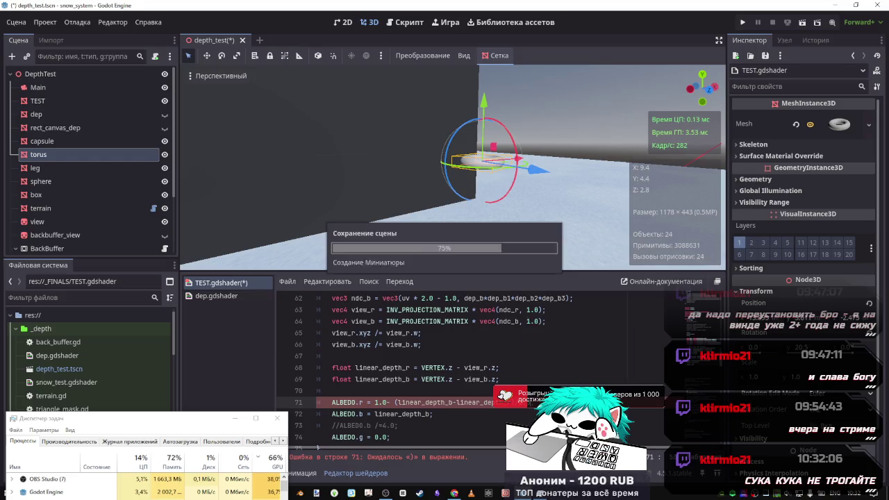
Lower the torus further toward the ground and glance at the shader docs.
mouse_move(485, 110)
left_mouse_down()
mouse_move(480, 202)
mouse_move(485, 70)
mouse_move(483, 82)
left_mouse_up()
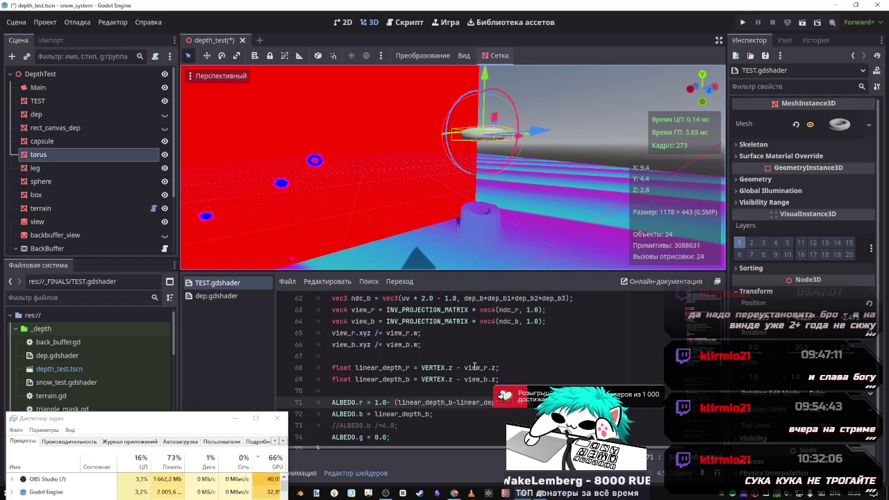
key("alt+Tab")
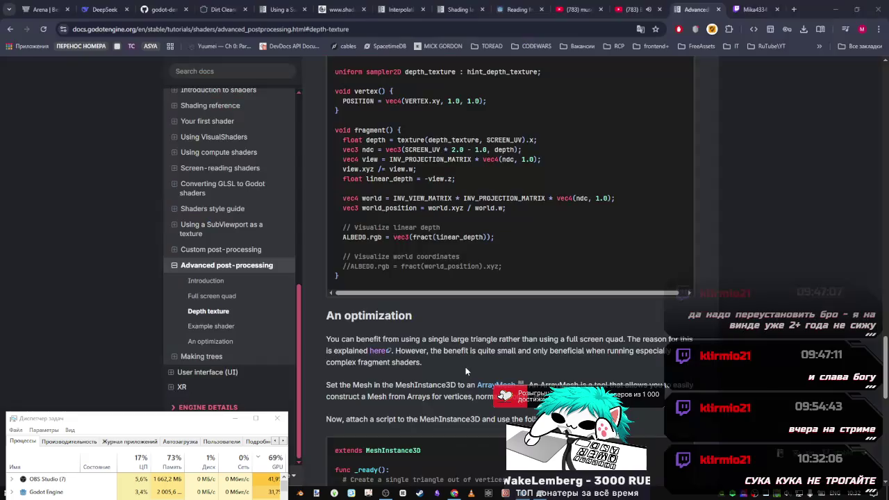
key("alt+Tab")
Copy dep.gdshader's raw and red clamp lines 29–30 and paste them below line 71 of TEST.gdshader.
key("ctrl+shift+period")
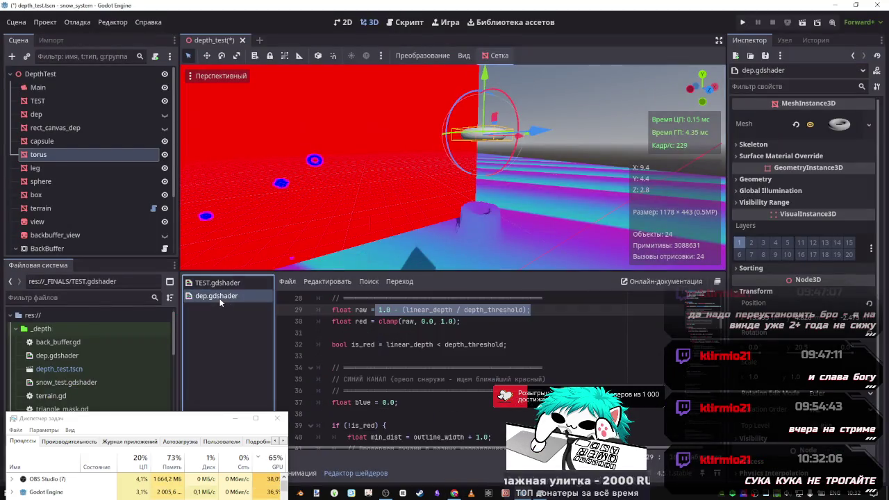
left_click_drag(401, 321, 430, 322)
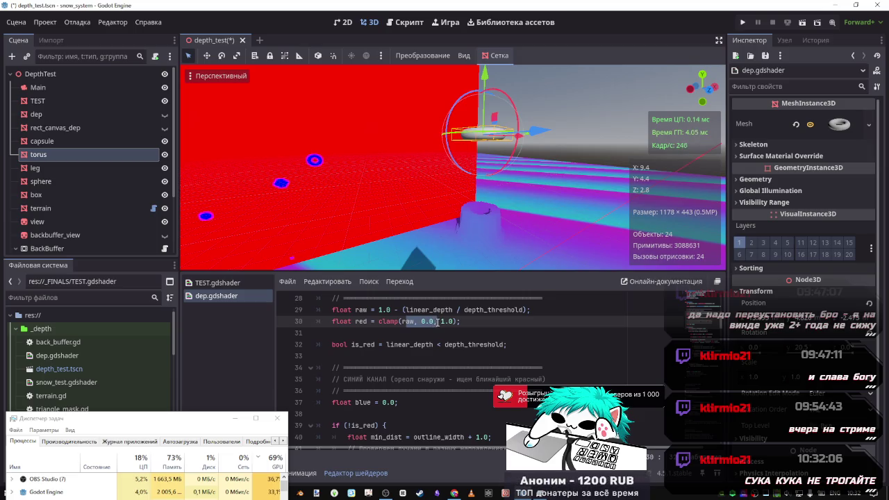
mouse_move(462, 322)
left_mouse_down()
mouse_move(358, 322)
mouse_move(327, 310)
left_mouse_up()
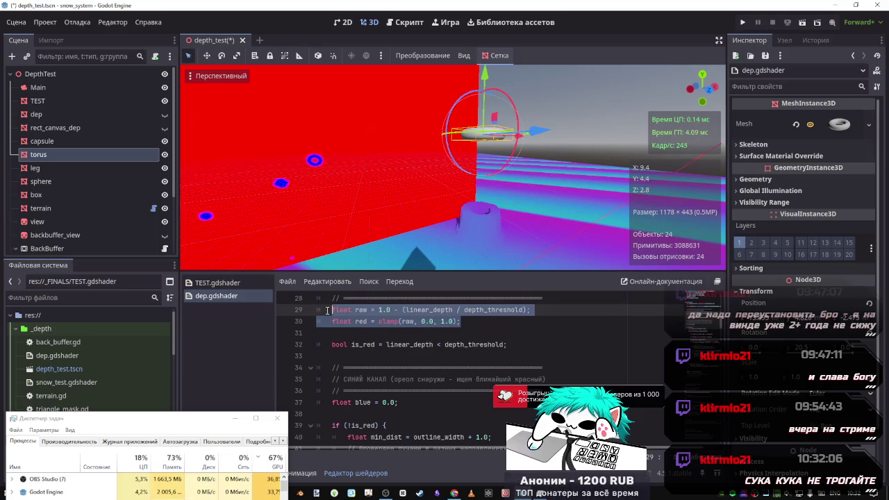
left_click(221, 284)
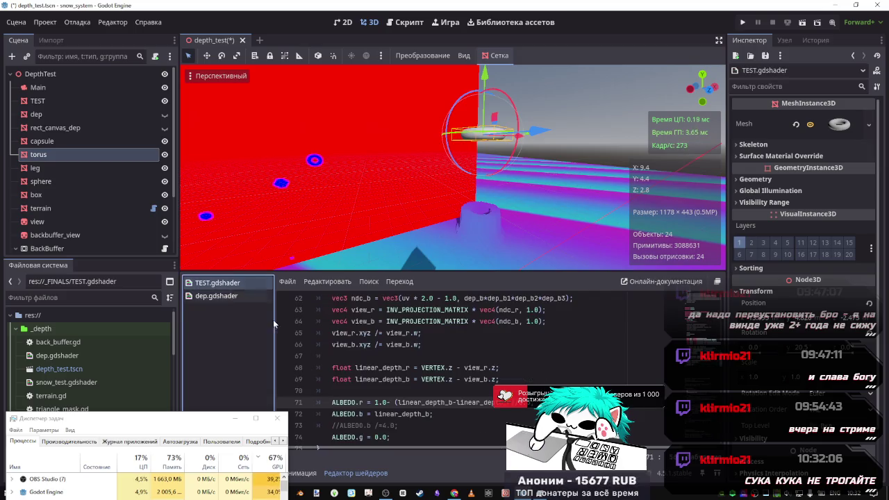
key("End")
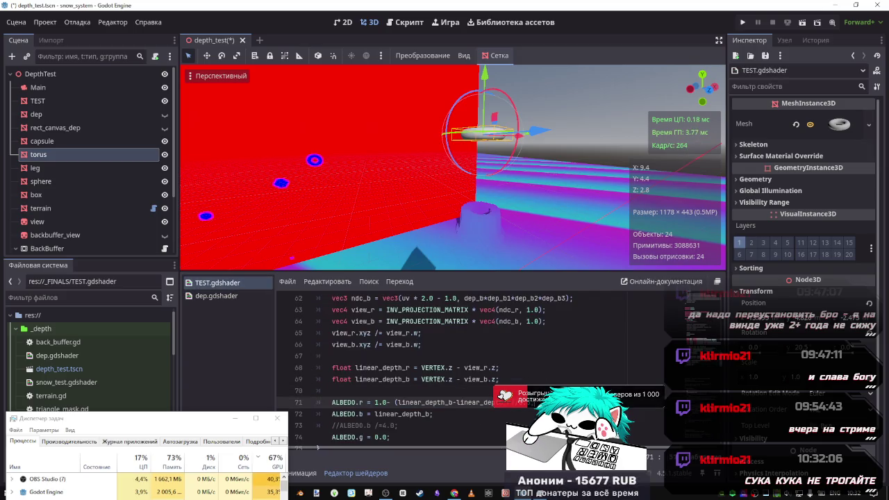
key("Return")
type("float raw = 1.0 - (linear_depth / depth_threshold); float red = clamp(raw, 0.0, 1.0);")
scroll(463, 405, "down", 1)
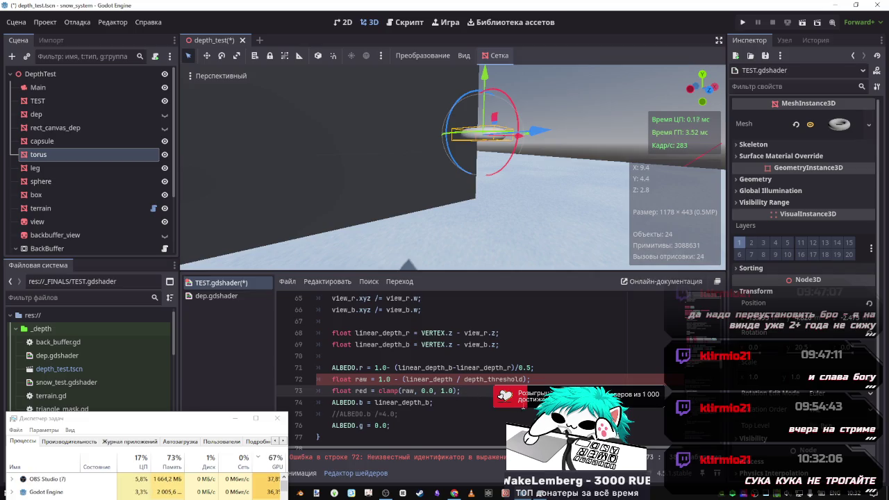
key("Return")
left_click(455, 379)
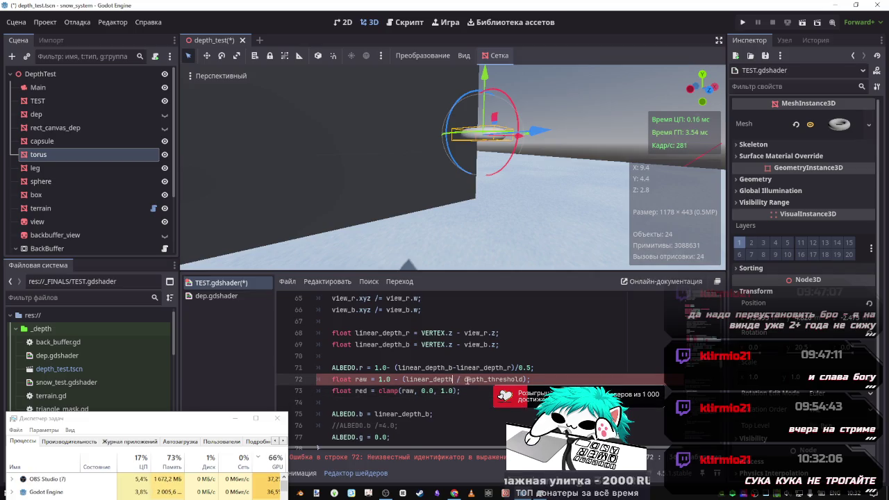
double_click(439, 368)
double_click(448, 380)
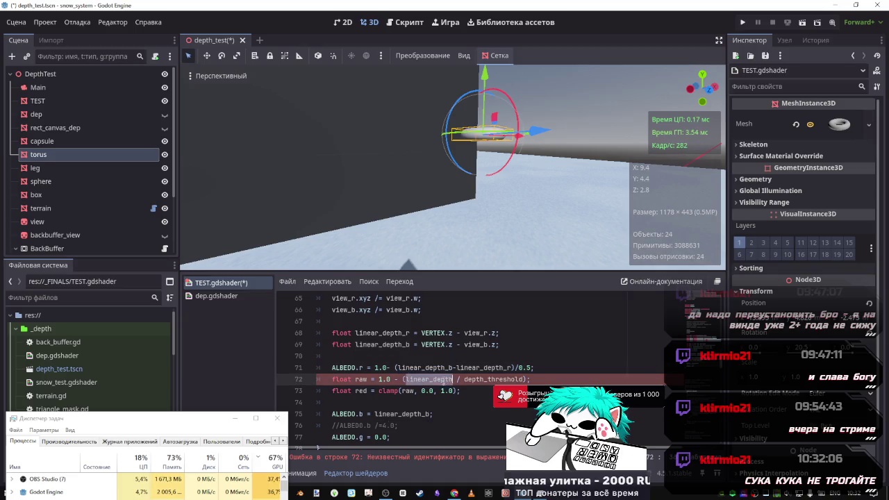
key("Right")
type("_r")
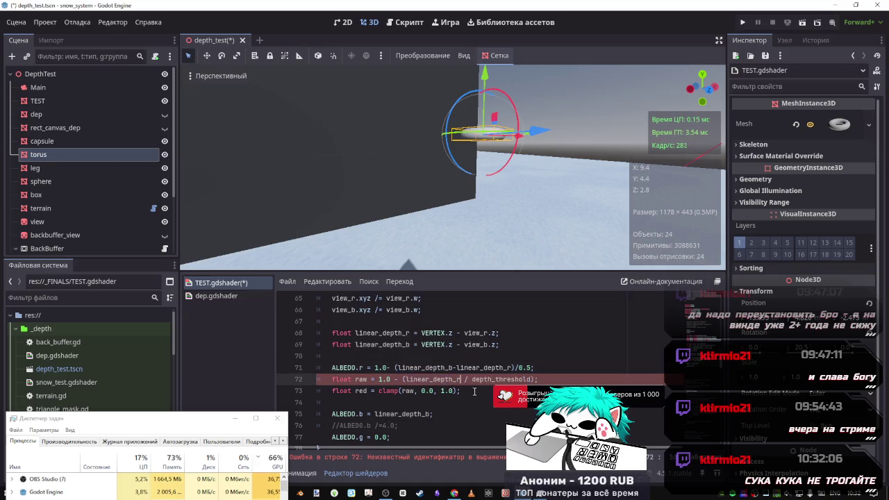
left_click(513, 368)
type(")")
key("End")
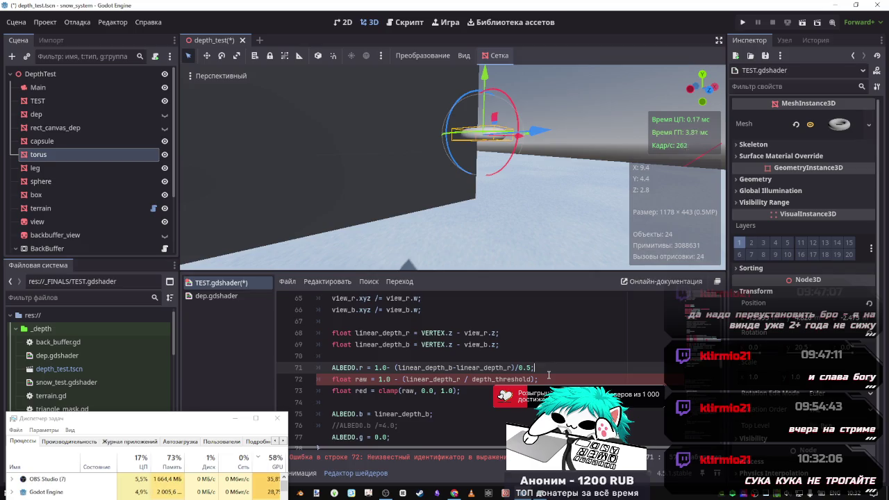
key("ctrl+k")
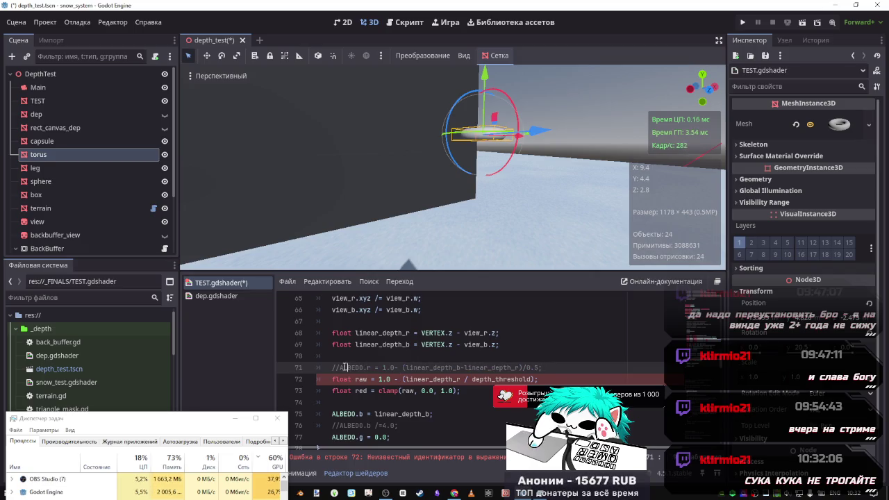
mouse_move(371, 368)
left_mouse_down()
mouse_move(341, 366)
mouse_move(352, 391)
left_mouse_up()
key("ctrl+c")
left_click(342, 392)
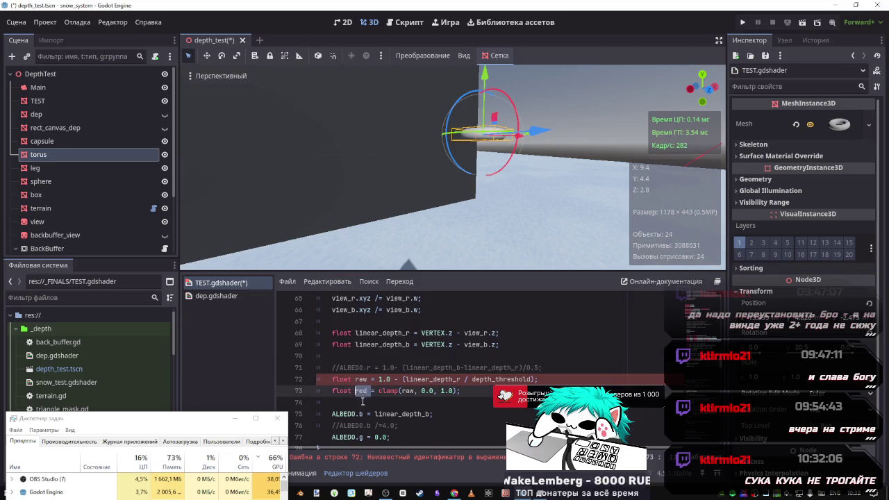
key("BackSpace")
key("ctrl+v")
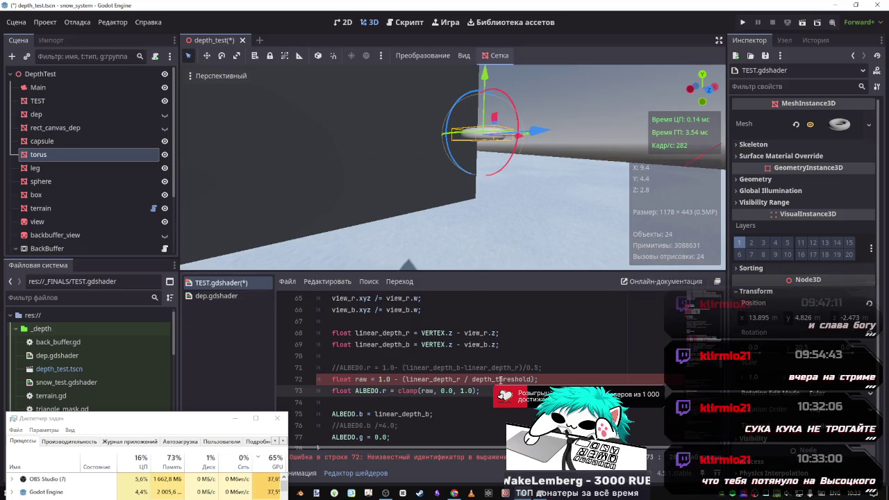
scroll(501, 380, "up", 9)
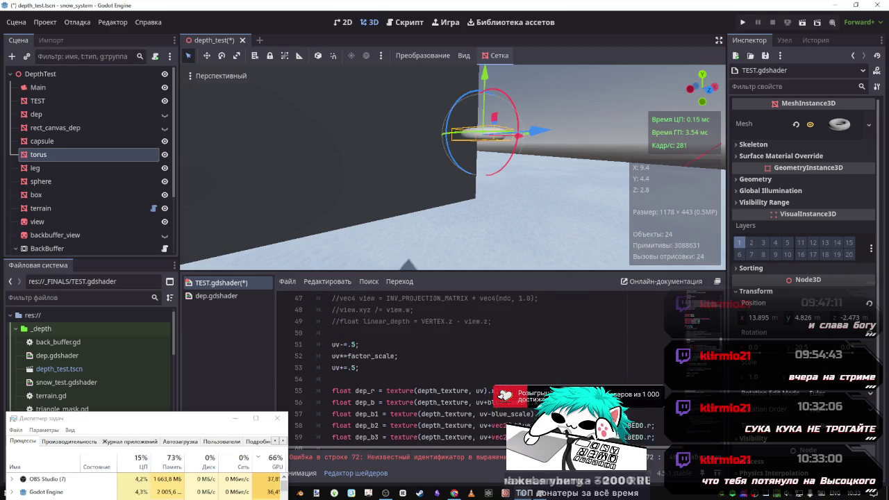
scroll(417, 361, "down", 3)
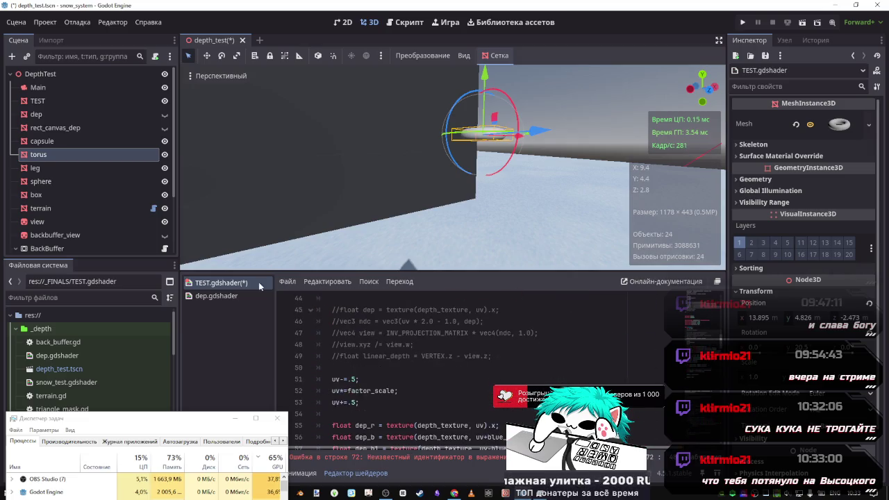
left_click(221, 296)
scroll(376, 370, "up", 9)
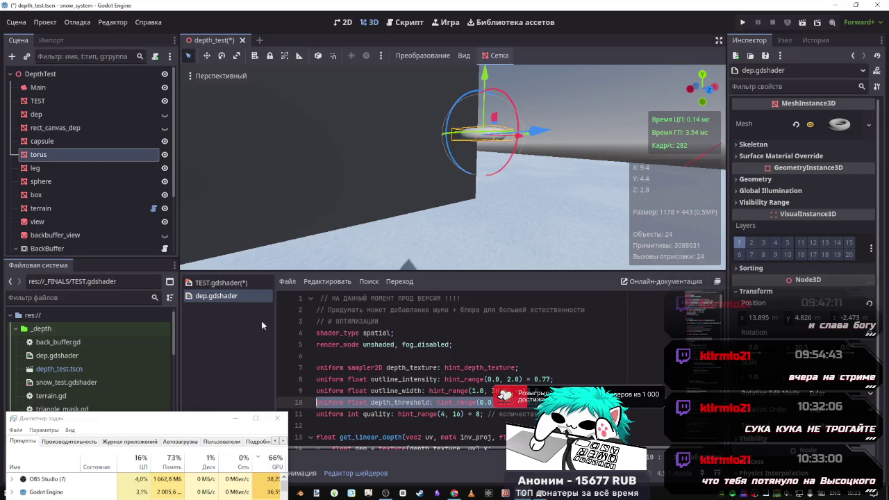
left_click(232, 286)
scroll(468, 378, "up", 5)
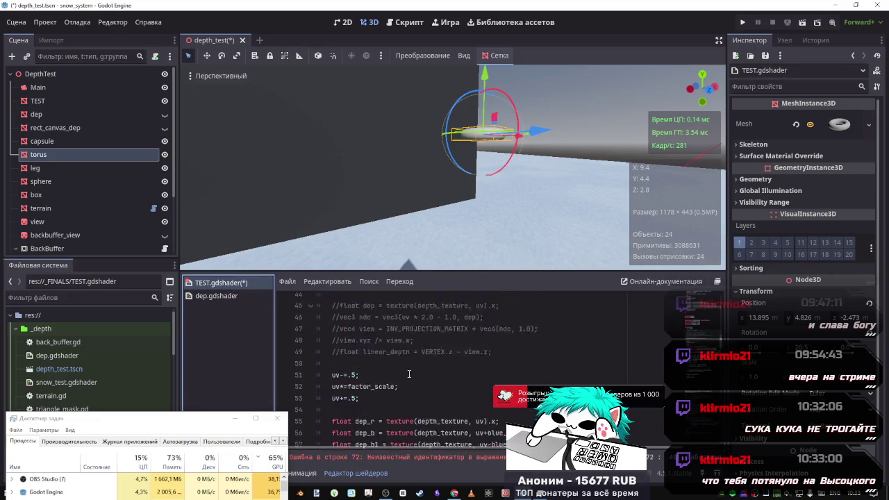
left_click(480, 414)
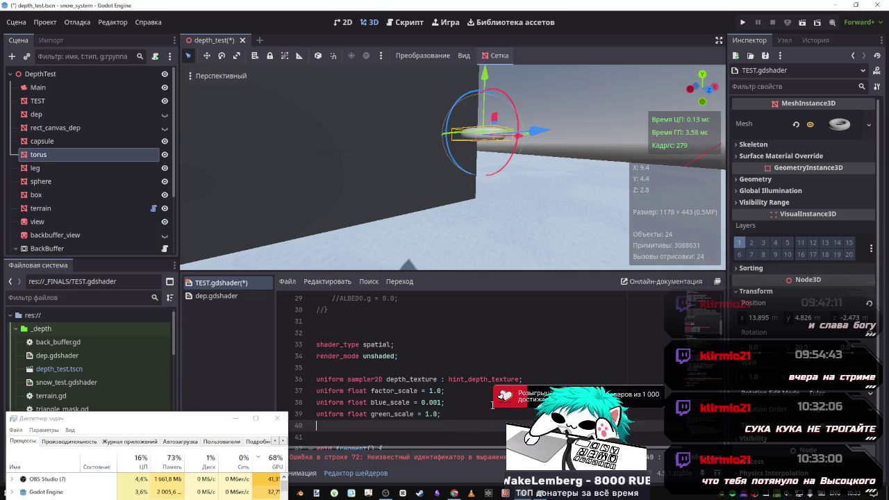
Paste the depth_threshold uniform below depth_texture and save.
left_click(526, 379)
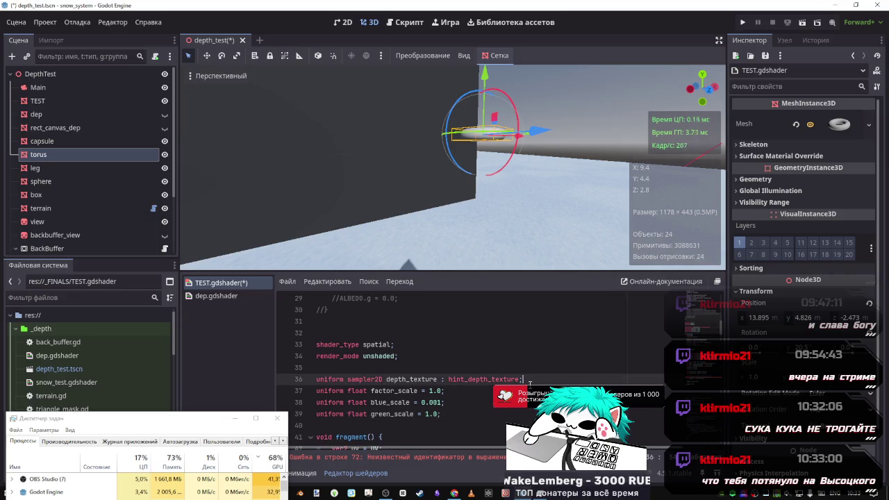
key("Return")
type("uniform float depth_threshold: hint_range(0.0, 2.0) = 0.5;")
scroll(526, 378, "down", 1)
key("ctrl+s")
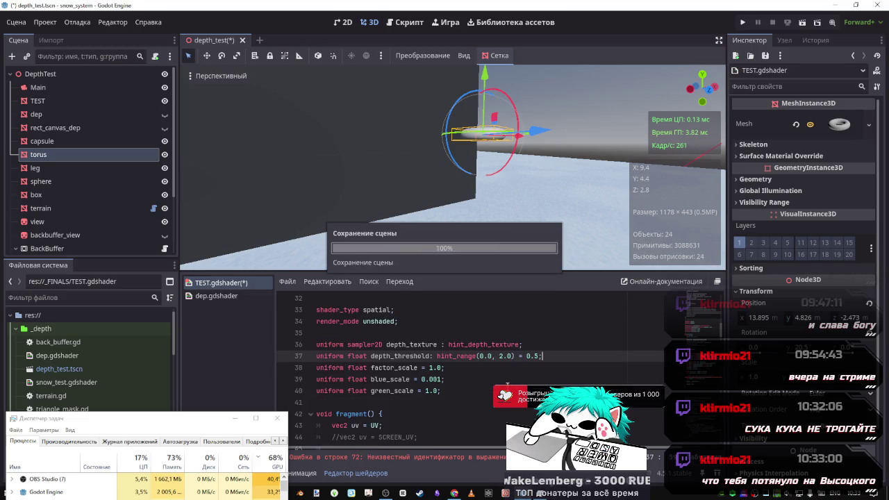
Delete the unused green_scale uniform and save.
scroll(510, 380, "down", 1)
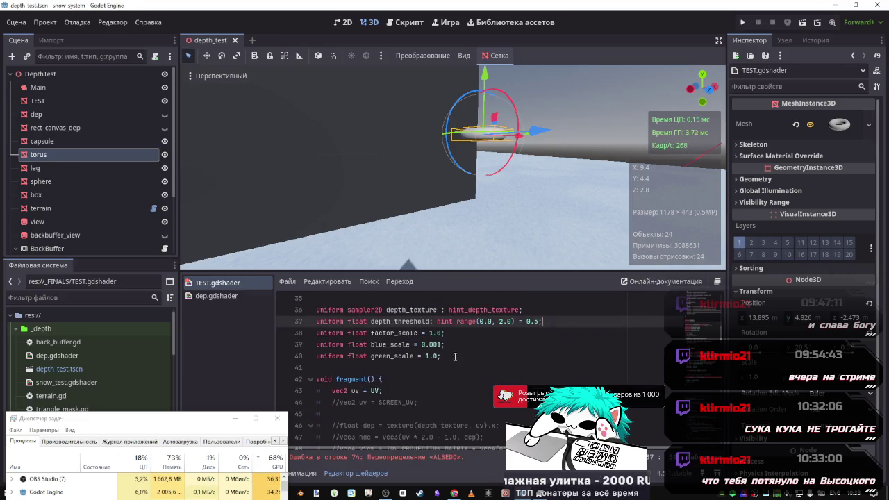
left_click_drag(455, 356, 301, 358)
key("BackSpace")
key("BackSpace")
key("ctrl+s")
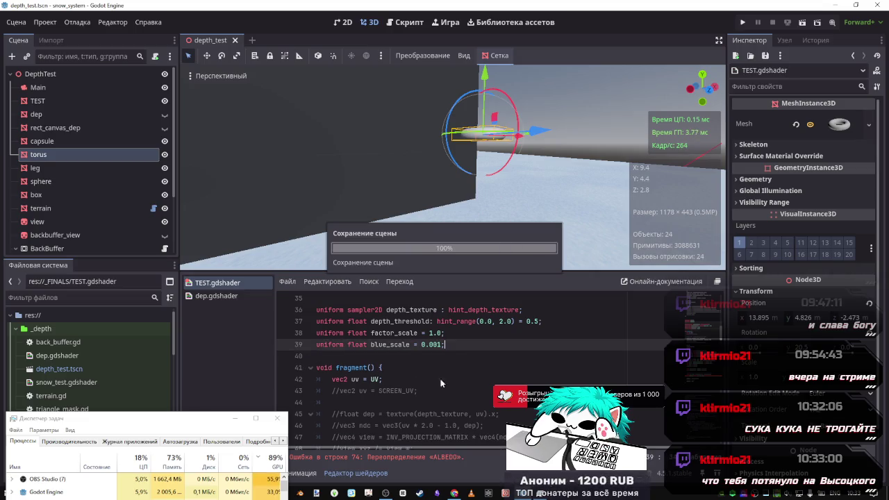
Remove the stray 'float' before ALBEDO.r on line 73 so the shader compiles.
scroll(434, 371, "up", 1)
double_click(424, 356)
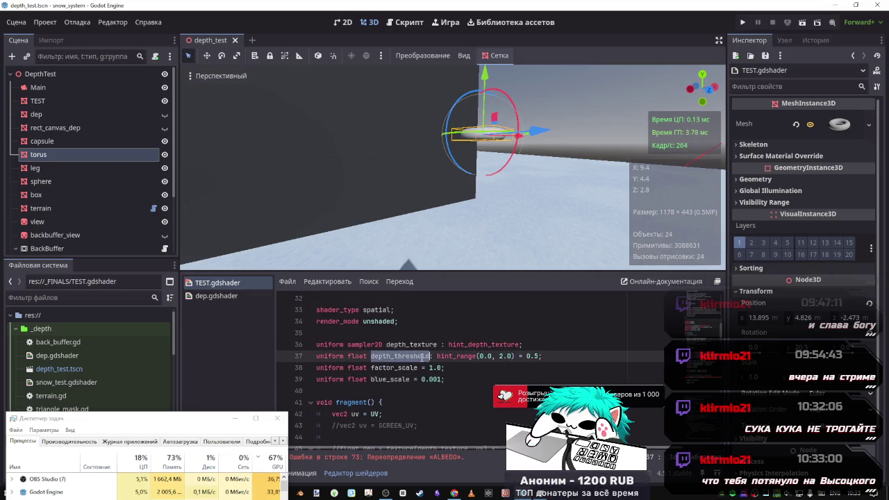
scroll(417, 368, "down", 11)
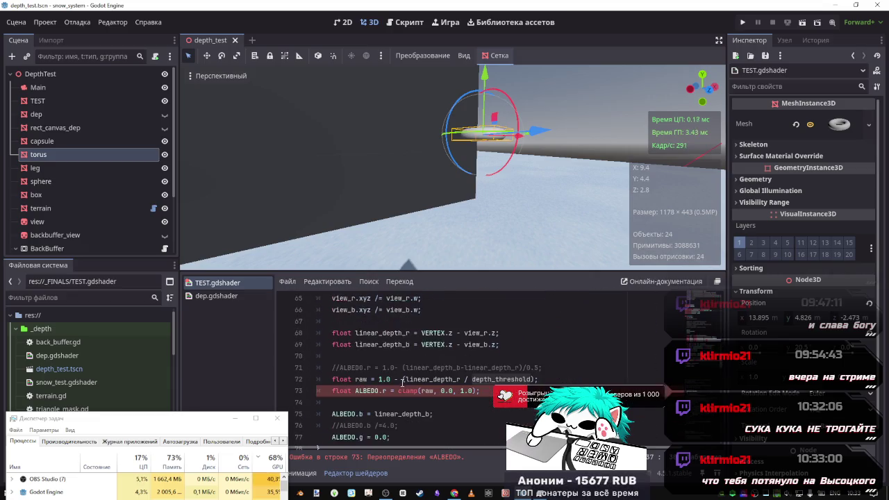
scroll(402, 381, "down", 1)
left_click_drag(355, 356, 336, 355)
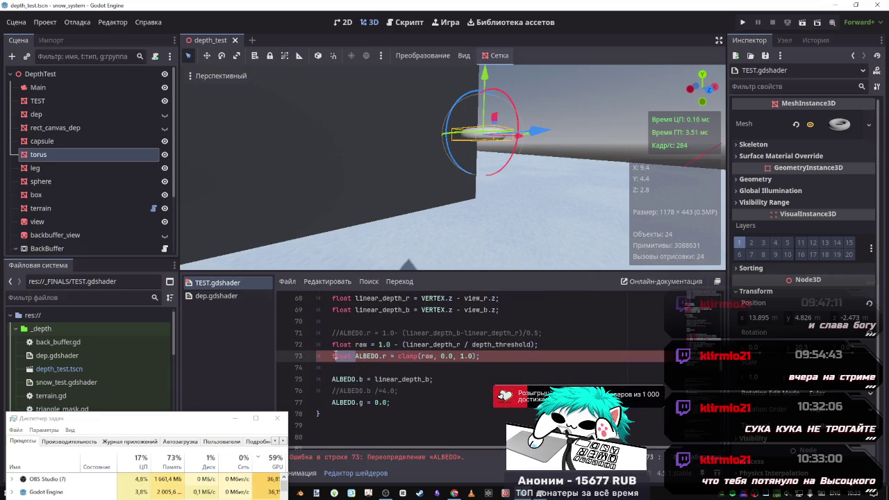
key("BackSpace")
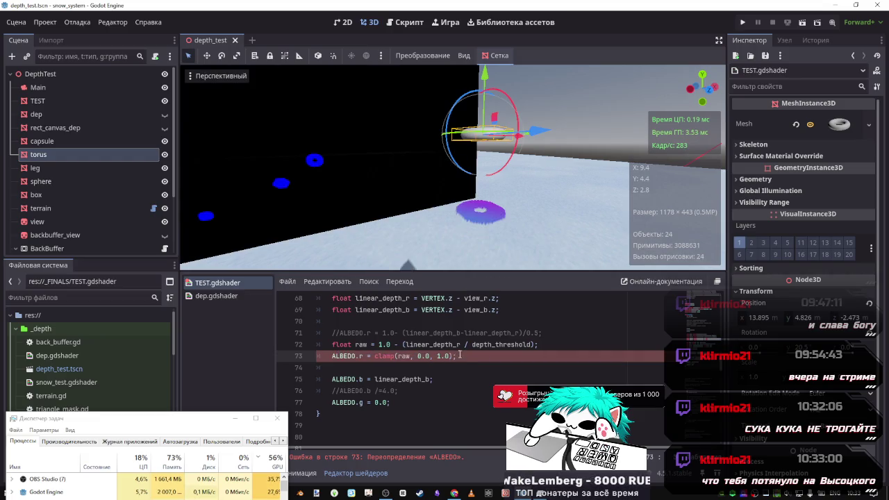
Lower the torus, then copy '-linear_depth_r' from line 71 onto line 72 and save.
mouse_move(485, 83)
left_mouse_down()
mouse_move(484, 158)
mouse_move(485, 146)
left_mouse_up()
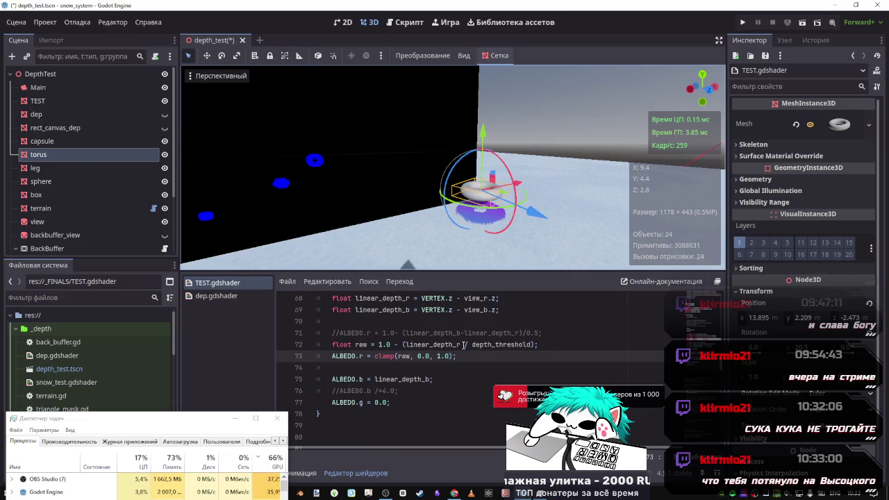
double_click(503, 334)
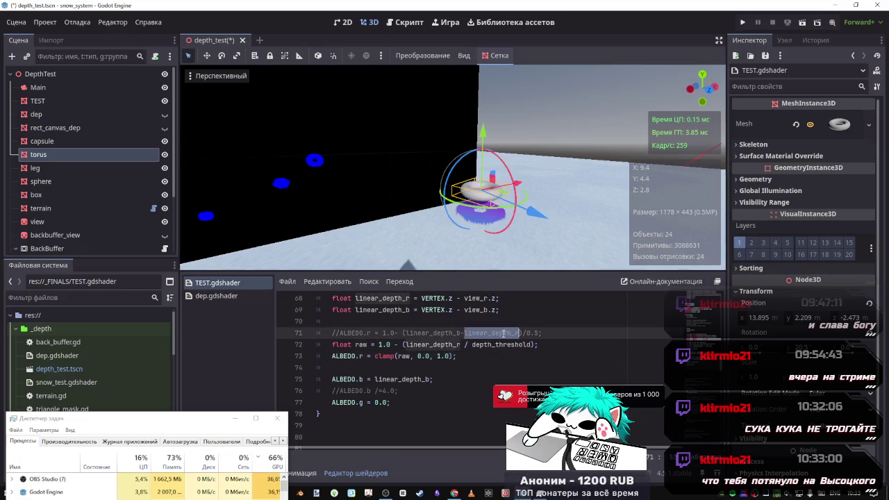
left_click(519, 333)
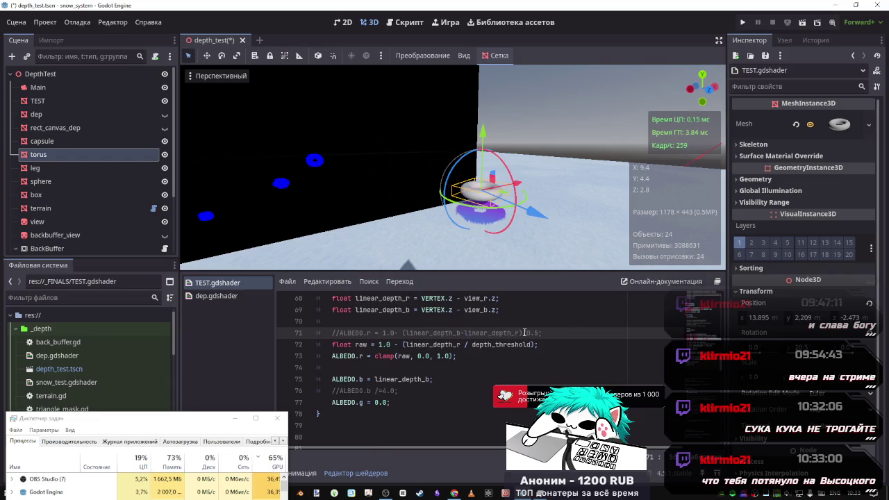
left_click_drag(519, 333, 462, 333)
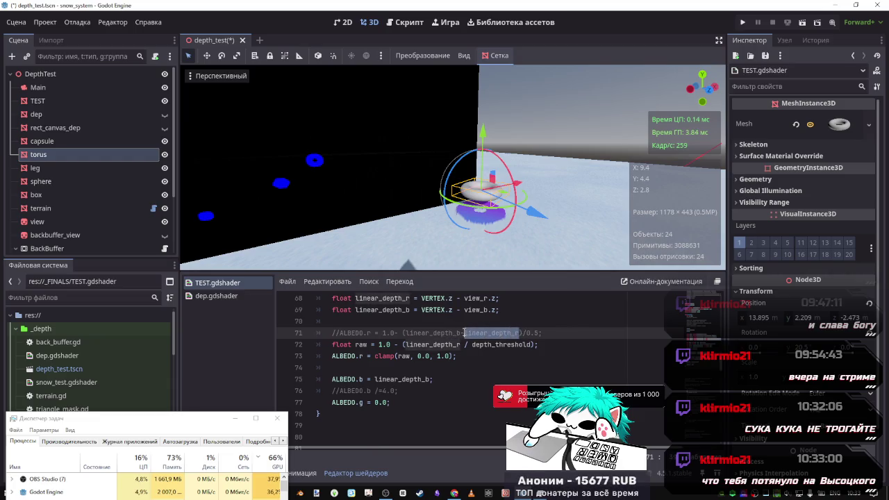
key("ctrl+c")
left_click(462, 344)
key("ctrl+v")
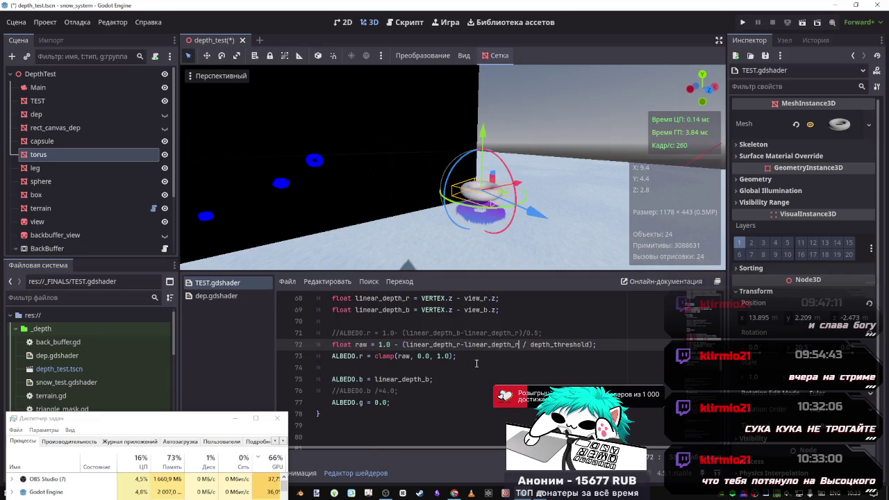
key("ctrl+s")
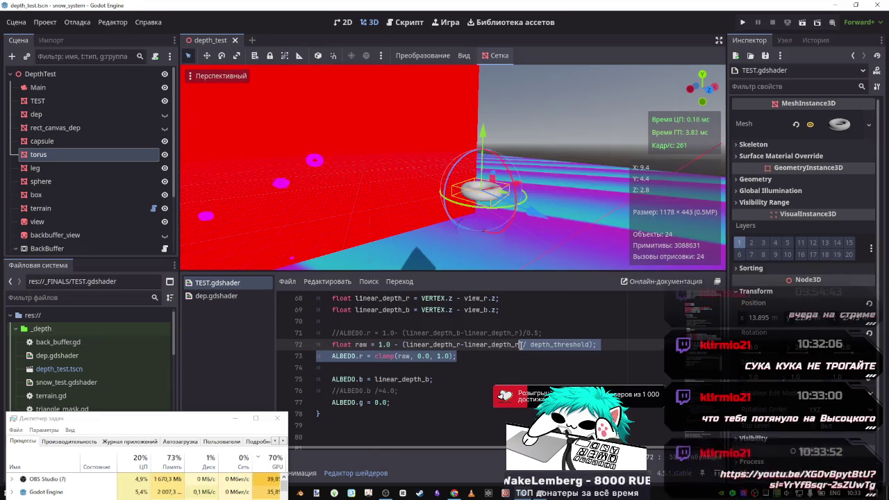
Wrap line 72's subtraction in parentheses, lower the torus more, and fly the camera around the red mask.
left_click_drag(518, 345, 405, 344)
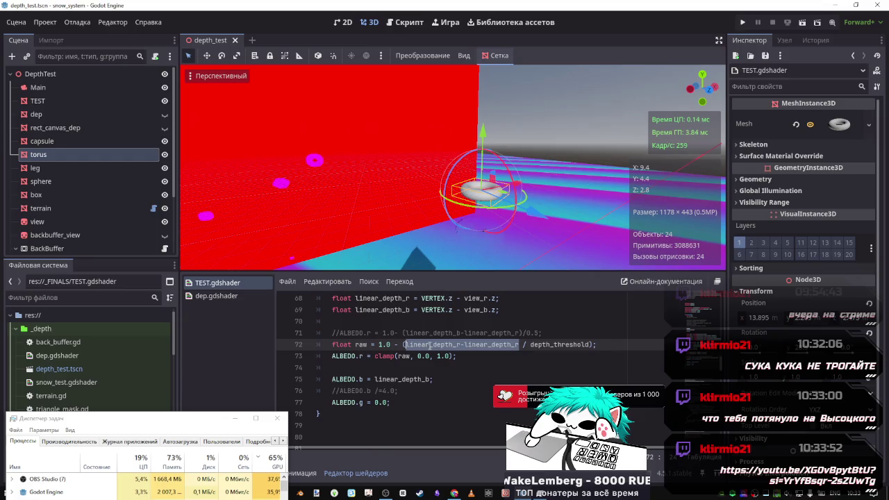
type("(")
mouse_move(483, 130)
left_mouse_down()
mouse_move(485, 178)
mouse_move(483, 169)
left_mouse_up()
key("w")
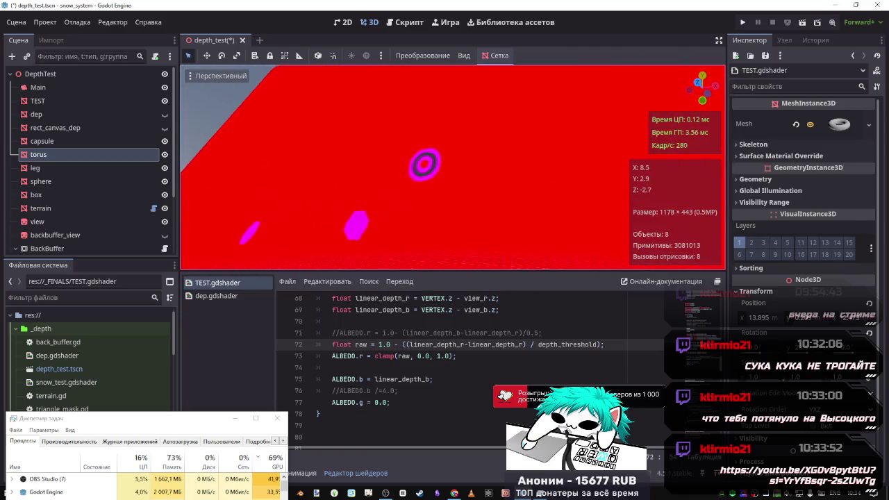
key("s")
key("d")
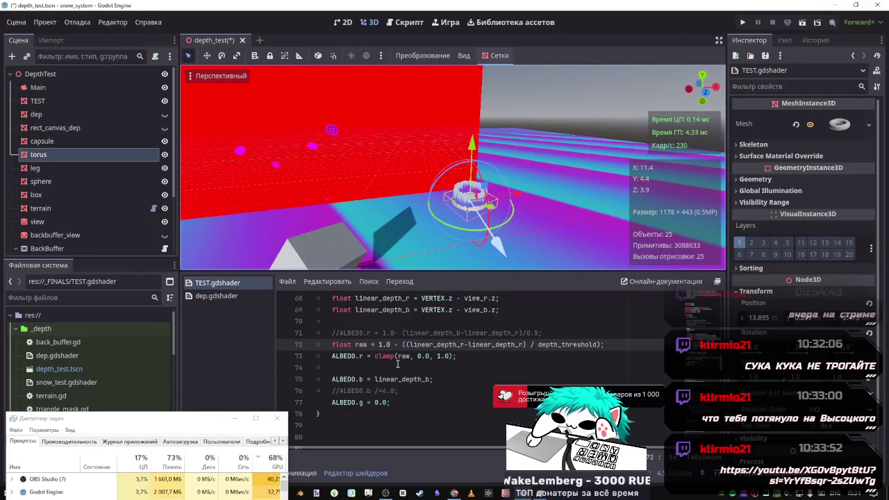
Compare dep.gdshader's raw and clamp code against TEST.gdshader, switching between the two scripts.
left_click(216, 296)
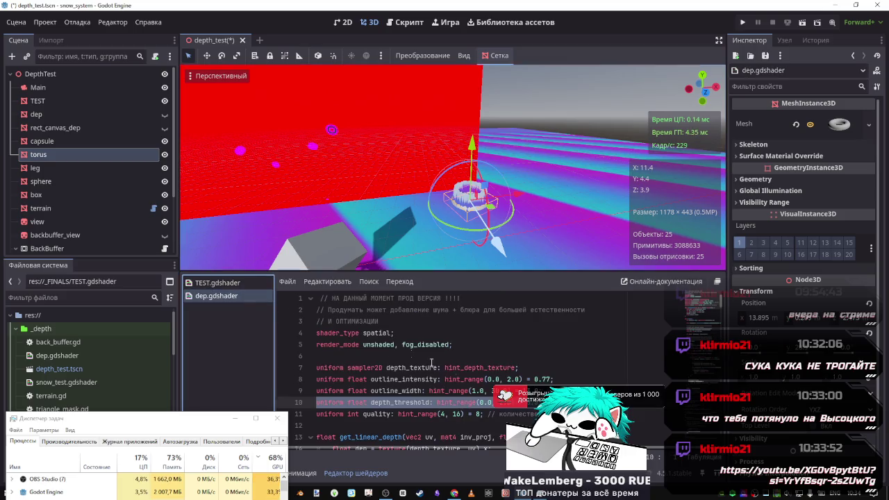
scroll(399, 356, "down", 3)
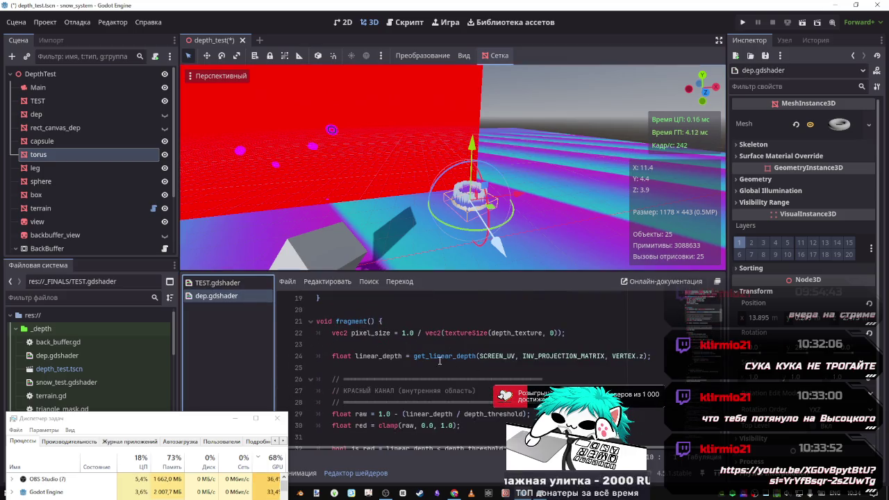
scroll(499, 364, "down", 1)
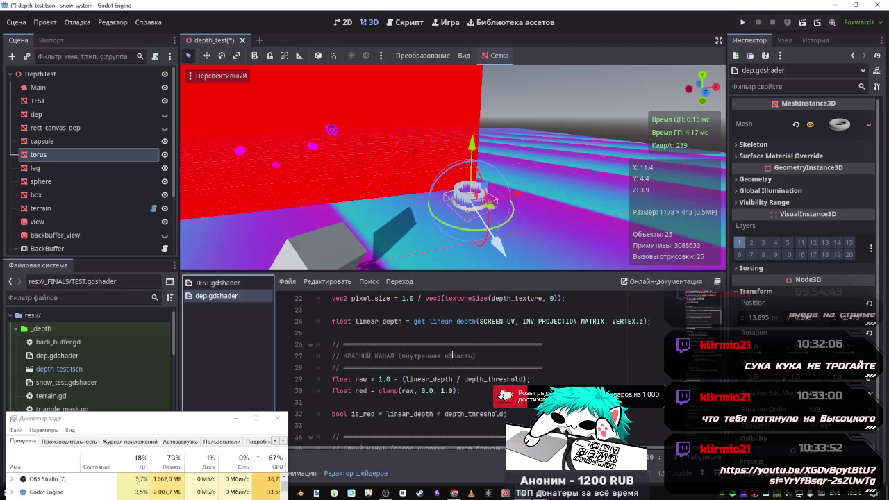
scroll(444, 351, "up", 1)
scroll(406, 353, "down", 3)
scroll(405, 354, "up", 2)
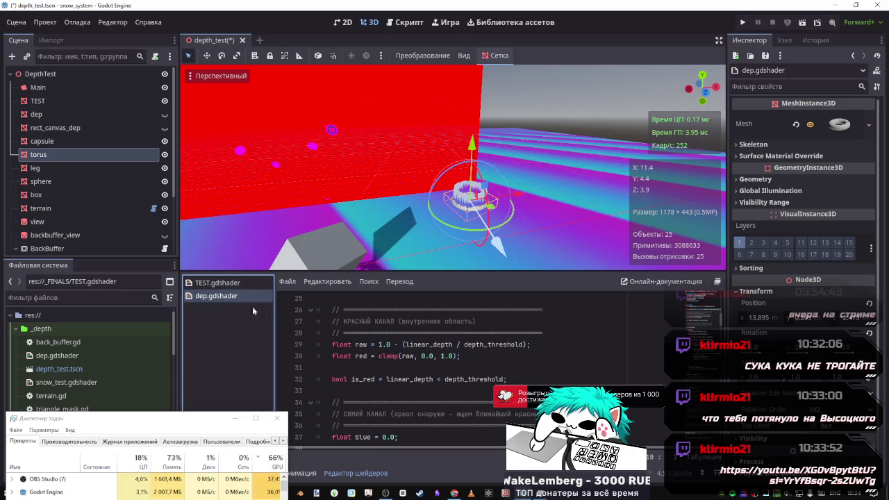
left_click(234, 283)
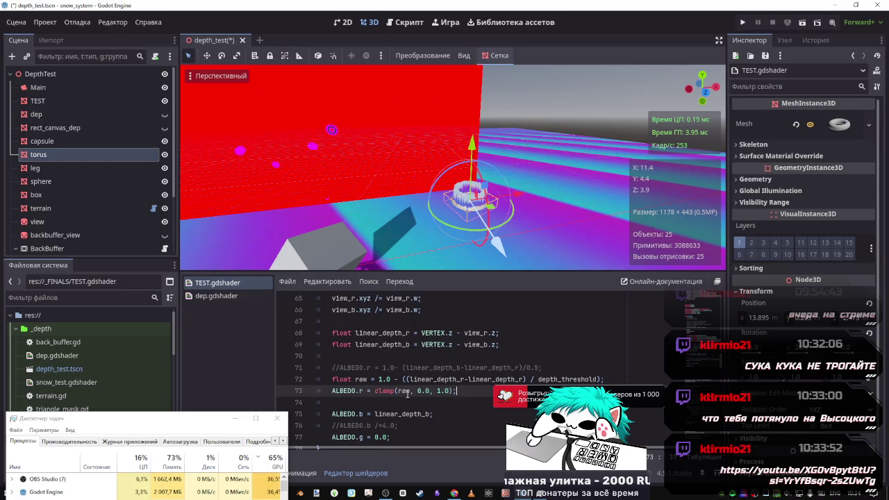
left_click(231, 298)
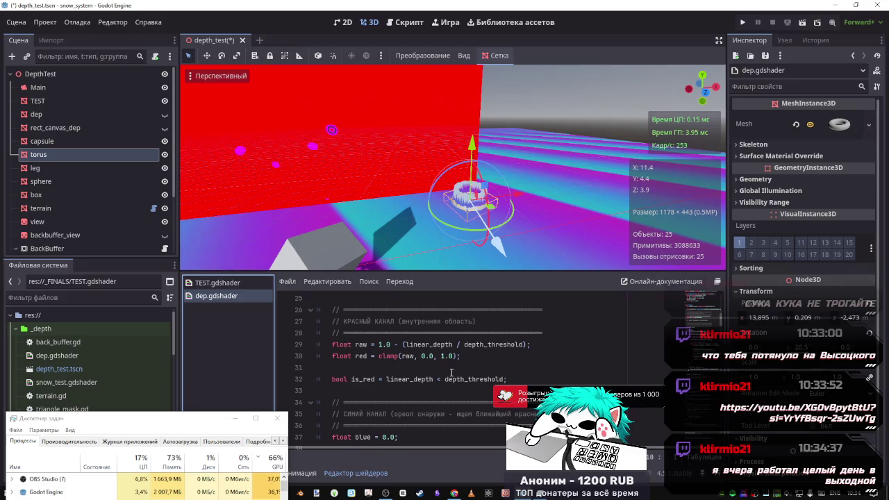
scroll(452, 373, "down", 5)
scroll(387, 370, "up", 2)
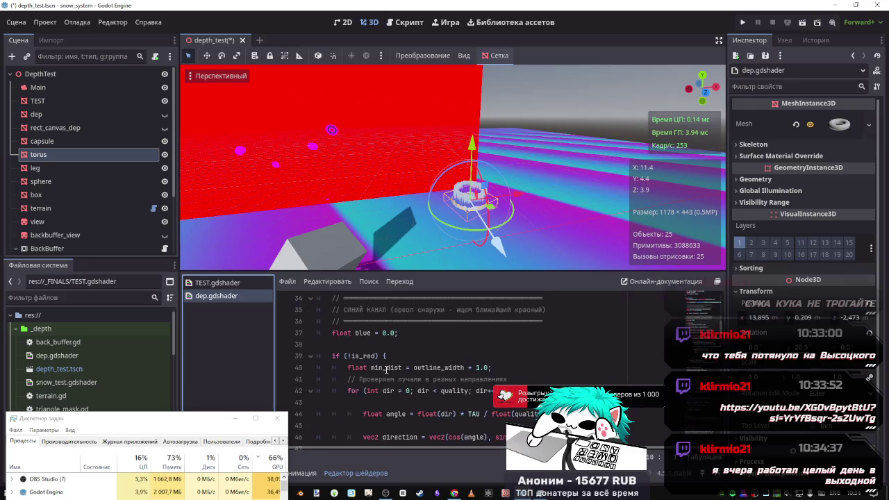
left_click(236, 283)
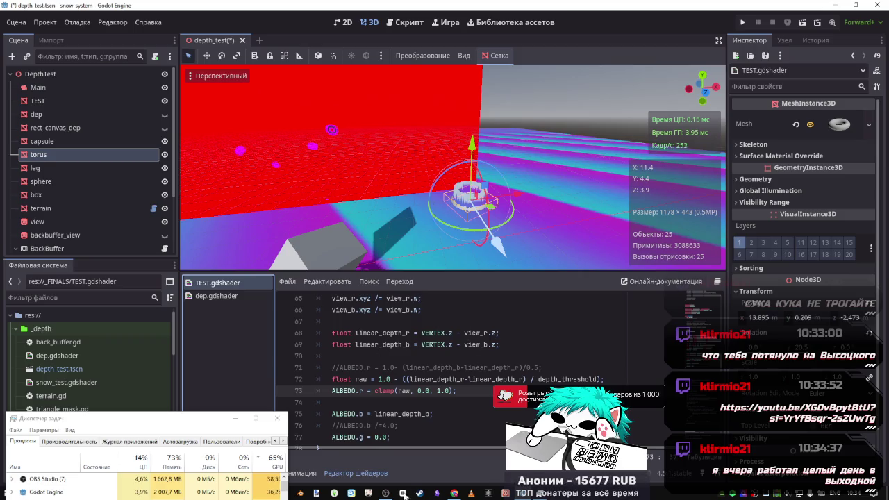
Bring up the Godot Advanced post-processing docs in Chrome, then switch to the YouTube tab.
left_click(455, 493)
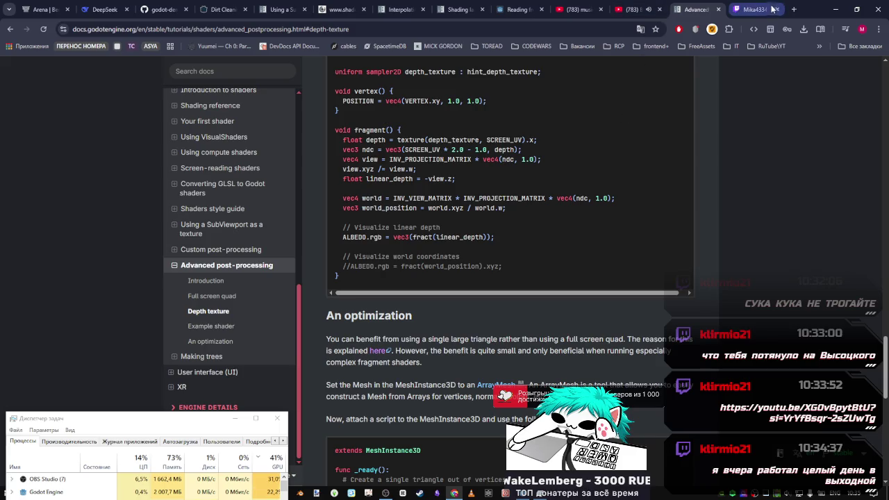
left_click(634, 9)
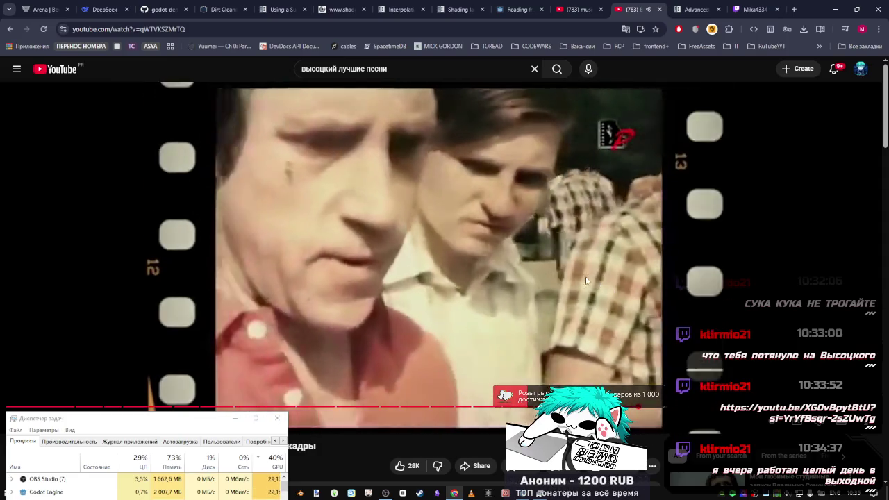
Pause the YouTube music video and bring the Twitch stream chat tab to the front.
left_click(685, 117)
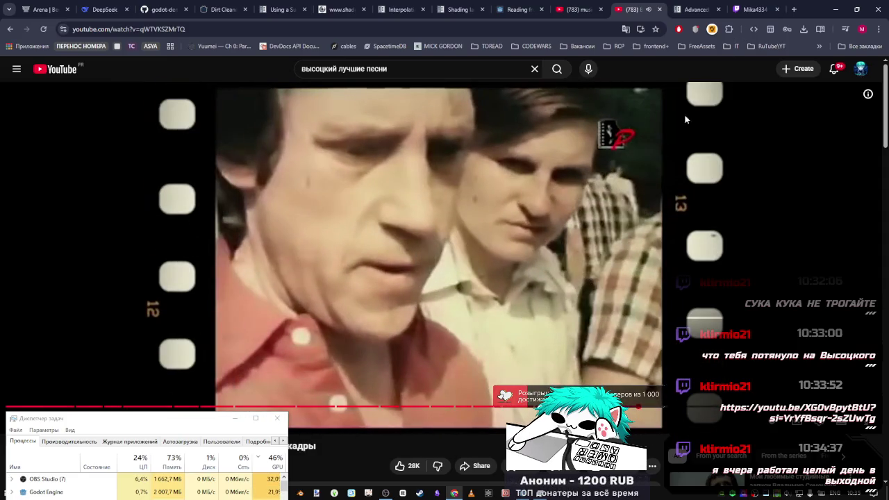
left_click(755, 9)
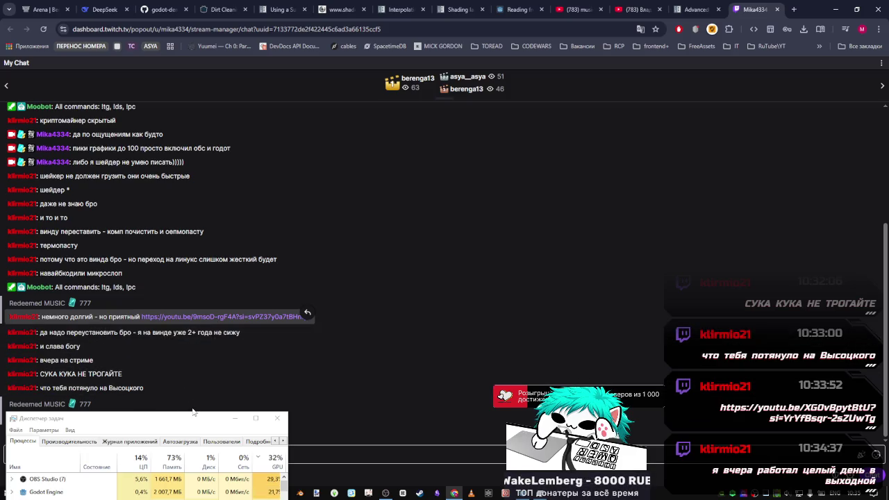
Nudge Task Manager down slightly and open the YouTube link posted in Twitch chat.
left_click_drag(202, 422, 202, 433)
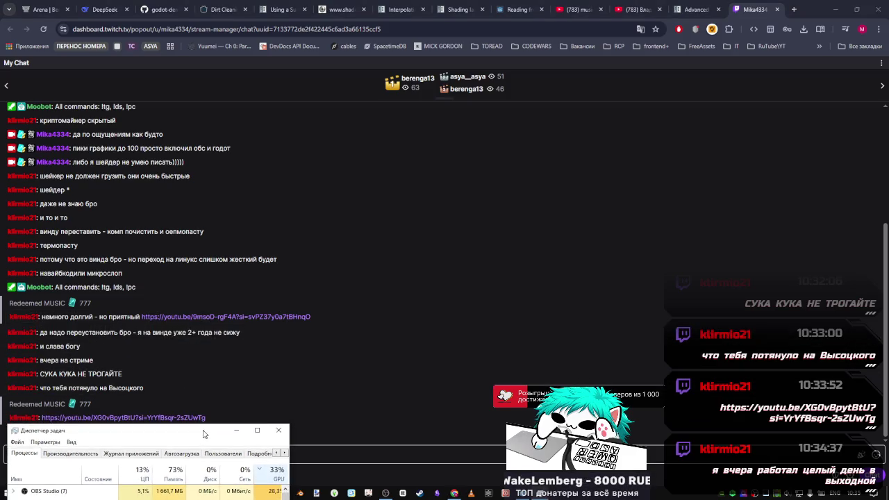
left_click(185, 418)
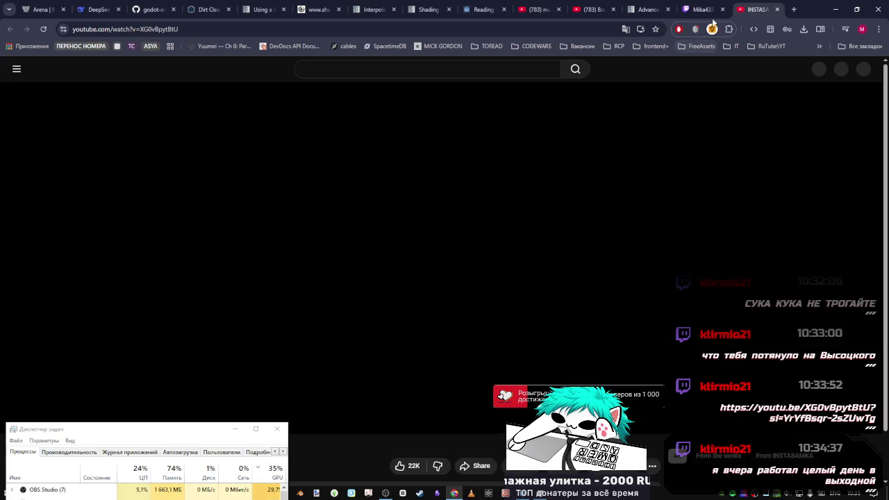
Move the new YouTube tab two places left and return to the Godot editor.
left_click_drag(757, 9, 644, 12)
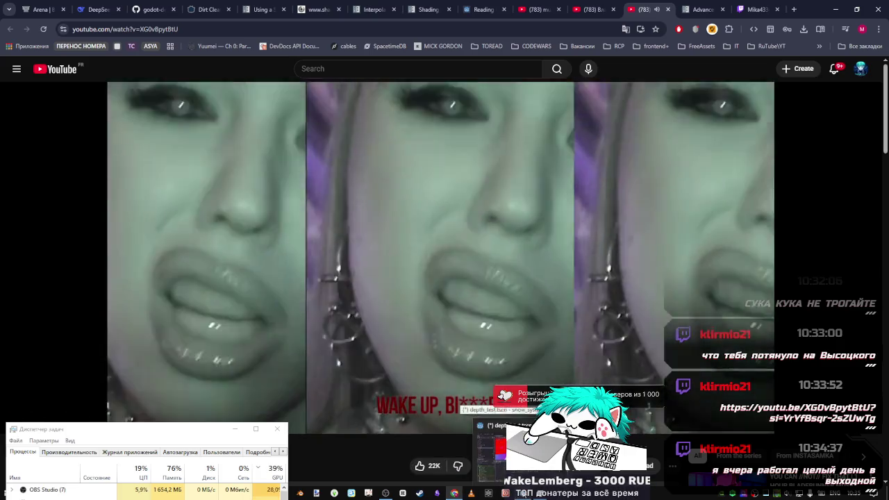
left_click(506, 493)
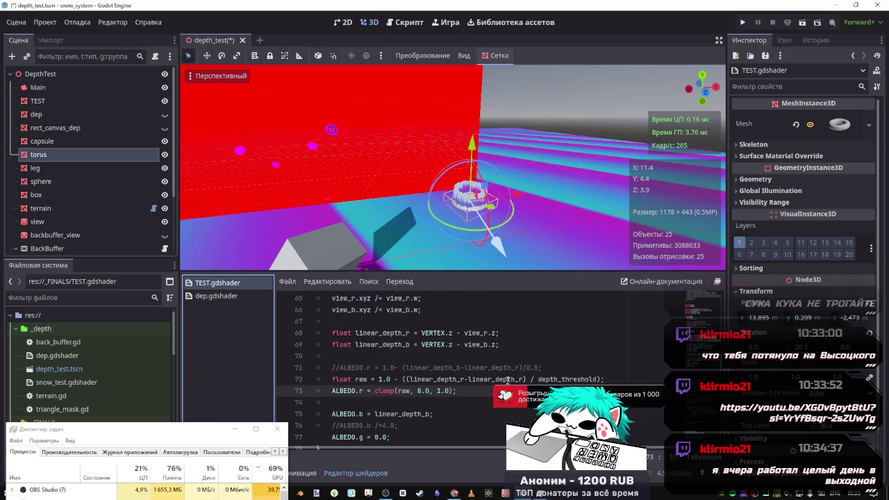
Change line 72's minus to a plus, save the shader, and raise the torus to Y 2.093.
left_click(465, 379)
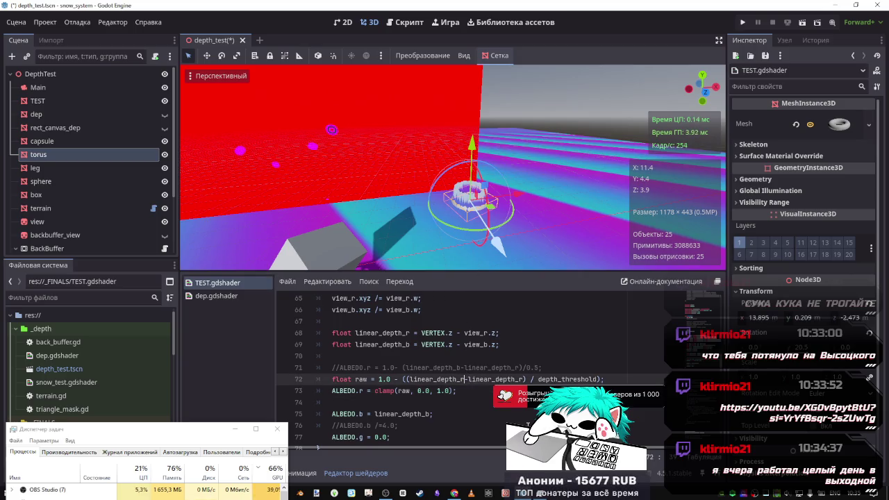
key("Delete")
type("+")
key("ctrl+s")
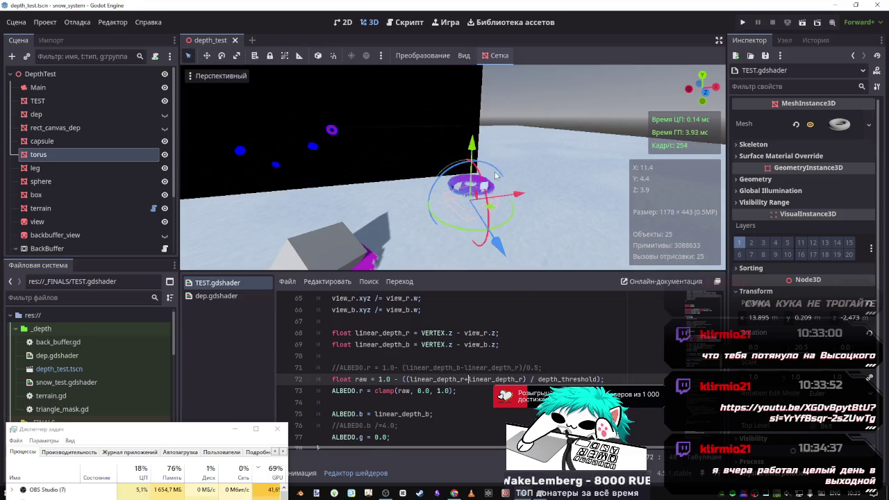
left_click_drag(472, 143, 482, 94)
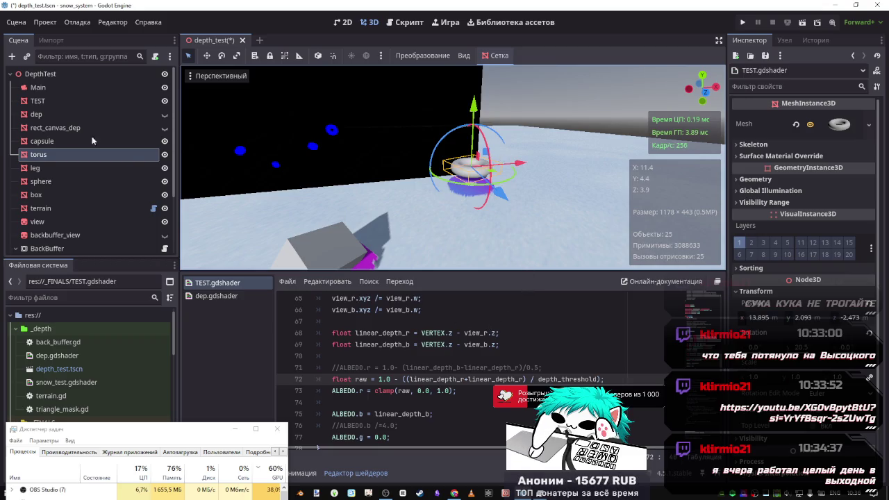
Set TEST's Depth Threshold to 1.0 and lower the torus slightly along Y.
left_click(61, 100)
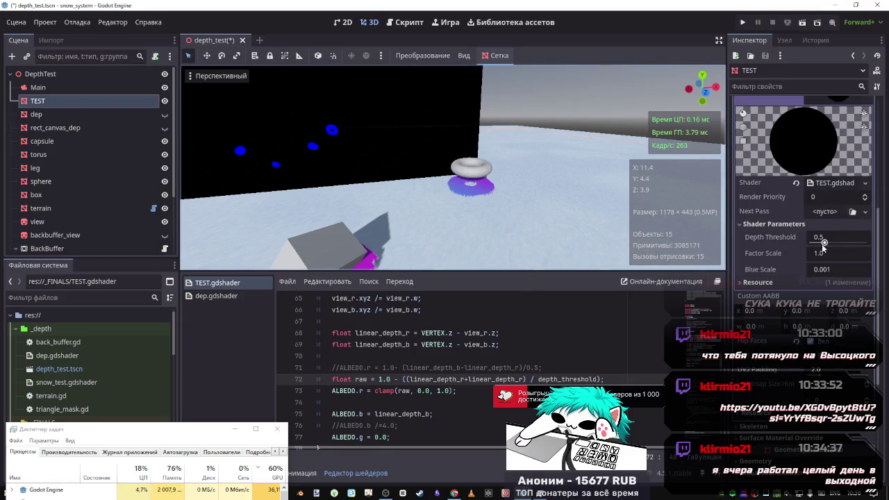
left_click_drag(824, 243, 849, 243)
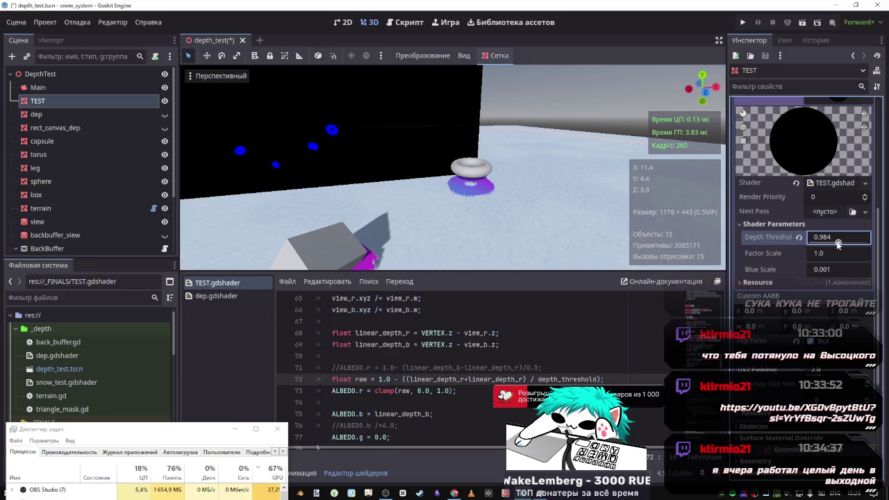
left_click(469, 169)
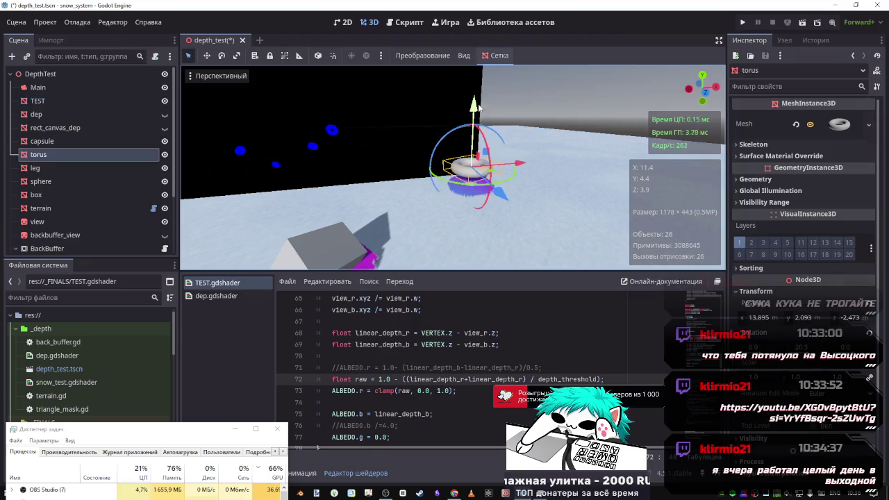
mouse_move(478, 106)
left_mouse_down()
mouse_move(473, 142)
mouse_move(473, 122)
left_mouse_up()
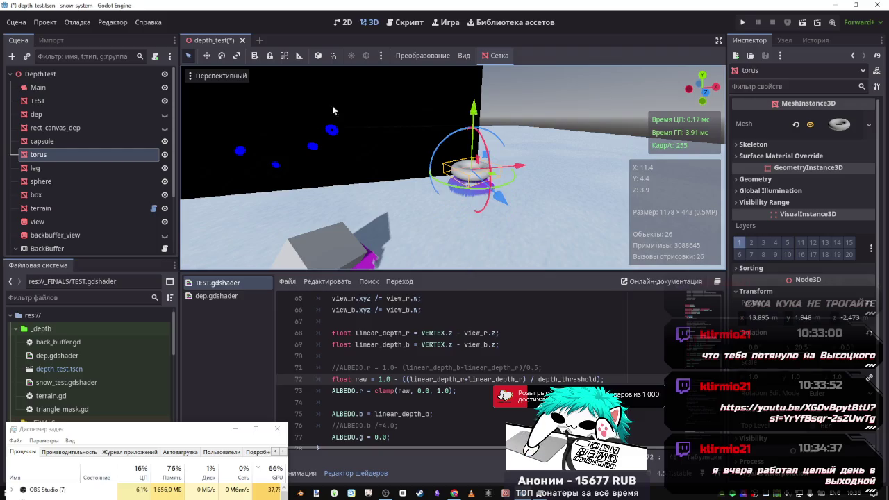
Set the terrain node's Transform Position Y to 1.0.
left_click(51, 207)
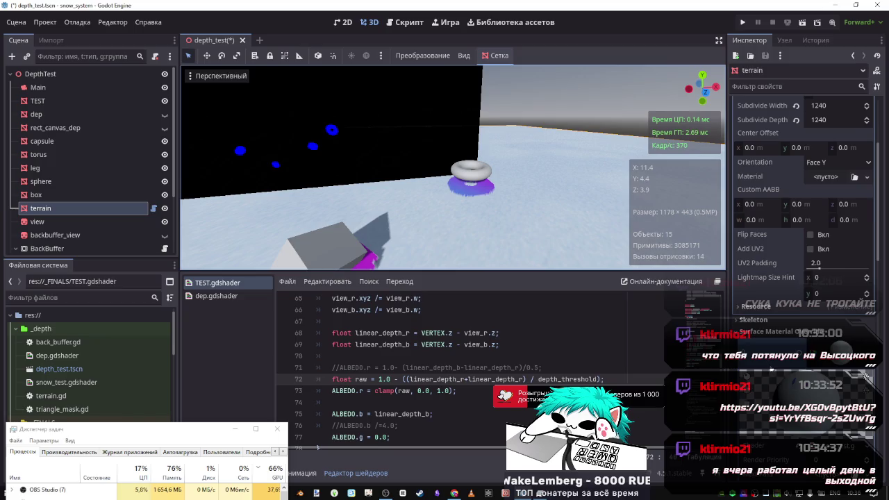
left_click(778, 331)
left_click(785, 407)
scroll(799, 277, "down", 5)
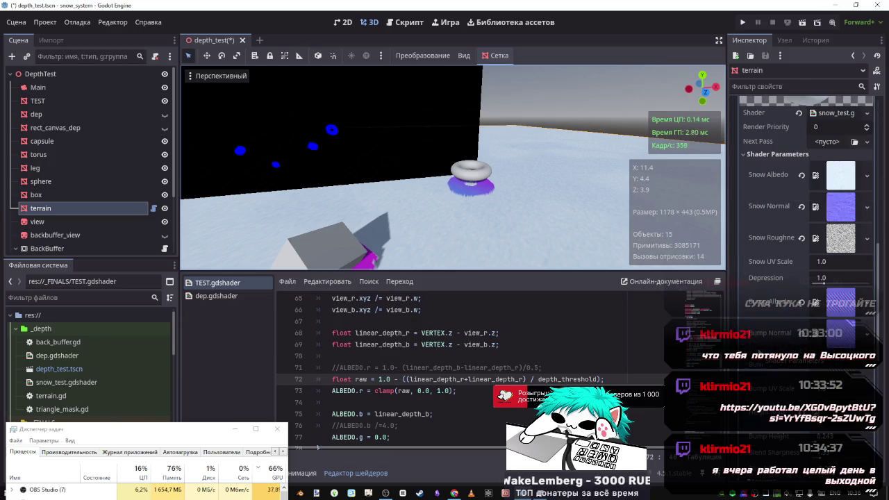
scroll(832, 275, "down", 10)
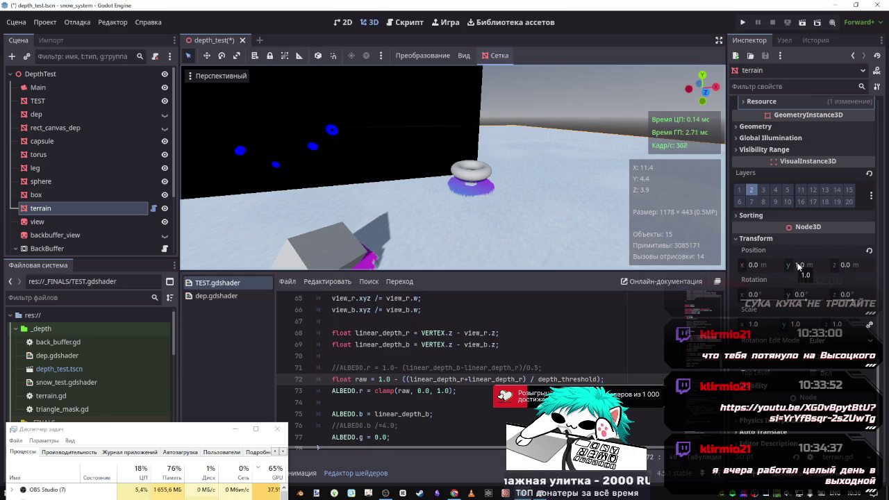
key("Return")
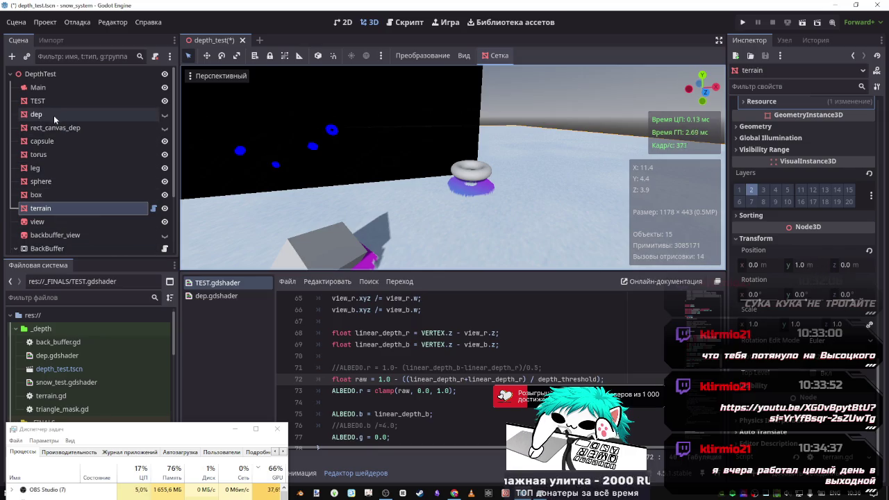
Reselect the TEST node, scroll its Inspector, and select the torus again.
left_click(43, 101)
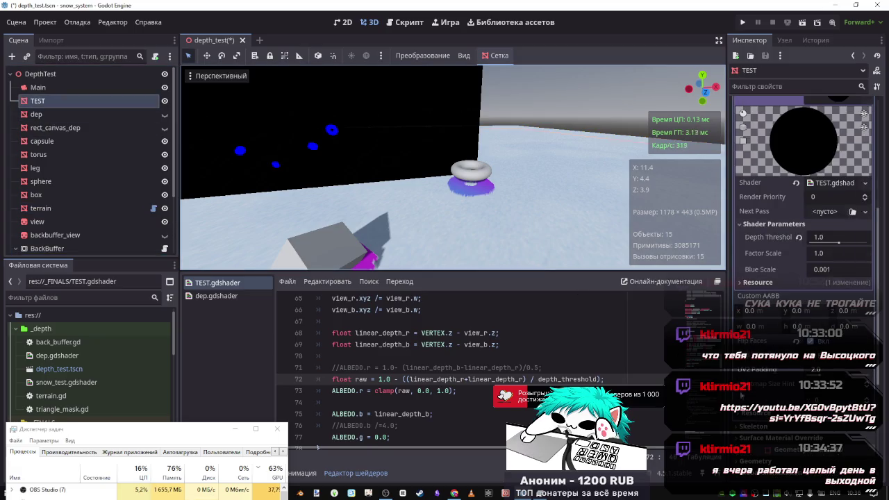
scroll(783, 391, "down", 5)
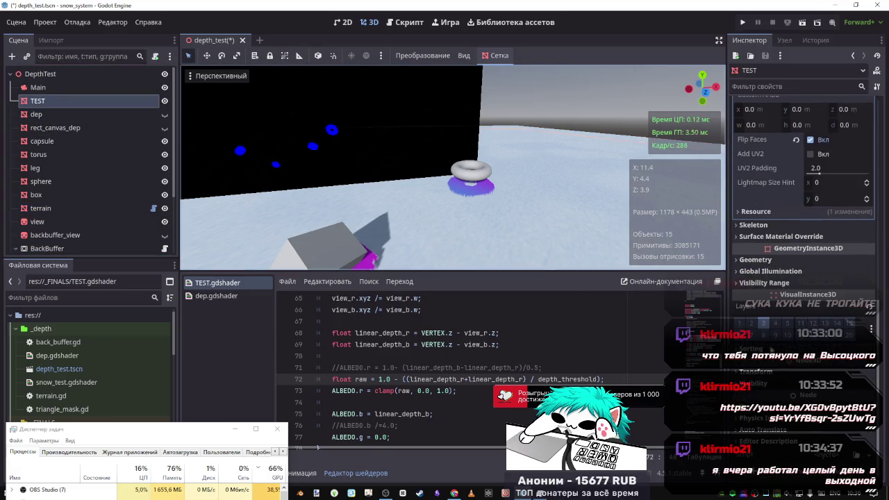
scroll(771, 391, "down", 1)
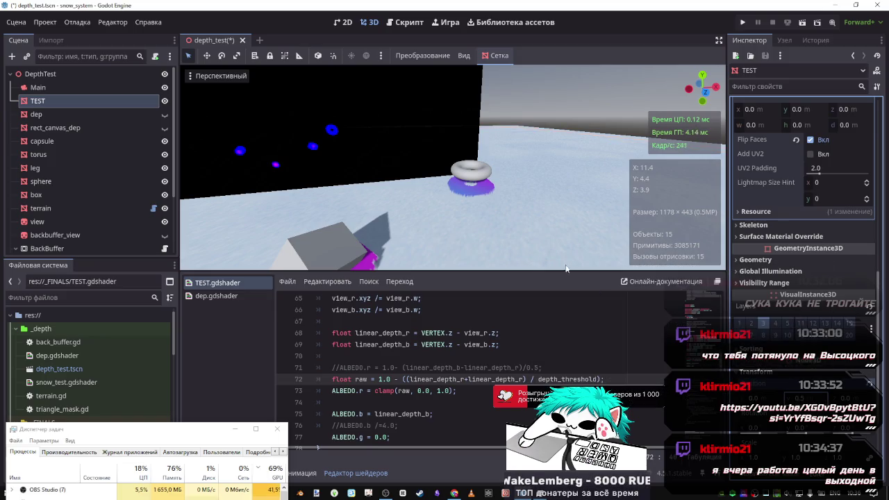
left_click(484, 174)
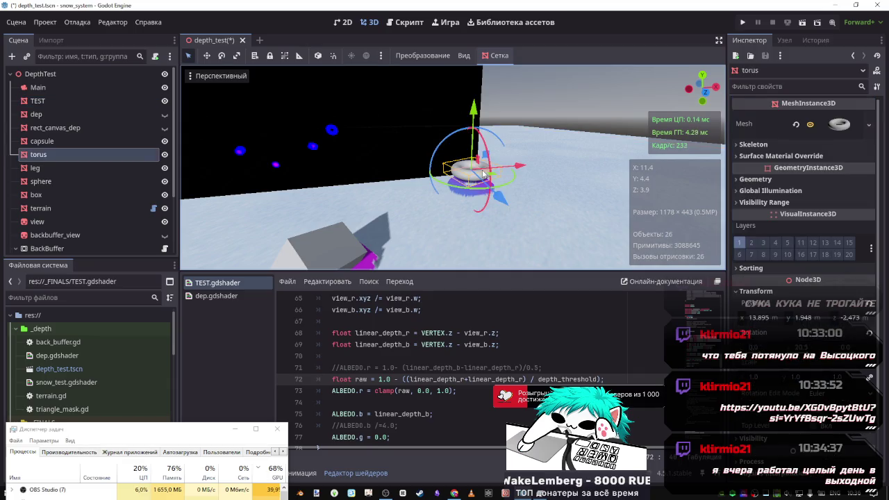
Nudge the torus down along Y and select line 72 of the shader for review.
mouse_move(475, 121)
left_mouse_down()
mouse_move(473, 130)
mouse_move(474, 117)
left_mouse_up()
left_click_drag(472, 128, 474, 113)
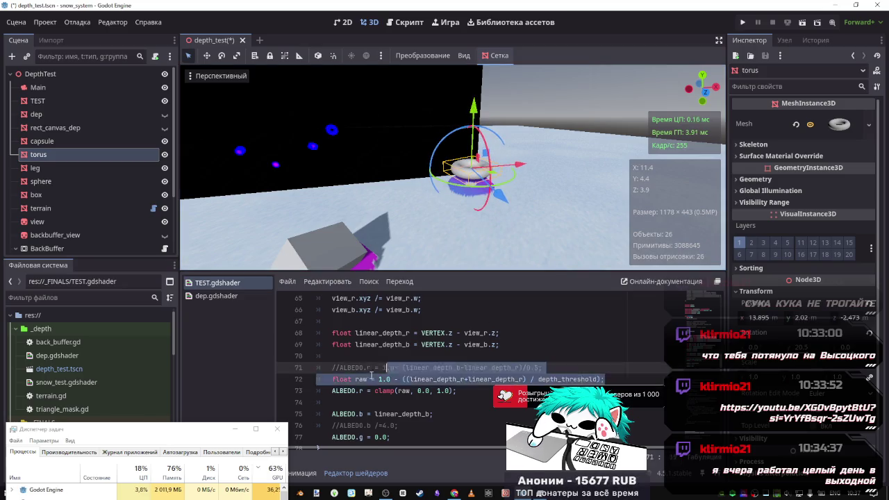
left_click_drag(625, 381, 332, 379)
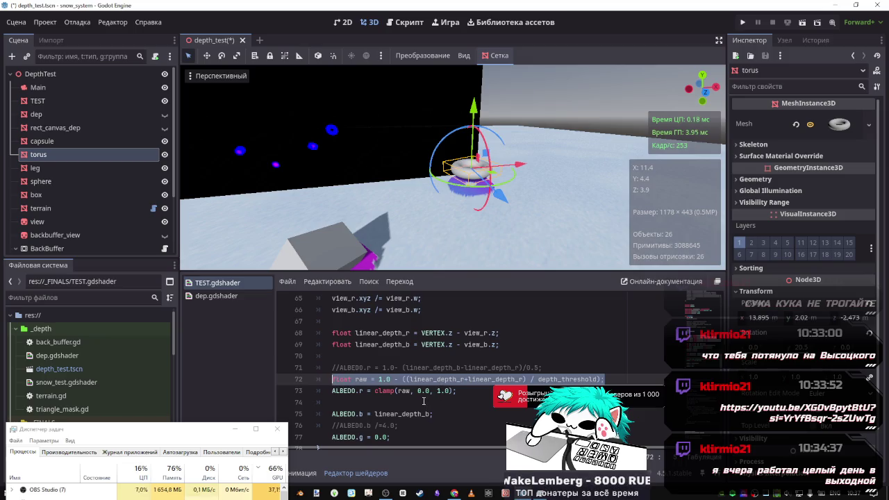
left_click(398, 404)
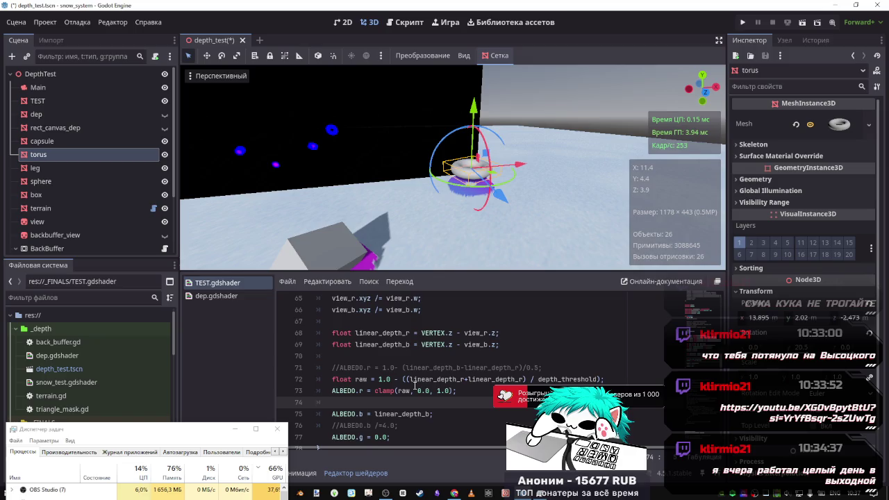
Change line 73's clamp upper limit from 1.0 to 2, save, and move the torus to about 2.38.
double_click(438, 391)
type("2")
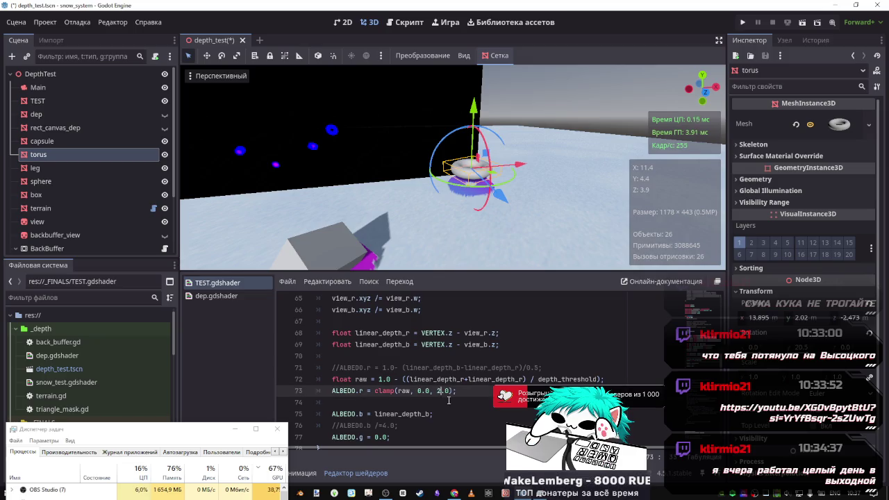
key("ctrl+s")
mouse_move(471, 110)
left_mouse_down()
mouse_move(474, 129)
mouse_move(476, 75)
mouse_move(478, 142)
mouse_move(485, 113)
left_mouse_up()
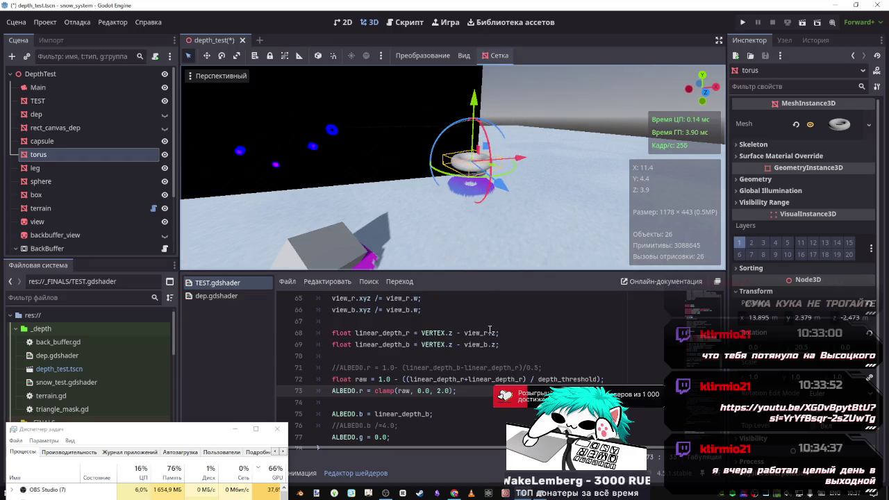
Reset TEST's Depth Threshold to its 0.5 default and lower the torus along Y.
left_click(37, 100)
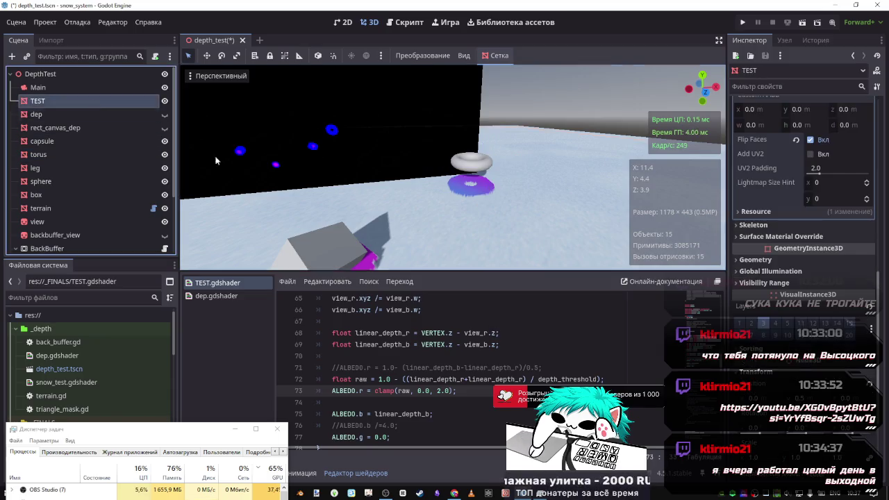
scroll(820, 334, "up", 5)
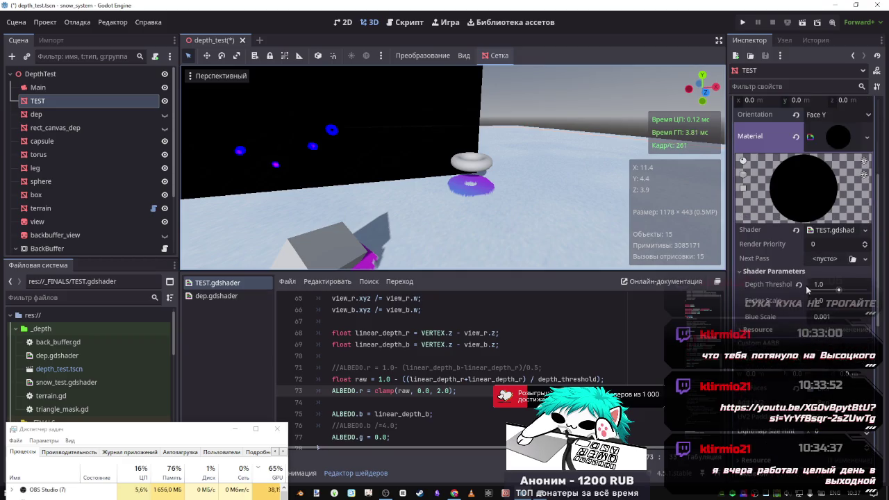
left_click(801, 286)
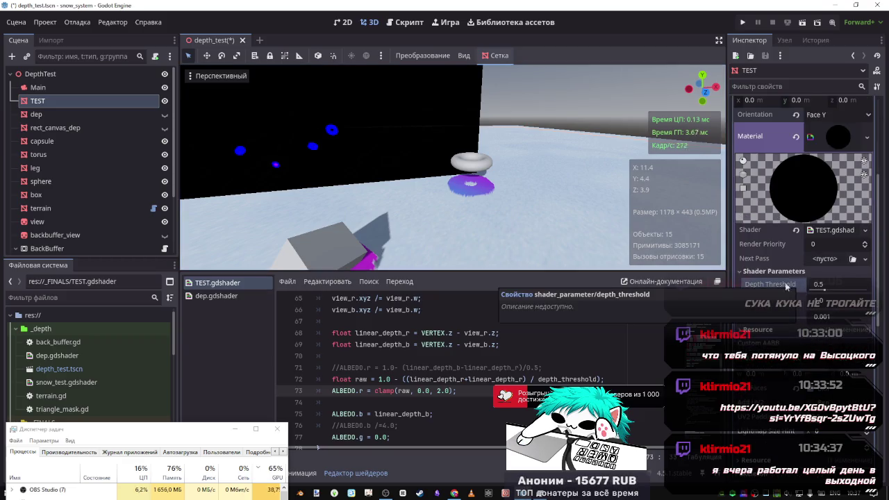
left_click(491, 164)
left_click_drag(472, 98, 472, 125)
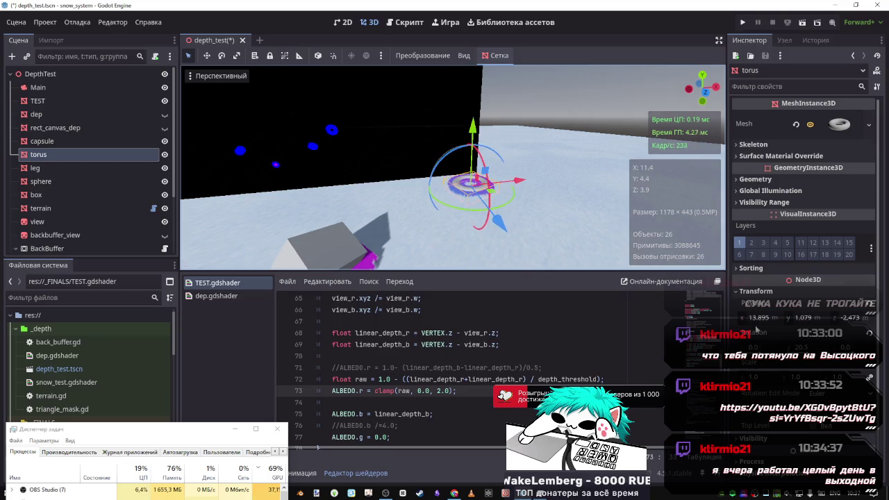
Set Depth Threshold to 2.0 and raise the torus back above its depth ring.
left_click(58, 101)
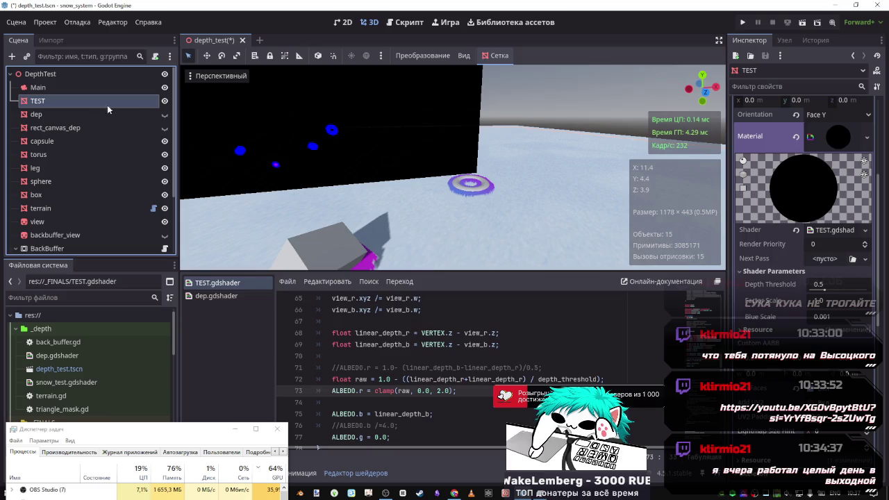
left_click(821, 286)
left_click_drag(822, 291, 848, 294)
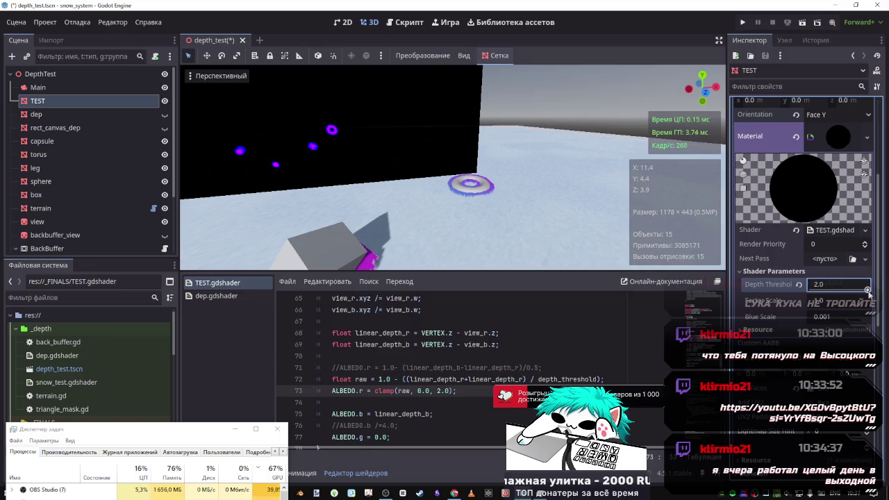
left_click(492, 190)
mouse_move(477, 120)
left_mouse_down()
mouse_move(478, 94)
mouse_move(471, 132)
mouse_move(472, 114)
left_mouse_up()
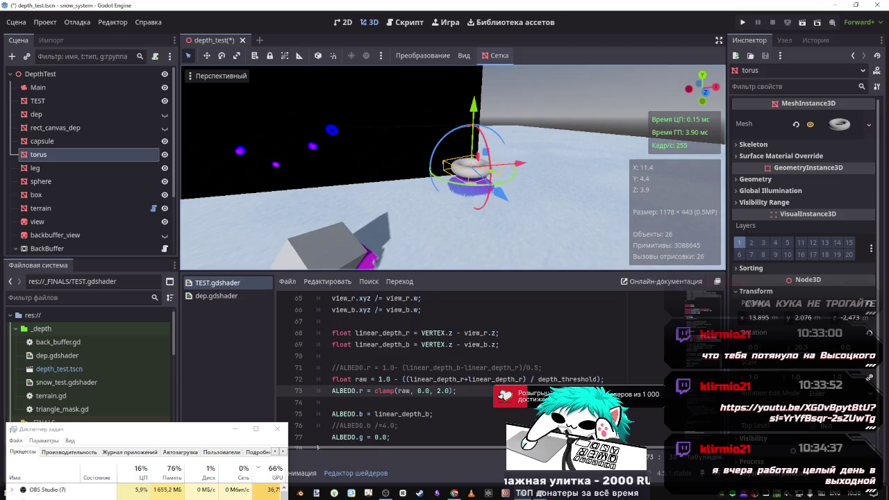
Zoom in on the torus and its depth mask, then put the caret on empty shader line 74.
scroll(417, 157, "up", 5)
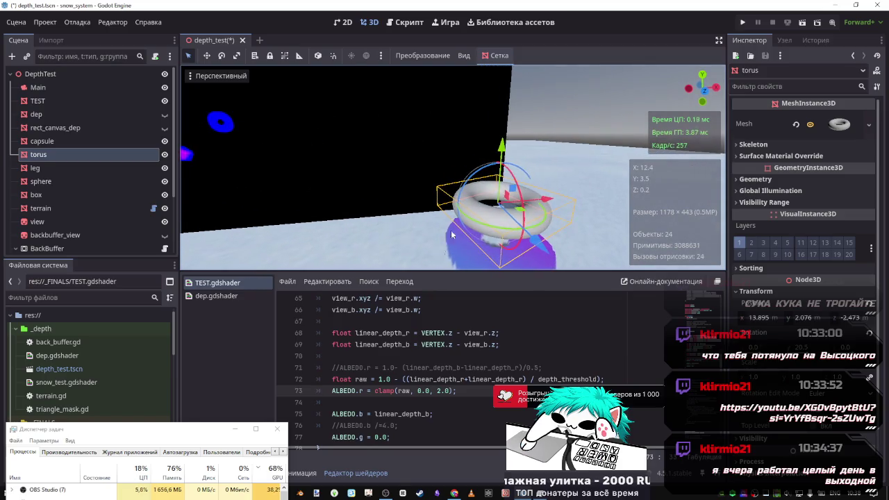
scroll(392, 375, "down", 2)
mouse_move(456, 356)
left_mouse_down()
mouse_move(370, 356)
mouse_move(331, 346)
left_mouse_up()
key("ctrl+c")
left_click(460, 373)
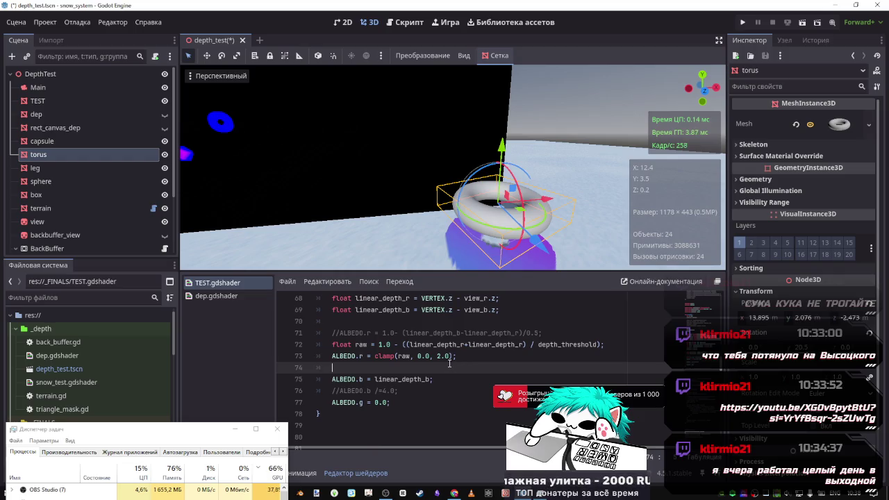
Copy lines 72–73 onto line 74 and delete the duplicated ALBEDO.r clamp line.
left_click_drag(455, 356, 332, 344)
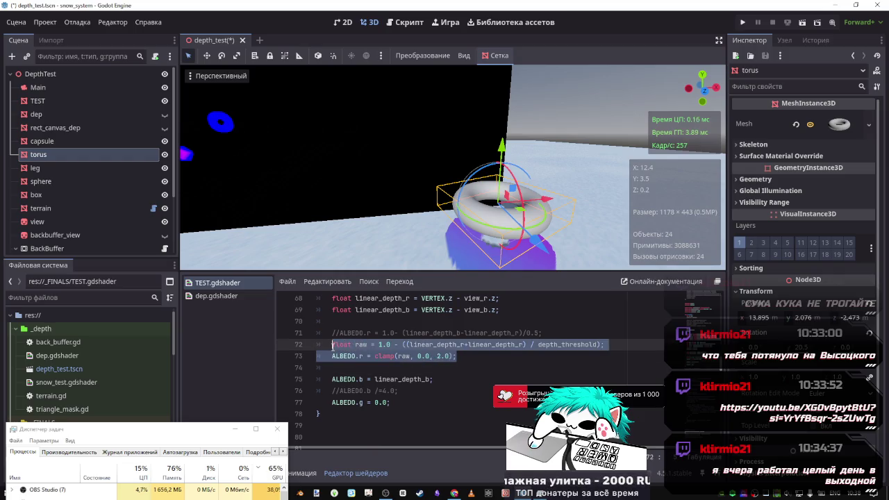
left_click(457, 357)
left_click(459, 370)
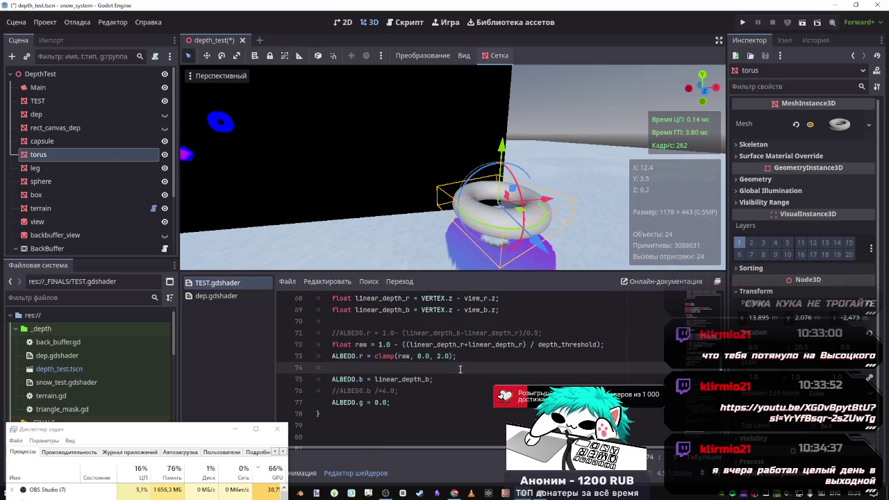
key("ctrl+v")
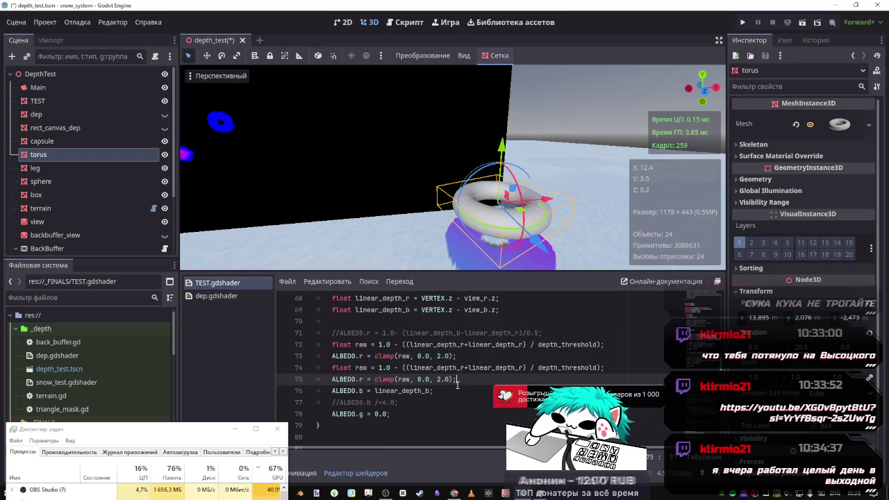
key("shift+Home")
key("BackSpace")
key("BackSpace")
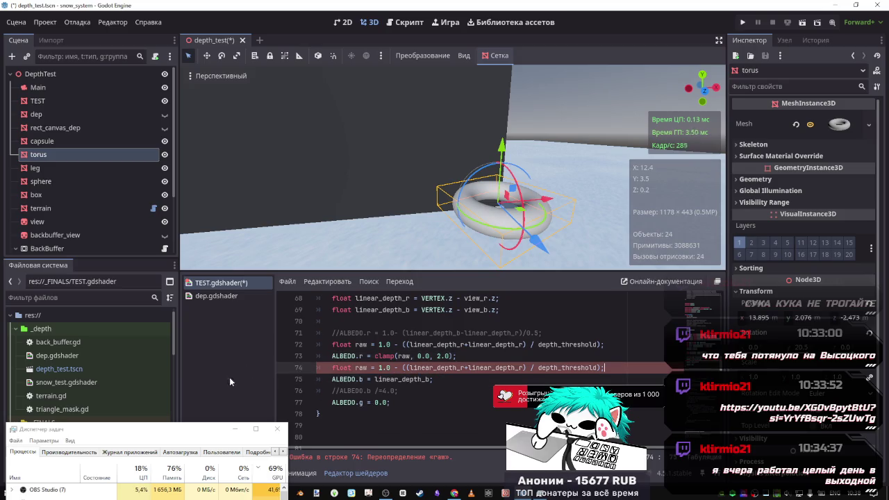
Rename the raw variable to raw_r on line 72 and raw_b on line 74.
left_click(357, 379)
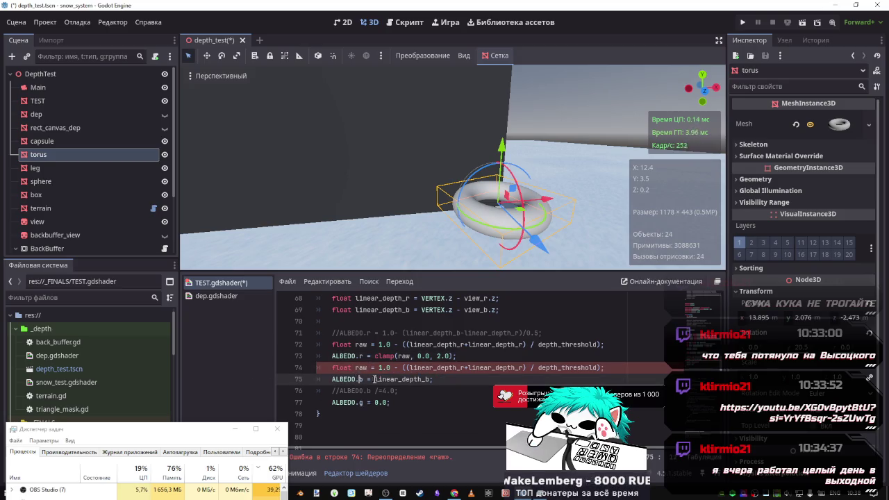
double_click(361, 368)
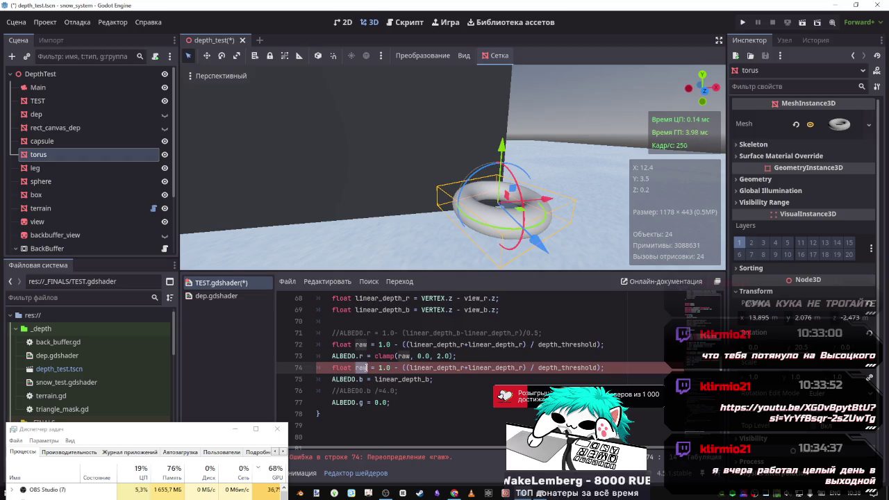
left_click(367, 345)
type("_r")
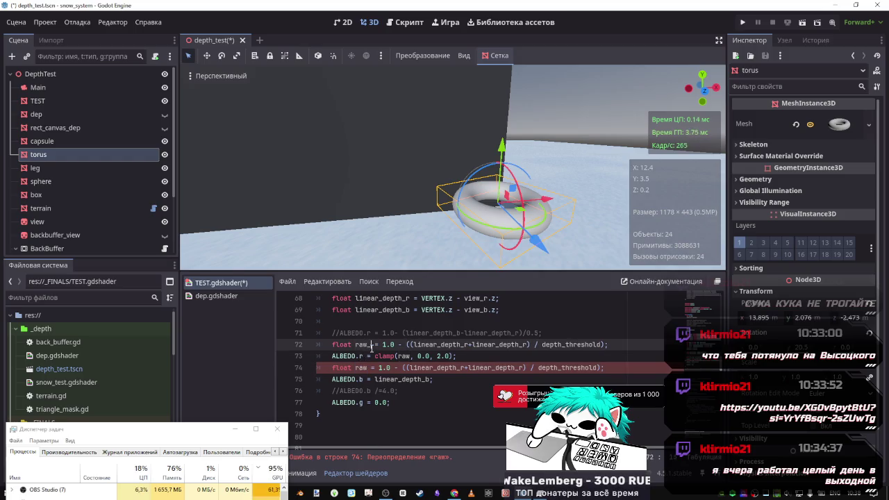
left_click(372, 369)
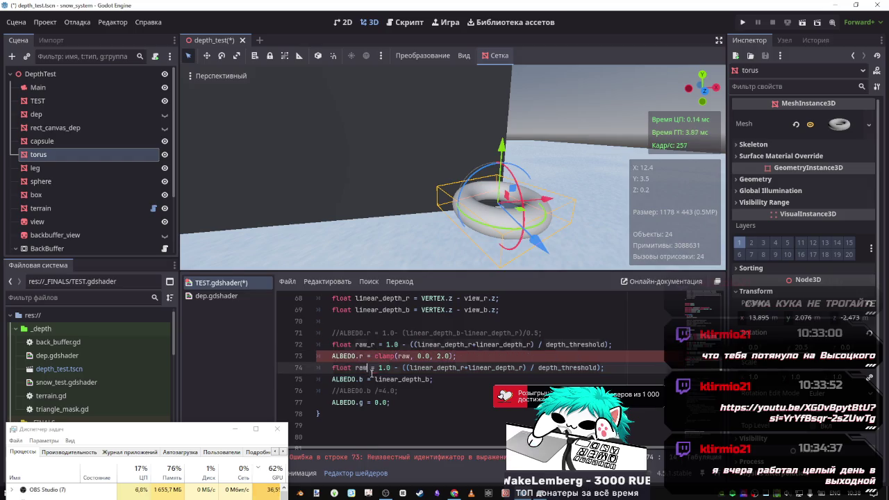
type("_b")
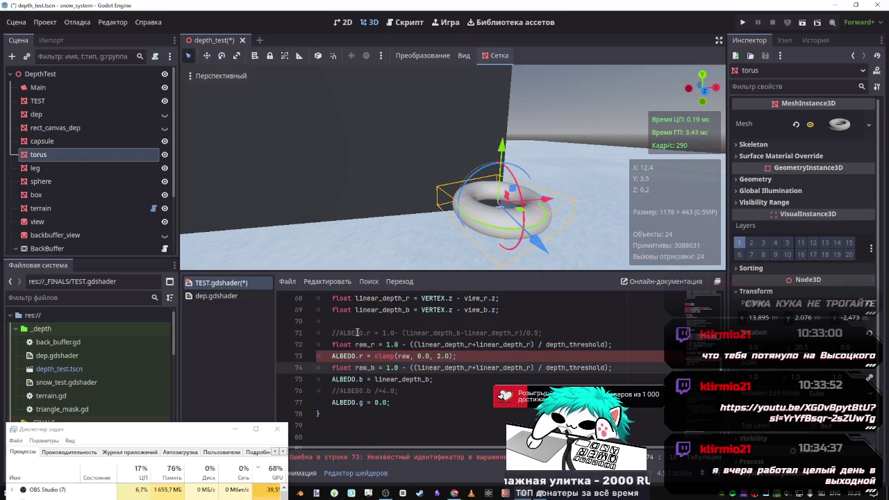
Use raw_r in line 73's clamp call, then switch to the YouTube browser.
left_click(363, 341)
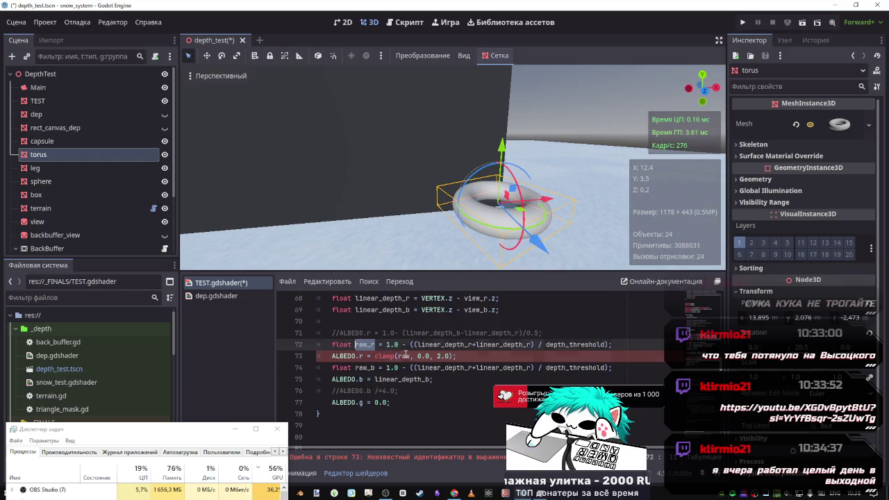
double_click(402, 356)
key("ctrl+v")
double_click(365, 368)
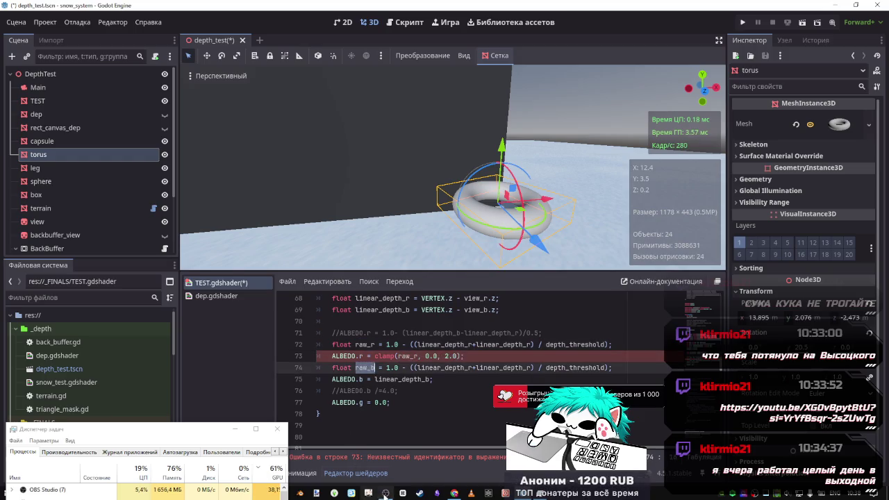
mouse_move(455, 494)
left_click(453, 473)
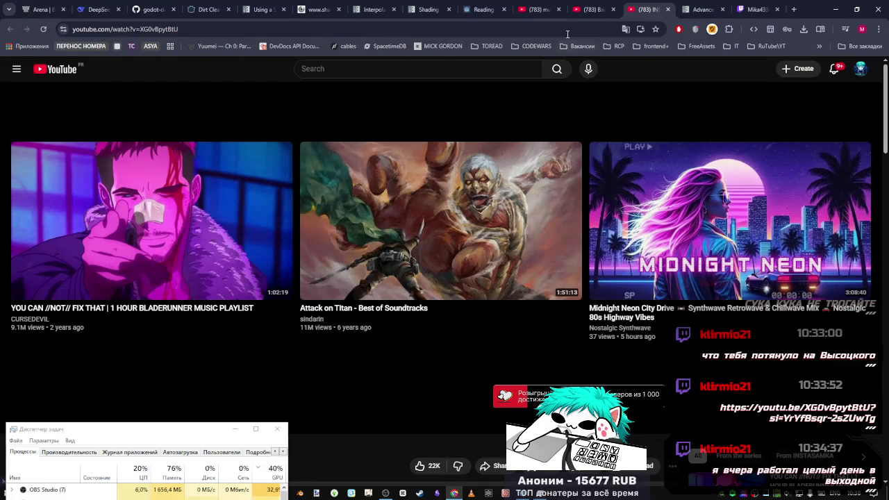
Play the Vysotsky songs video, close the neighbouring tab, and minimize Chrome back to Godot.
left_click(586, 12)
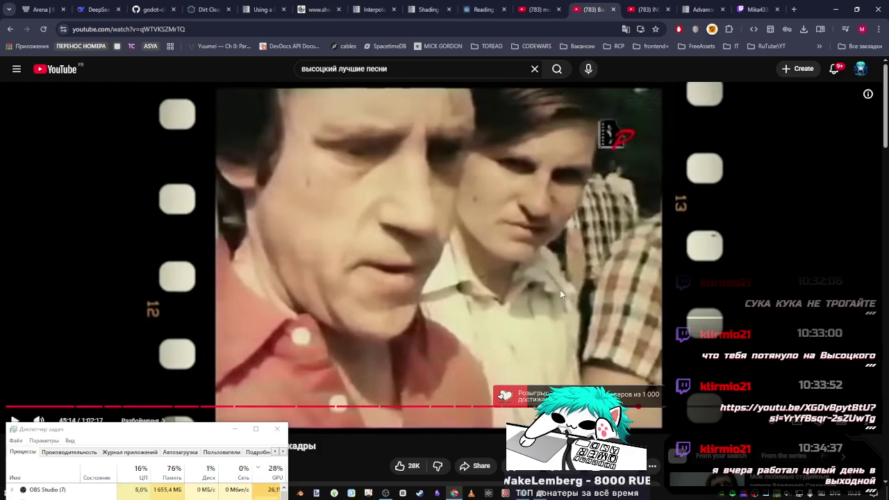
left_click(539, 283)
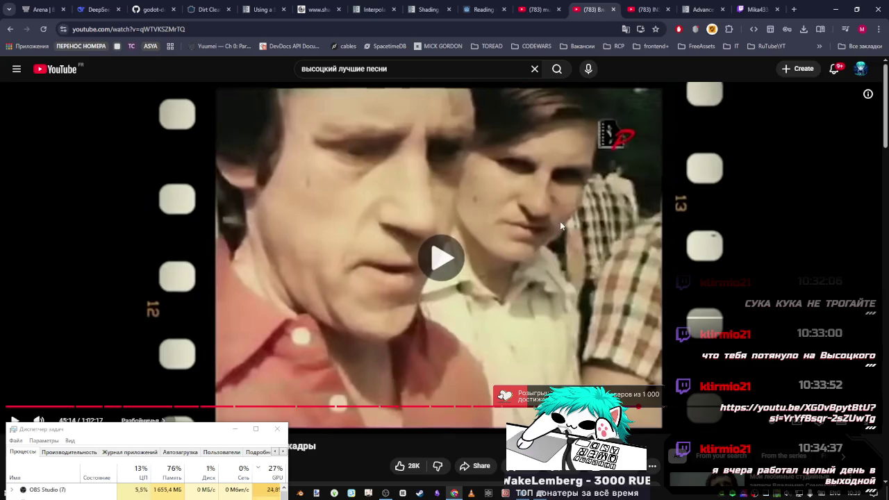
middle_click(643, 11)
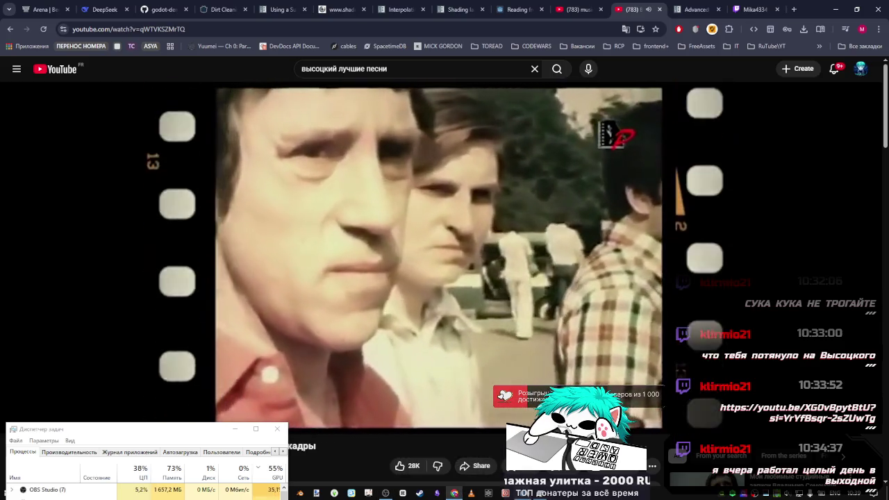
left_click(456, 493)
Overwrite line 75 with line 73's clamp as ALBEDO.b = clamp(raw_r, 0.0, 2.0) and save.
key("Up")
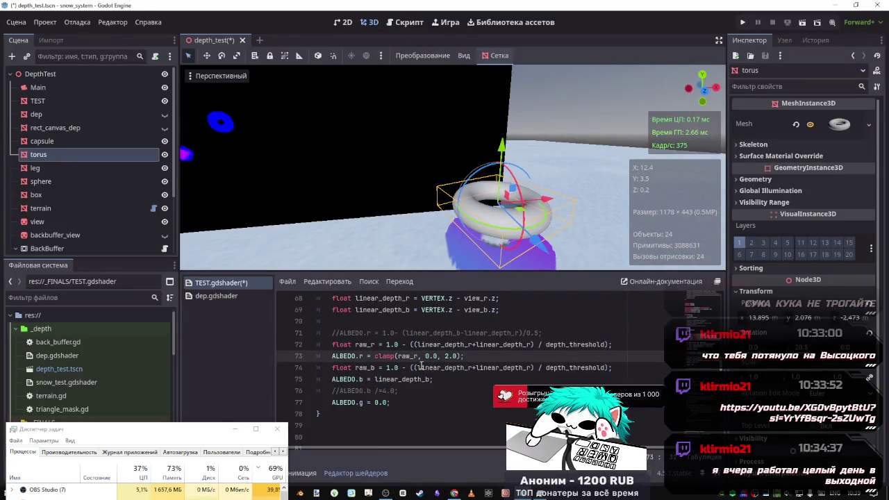
key("End")
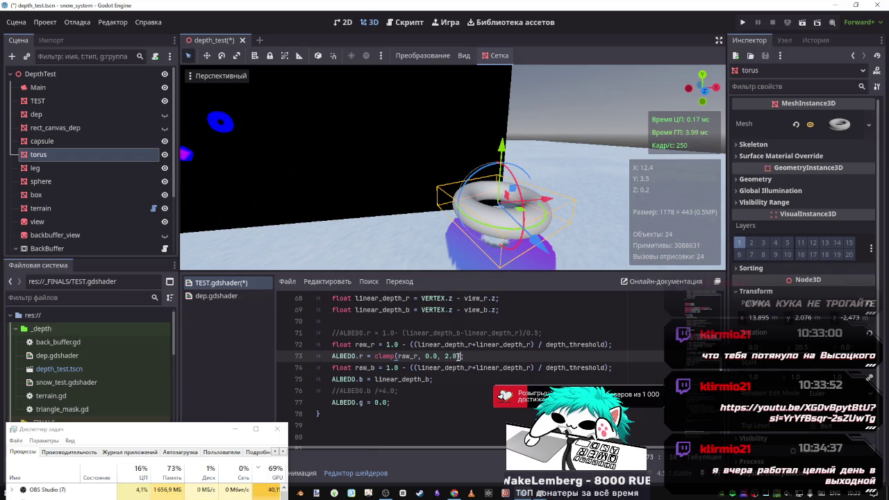
key("ctrl+shift+Left")
key("ctrl+shift+Left")
key("ctrl+shift+Left")
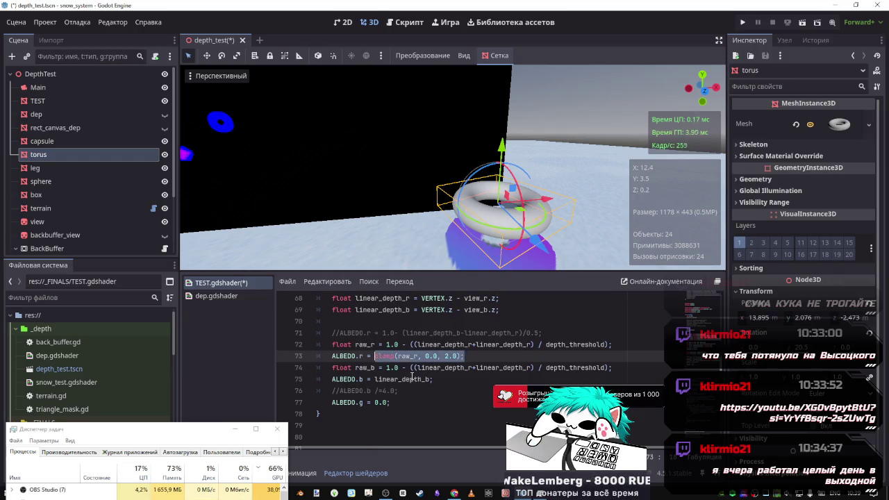
left_click(471, 355)
left_click_drag(471, 356, 331, 356)
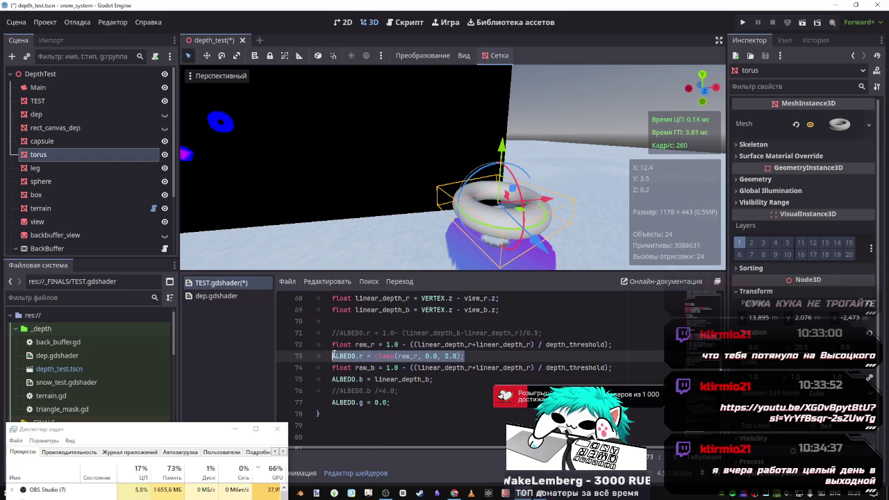
key("ctrl+c")
triple_click(417, 379)
key("ctrl+v")
left_click(367, 380)
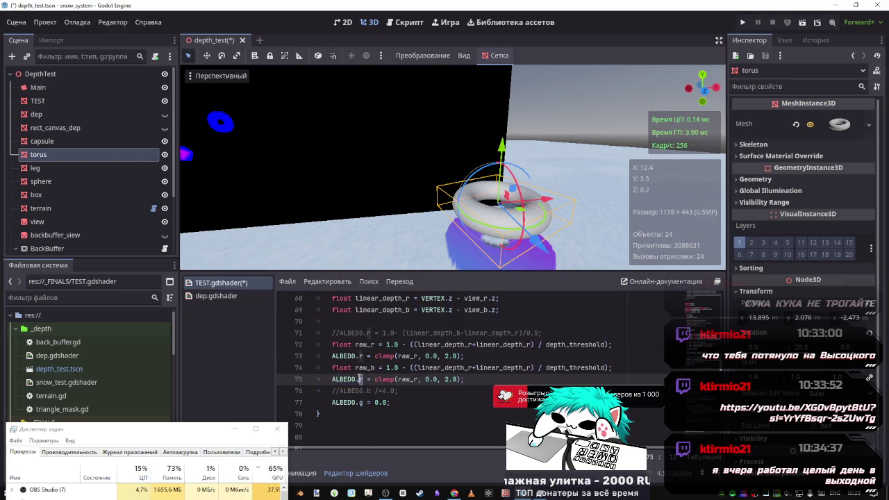
type("b")
key("ctrl+s")
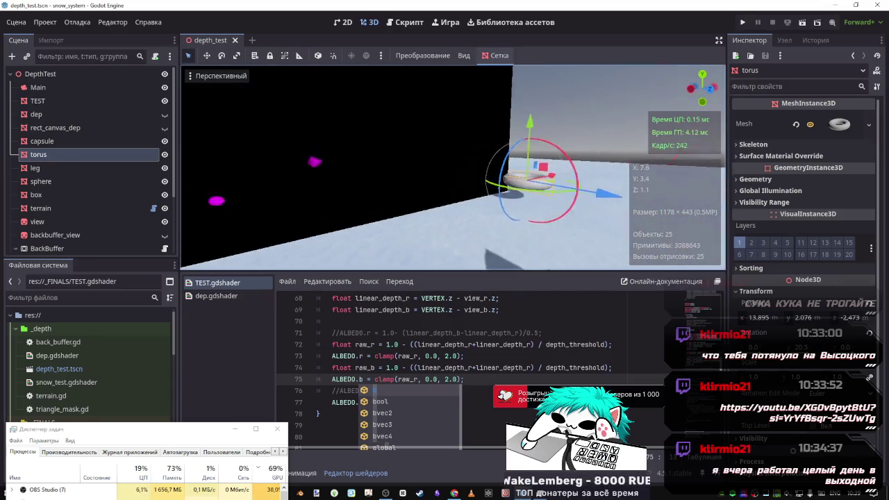
Strip the extra +linear_depth_r term and surplus '(' from line 74's raw_b expression.
left_click(431, 367)
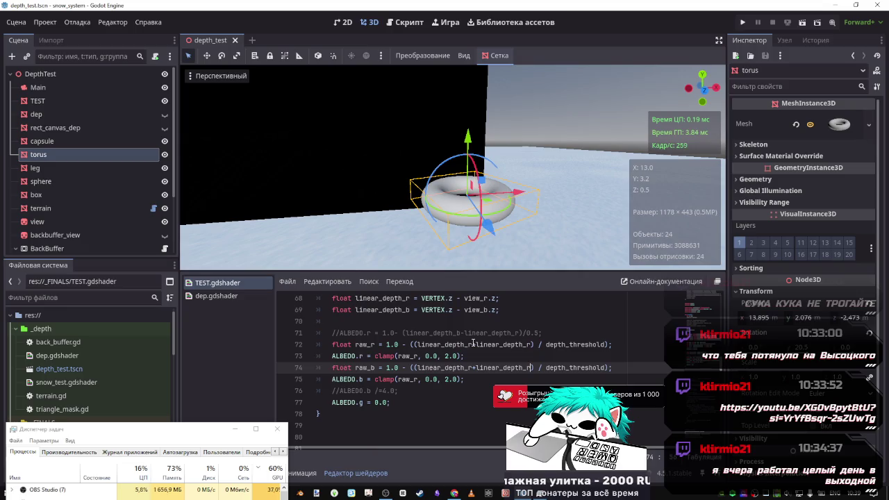
left_click_drag(421, 345, 484, 345)
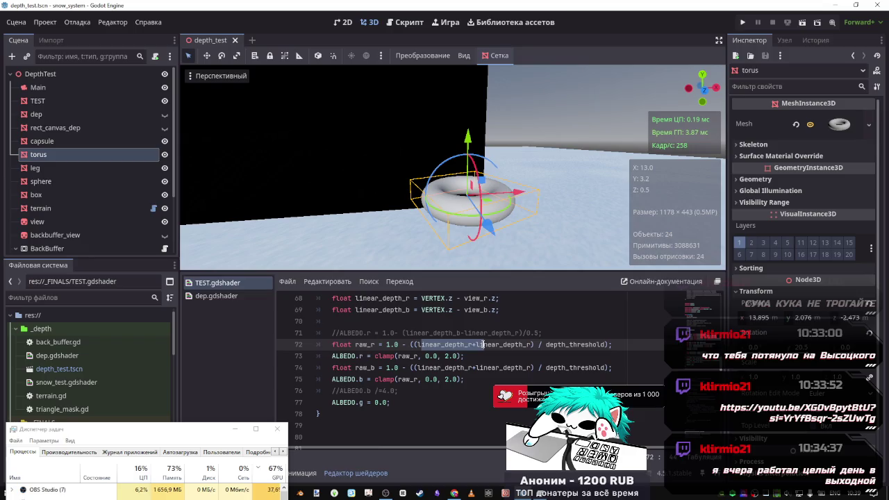
left_click(536, 346)
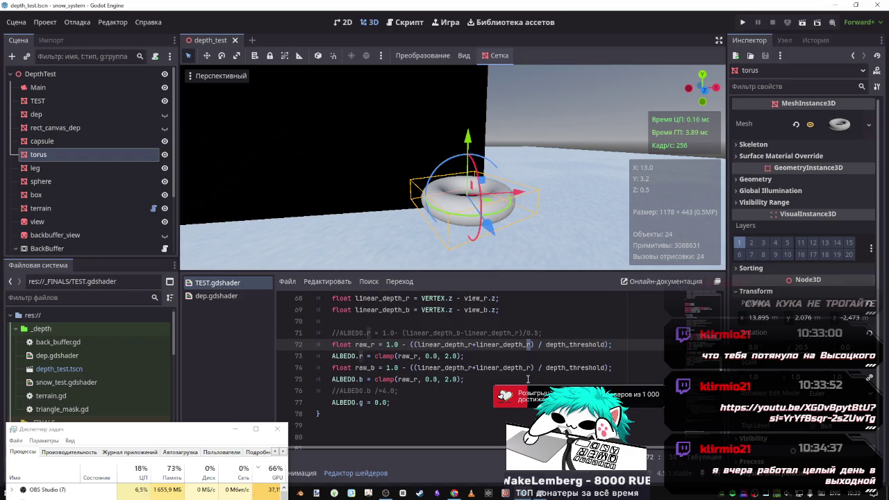
left_click_drag(533, 369, 470, 368)
key("BackSpace")
type("b")
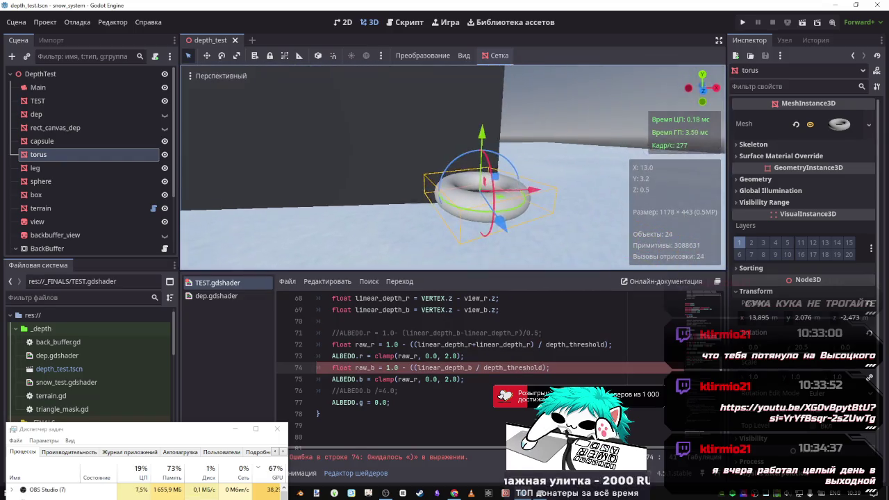
left_click(420, 372)
key("BackSpace")
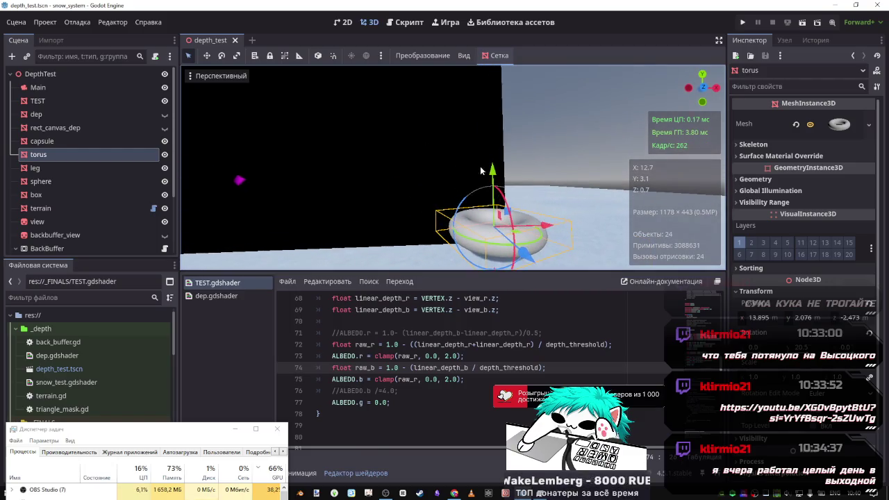
Lower the torus to Y 1.184 and insert linear_depth_r after linear_depth_b in raw_b.
left_click_drag(488, 167, 492, 210)
left_click(466, 379)
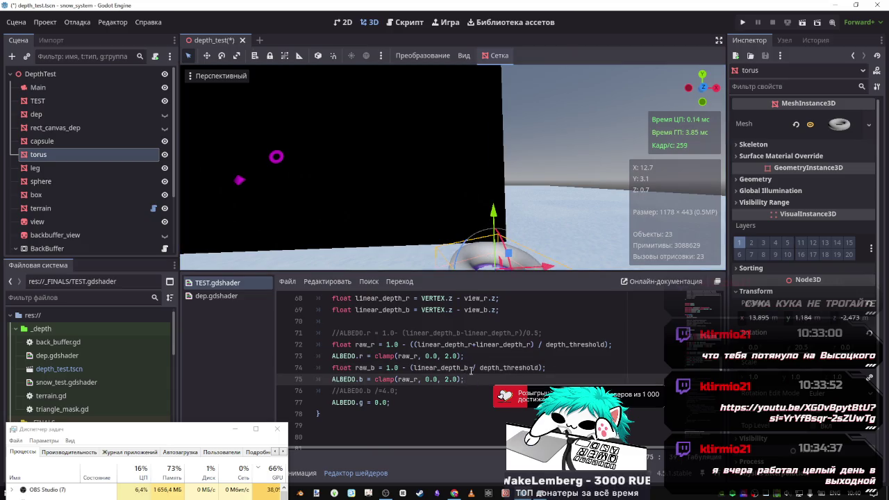
left_click(470, 370)
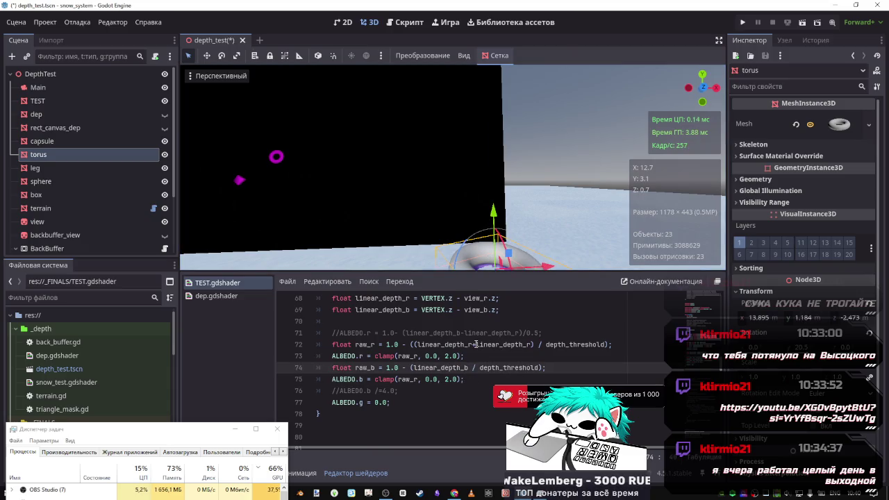
left_click_drag(473, 344, 416, 344)
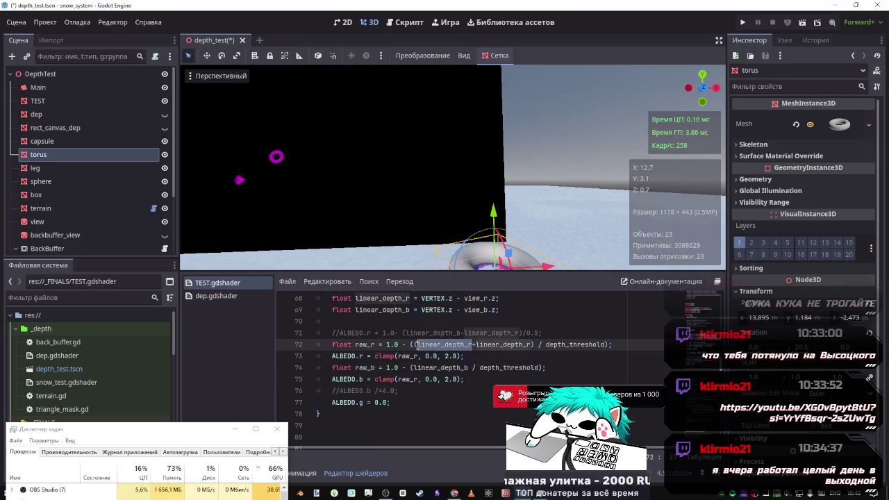
left_click(471, 368)
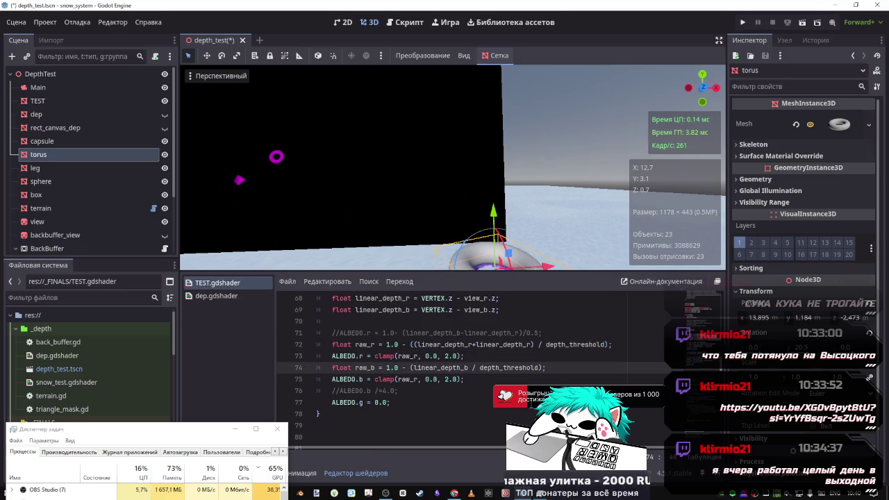
type("-")
key("ctrl+v")
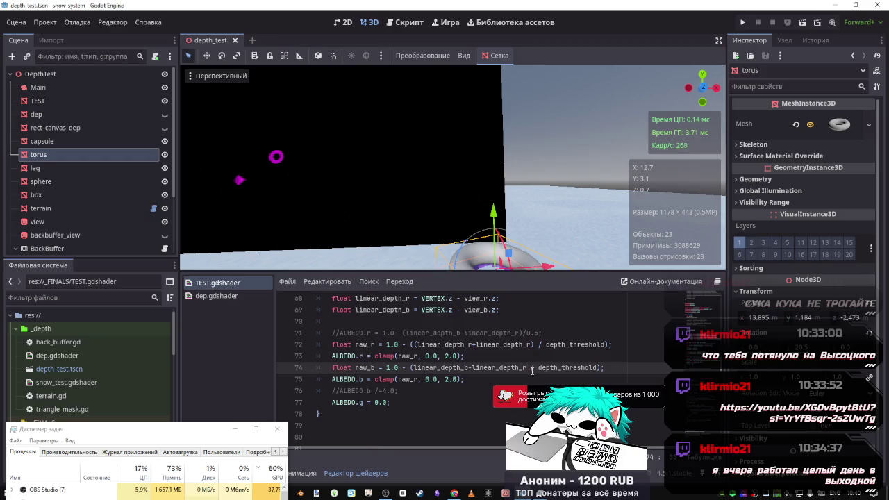
Rewrite raw_b as (linear_depth_b-linear_depth_r) / depth_threshold, dropping the 1.0 subtraction.
left_click_drag(525, 368, 415, 368)
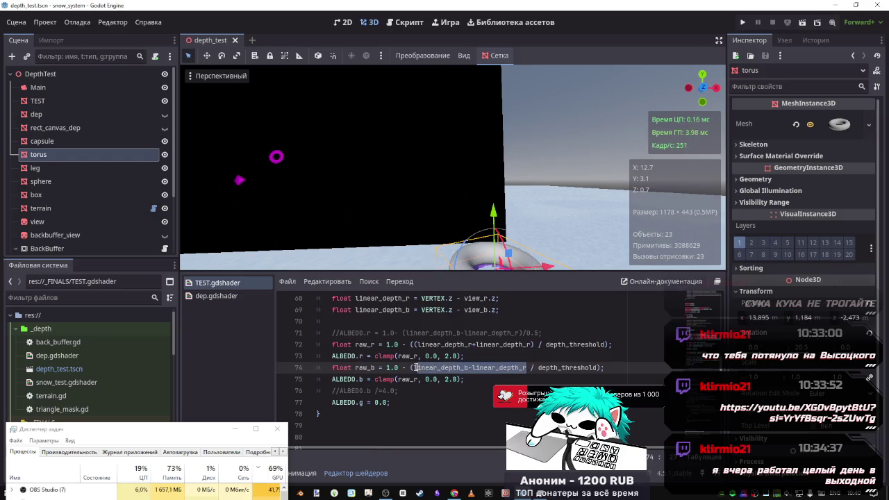
type("(")
key("ctrl+s")
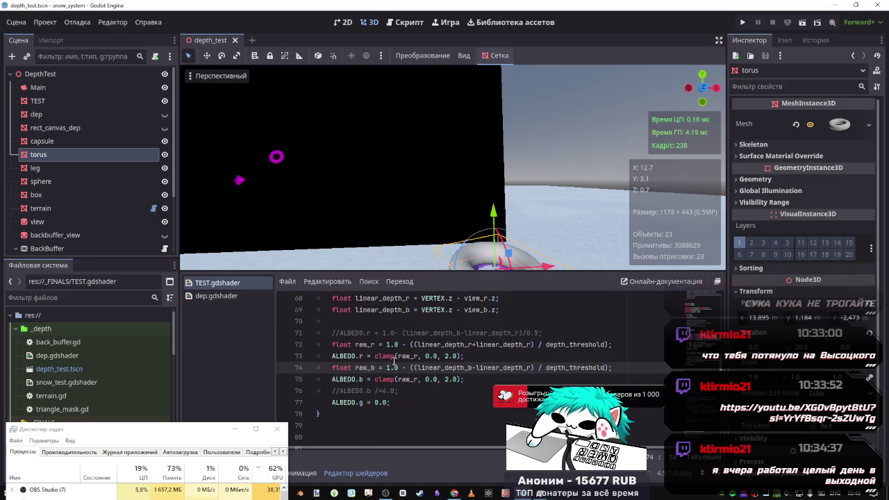
left_click_drag(412, 368, 386, 367)
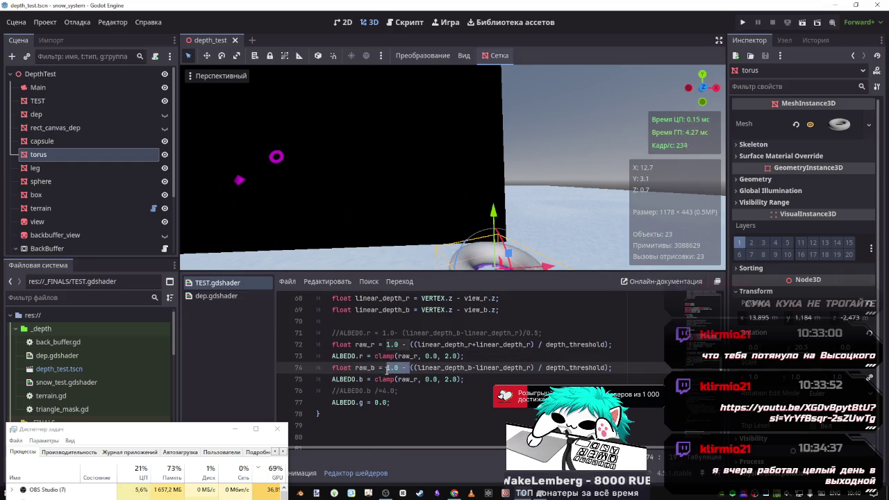
key("BackSpace")
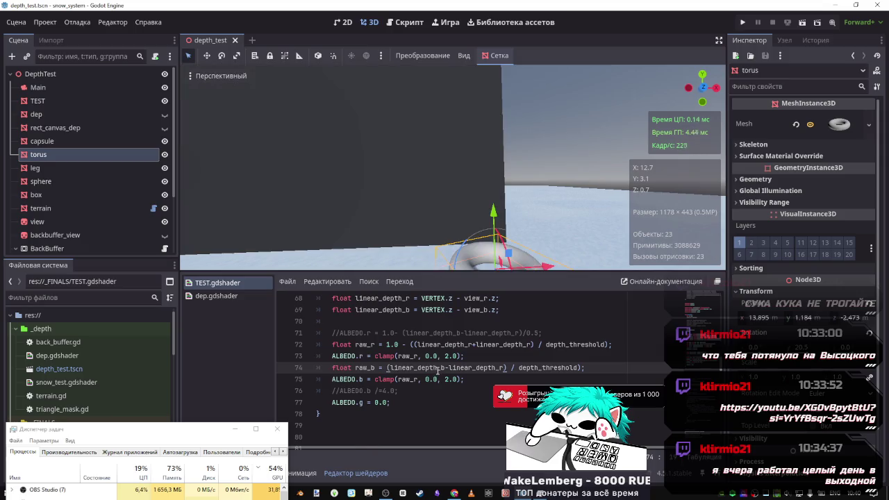
left_click(461, 379)
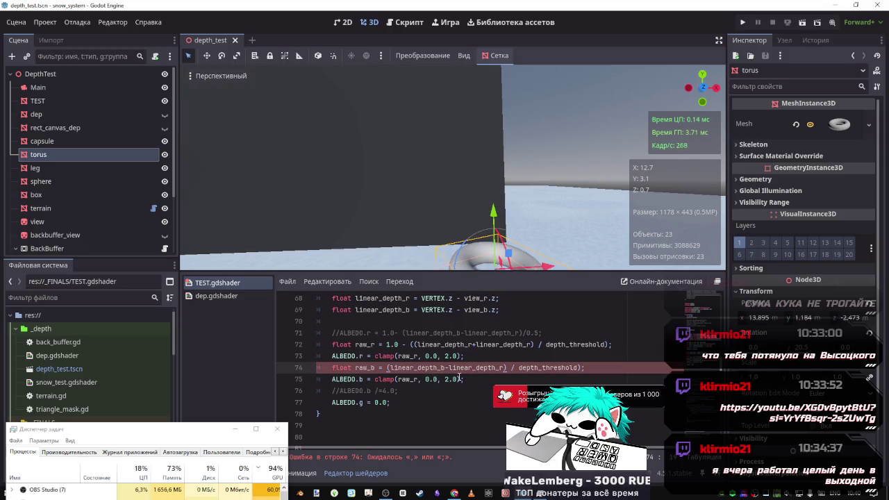
left_click(581, 369)
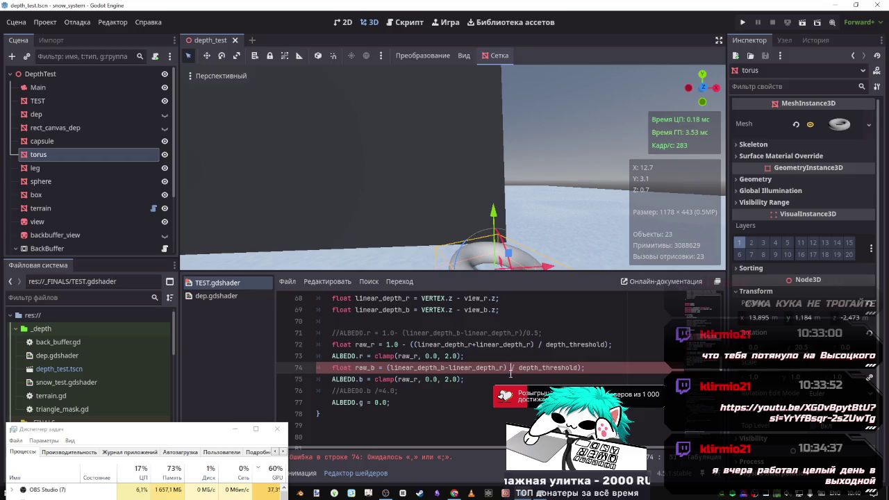
key("BackSpace")
key("BackSpace")
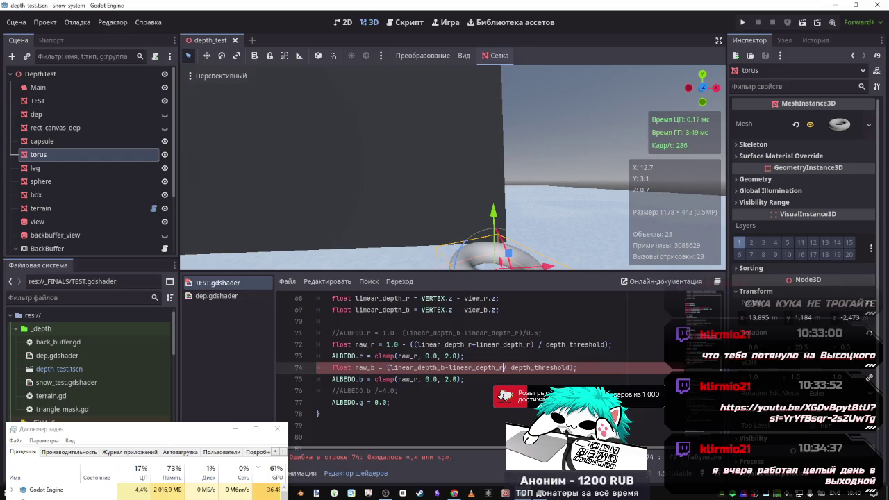
type(")")
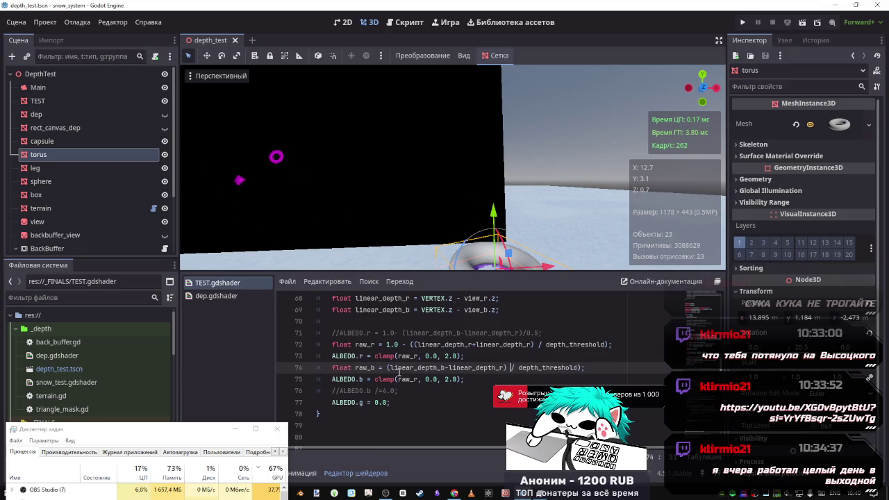
left_click(388, 367)
Swap raw_b's terms to linear_depth_r-linear_depth_b inside double parentheses and save.
type("(")
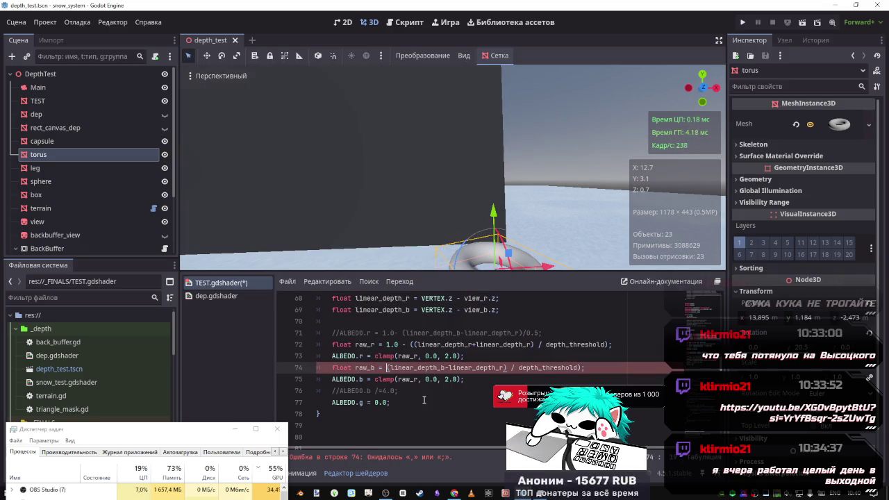
key("Delete")
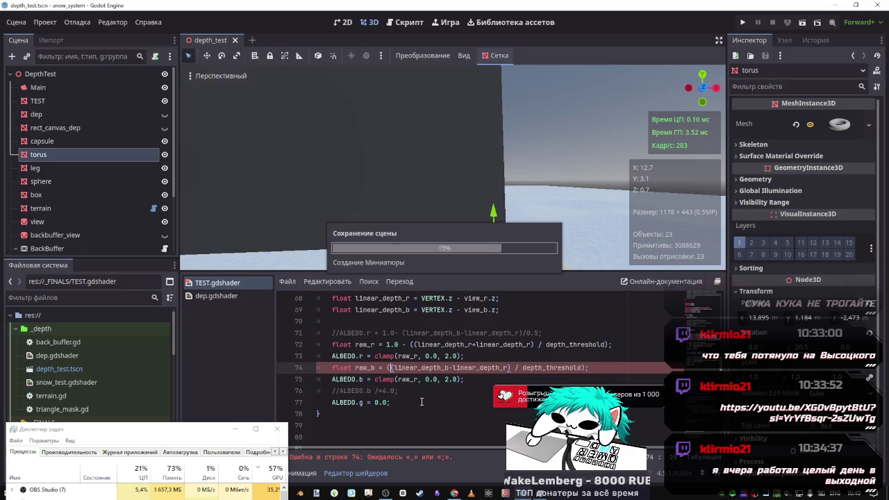
left_click(499, 367)
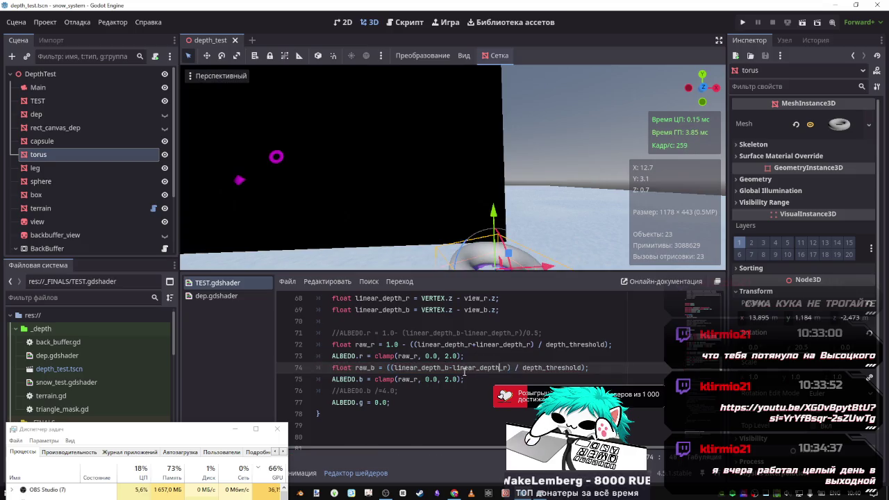
left_click_drag(508, 368, 451, 368)
key("BackSpace")
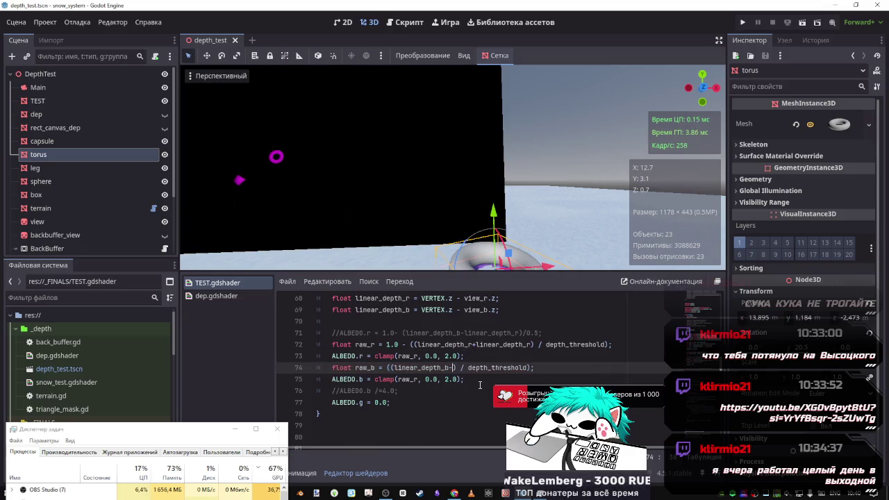
left_click(393, 368)
key("ctrl+v")
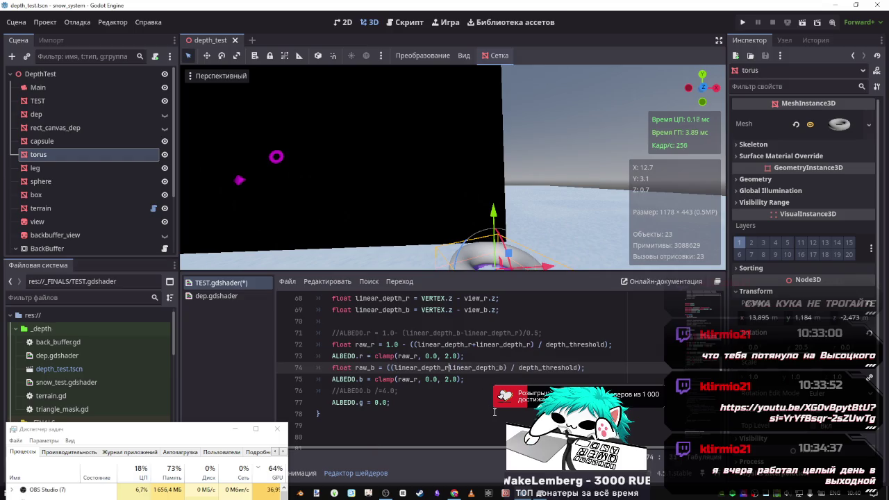
type("-")
key("ctrl+s")
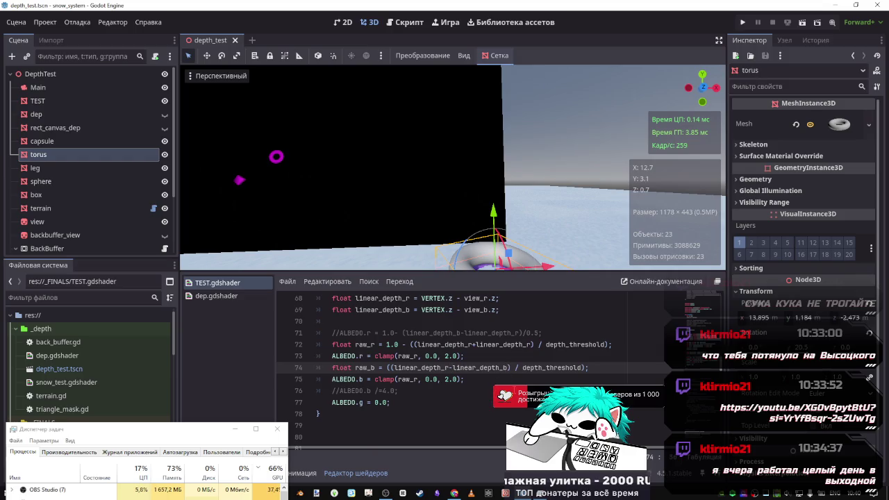
Append +linear_depth_b to raw_b and lower the torus to Y 0.804.
left_click(511, 368)
type("+")
double_click(498, 368)
key("ctrl+c")
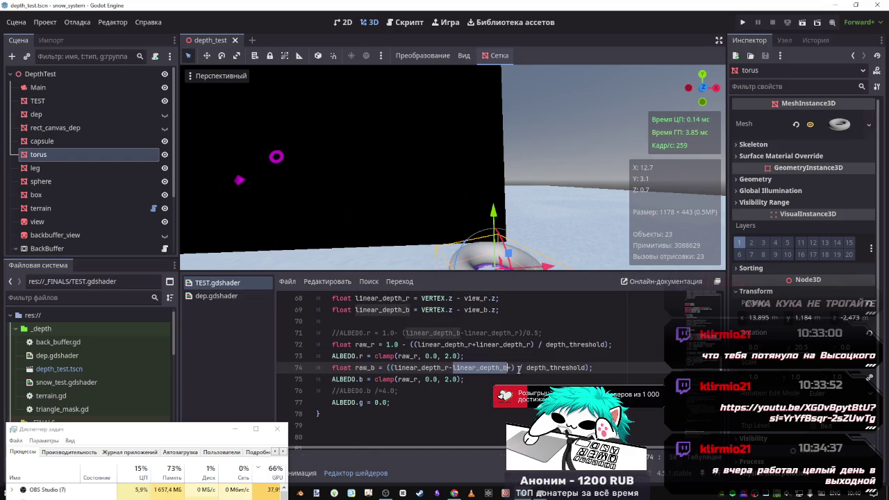
left_click(513, 368)
key("ctrl+v")
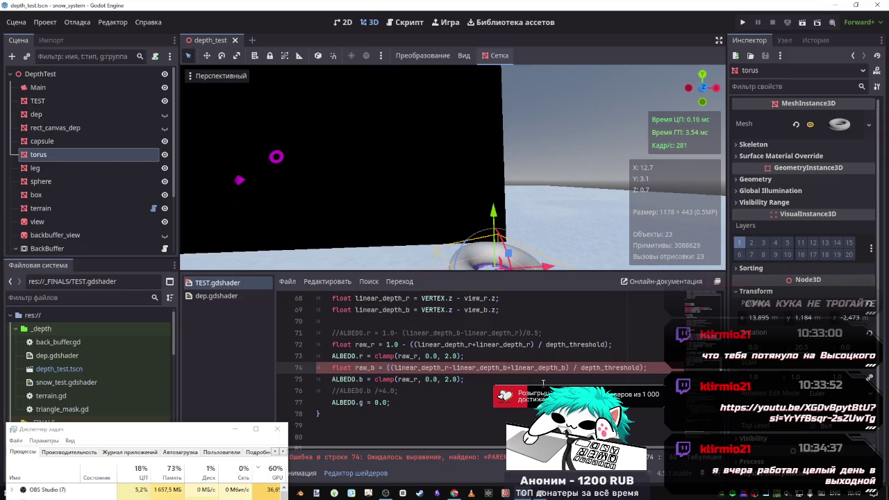
mouse_move(493, 210)
left_mouse_down()
mouse_move(495, 249)
mouse_move(496, 232)
left_mouse_up()
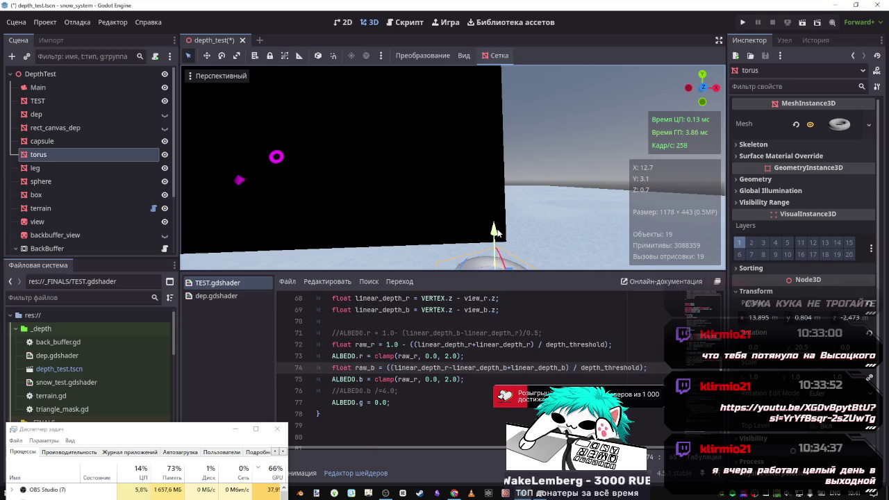
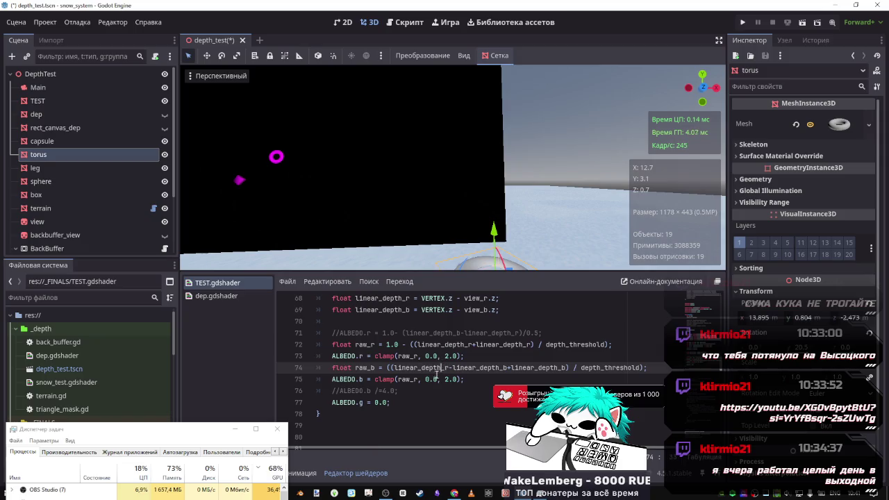
Test ALBEDO.b's clamp upper bound at 1.0, then restore it to 2.0 and recompile.
left_click(401, 357)
left_click_drag(416, 359, 398, 357)
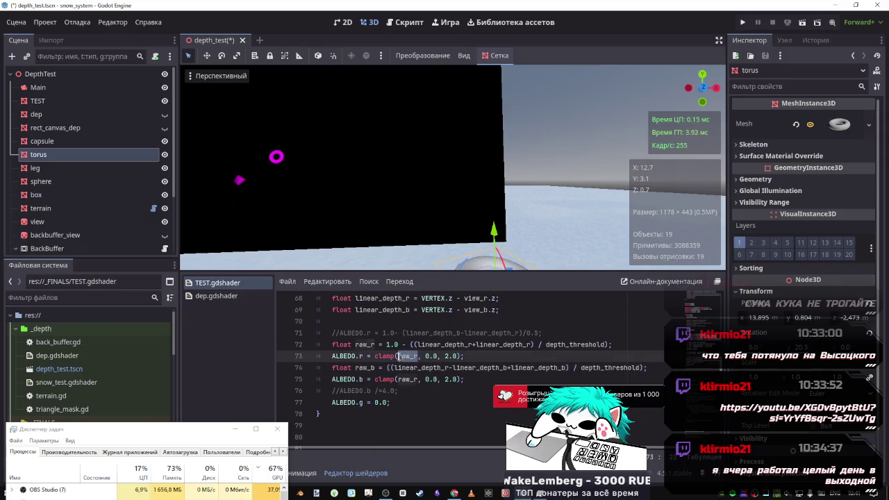
left_click(360, 368)
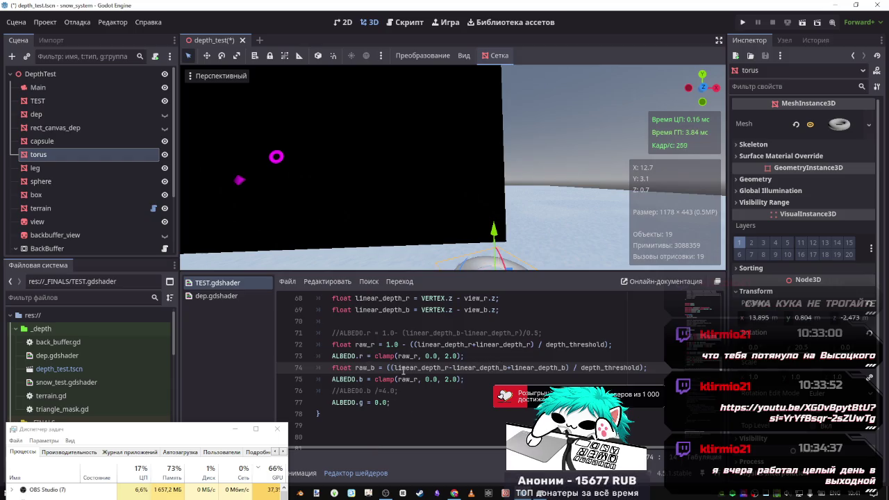
left_click(450, 380)
key("BackSpace")
type("1")
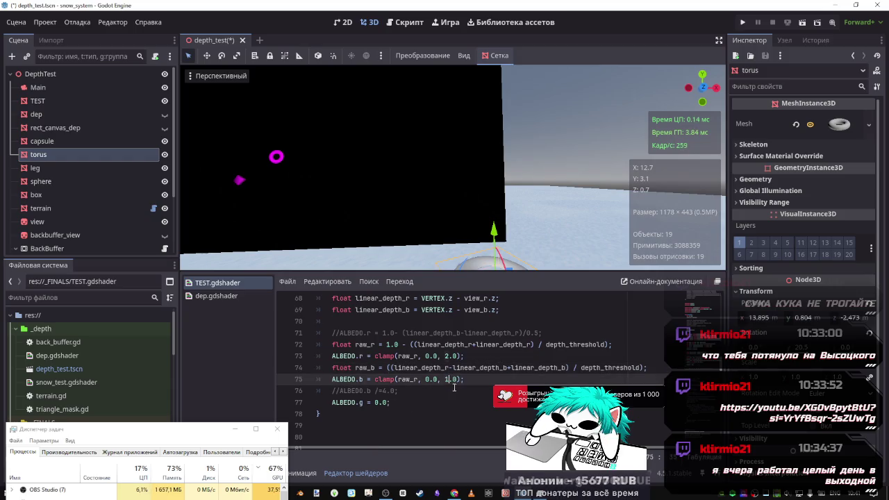
key("ctrl+s")
key("BackSpace")
type("2")
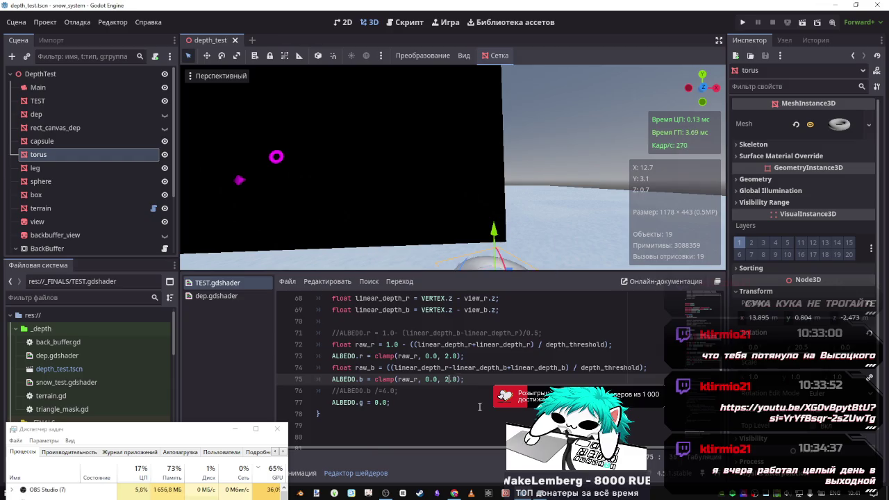
key("ctrl+s")
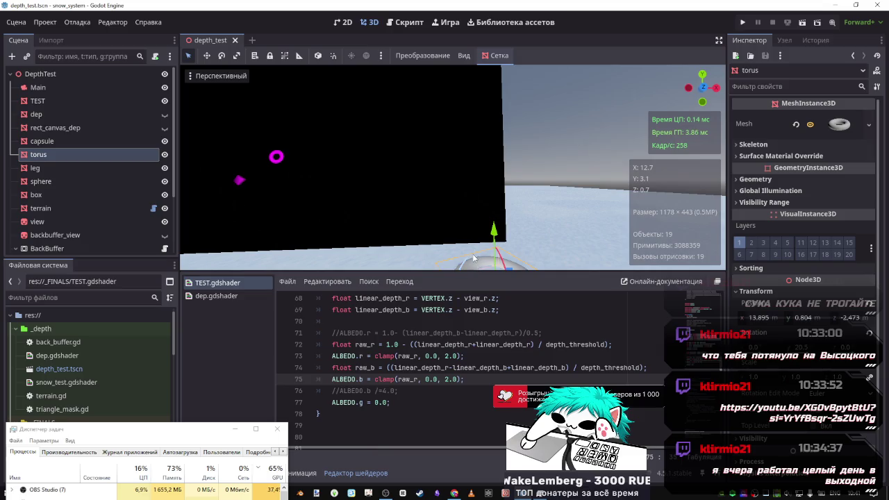
Prefix the raw_b expression on line 74 with '1.0 - ' and save to recompile.
left_click(553, 367)
left_click_drag(565, 368, 512, 368)
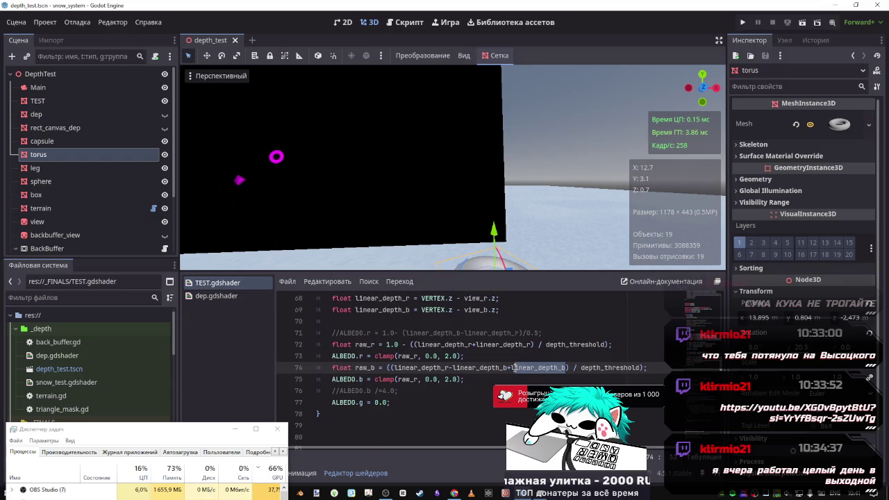
left_click(387, 367)
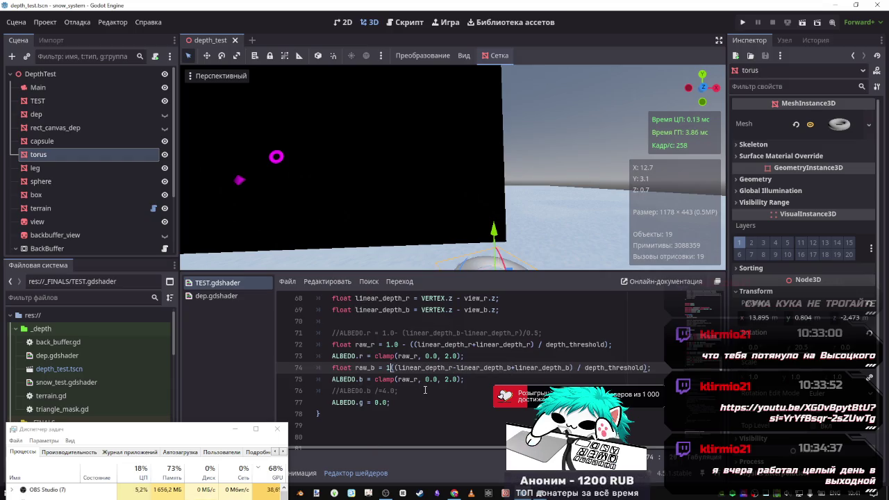
type("1.0-")
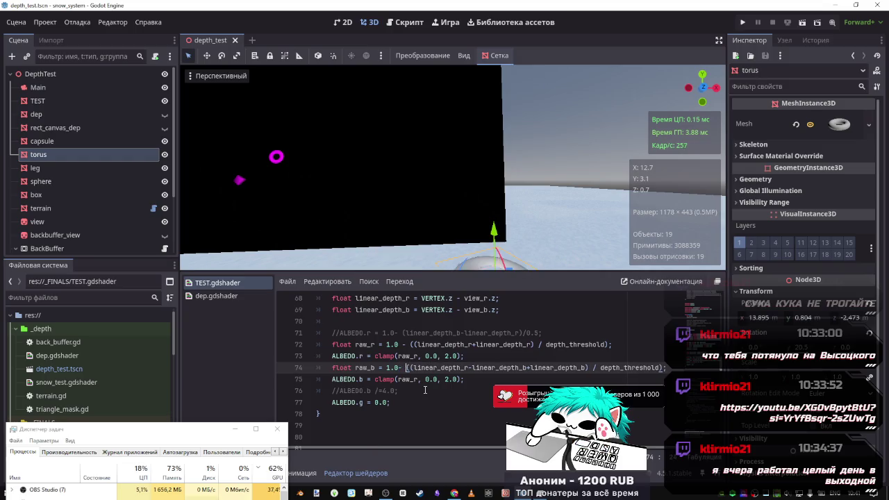
left_click(399, 369)
key("BackSpace")
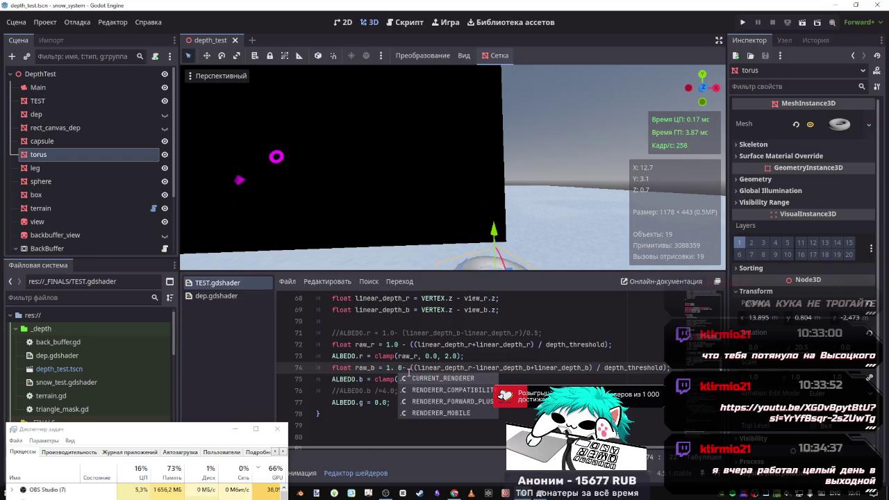
key("Right")
key("ctrl+s")
left_click(470, 356)
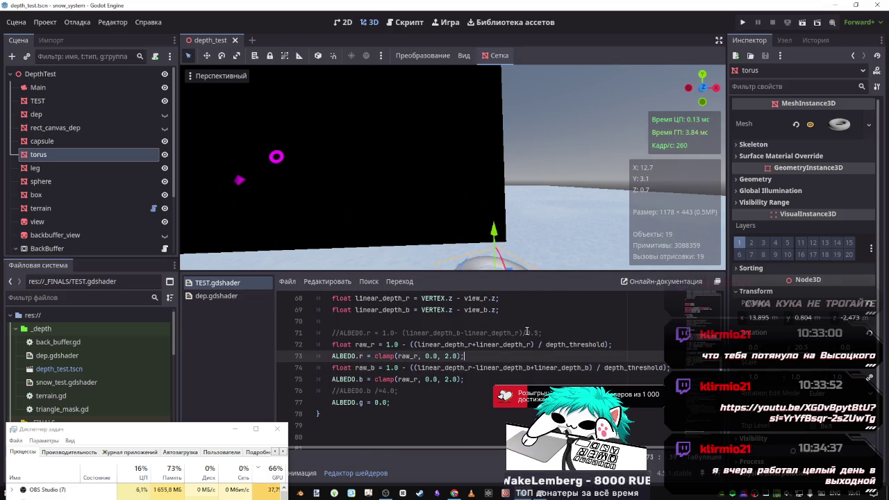
left_click_drag(526, 333, 404, 334)
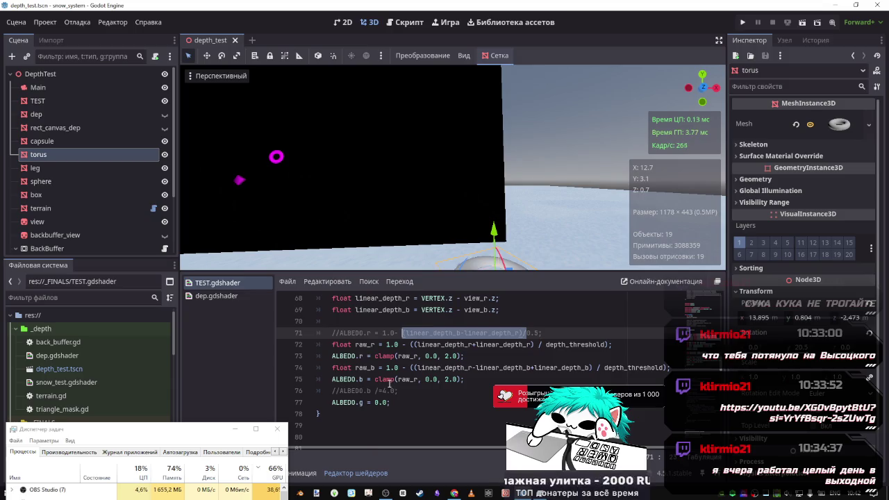
Strip raw_b down to linear_depth_b over depth_threshold, removing the red-minus-blue part and brackets.
scroll(408, 368, "up", 1)
scroll(408, 368, "up", 1)
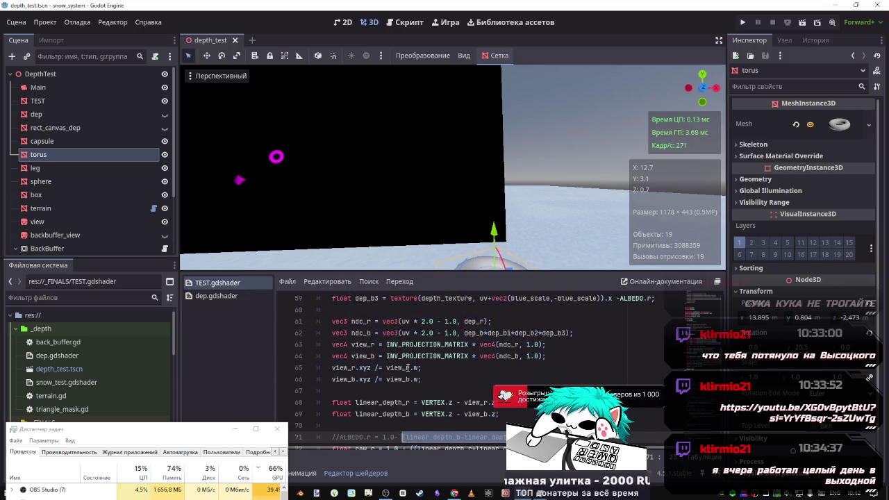
scroll(407, 368, "down", 1)
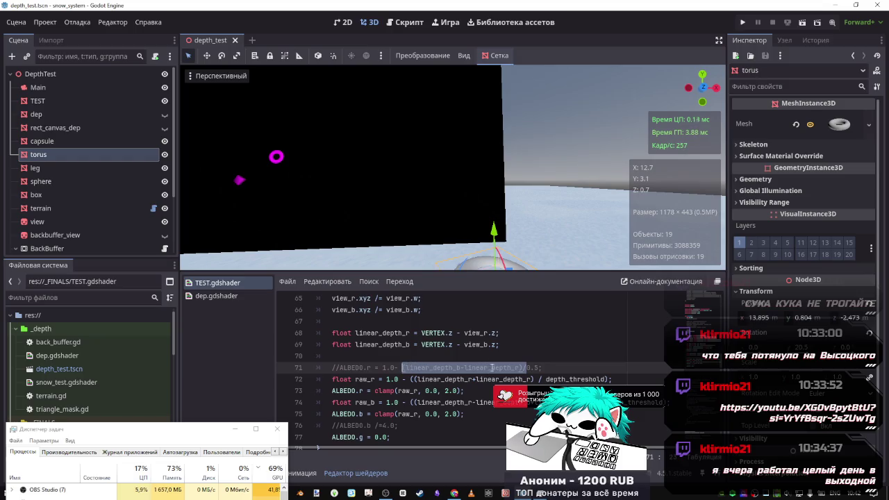
left_click(491, 367)
double_click(448, 368)
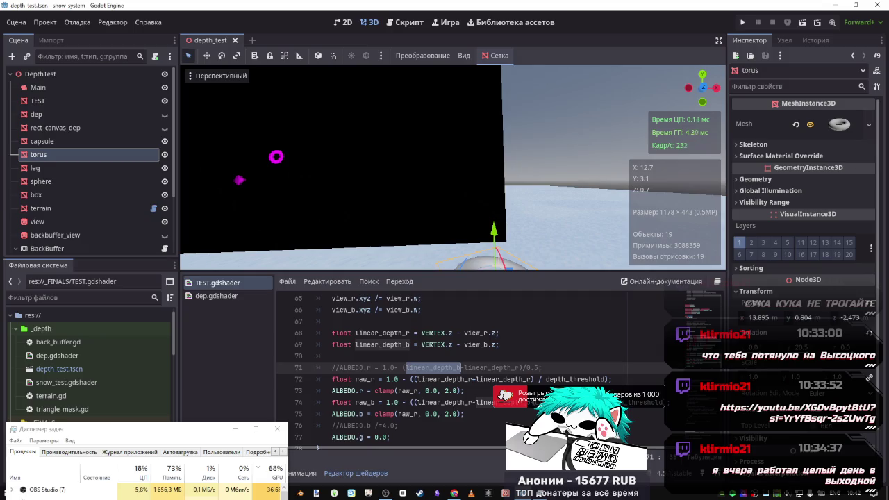
left_click_drag(535, 403, 414, 403)
key("BackSpace")
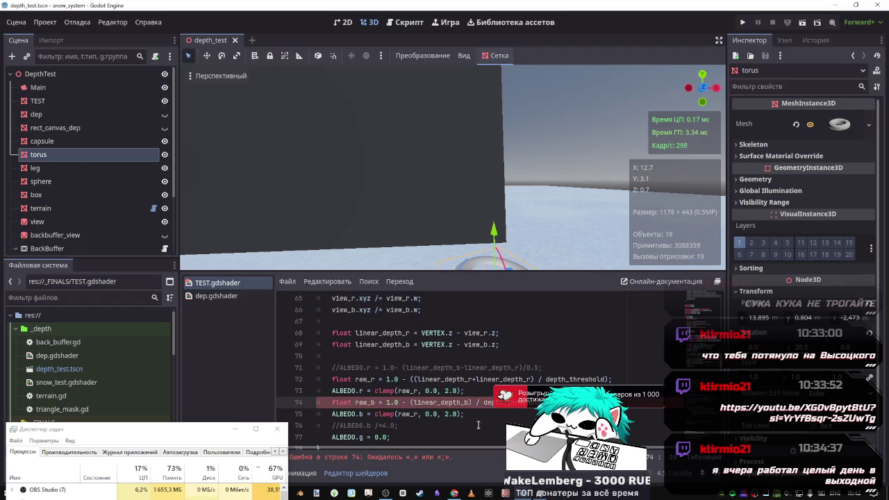
key("BackSpace")
left_click(472, 403)
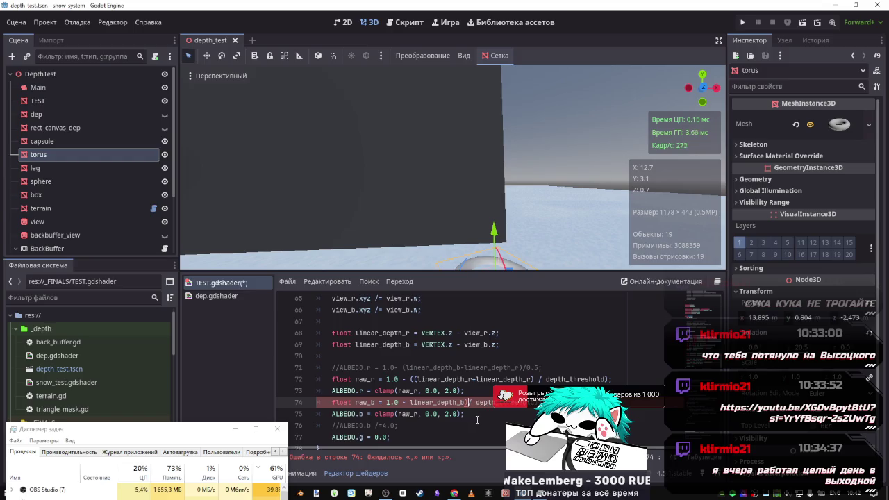
key("BackSpace")
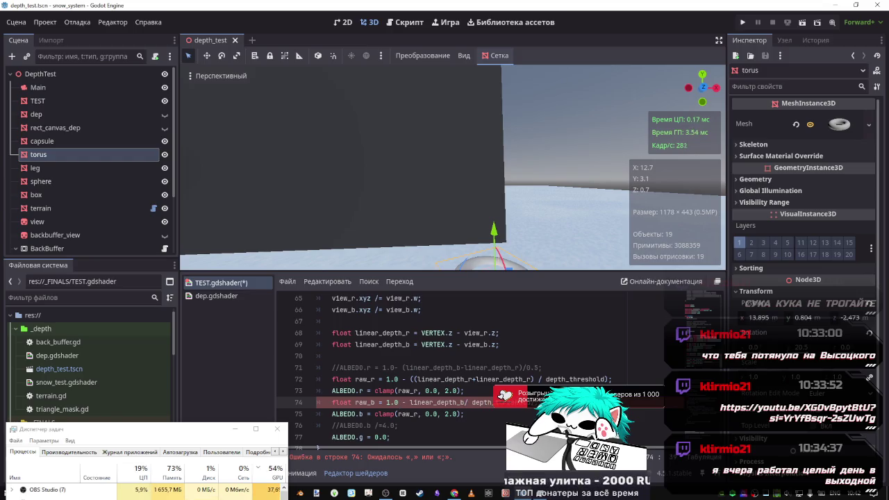
key("ctrl+s")
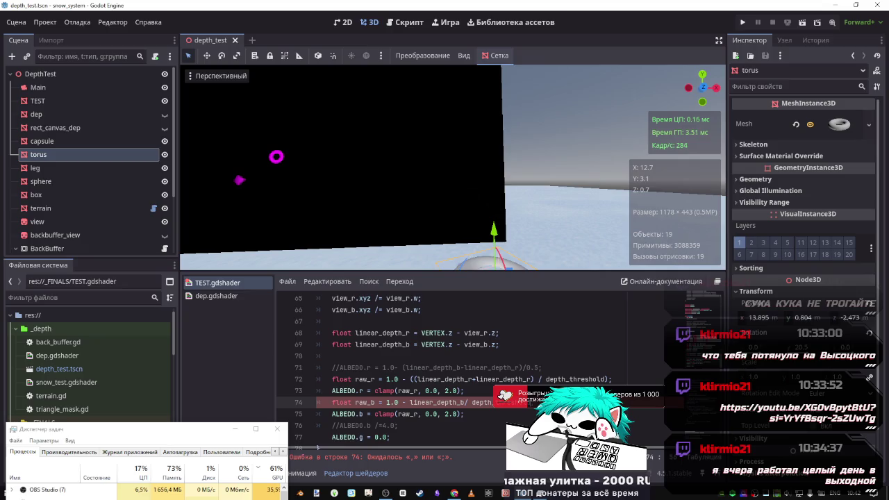
Try 0.5 and a plus sign as raw_b's offset, settling on 1.0 + (linear_depth_b/ depth_threshold).
left_click_drag(535, 402, 409, 402)
left_click(410, 403)
type("(")
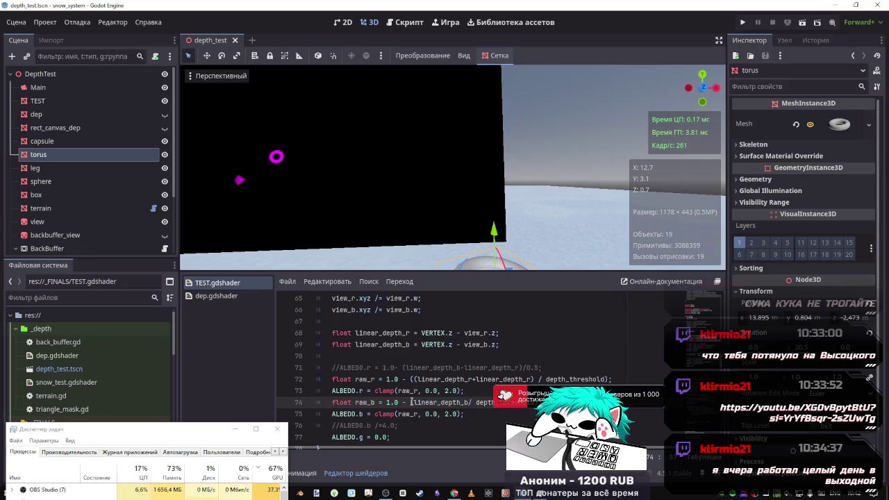
key("ctrl+s")
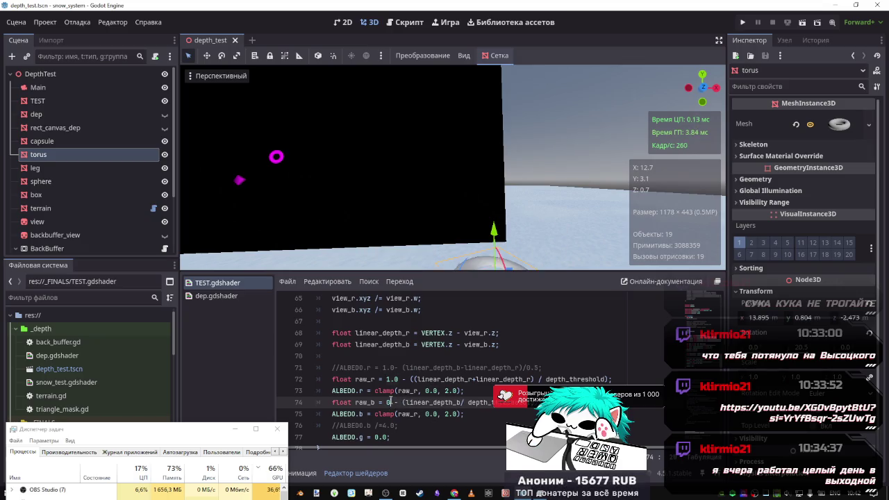
double_click(391, 403)
type("0.5")
key("ctrl+s")
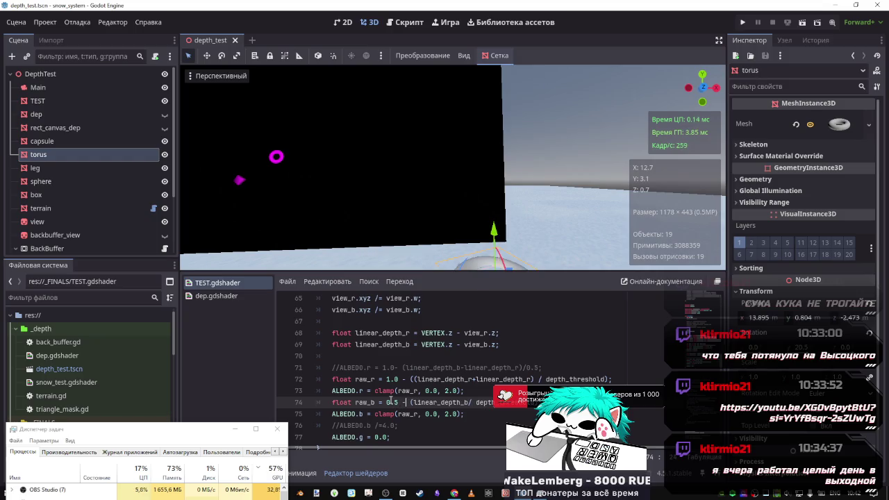
key("BackSpace")
type("+")
key("ctrl+s")
double_click(392, 402)
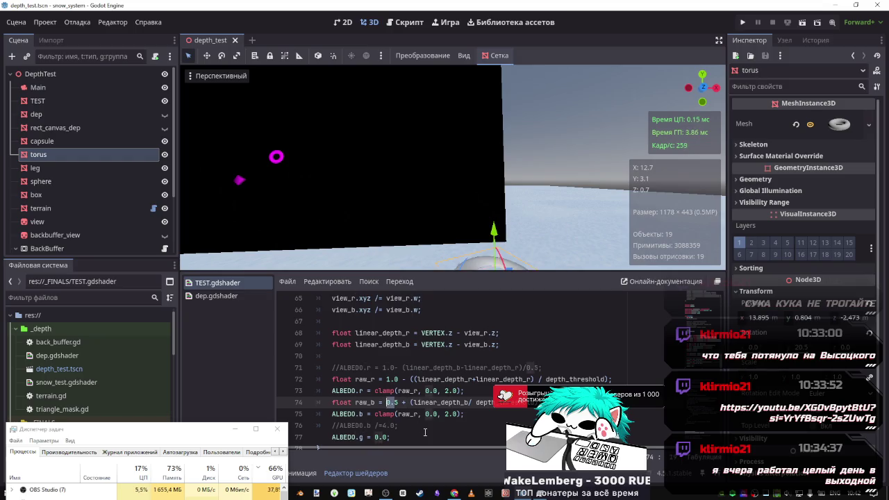
type("1")
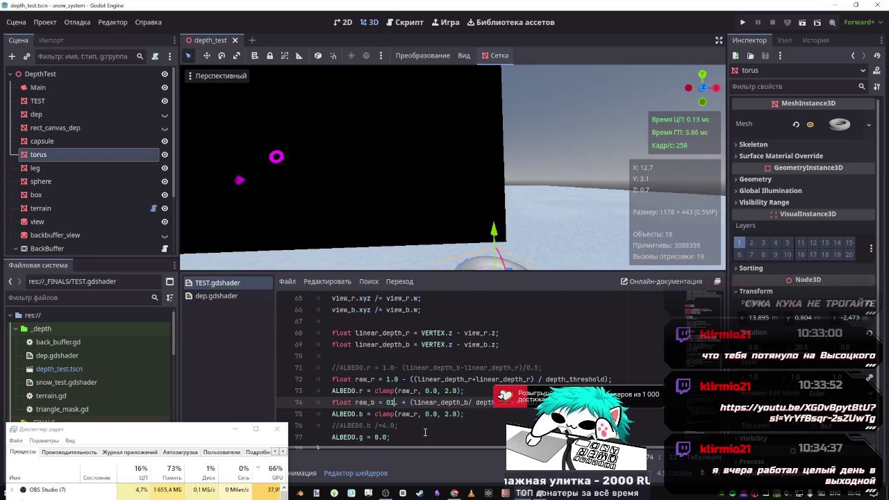
type(".0")
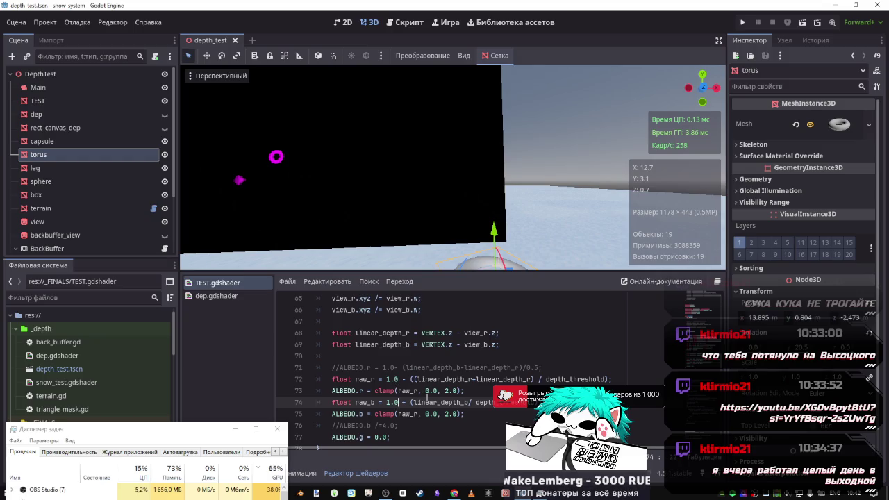
Change line 75's clamp from raw_r to raw_b.
left_click_drag(413, 414, 419, 414)
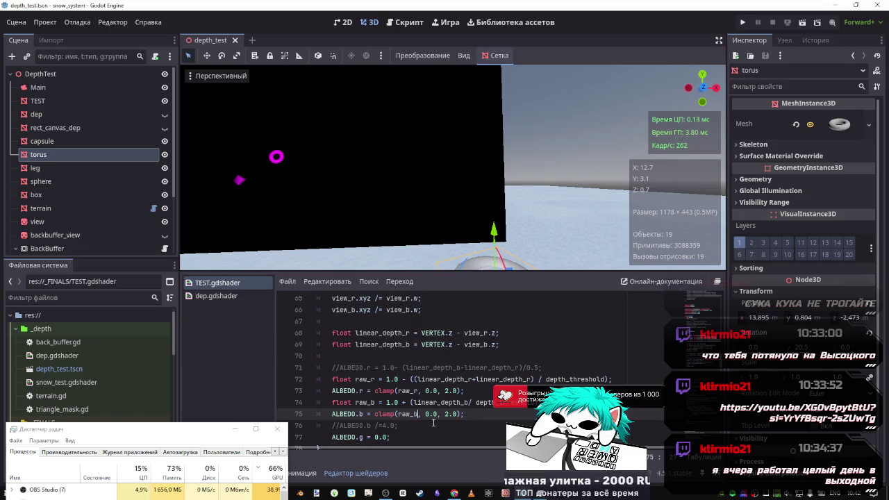
type("b")
left_click(475, 403)
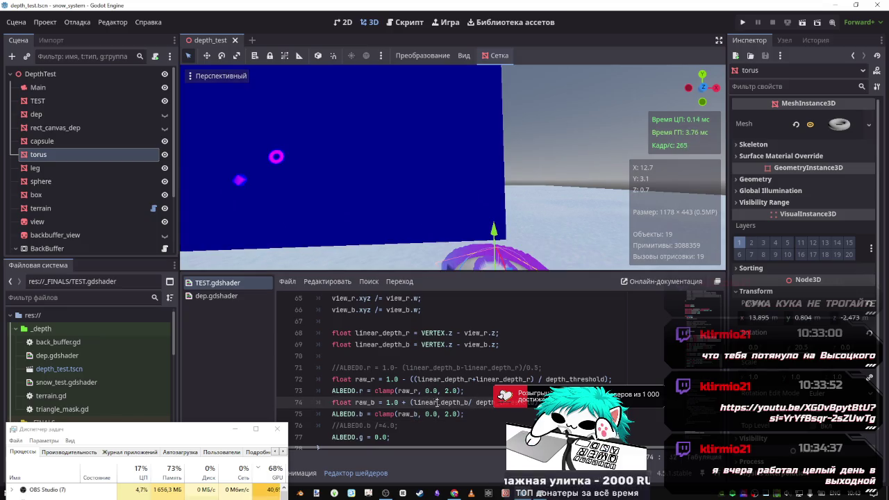
Remove the 1.0 + offset from raw_b, recompile, and raise the torus along Y.
left_click_drag(409, 403, 387, 403)
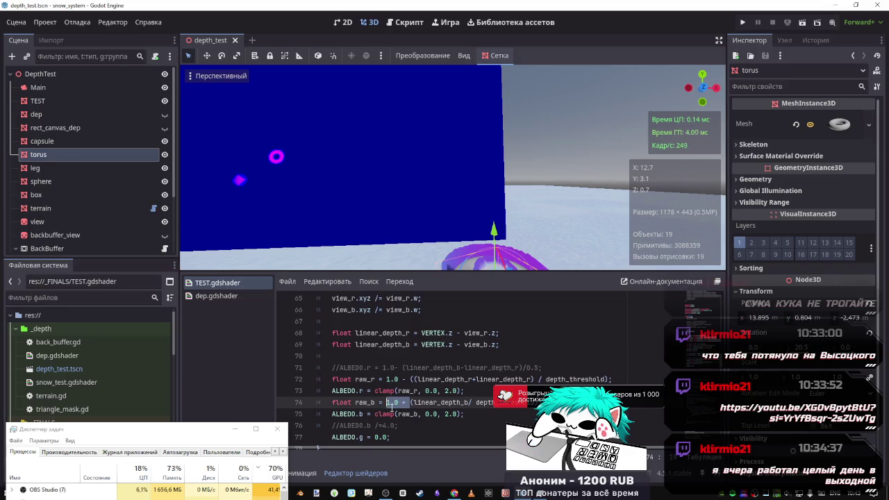
key("Delete")
key("Delete")
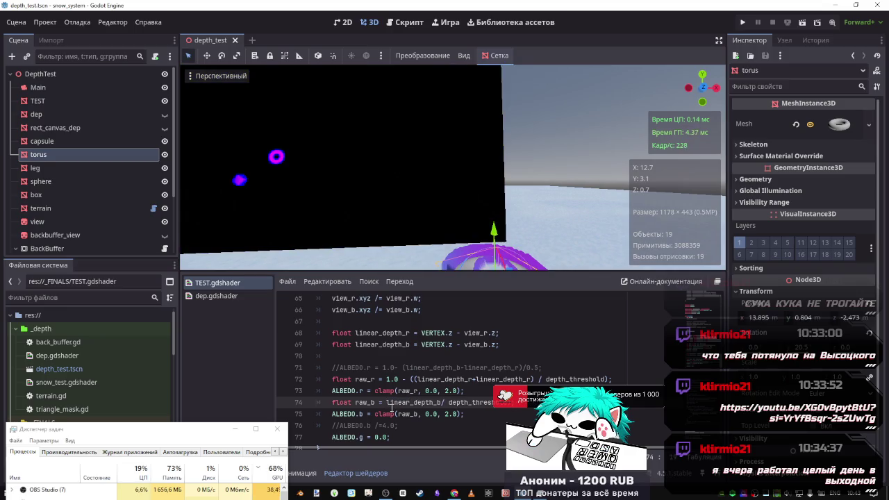
key("ctrl+s")
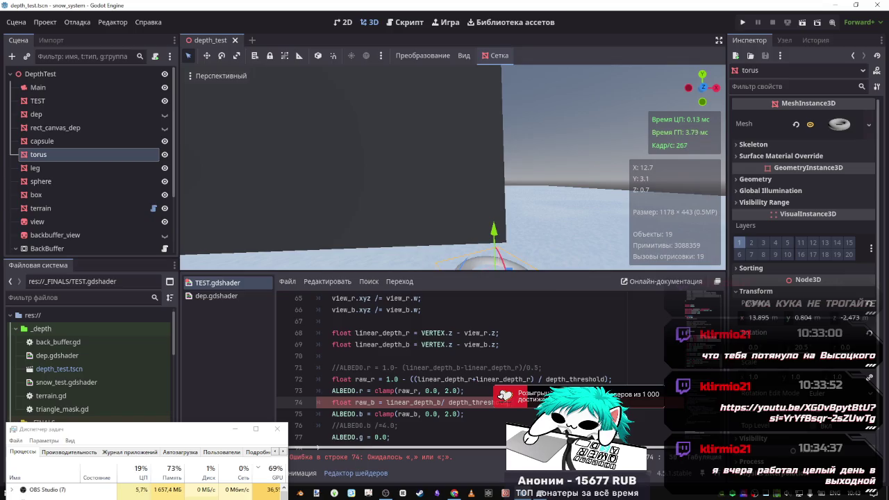
mouse_move(494, 231)
left_mouse_down()
mouse_move(510, 97)
mouse_move(510, 162)
left_mouse_up()
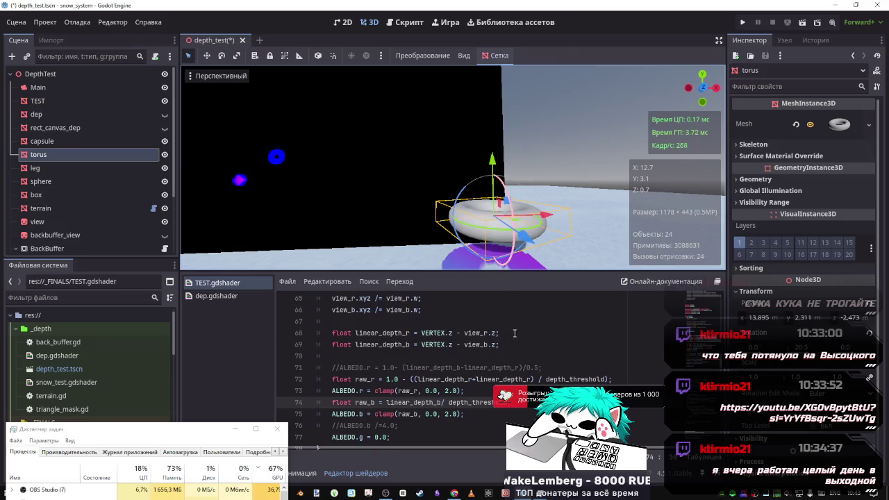
Rewrite raw_b as 1.0 - (linear_depth_b/ depth_threshold) and recompile the shader.
left_click(410, 380)
type("(")
left_click(387, 402)
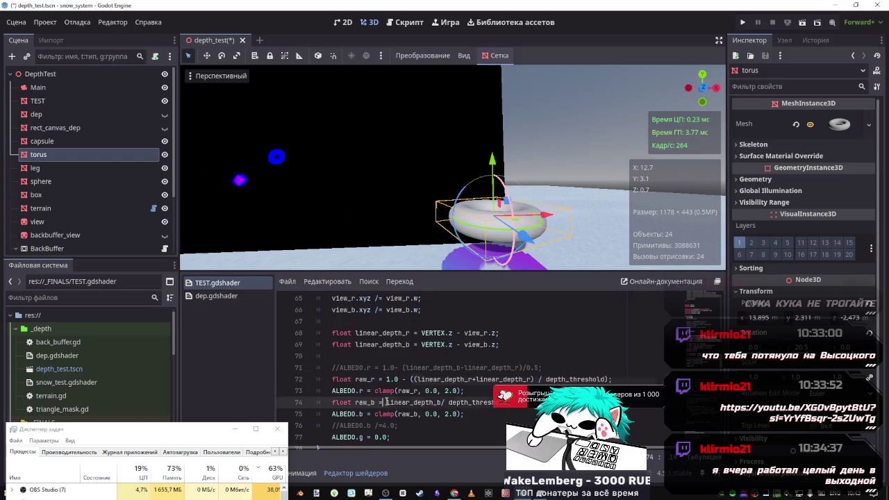
type("1.0 -")
key("ctrl+s")
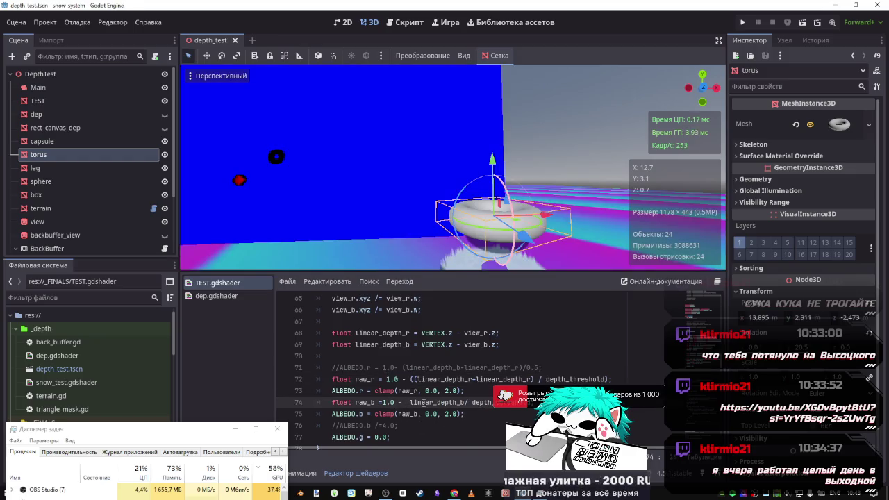
left_click_drag(409, 402, 532, 402)
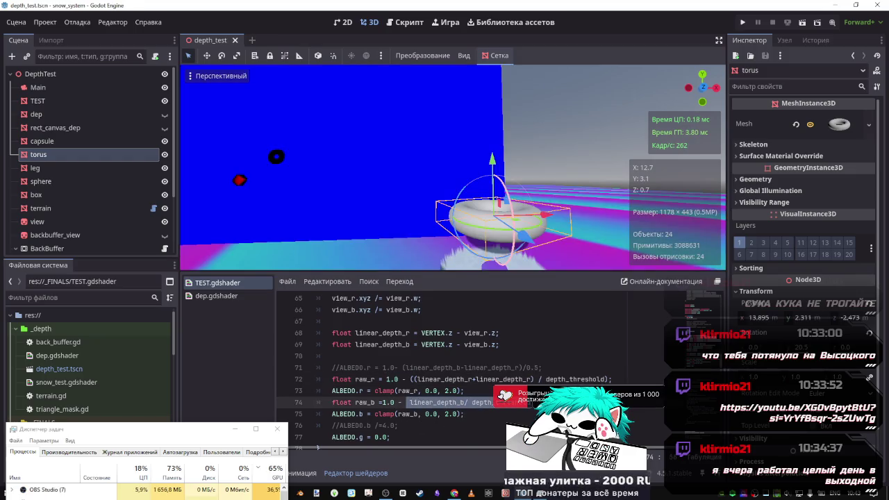
type("(")
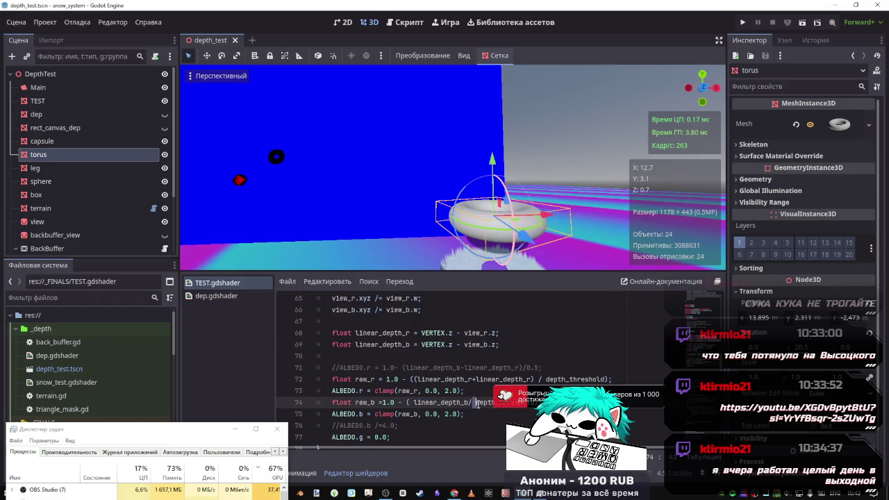
key("BackSpace")
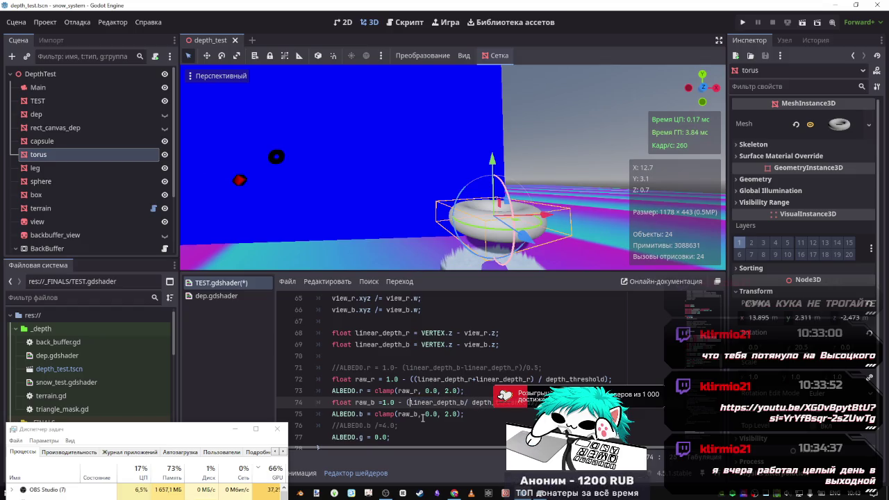
key("ctrl+s")
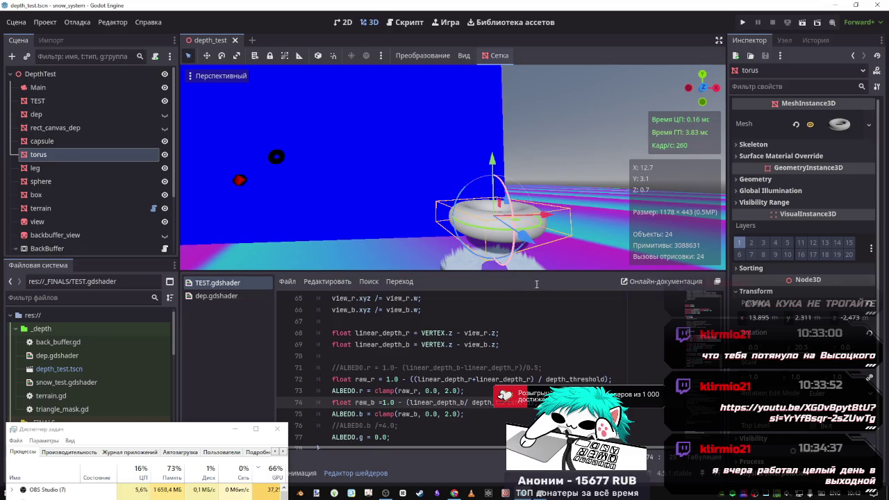
Remove the extra +linear_depth_r term from raw_r on line 72 and raise the torus along Y.
left_click(518, 379)
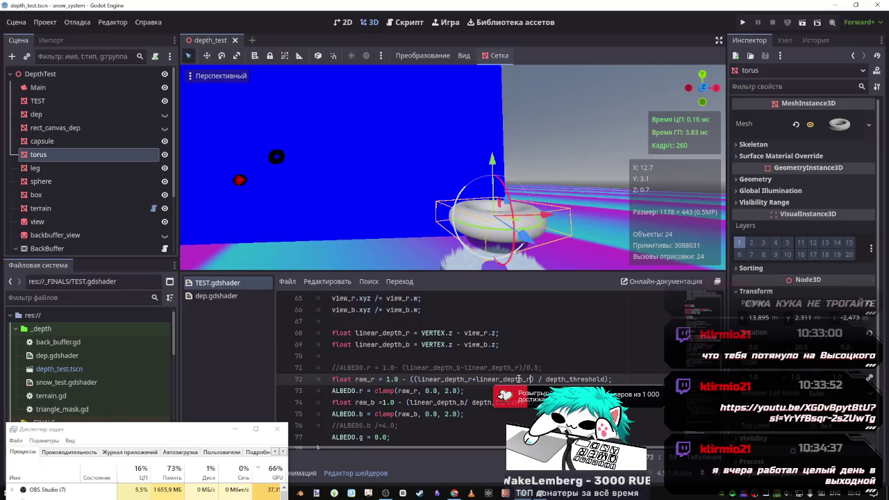
left_click_drag(532, 380, 476, 380)
key("BackSpace")
key("ctrl+s")
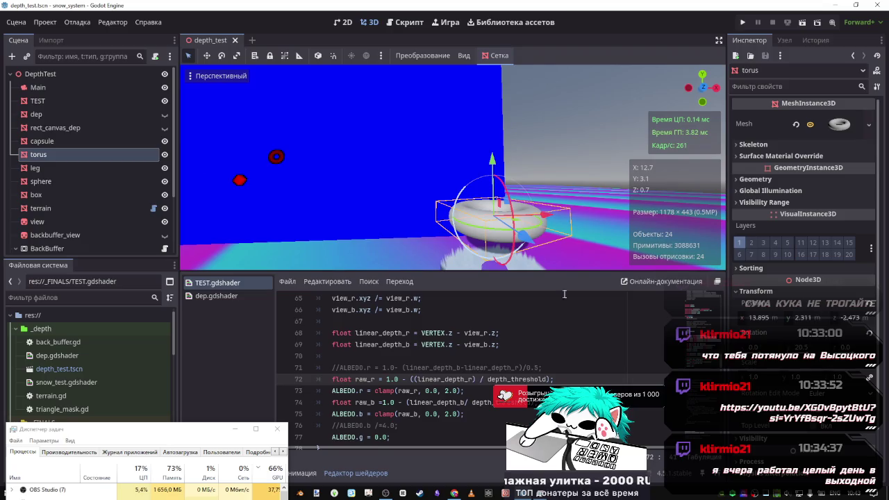
mouse_move(492, 161)
left_mouse_down()
mouse_move(483, 104)
mouse_move(475, 213)
mouse_move(465, 97)
mouse_move(462, 219)
left_mouse_up()
mouse_move(464, 140)
left_mouse_down()
mouse_move(461, 208)
mouse_move(458, 124)
mouse_move(459, 188)
mouse_move(456, 154)
mouse_move(458, 169)
left_mouse_up()
left_click(456, 368)
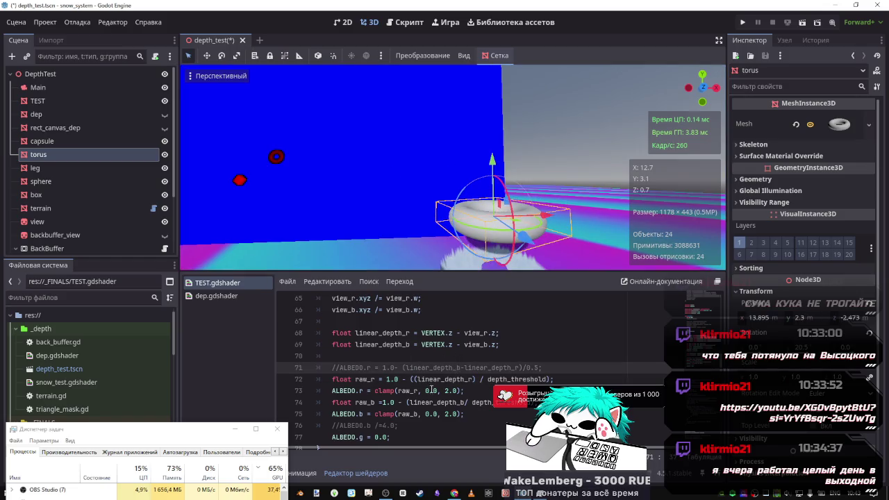
Make the sign before raw_b's parenthesis on line 74 a minus.
left_click(399, 402)
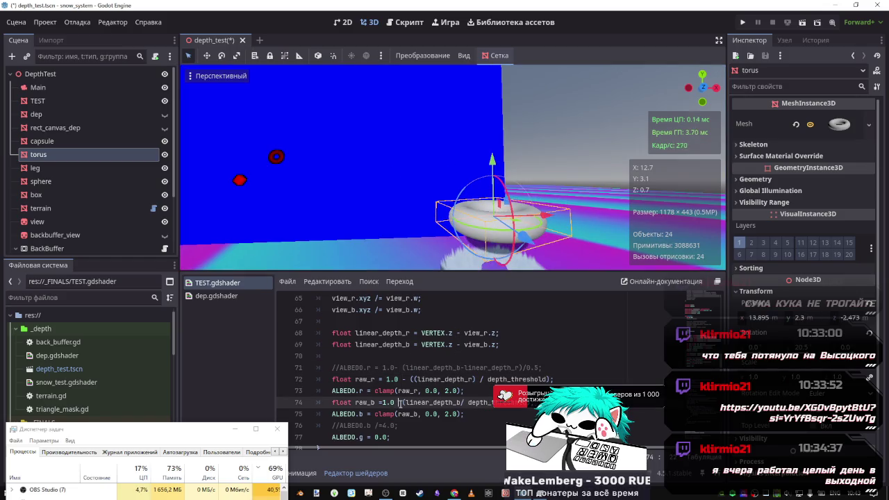
type("+")
key("ctrl+s")
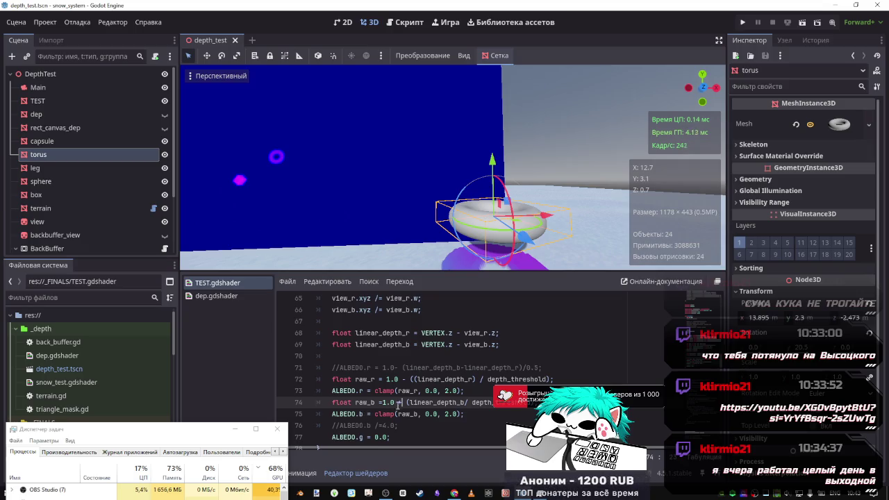
key("BackSpace")
type("-")
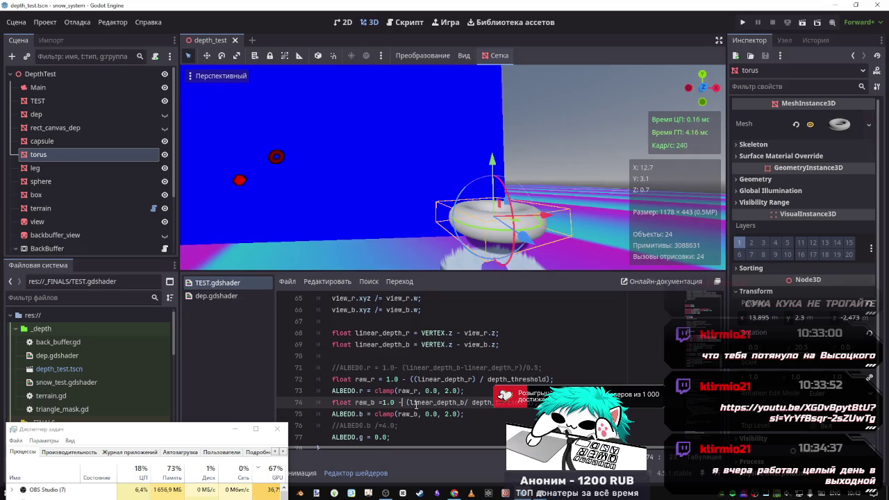
Remove the extra brackets around linear_depth_r and subtract it from linear_depth_b in raw_b.
double_click(470, 380)
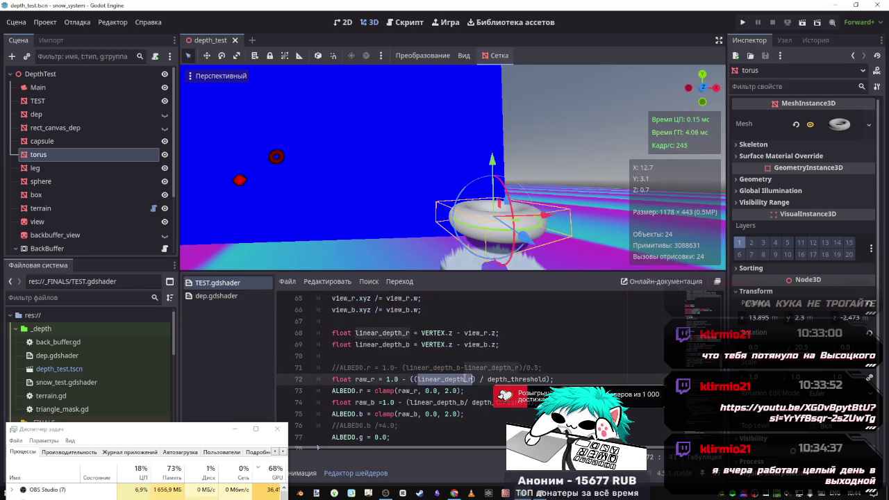
left_click(465, 410)
left_click(416, 379)
key("BackSpace")
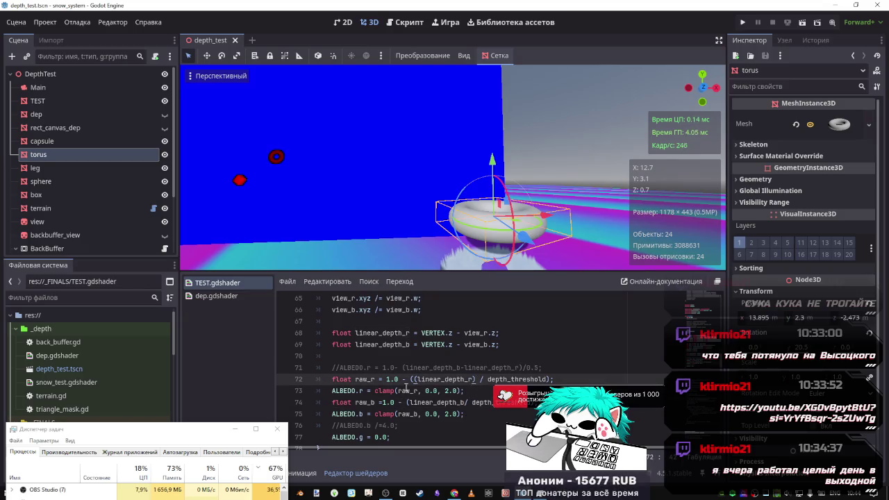
key("ctrl+Right")
key("Delete")
key("BackSpace")
left_click(466, 403)
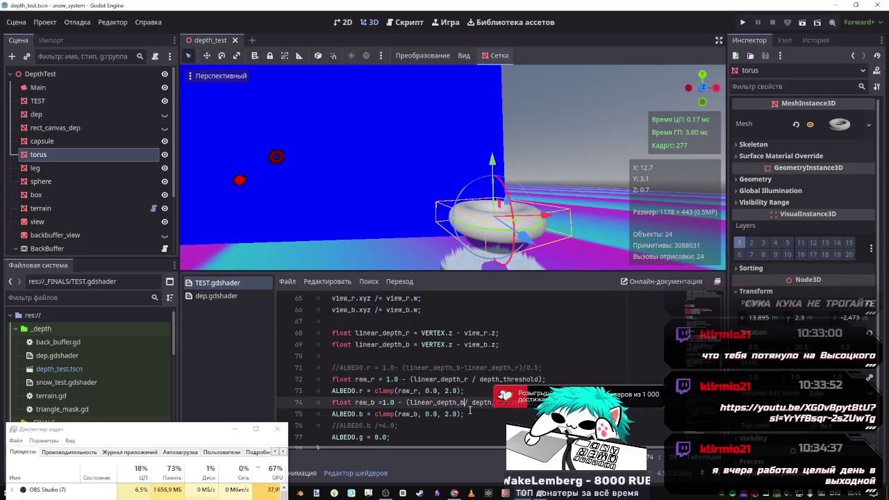
type("-linear")
key("ctrl+s")
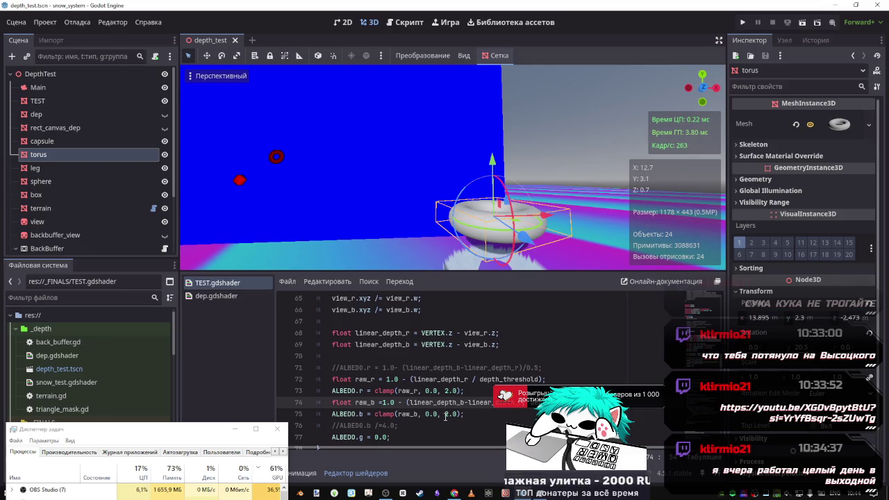
Preview a clamp limit of 1.0, undo back to 2.0, and drop raw_b's '1.0 -' prefix.
left_click(448, 414)
key("BackSpace")
type("1")
key("ctrl+s")
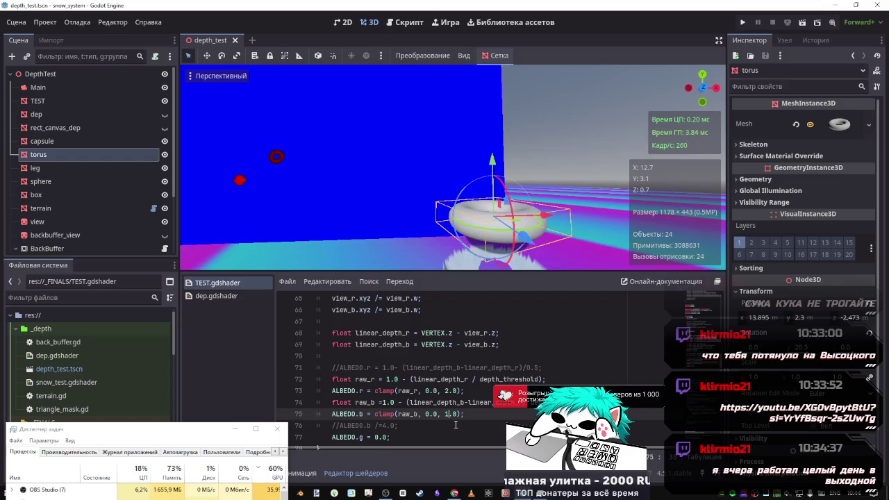
key("ctrl+z")
left_click(386, 402)
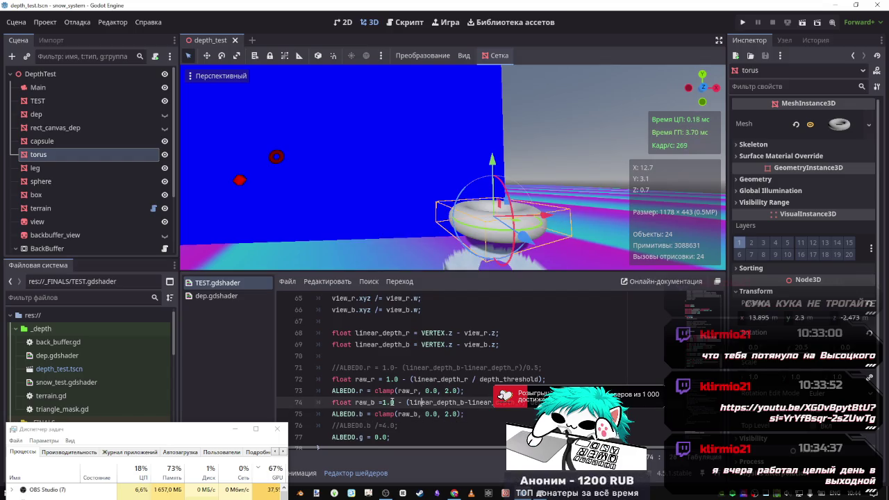
left_click_drag(407, 401, 385, 403)
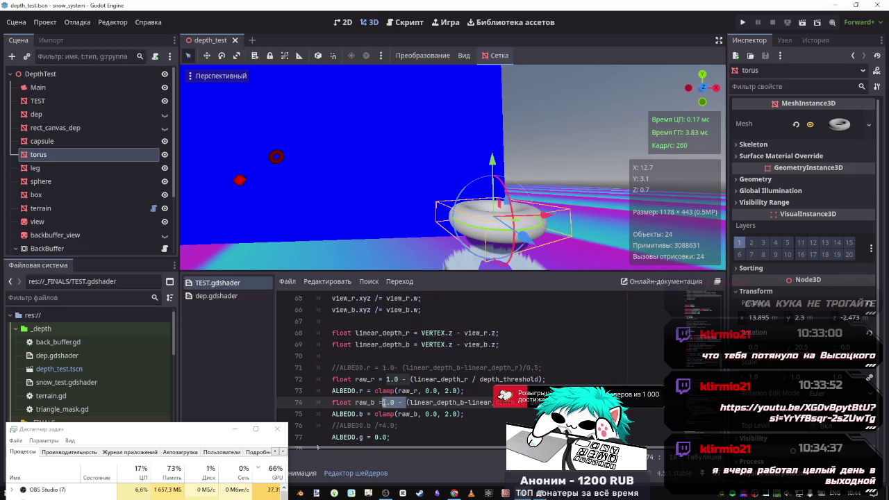
key("BackSpace")
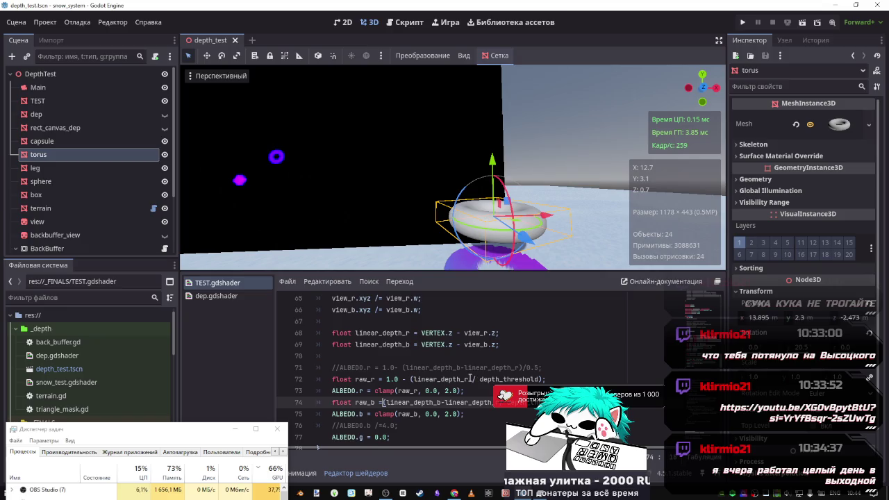
Try +linear_depth_r in raw_r with the torus lowered, then remove it and raise the torus.
double_click(416, 379)
key("Right")
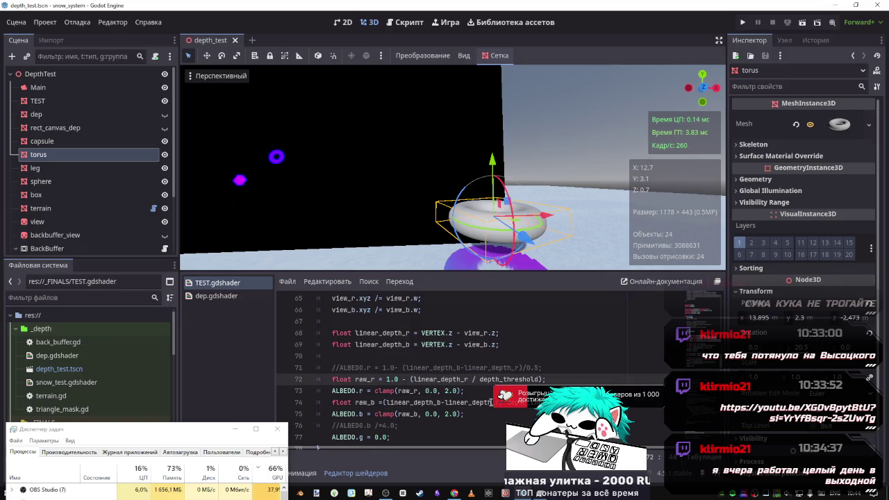
type("+linear_depth_r")
key("ctrl+s")
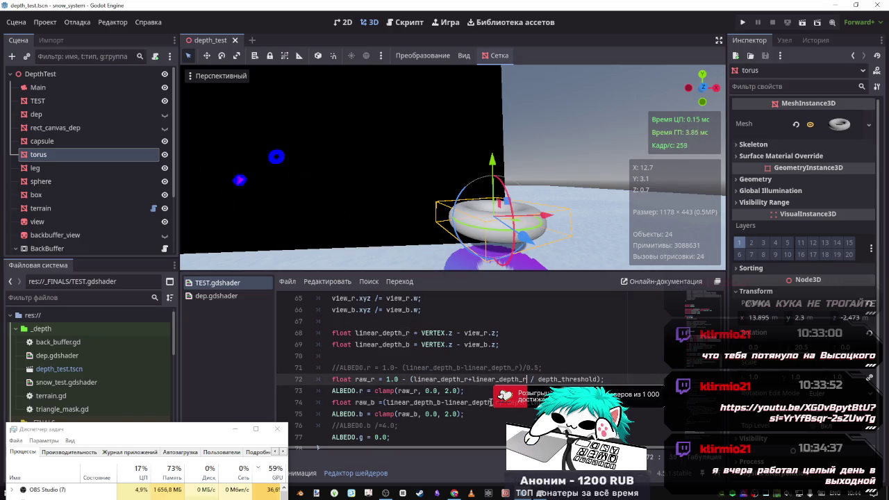
mouse_move(492, 164)
left_mouse_down()
mouse_move(486, 229)
mouse_move(490, 182)
left_mouse_up()
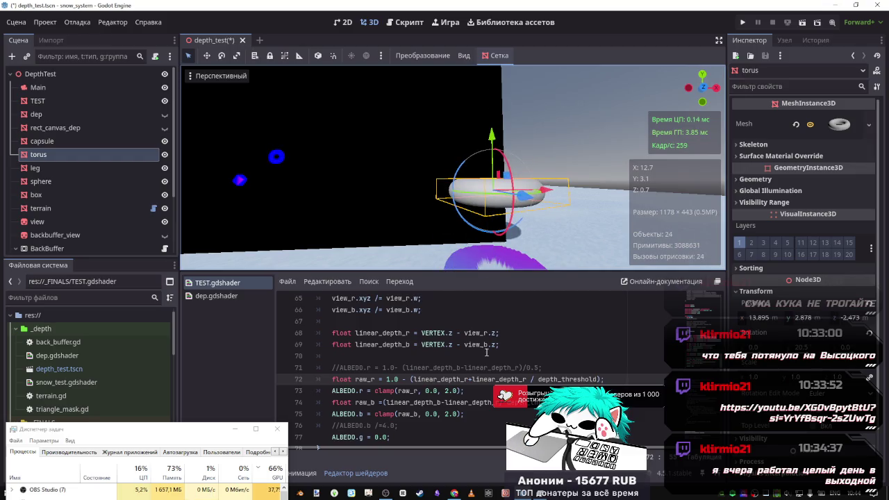
left_click_drag(523, 381, 469, 379)
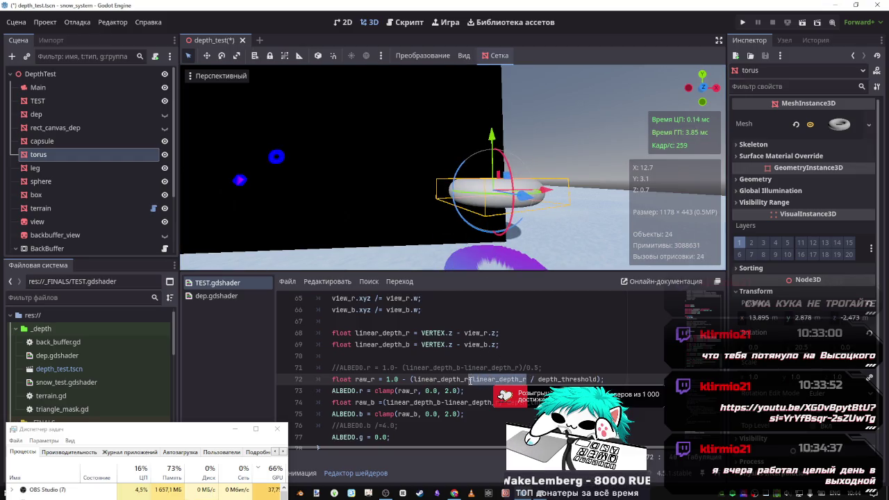
key("BackSpace")
key("ctrl+s")
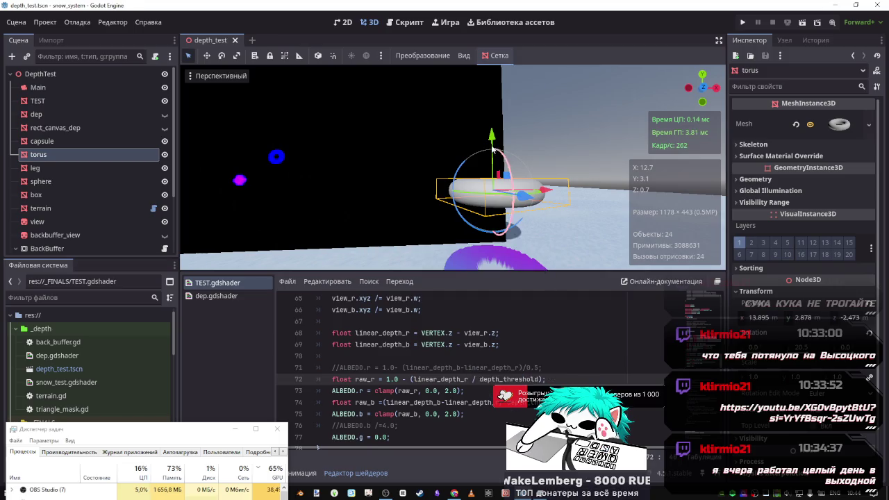
mouse_move(492, 142)
left_mouse_down()
mouse_move(493, 209)
mouse_move(487, 111)
mouse_move(485, 224)
mouse_move(485, 104)
mouse_move(483, 212)
mouse_move(472, 165)
mouse_move(470, 210)
mouse_move(464, 104)
left_mouse_up()
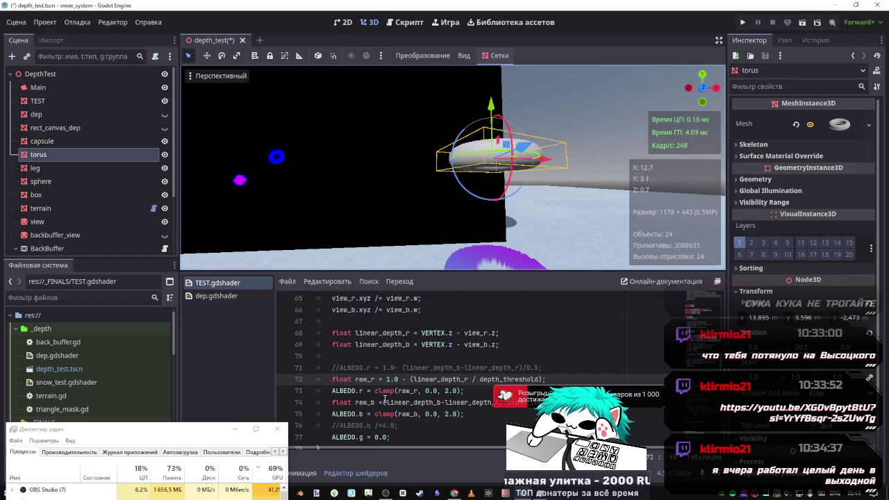
Restore the '1.0-' prefix on raw_b and recompile.
left_click(383, 402)
type("1.0-(")
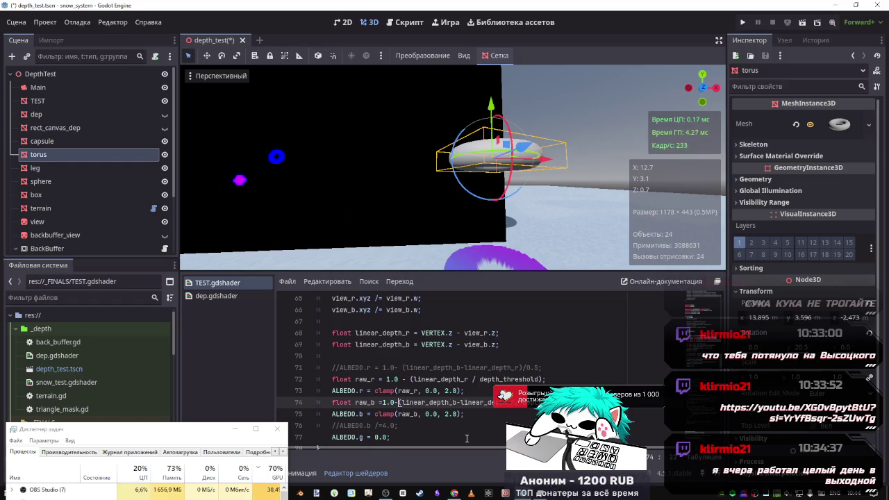
key("ctrl+s")
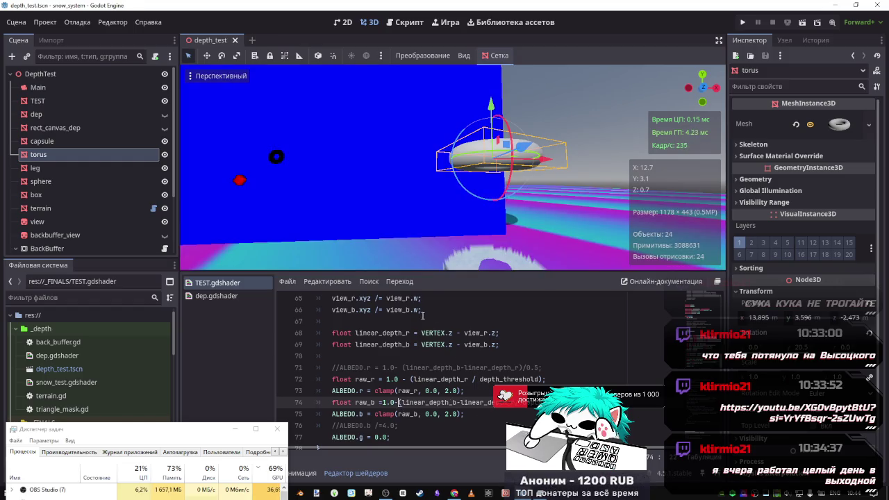
scroll(382, 420, "down", 1)
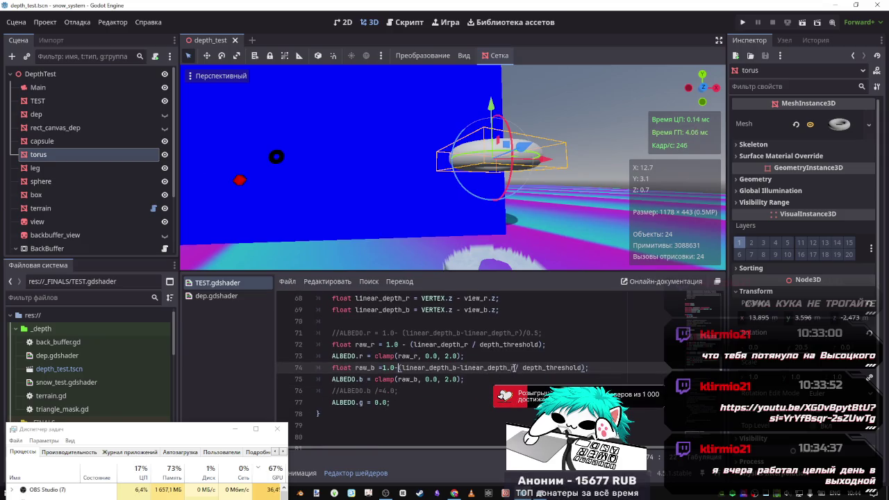
Replace raw_b's '1.0-' prefix with a trailing -1, then delete that too.
key("BackSpace")
key("BackSpace")
key("BackSpace")
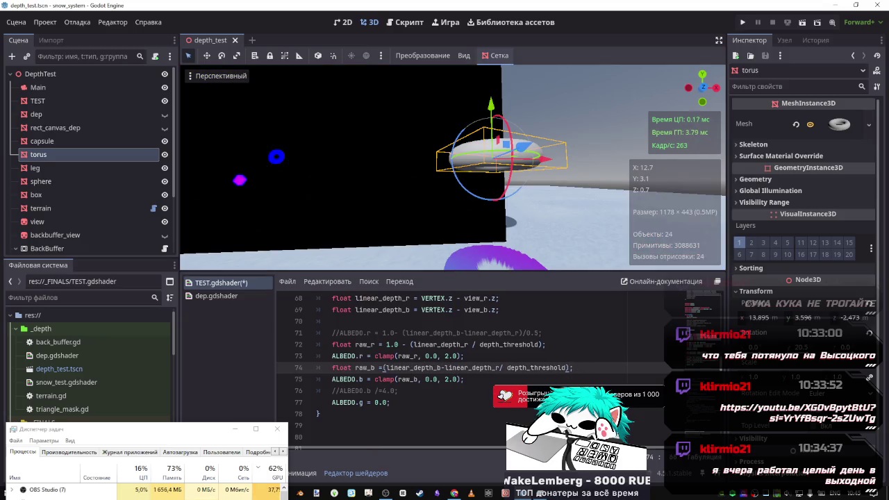
type("-1")
key("ctrl+s")
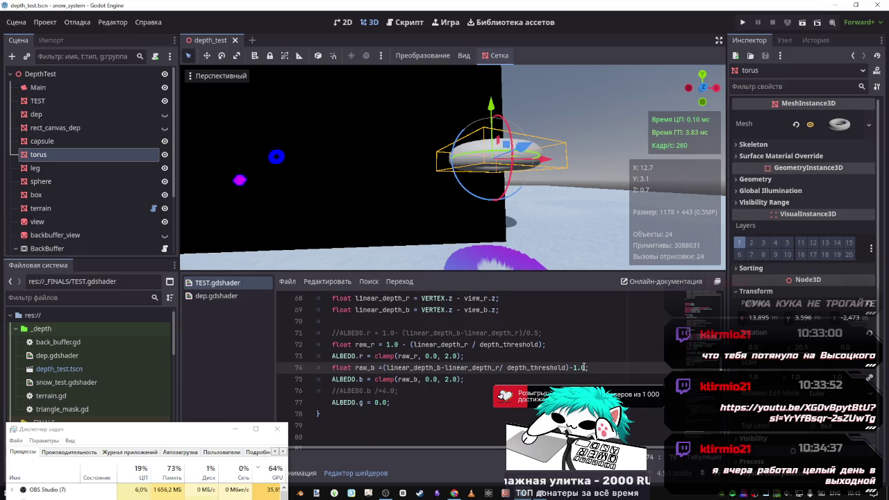
key("ctrl+shift+Left")
key("BackSpace")
key("BackSpace")
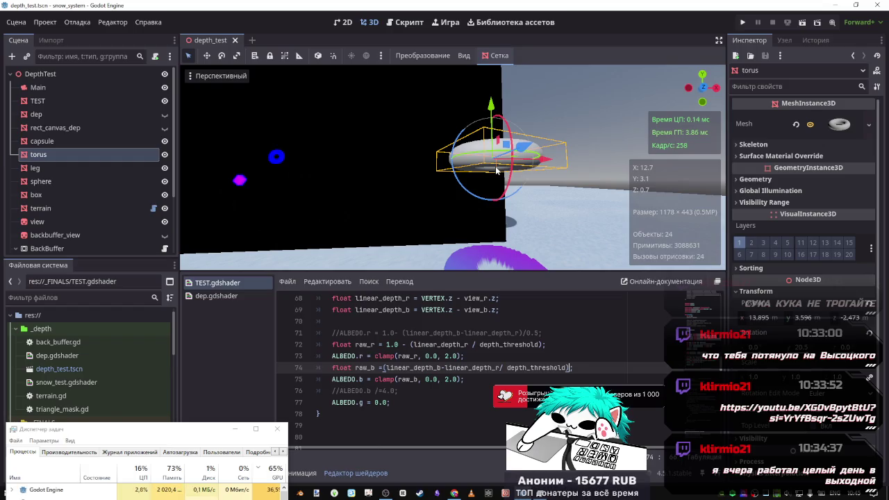
Type '(1.0-' before linear_depth_b on line 74.
double_click(494, 368)
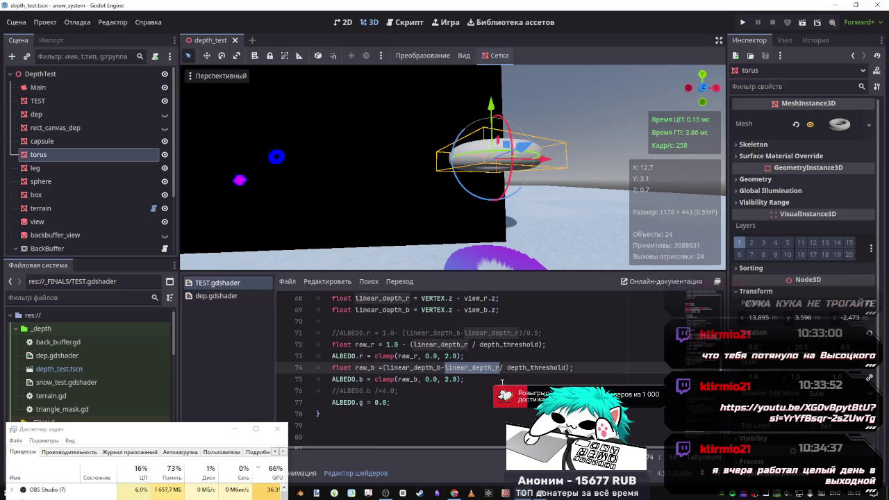
key("Up")
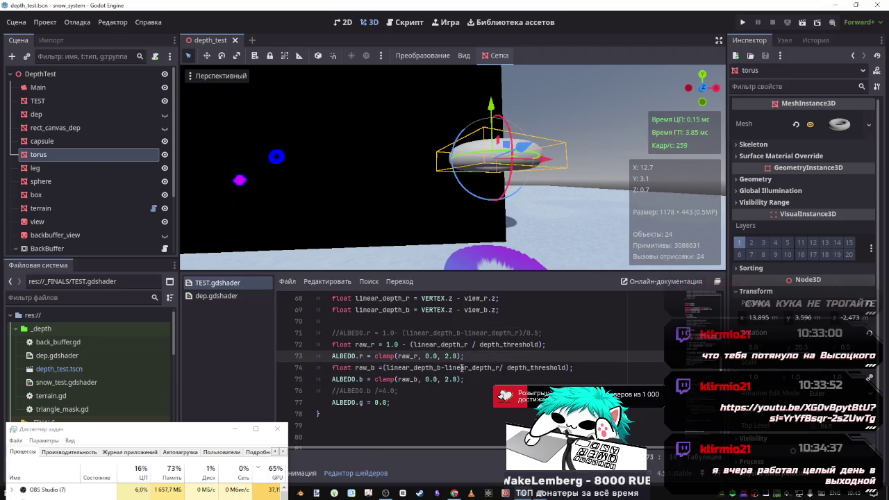
double_click(439, 367)
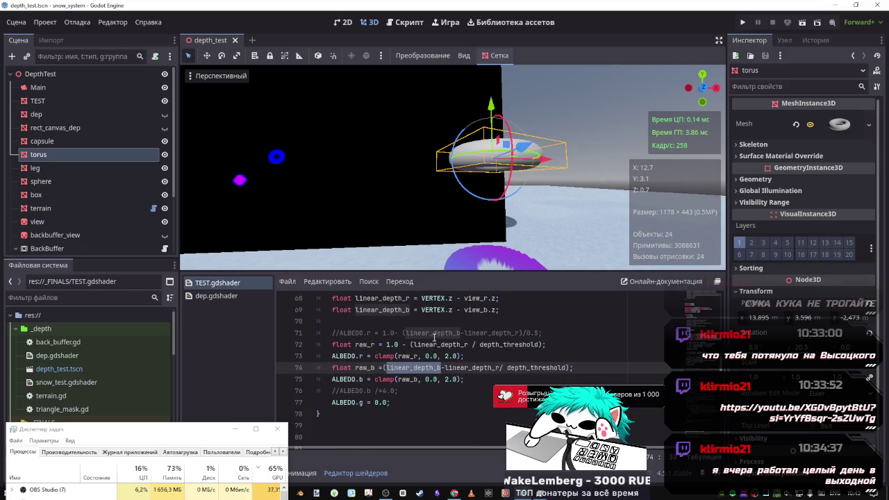
mouse_move(457, 248)
left_mouse_down()
mouse_move(444, 236)
mouse_move(438, 243)
mouse_move(448, 246)
mouse_move(441, 240)
mouse_move(435, 356)
left_mouse_up()
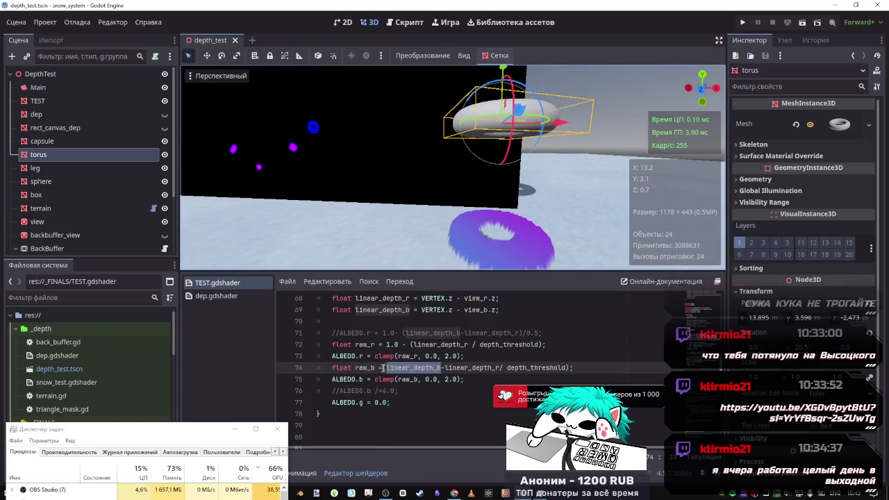
type("(")
type("1")
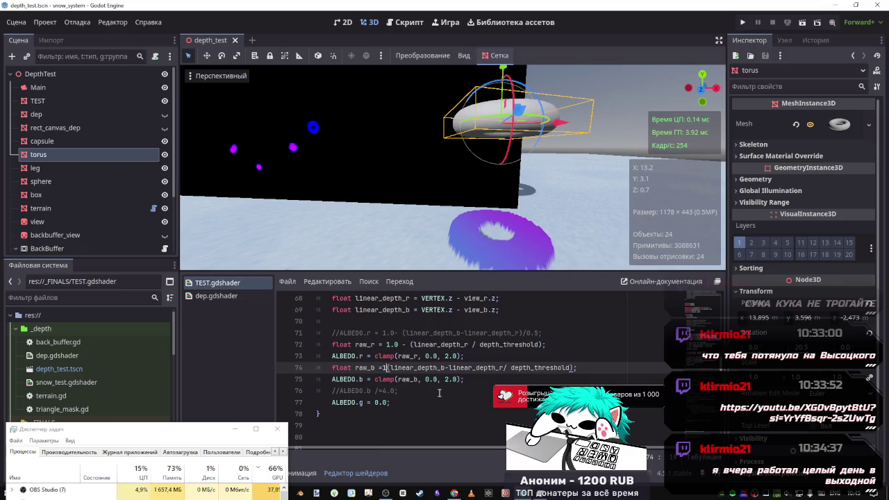
type(".0-")
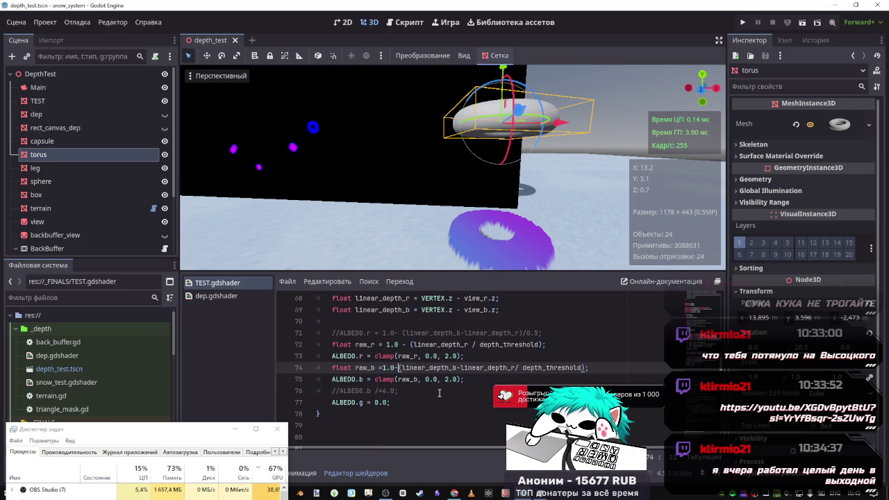
Lower the torus along its Y axis to Y 2.401.
scroll(514, 342, "up", 2)
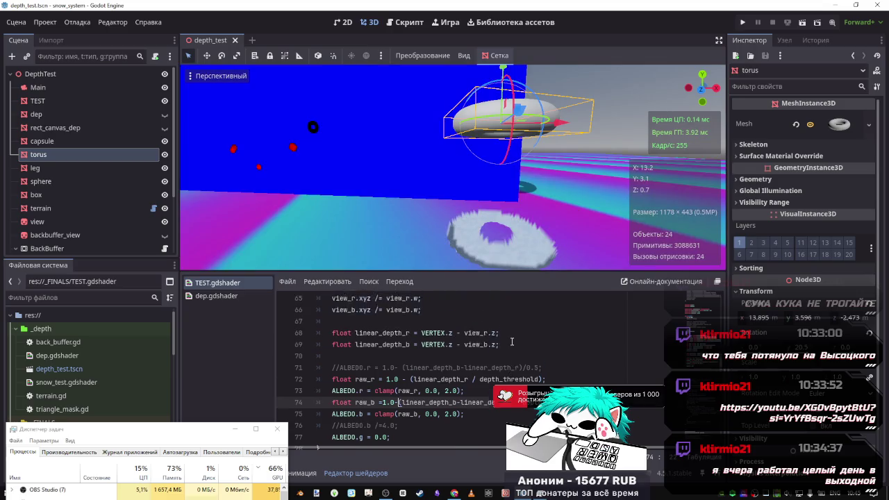
scroll(515, 339, "down", 1)
scroll(514, 339, "up", 1)
scroll(515, 340, "down", 1)
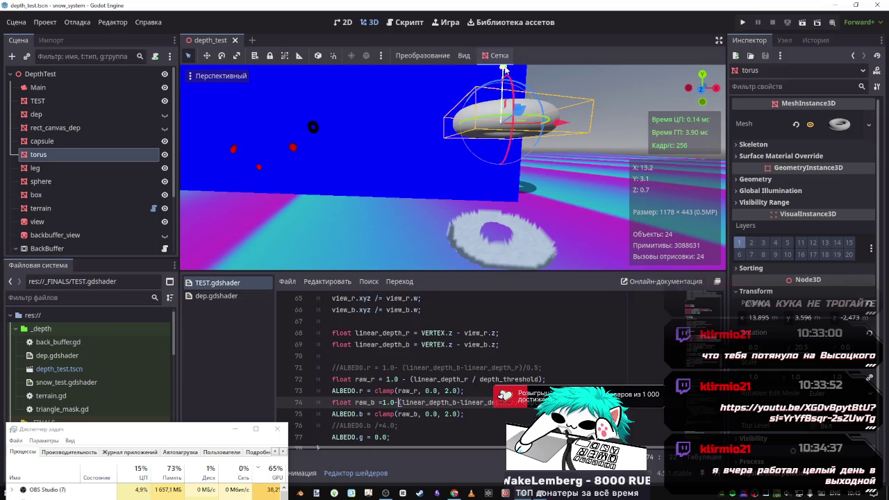
mouse_move(503, 69)
left_mouse_down()
mouse_move(510, 154)
mouse_move(514, 119)
mouse_move(515, 131)
left_mouse_up()
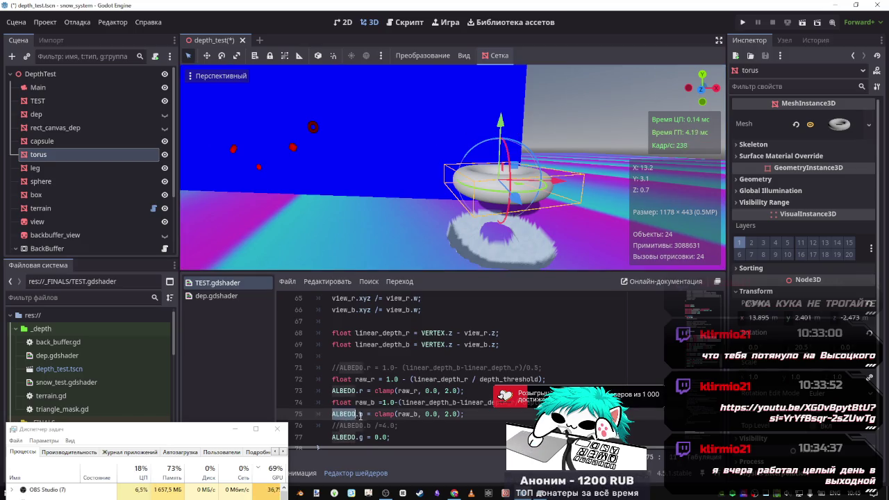
Try ALBEDO.b in place of raw_b's 1.0 prefix, then delete it.
left_click_drag(364, 415, 329, 414)
key("ctrl+c")
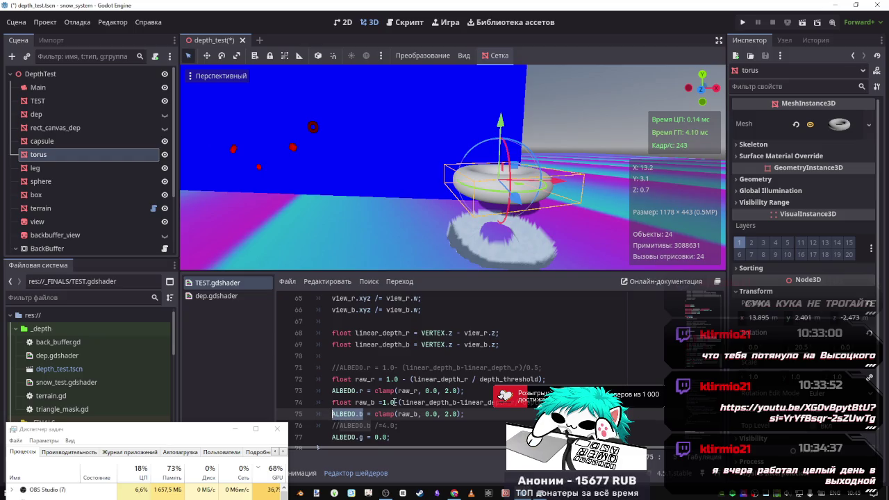
left_click_drag(394, 403, 378, 402)
key("ctrl+v")
key("ctrl+s")
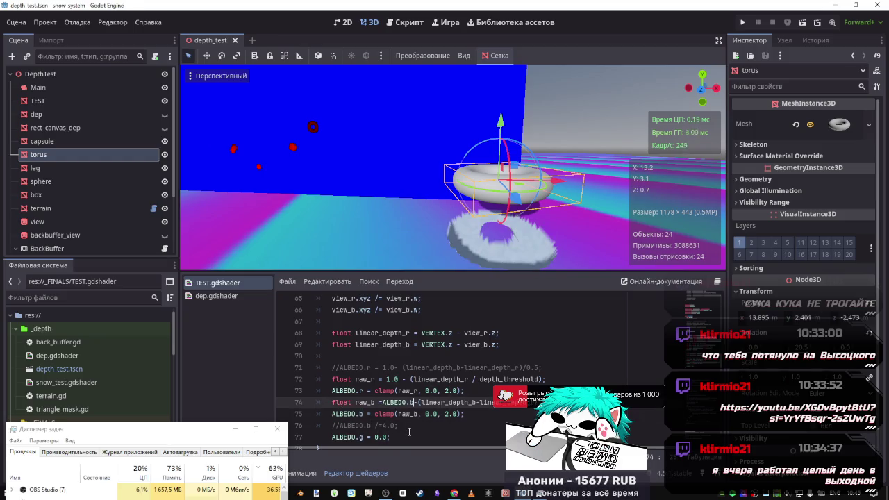
left_click_drag(417, 403, 380, 403)
key("BackSpace")
Test ALBEDO.b- and ALBEDO.b+ before line 75's clamp, then remove the prefix and recompile.
left_click(376, 414)
key("ctrl+v")
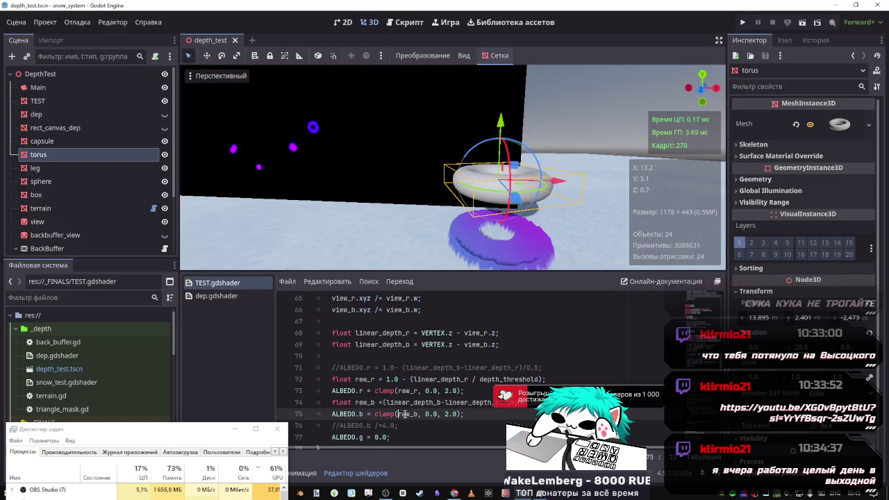
type("ALBEDO.b-")
key("ctrl+s")
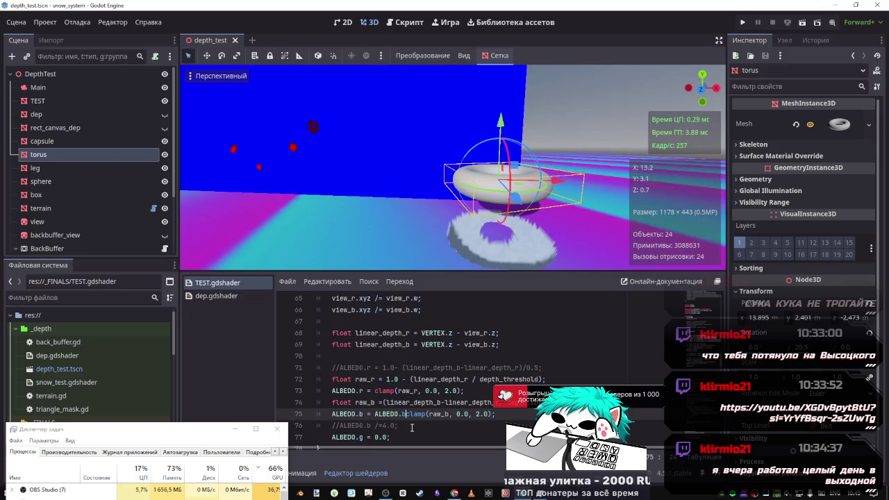
key("BackSpace")
type("+")
key("ctrl+s")
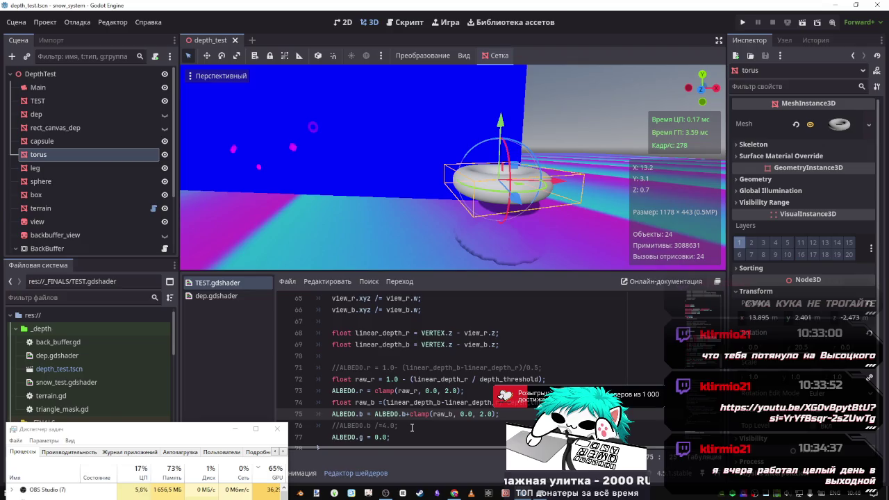
key("BackSpace")
key("BackSpace")
key("BackSpace")
key("ctrl+s")
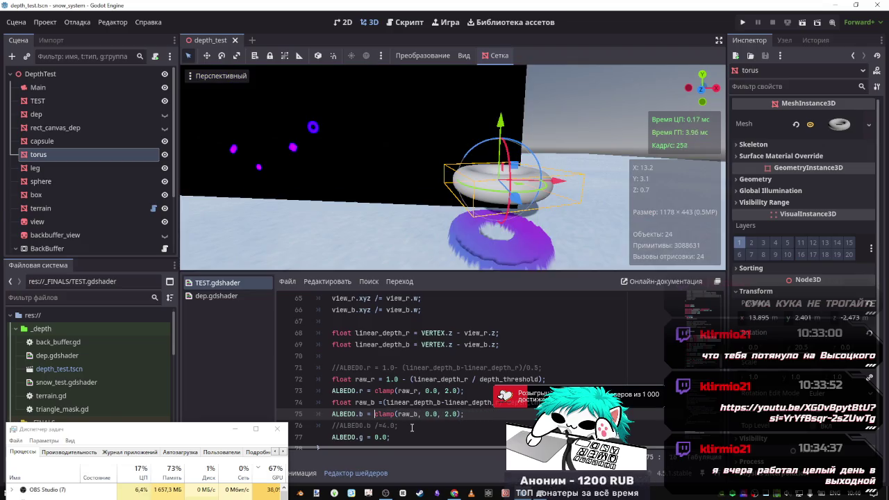
Remove the -ALBEDO.r ending from all four depth sample lines.
scroll(412, 428, "up", 4)
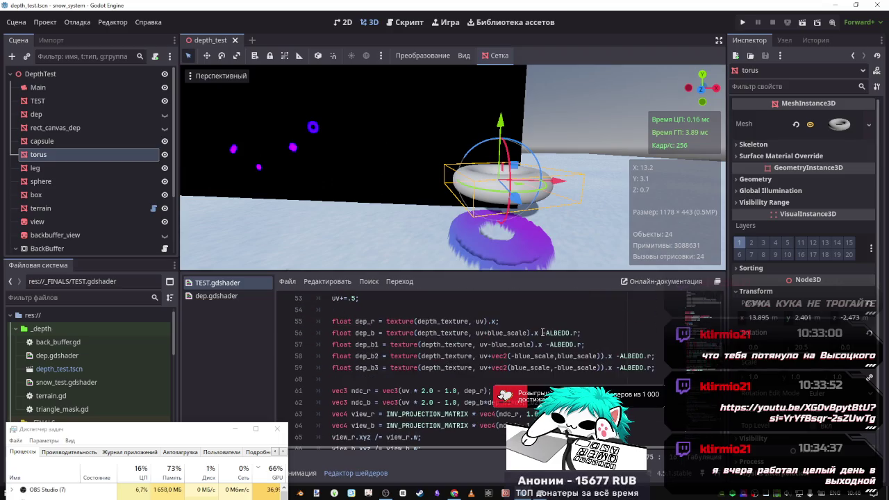
left_click_drag(540, 333, 580, 334)
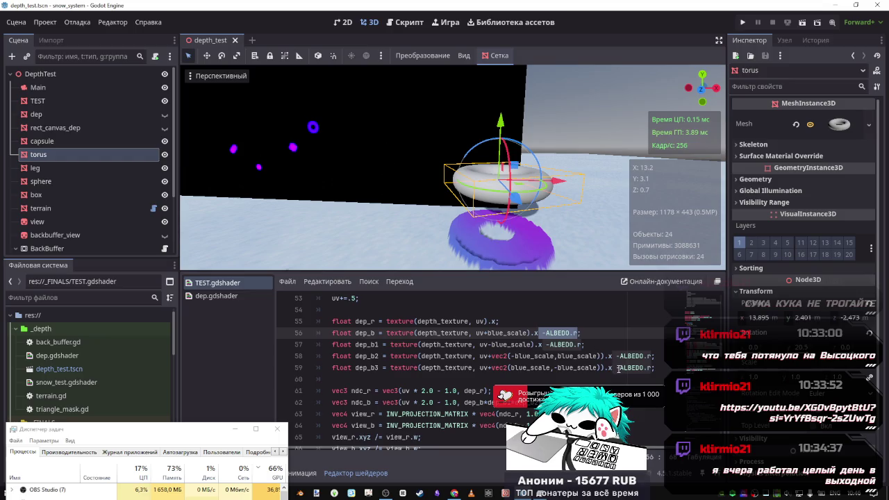
key("ctrl+d")
key("ctrl+d")
key("ctrl+d")
key("BackSpace")
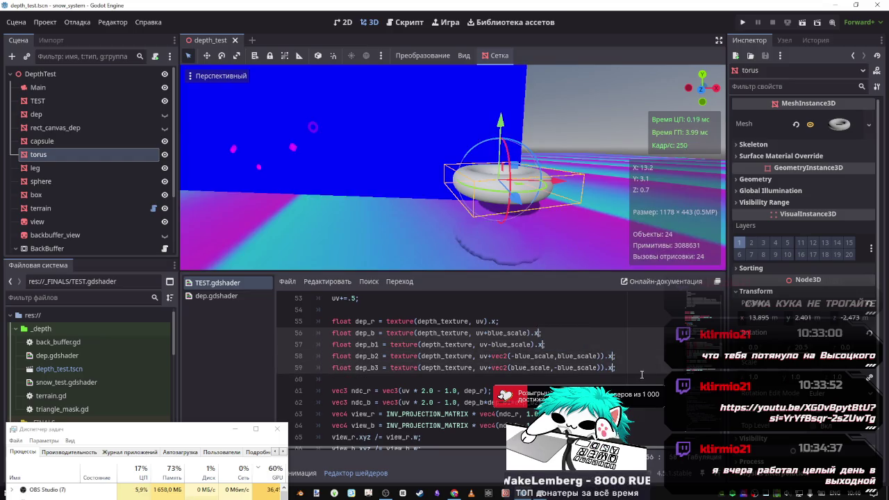
Try leading offsets of 2.0 and 0.0 in raw_b, then settle on 0.5 and save.
scroll(641, 374, "down", 5)
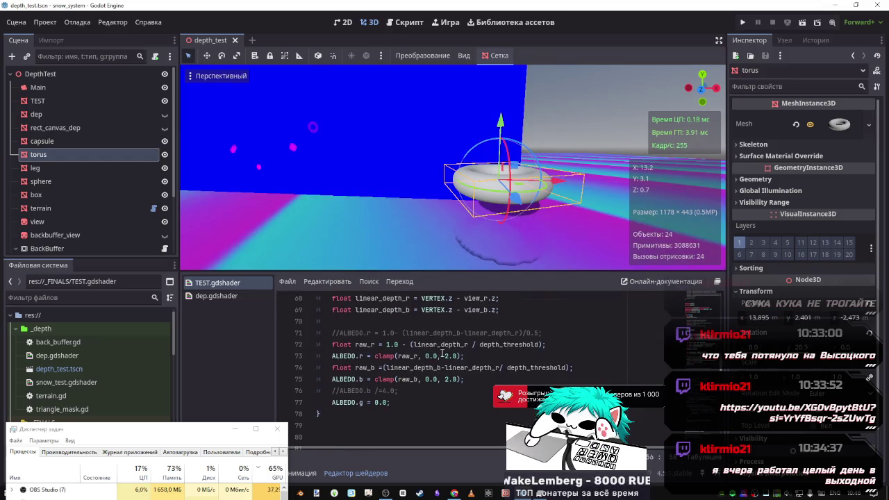
left_click(384, 367)
type("1.0 -")
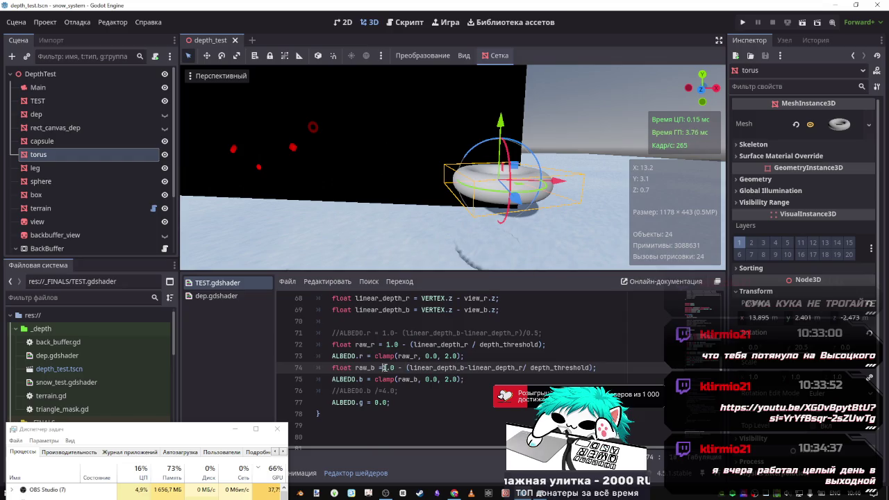
type(" 2")
key("ctrl+s")
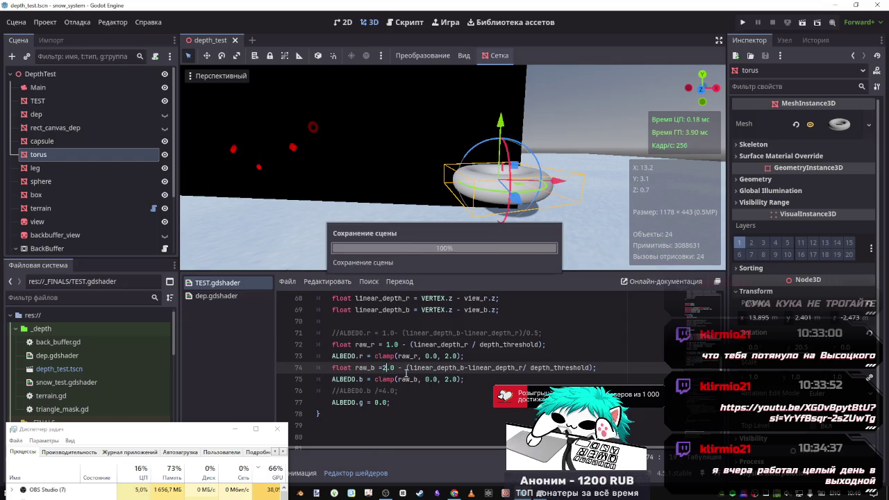
key("BackSpace")
type("0")
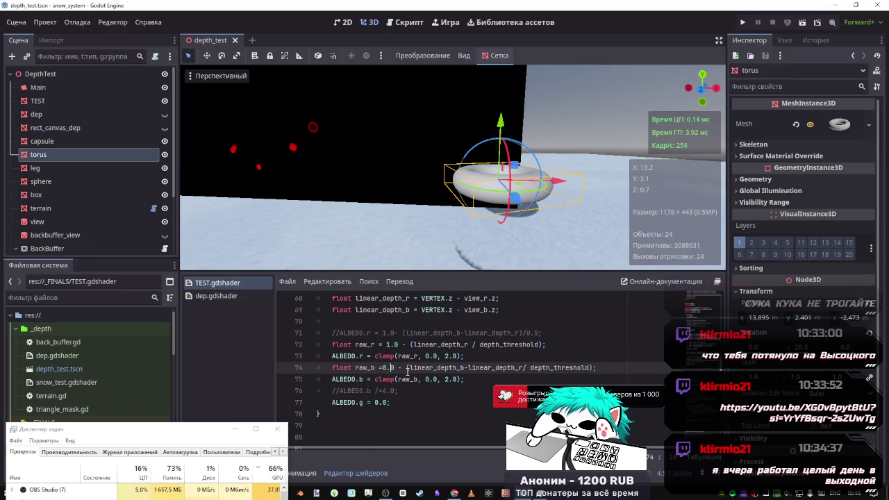
key("Delete")
type("5")
key("ctrl+s")
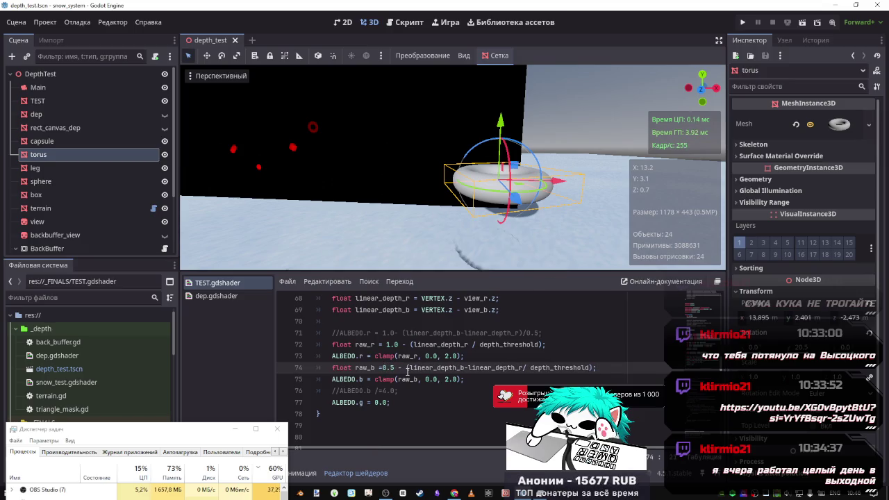
Delete -linear_depth_r from the raw_b line and save to recompile the shader.
scroll(423, 351, "up", 4)
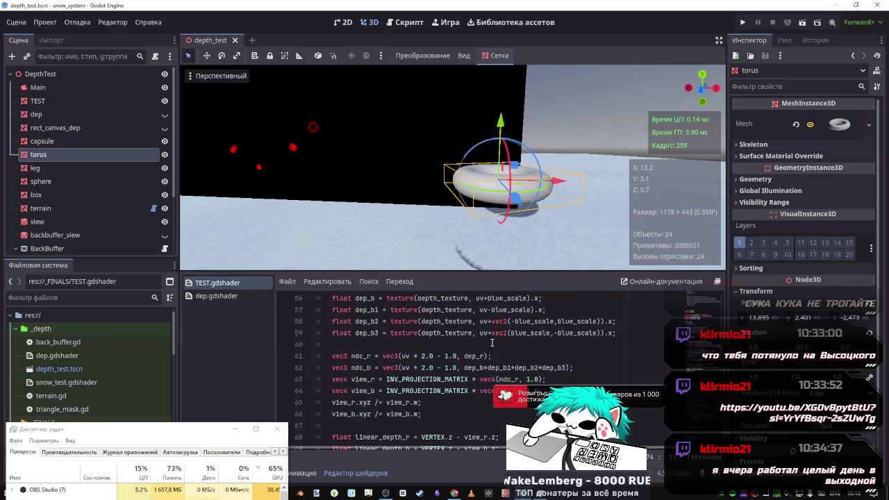
scroll(491, 342, "down", 4)
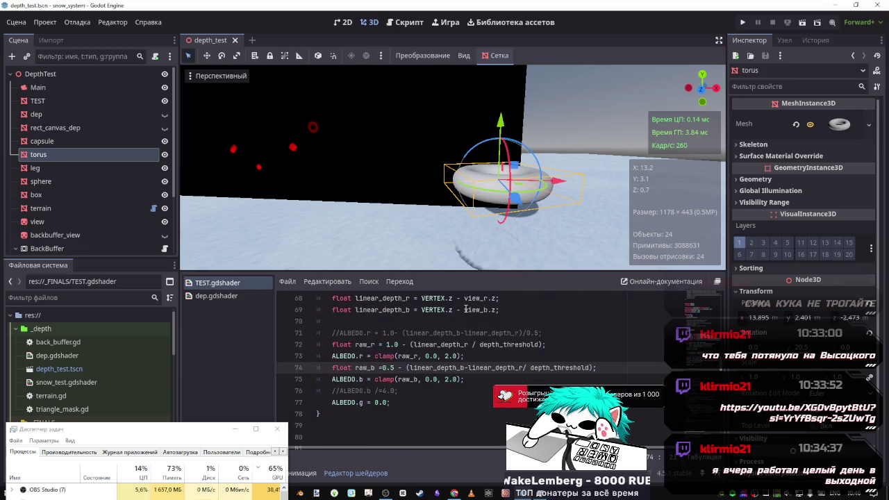
mouse_move(500, 123)
left_mouse_down()
mouse_move(505, 212)
mouse_move(504, 115)
mouse_move(505, 221)
mouse_move(504, 98)
mouse_move(502, 142)
left_mouse_up()
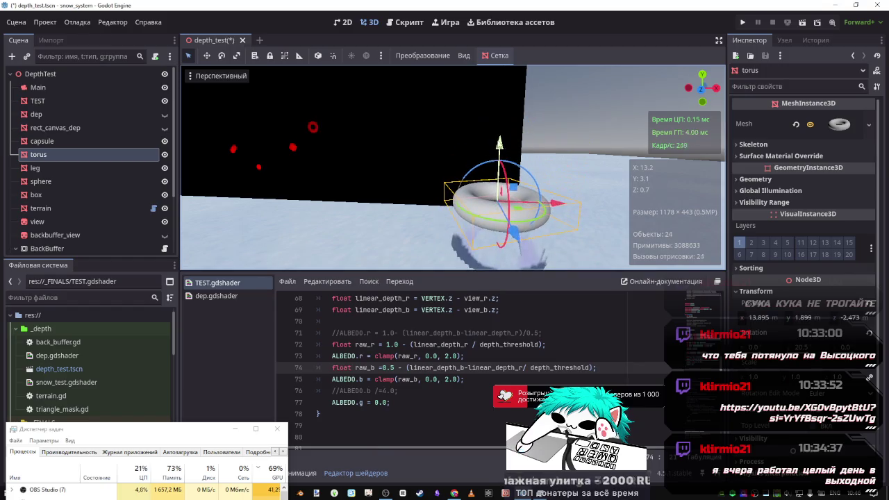
scroll(447, 344, "up", 1)
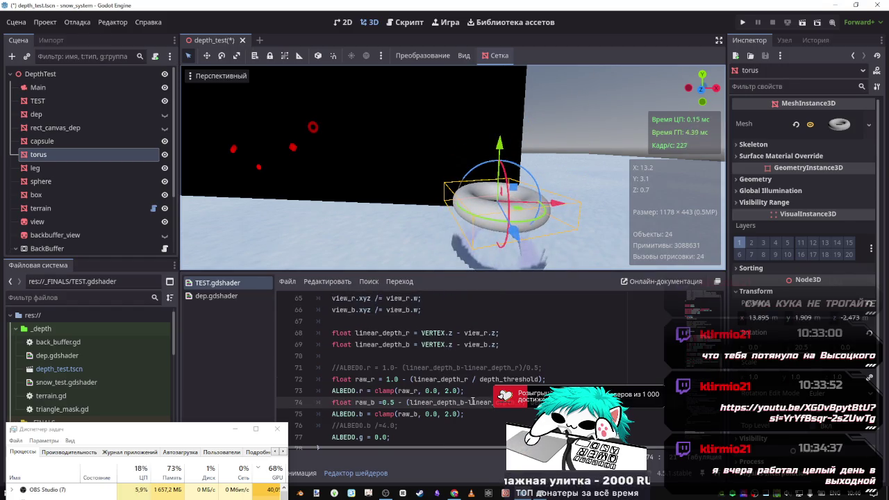
left_click_drag(535, 403, 464, 402)
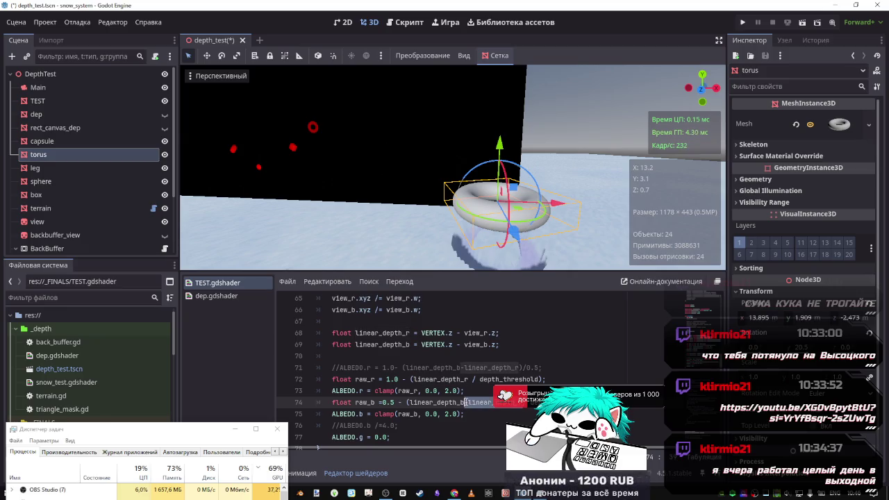
key("ctrl+v")
key("ctrl+s")
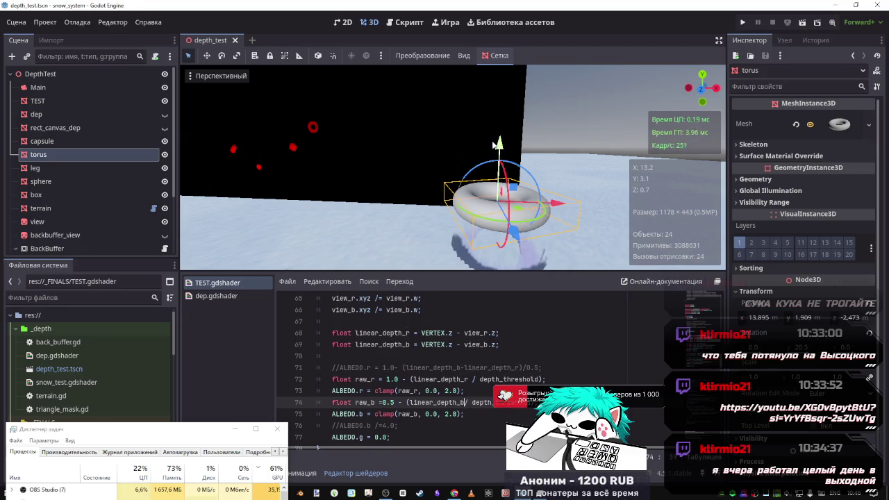
Lower the torus and change the raw_b offset from 0.5 to 1.0, then save.
mouse_move(501, 150)
left_mouse_down()
mouse_move(505, 189)
mouse_move(504, 158)
left_mouse_up()
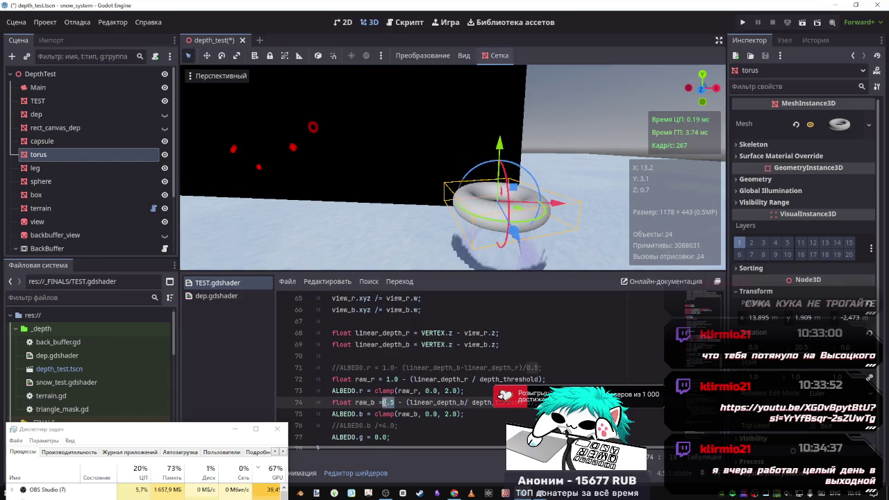
type("1")
key("BackSpace")
key("BackSpace")
key("BackSpace")
type("1.0")
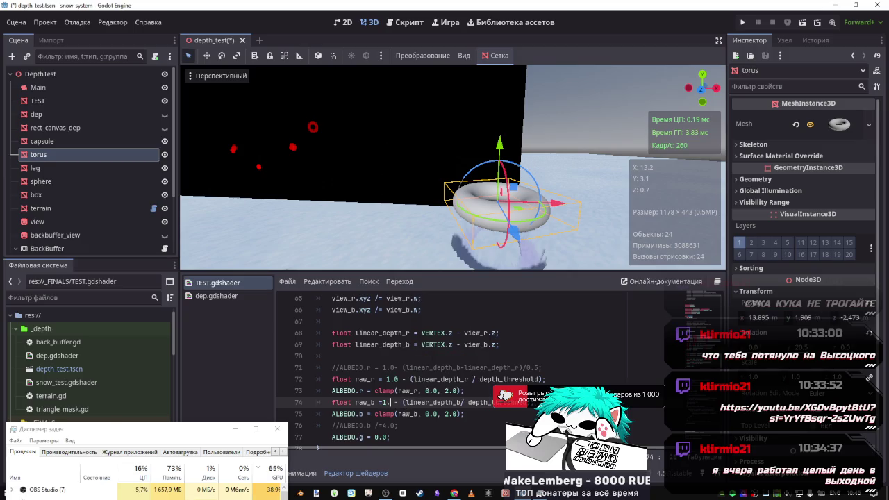
key("ctrl+s")
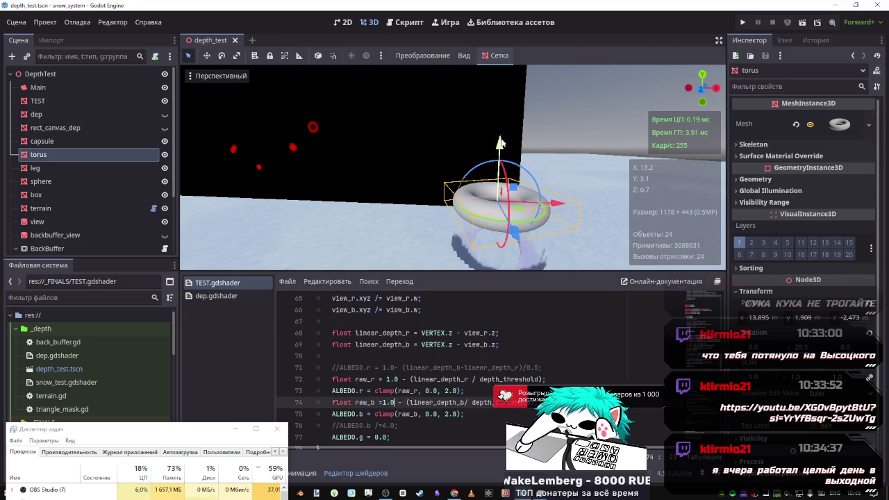
Toggle the comment on the ALBEDO.b /4.0 line, save, and lower the torus to Y 1.738.
mouse_move(499, 143)
left_mouse_down()
mouse_move(498, 189)
mouse_move(491, 87)
mouse_move(490, 111)
mouse_move(489, 96)
left_mouse_up()
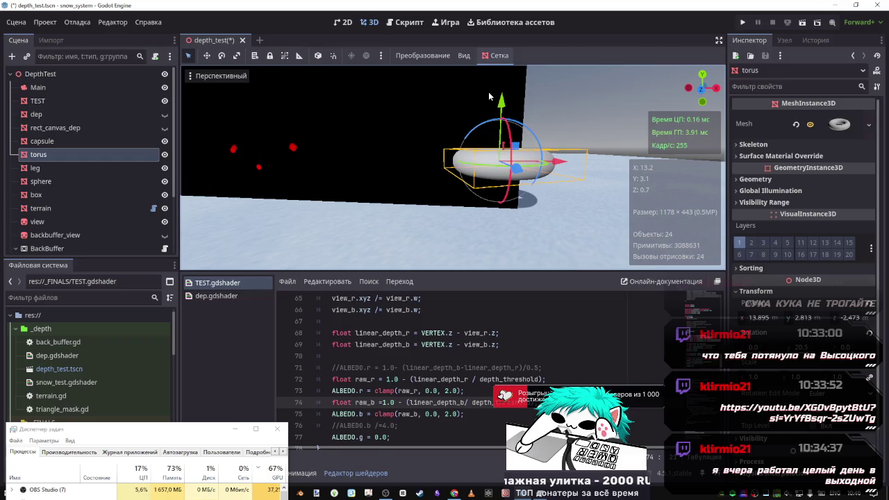
scroll(419, 407, "down", 1)
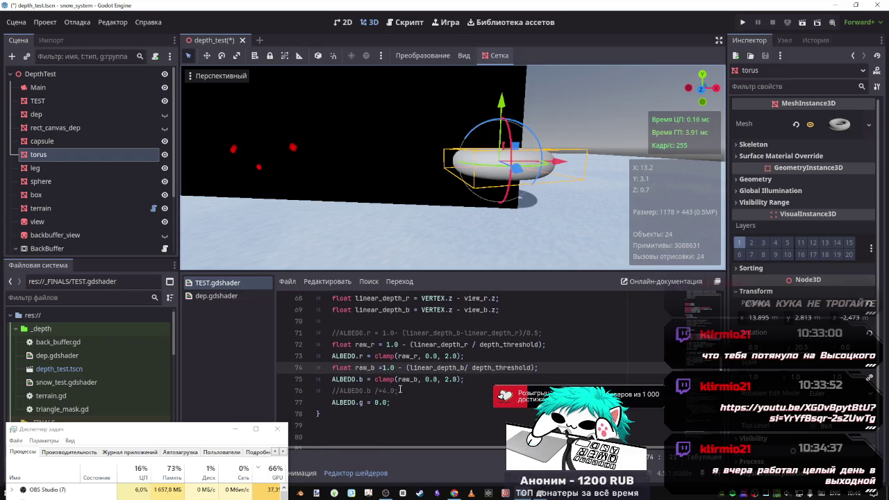
left_click(402, 391)
key("ctrl+k")
key("ctrl+s")
key("ctrl+k")
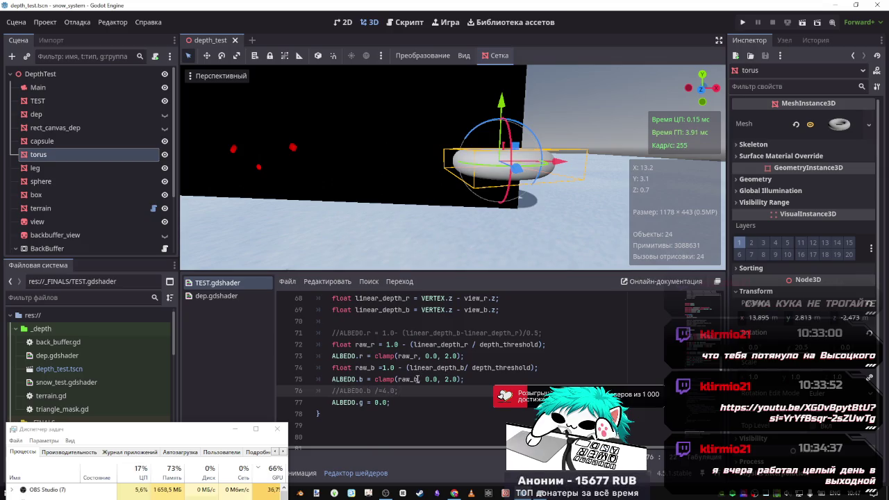
left_click_drag(417, 379, 390, 379)
scroll(466, 369, "up", 1)
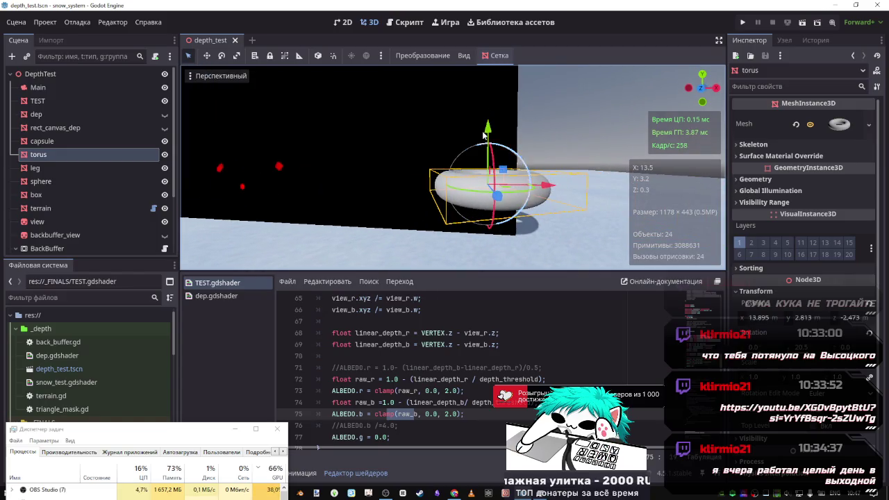
left_click_drag(484, 136, 488, 182)
Wrap the dep_b+dep_b1+dep_b2+dep_b3 sum in ndc_b in parentheses, divide by 4.0, and save.
scroll(449, 394, "up", 2)
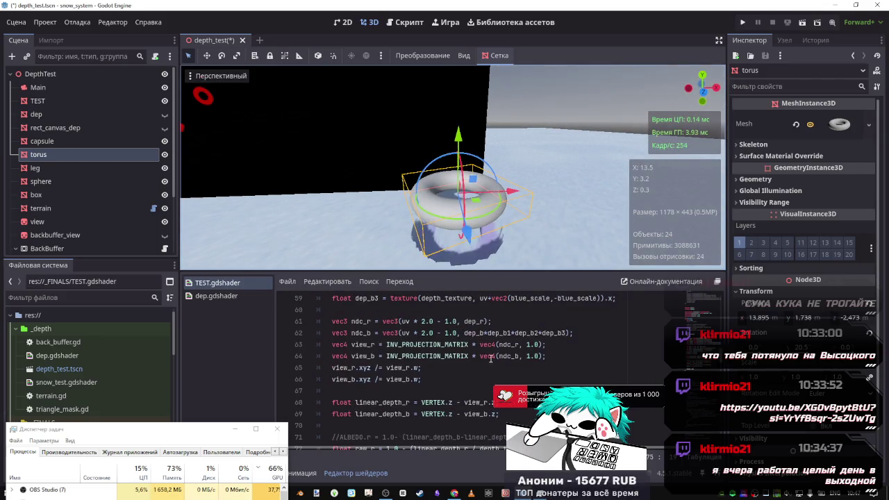
scroll(509, 351, "up", 1)
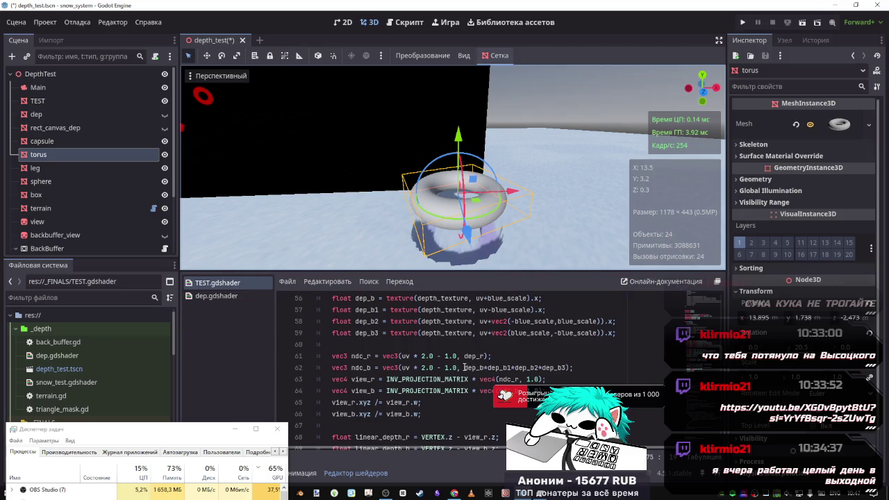
left_click_drag(464, 368, 571, 370)
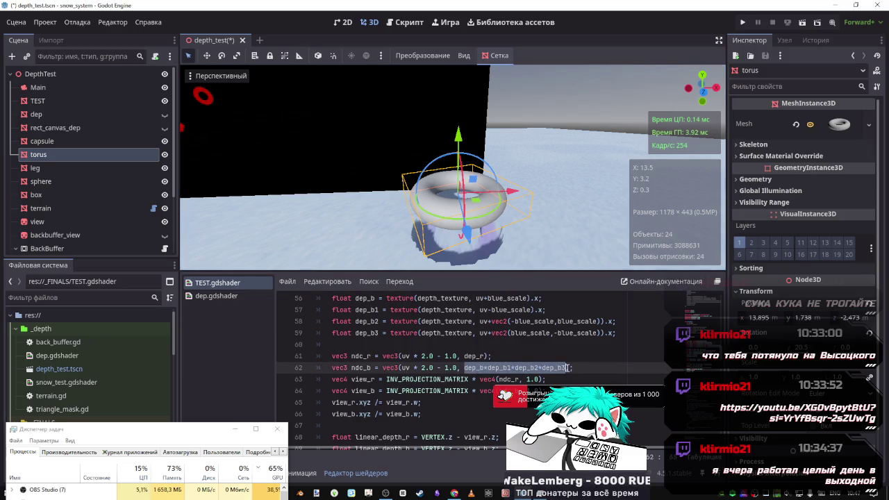
type("(")
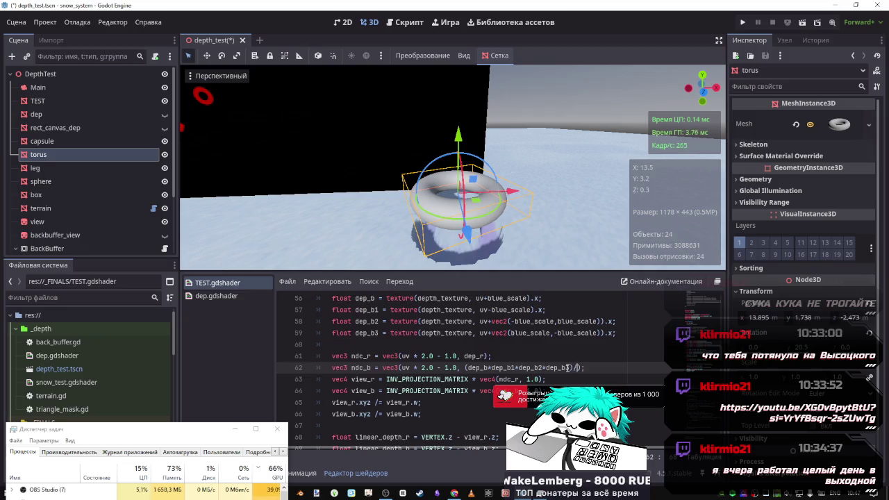
type("/")
key("ctrl+s")
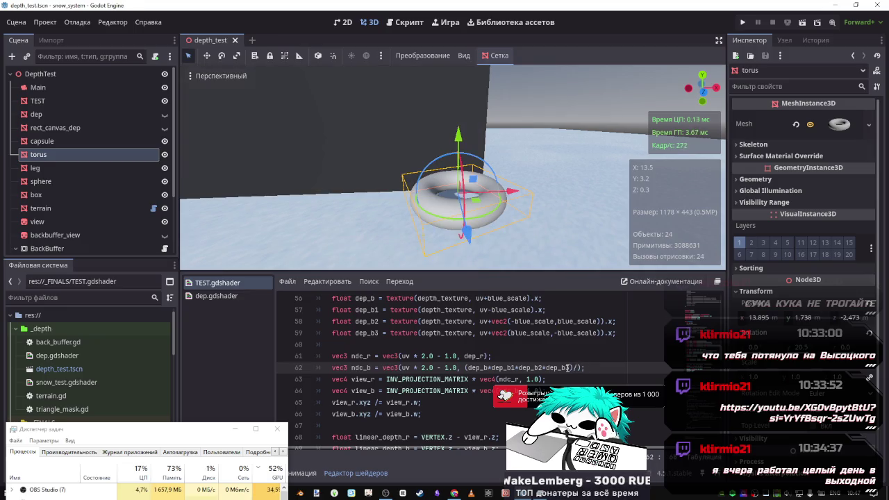
type("4.0")
key("ctrl+s")
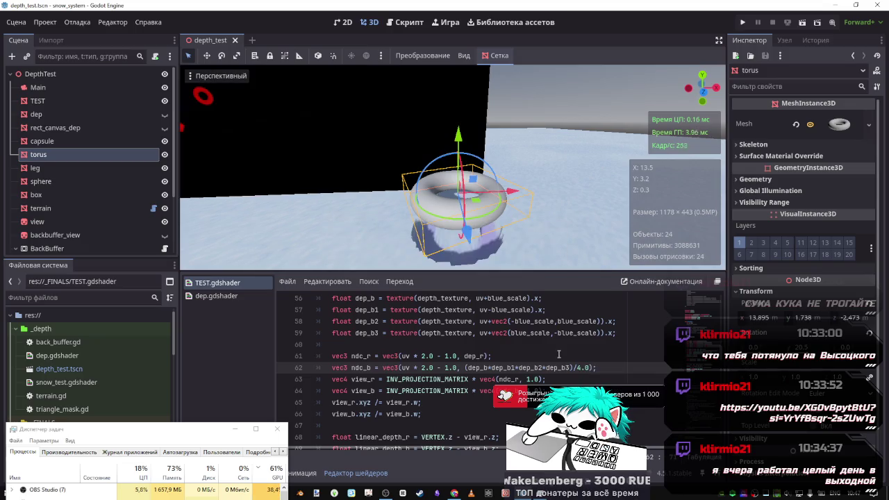
Remove the /4.0 divisor, keeping the bracketed depth sum.
scroll(436, 241, "down", 2)
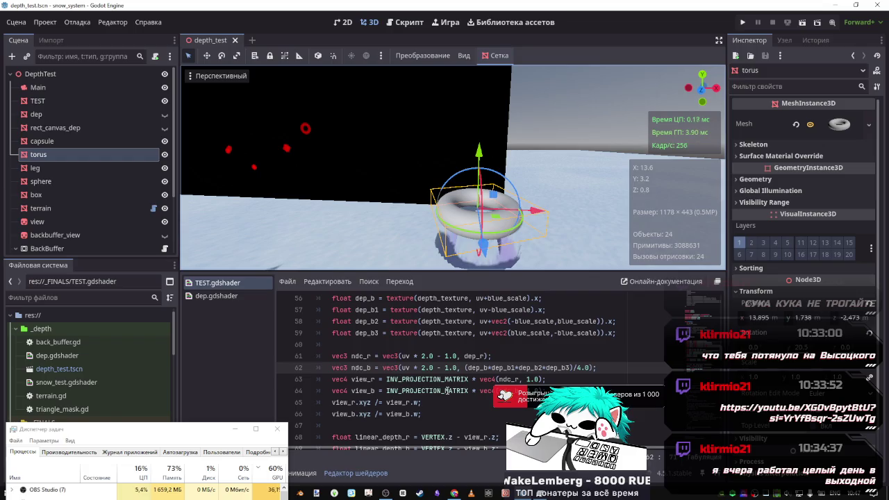
scroll(495, 356, "down", 1)
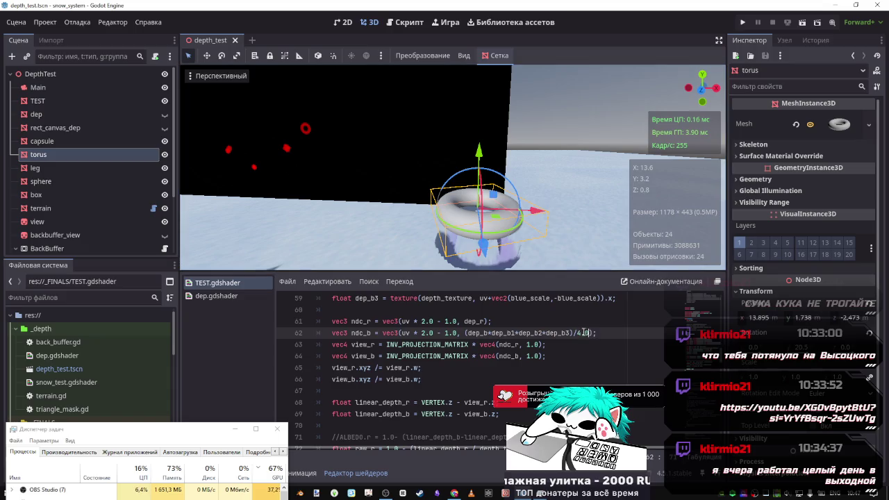
double_click(583, 333)
key("BackSpace")
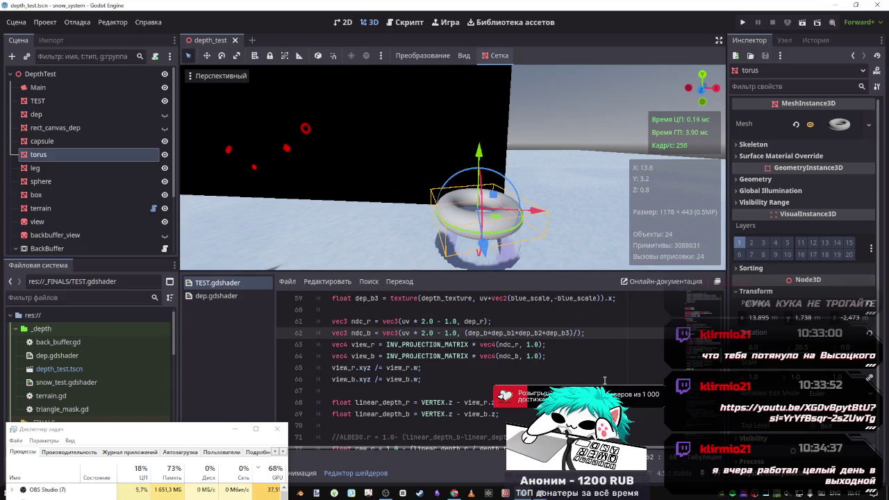
key("BackSpace")
left_click(542, 367)
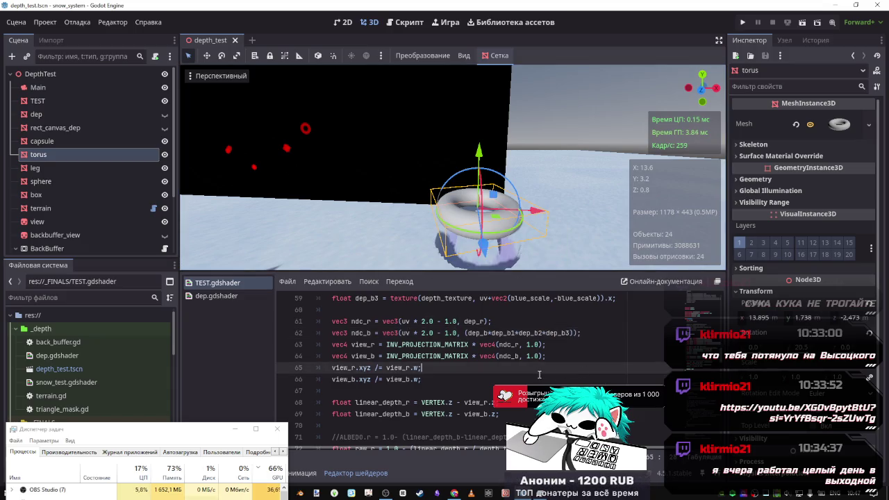
scroll(538, 373, "down", 1)
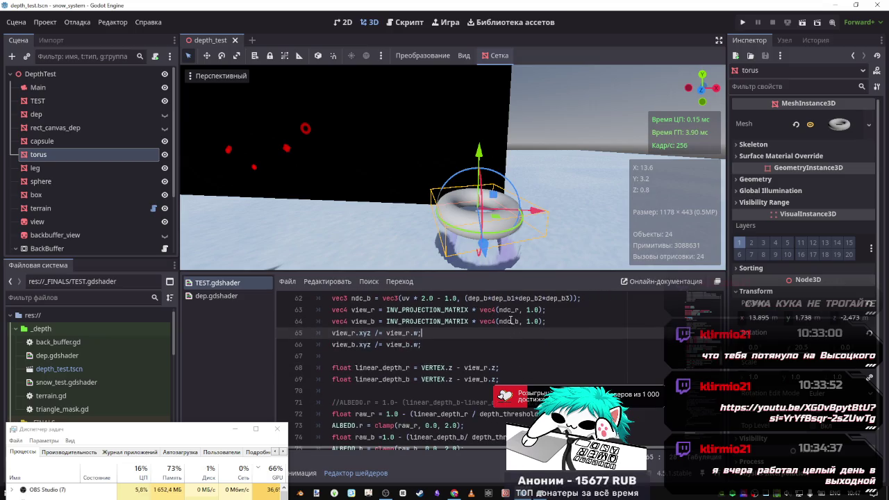
scroll(382, 323, "up", 1)
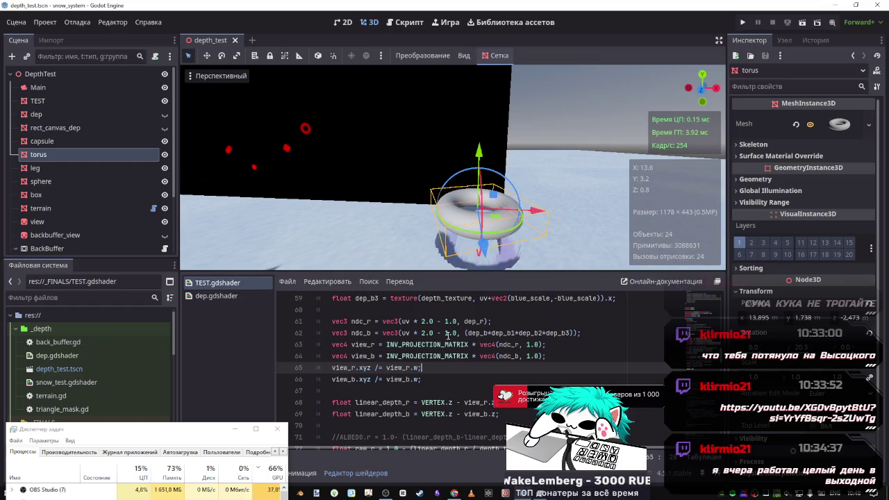
scroll(389, 364, "down", 1)
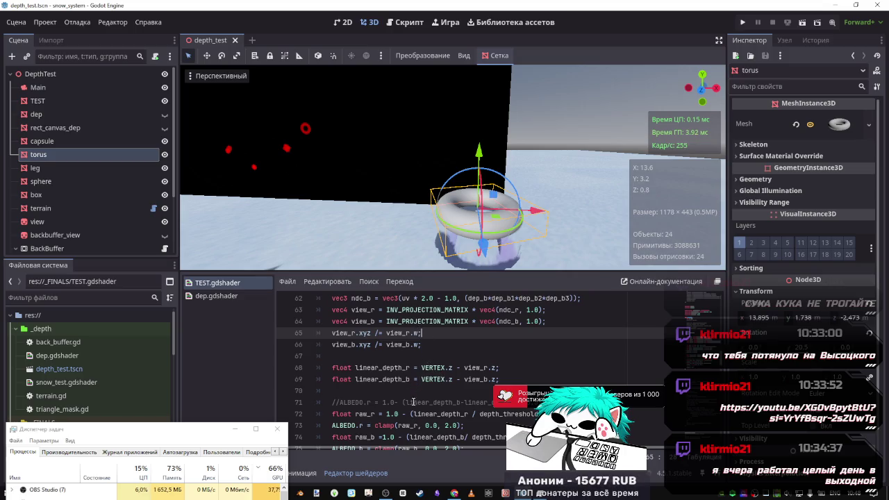
scroll(413, 402, "down", 1)
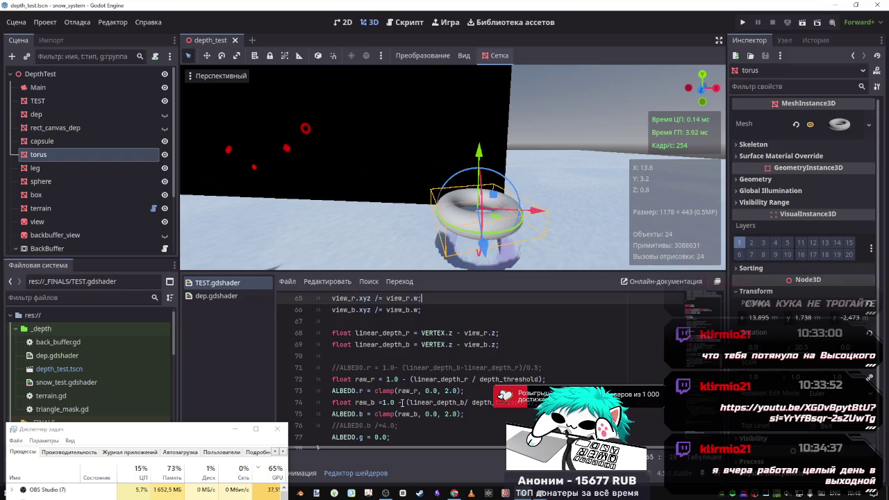
Change the raw_b leading offset from 1.0 to 0.5.
left_click(401, 402)
type("+")
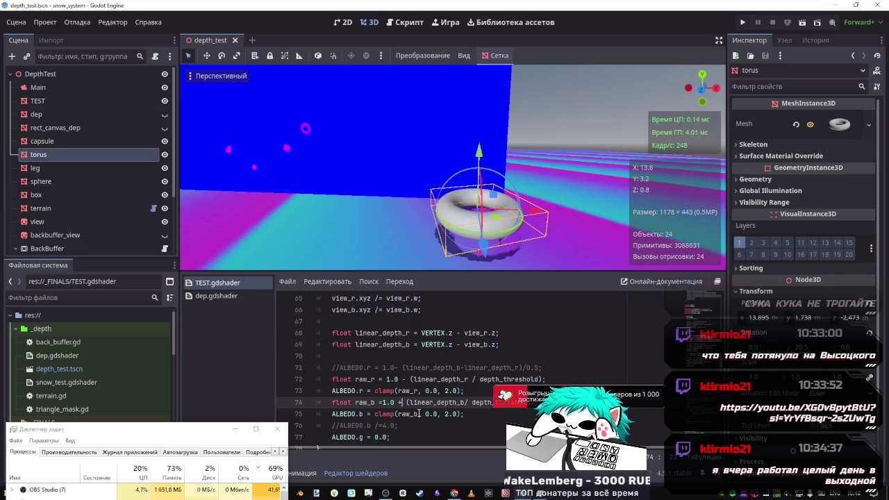
double_click(387, 403)
type("0.0")
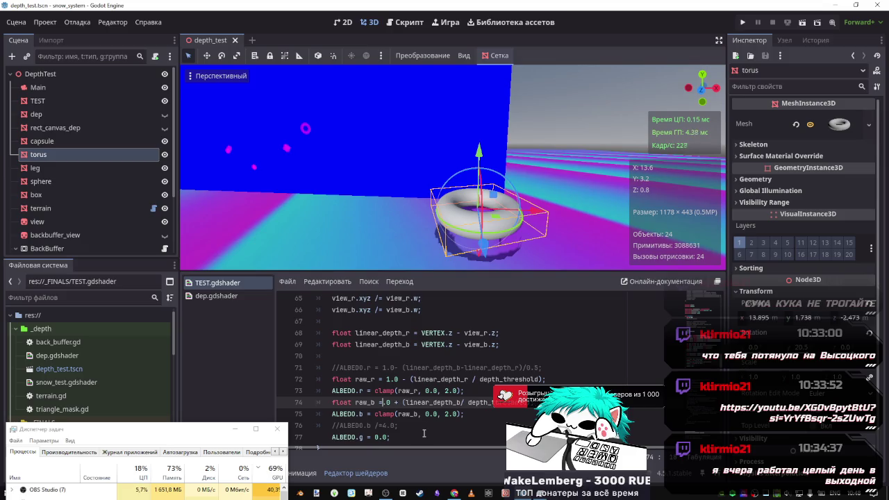
key("BackSpace")
type("5")
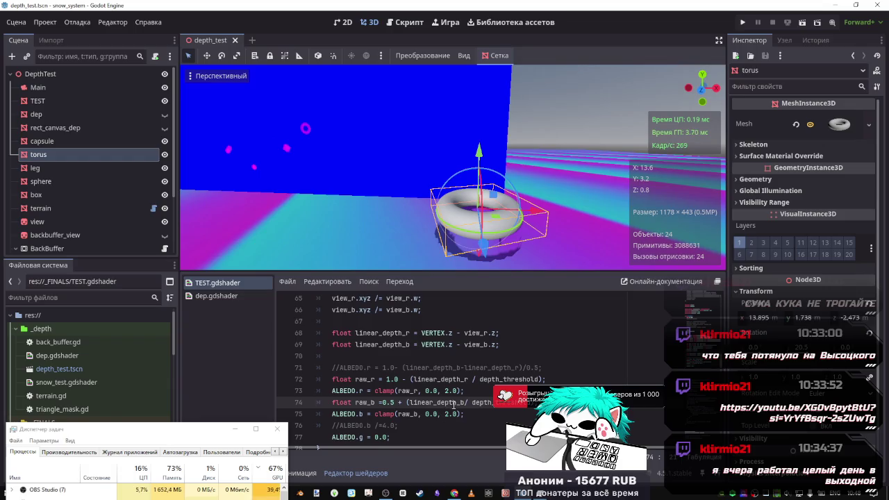
Replace the 0.5 + offset in raw_b with 1- and save to preview.
left_click_drag(402, 403, 382, 403)
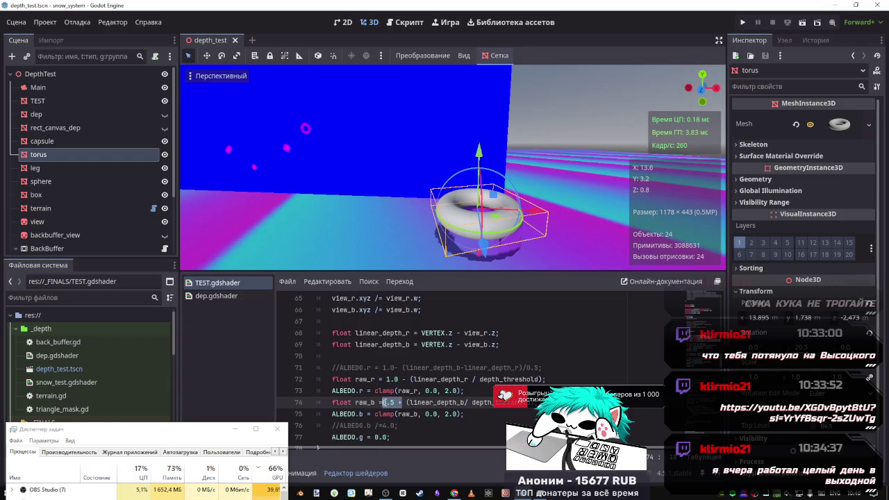
key("BackSpace")
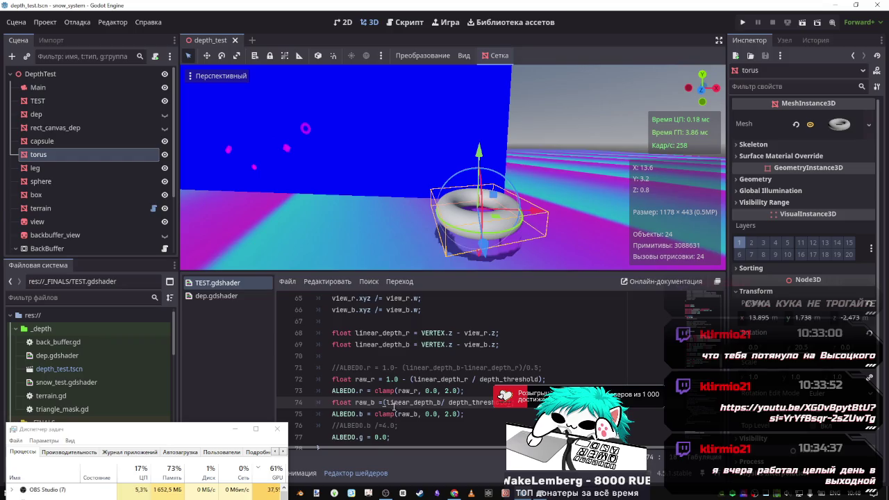
type("1")
type("-")
key("ctrl+s")
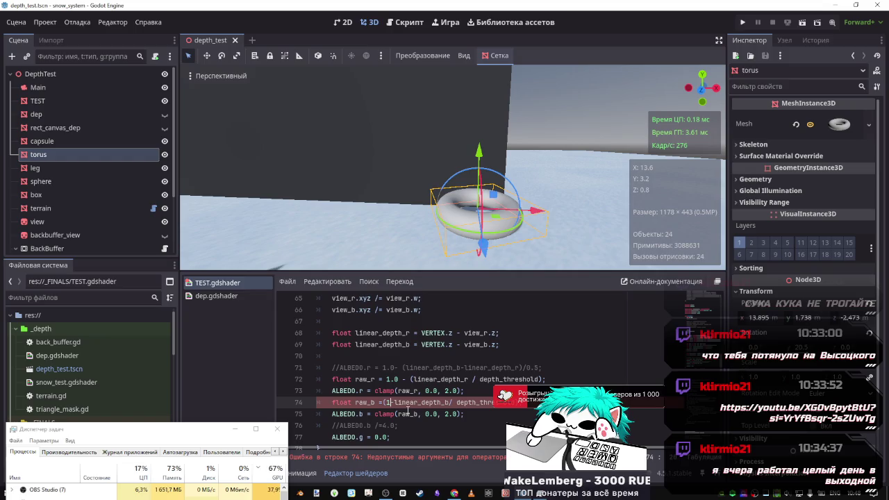
Rewrite raw_b as ((1.0+linear_depth_b-1.0)/ depth_threshold, saving along the way.
type(".0")
key("Delete")
type("+")
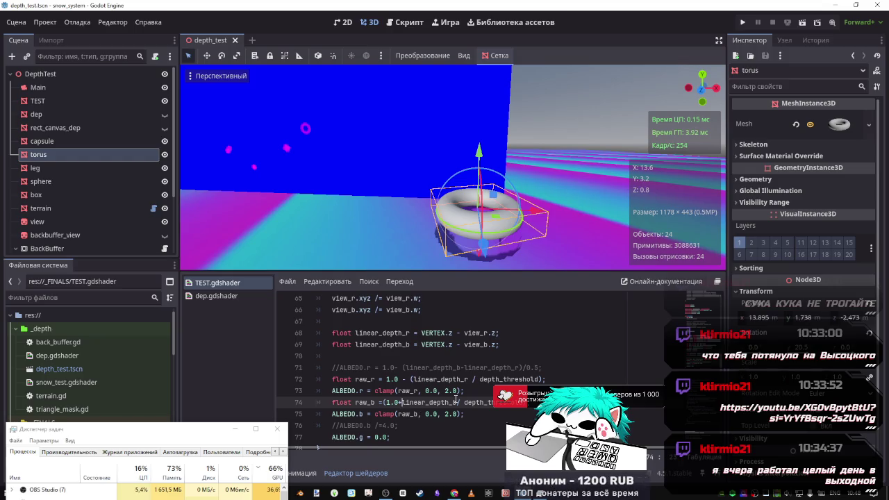
left_click(457, 402)
type("-1.")
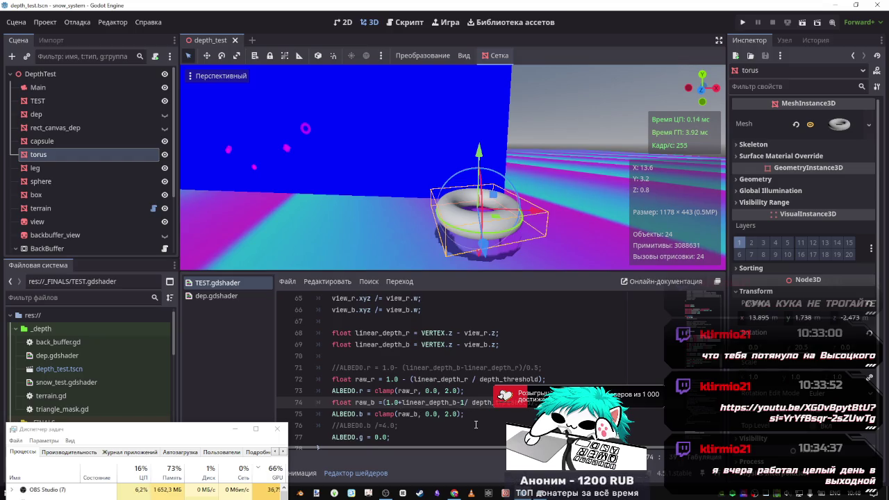
type("0")
key("ctrl+s")
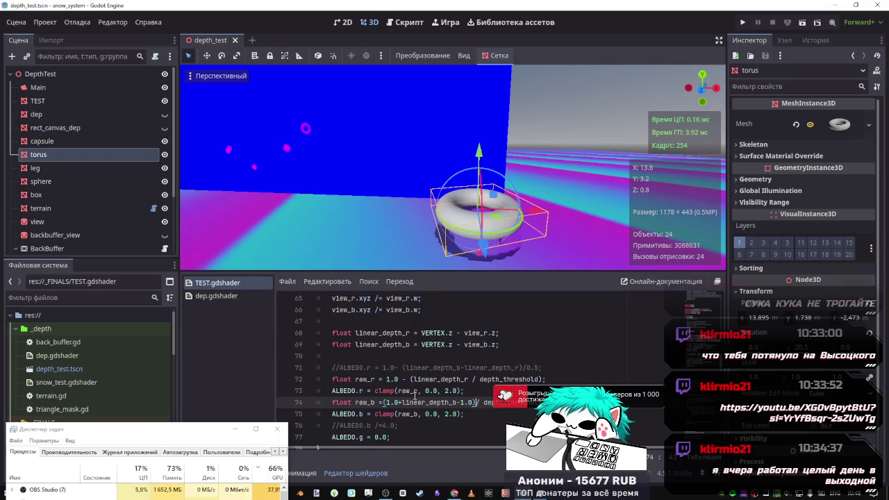
key("BackSpace")
type("(")
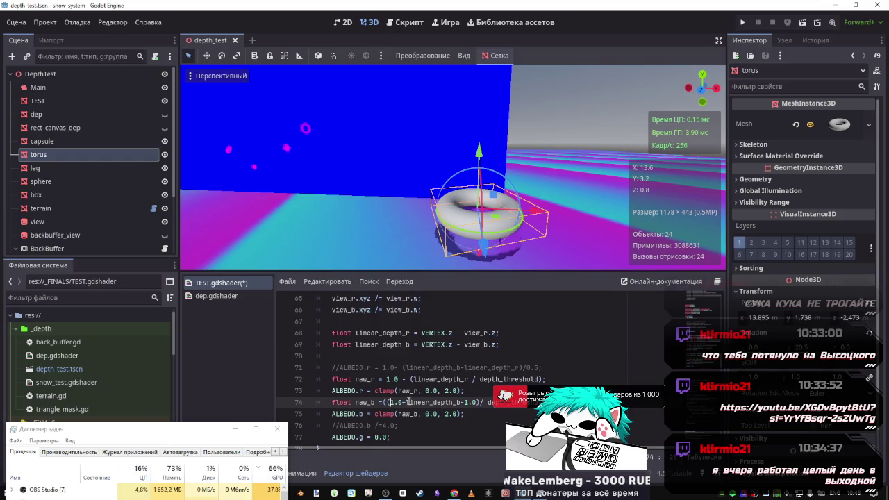
Drop the leading 1.0 from raw_b and insert -linear_depth_r after linear_depth_b.
double_click(401, 402)
key("Delete")
key("Delete")
key("ctrl+s")
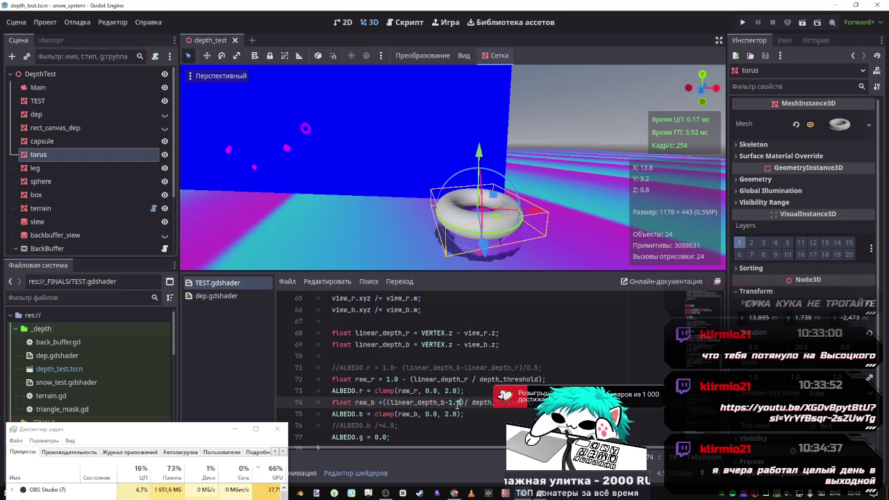
left_click_drag(446, 402, 463, 403)
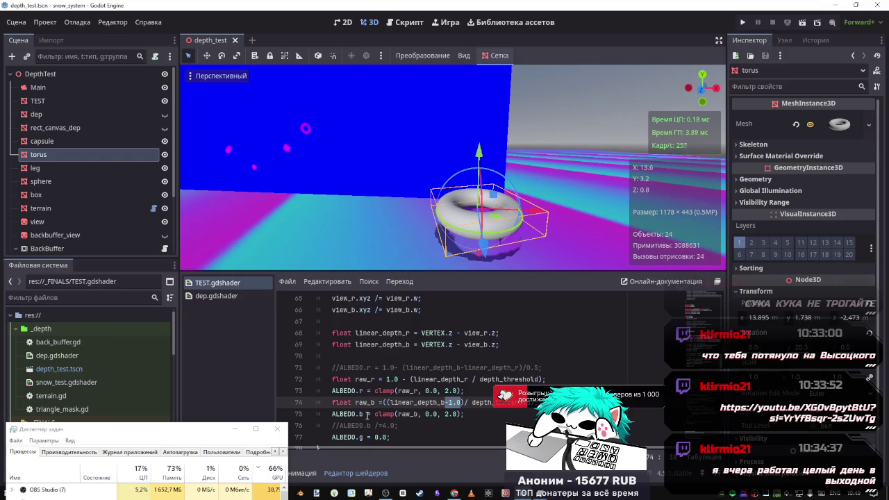
double_click(442, 379)
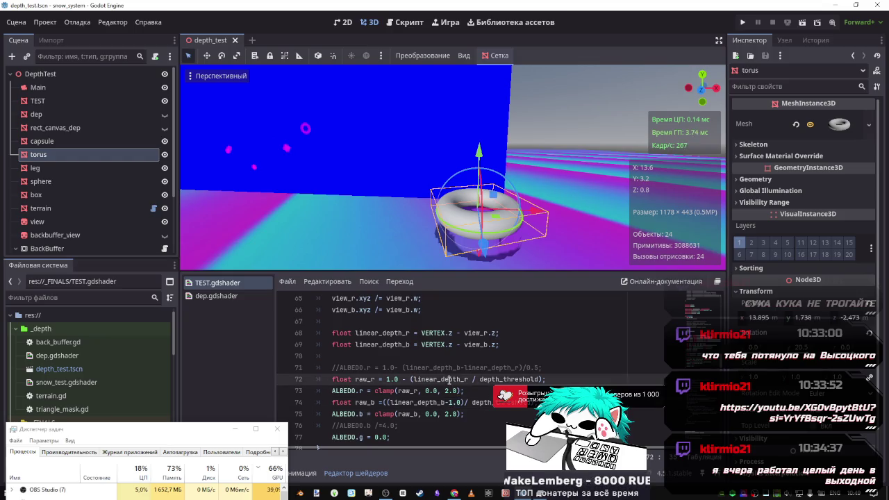
left_click(463, 403)
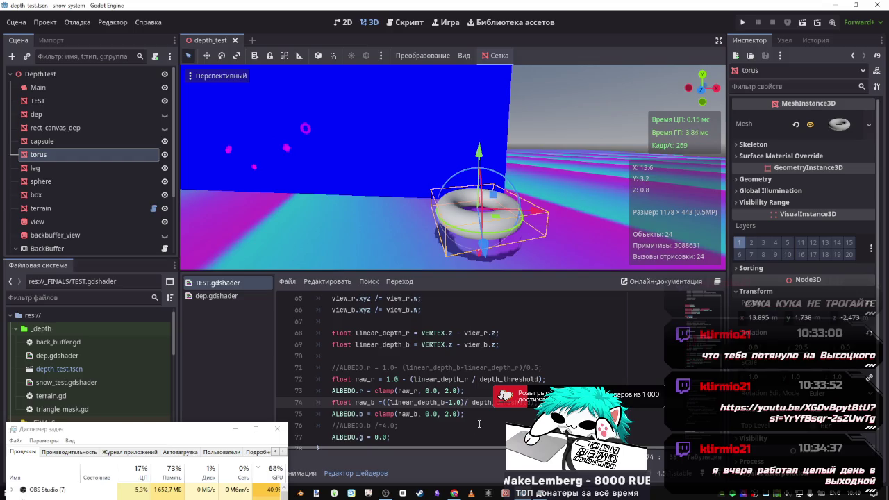
type("-linear_depth_r")
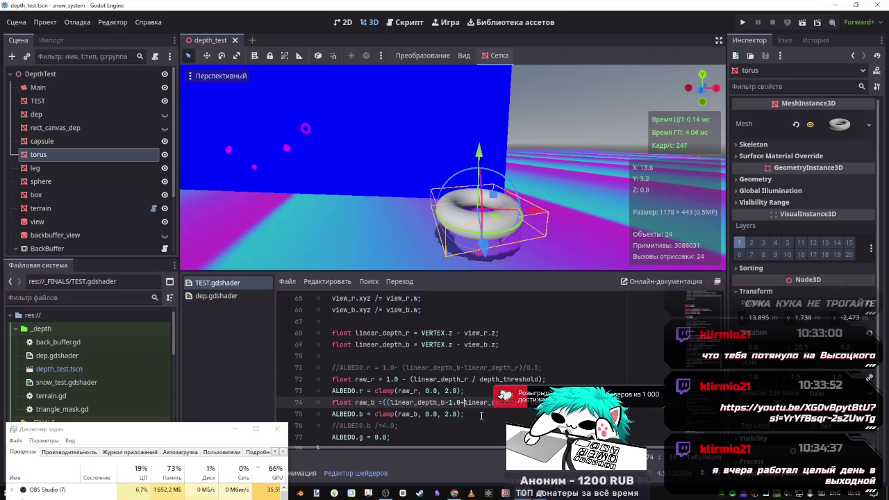
Remove the -1.0 term so raw_b reads (linear_depth_b-linear_depth_r), and save.
left_click(462, 401)
key("BackSpace")
key("BackSpace")
key("BackSpace")
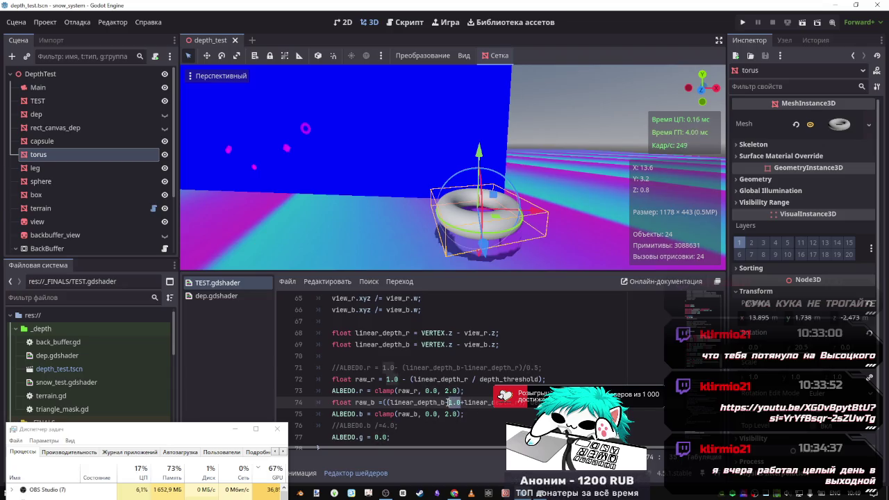
type("+")
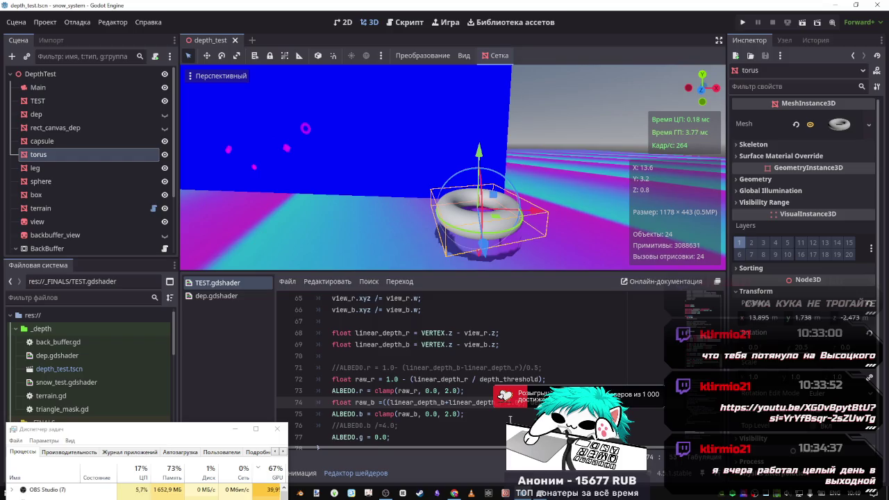
key("ctrl+s")
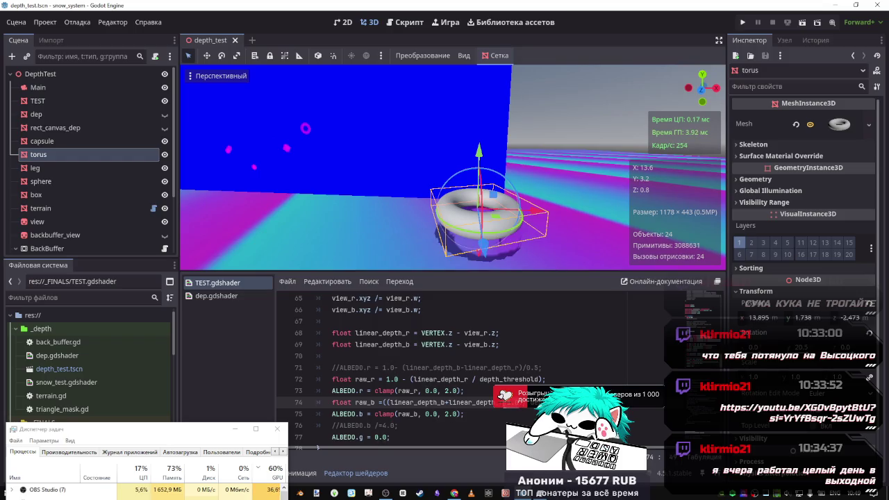
key("ctrl+s")
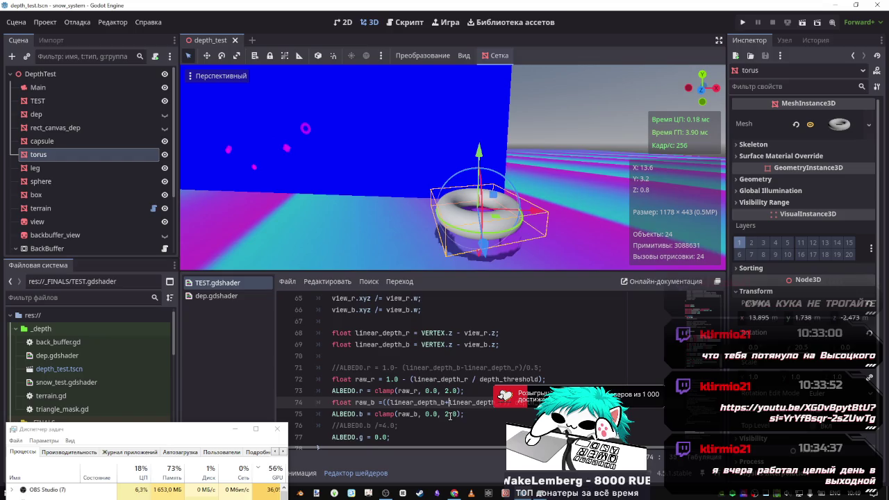
key("BackSpace")
type("-")
key("ctrl+s")
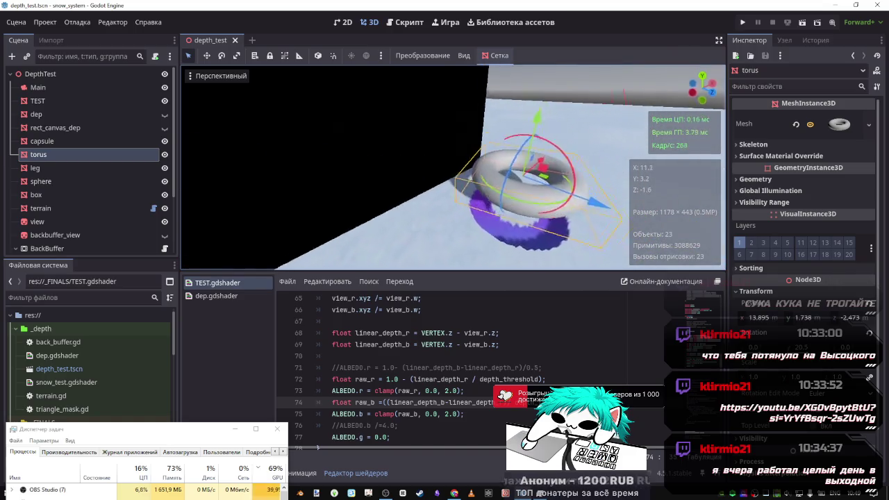
Drag the torus along its vertical Y axis.
left_click_drag(528, 208, 515, 259)
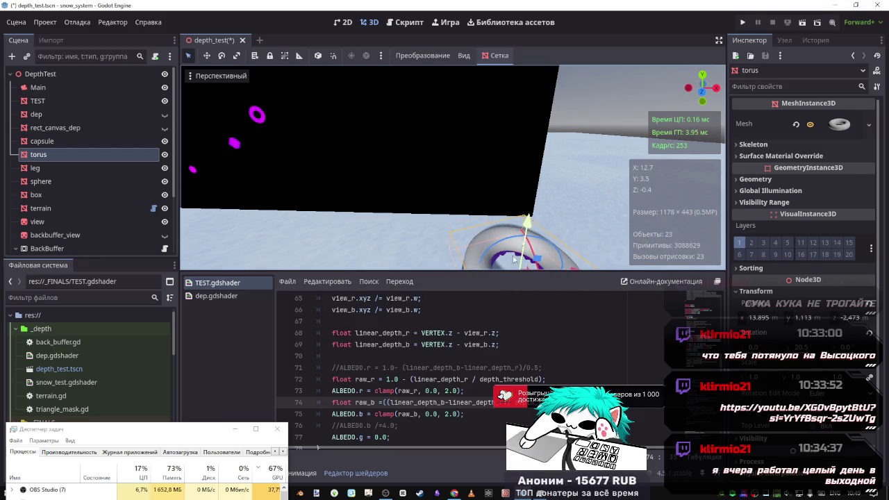
scroll(473, 403, "up", 6)
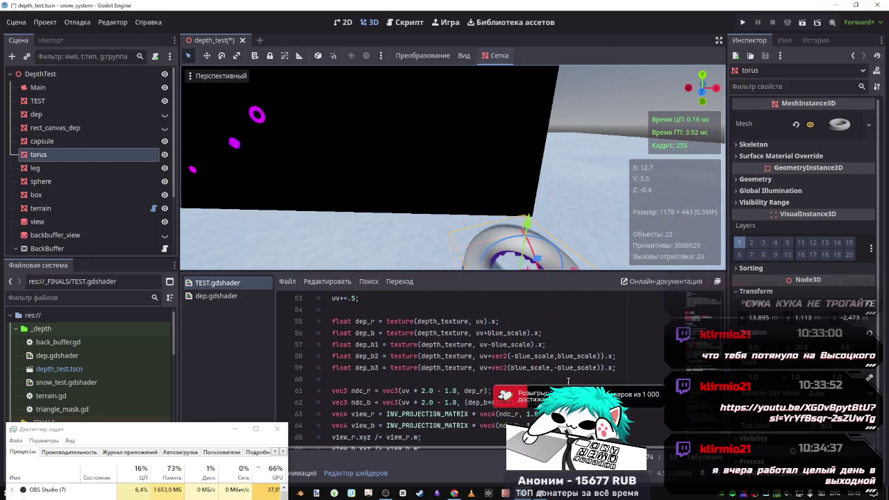
scroll(575, 380, "down", 3)
Divide the four-sample dep_b sum on line 62 by 4.0, save, and raise the torus to Y 3.729.
left_click(574, 367)
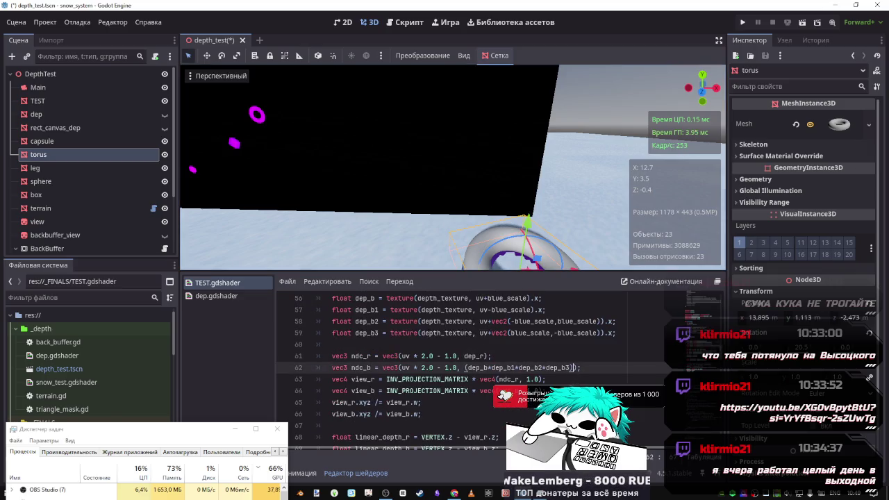
type("4.0")
key("ctrl+s")
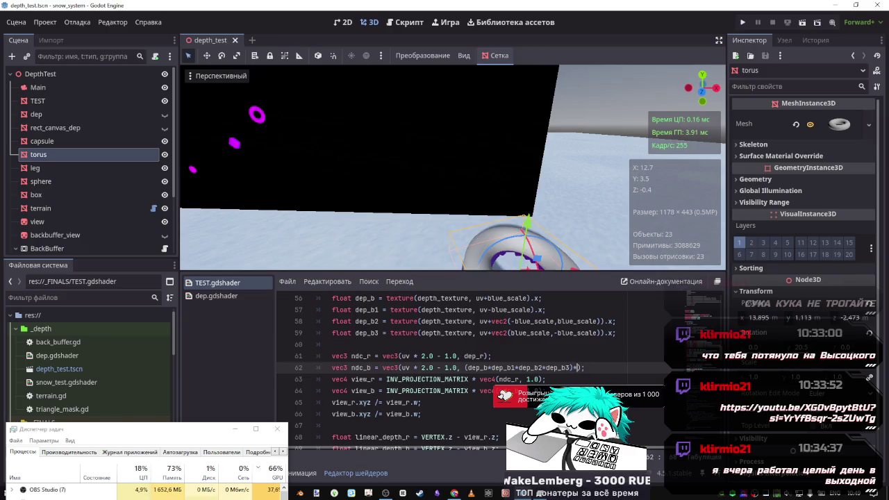
type("4.")
type("0")
key("ctrl+s")
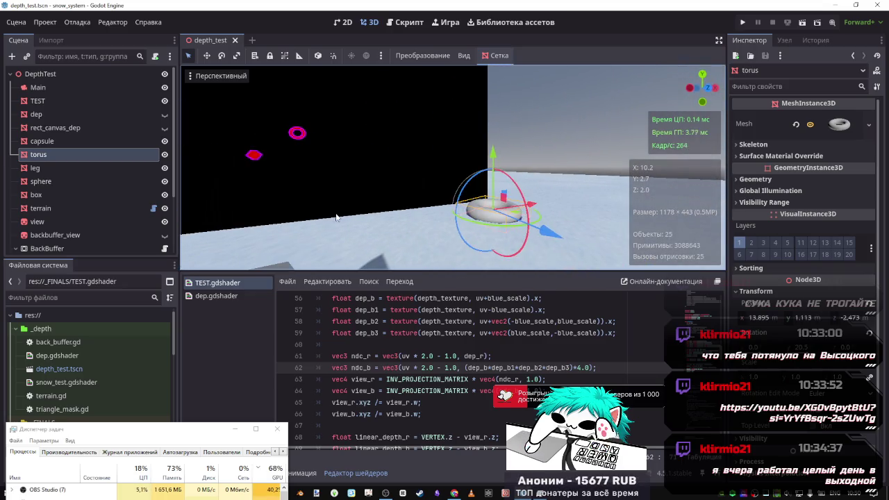
mouse_move(496, 157)
left_mouse_down()
mouse_move(490, 56)
mouse_move(478, 162)
mouse_move(480, 128)
left_mouse_up()
Lift the torus higher above the terrain using its Y handle.
left_click(483, 95)
left_click(493, 139)
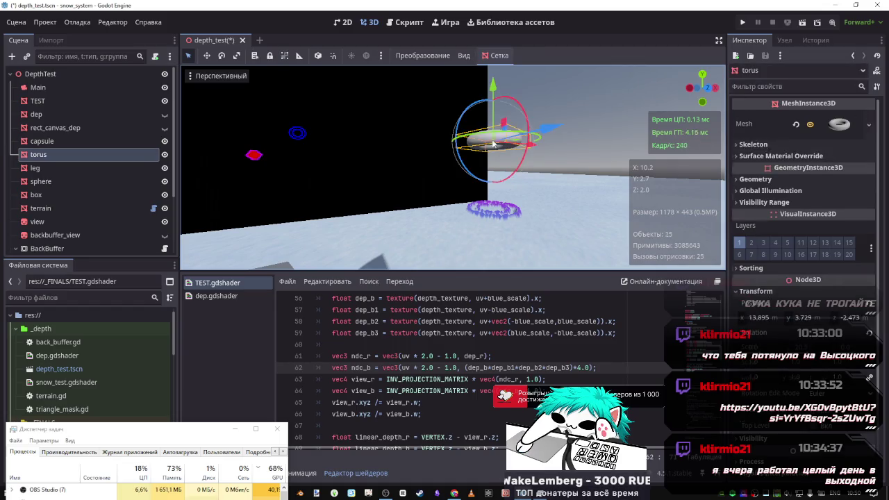
mouse_move(493, 83)
left_mouse_down()
mouse_move(493, 121)
mouse_move(494, 109)
left_mouse_up()
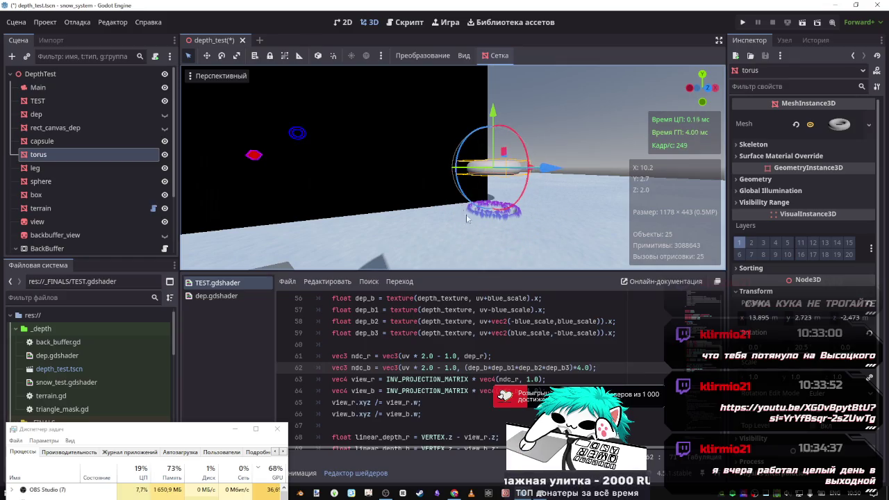
scroll(577, 368, "down", 4)
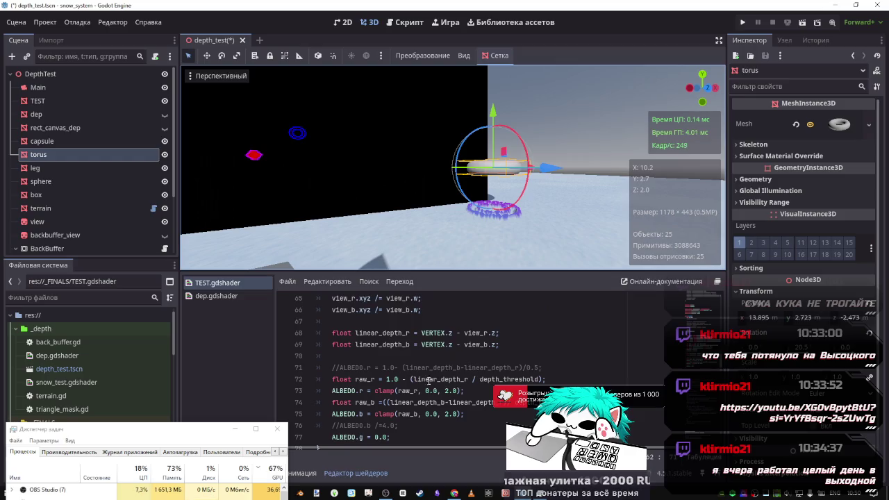
Insert 1.0+ at the start of raw_b, save, and lower the torus to Y 2.546.
left_click(386, 367)
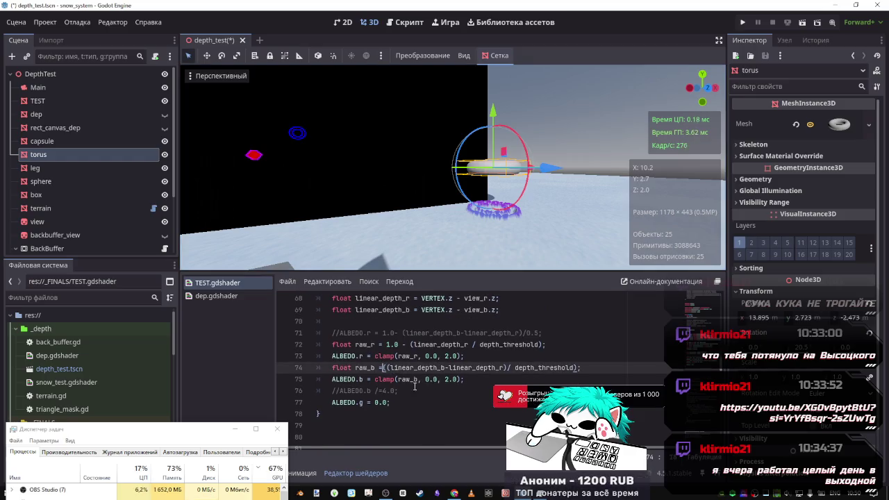
type("1.0-")
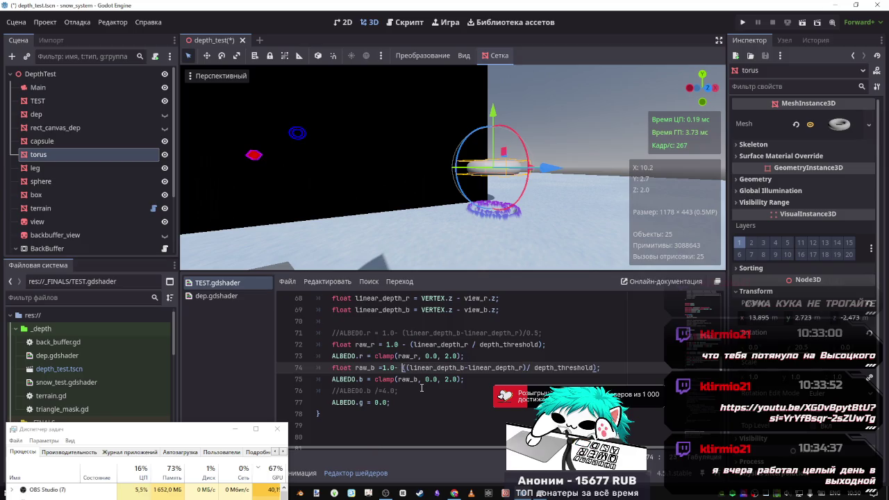
key("ctrl+s")
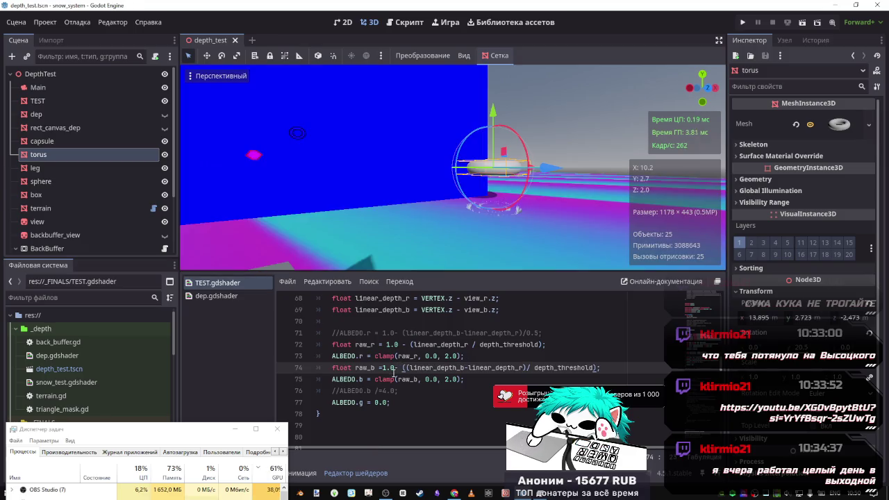
key("BackSpace")
type("+")
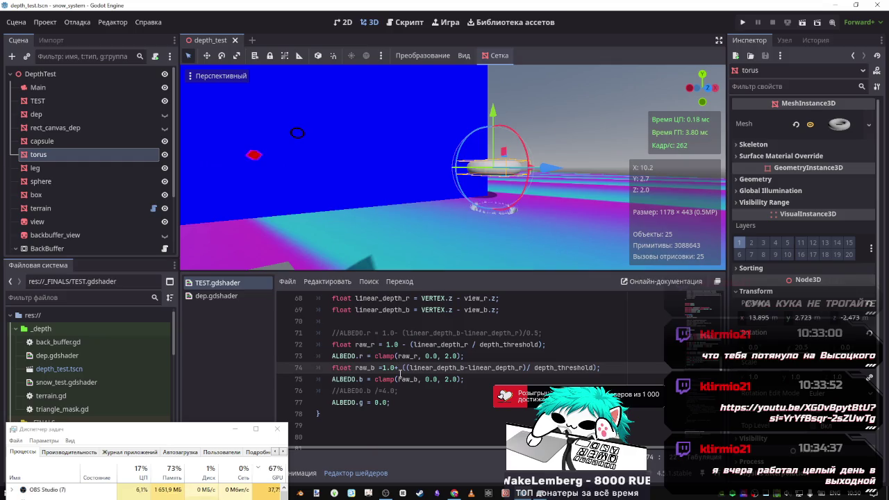
left_click_drag(495, 108, 494, 136)
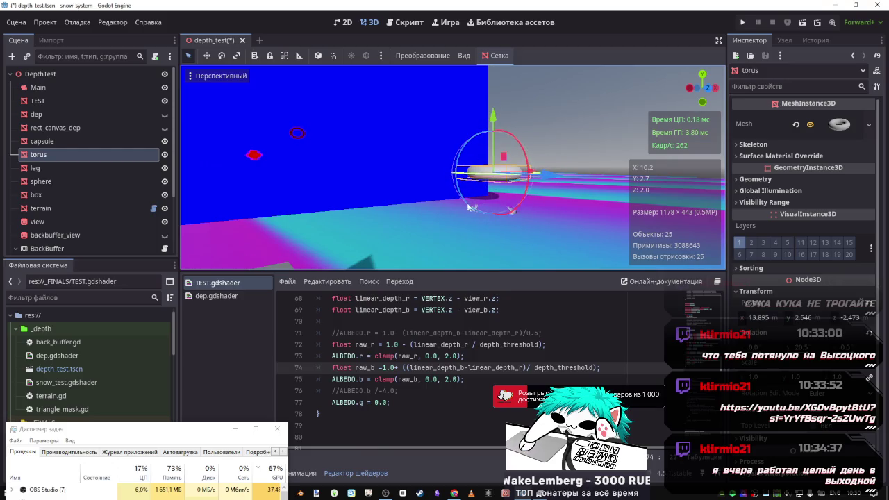
Change the ndc_b factor on line 62 from 4.0 to 2.0, save, then delete it.
scroll(576, 358, "up", 3)
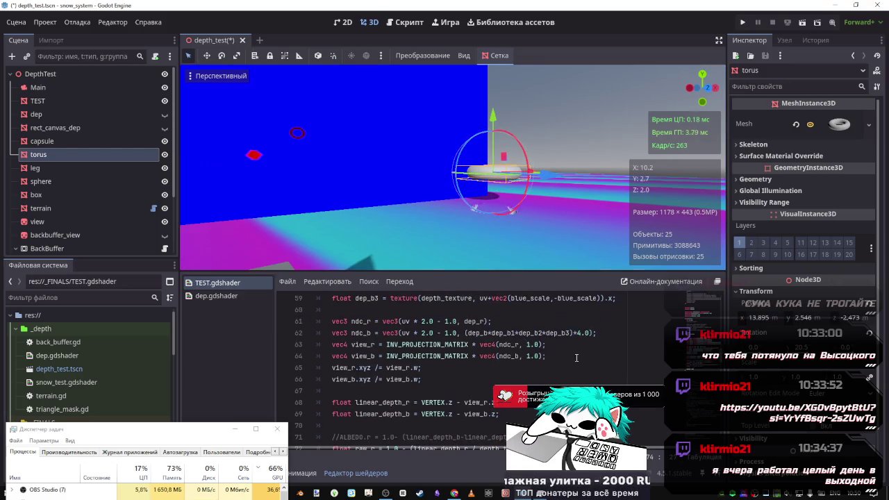
double_click(579, 333)
type("2")
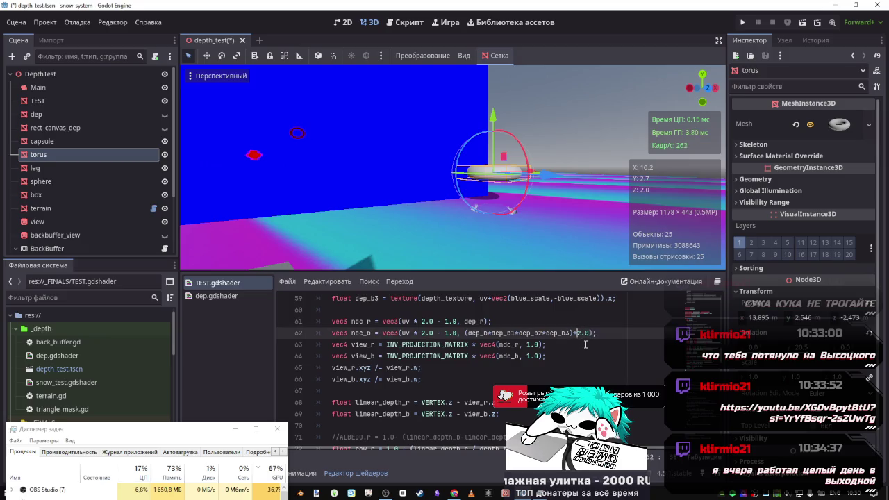
key("ctrl+s")
double_click(579, 333)
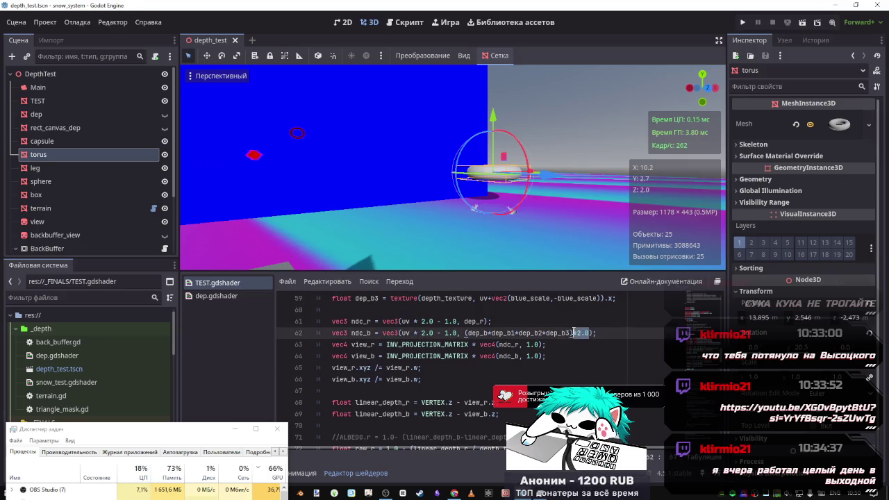
key("BackSpace")
key("BackSpace")
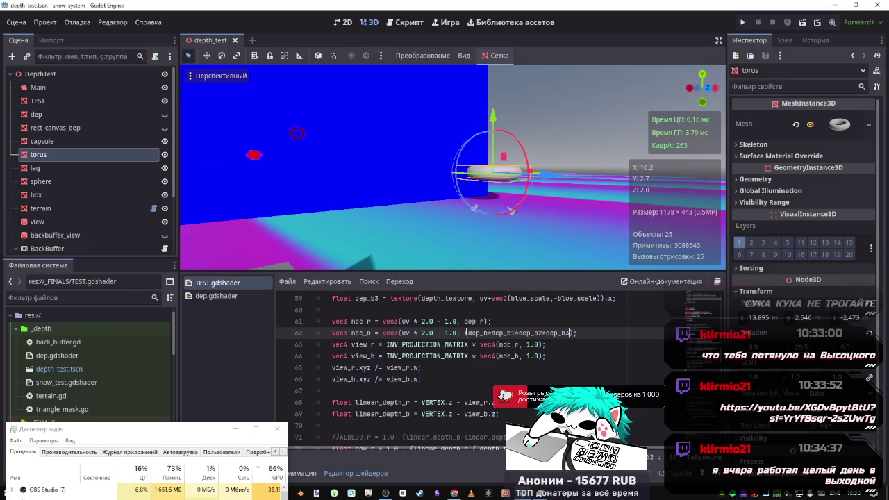
Remove the bracket before dep_b and append - dep_r to line 62, then save.
left_click(468, 333)
key("BackSpace")
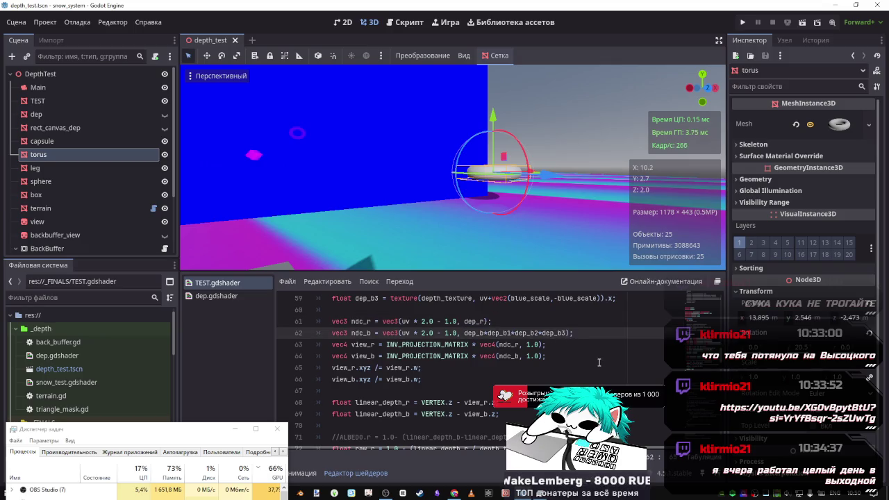
type("- dep_r")
key("ctrl+s")
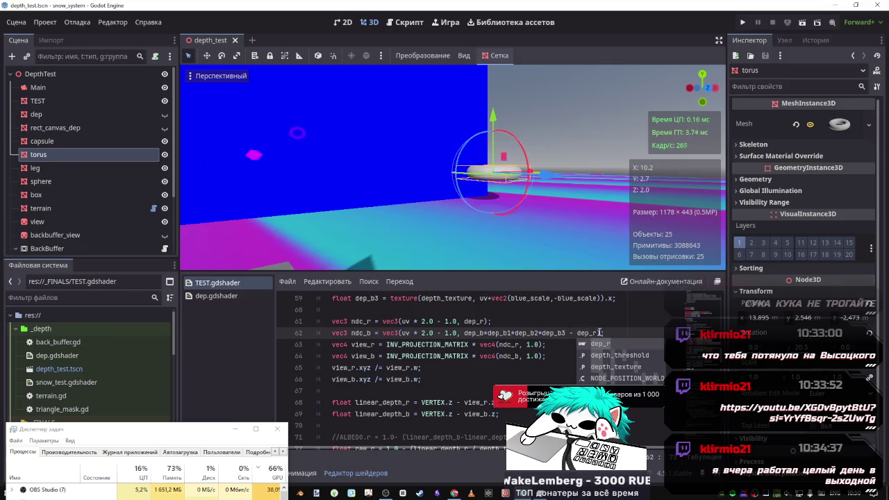
left_click_drag(601, 333, 568, 333)
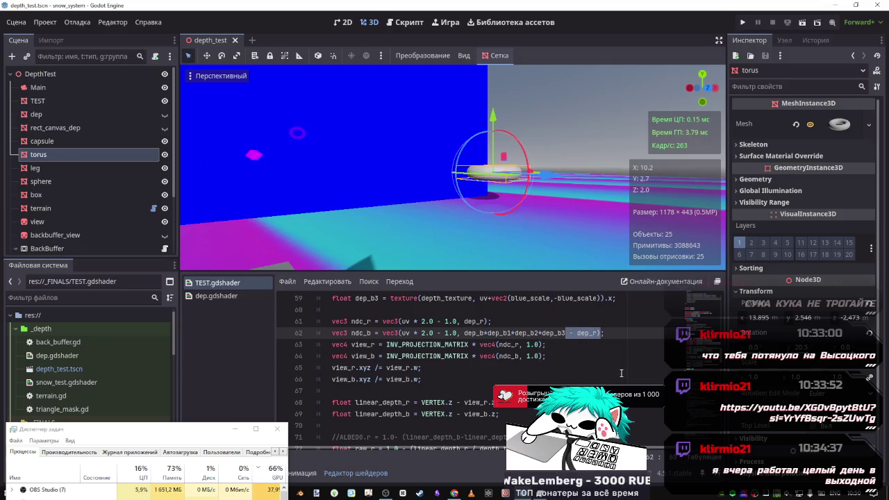
left_click_drag(601, 333, 575, 333)
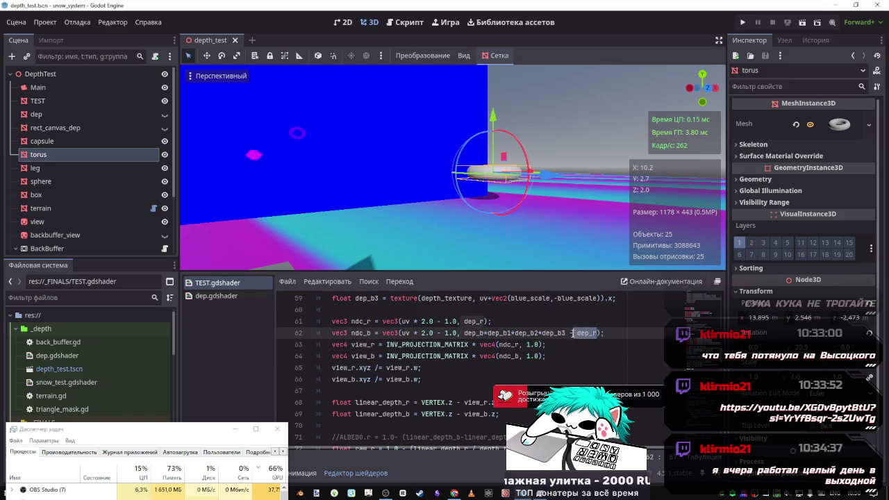
left_click(573, 333)
Delete the 1.0+ offset from the raw_b expression.
scroll(434, 360, "down", 2)
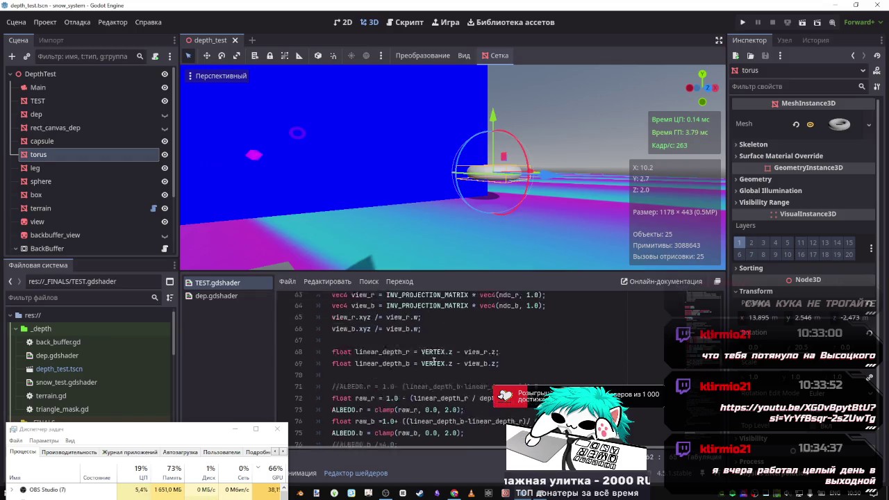
scroll(434, 361, "down", 2)
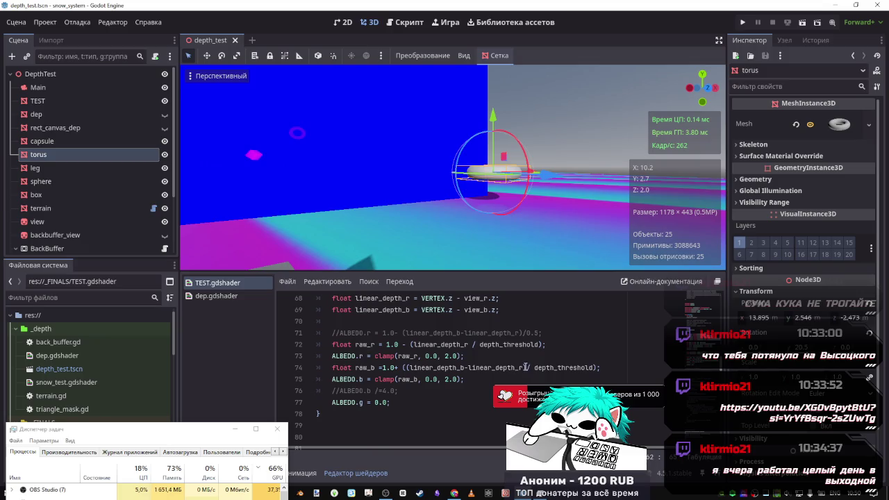
left_click_drag(526, 368, 482, 368)
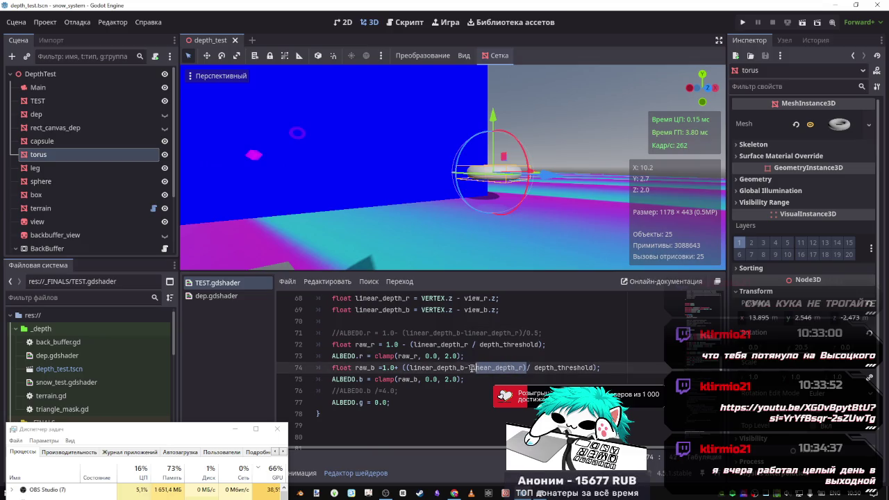
left_click(405, 369)
left_click_drag(402, 368, 385, 368)
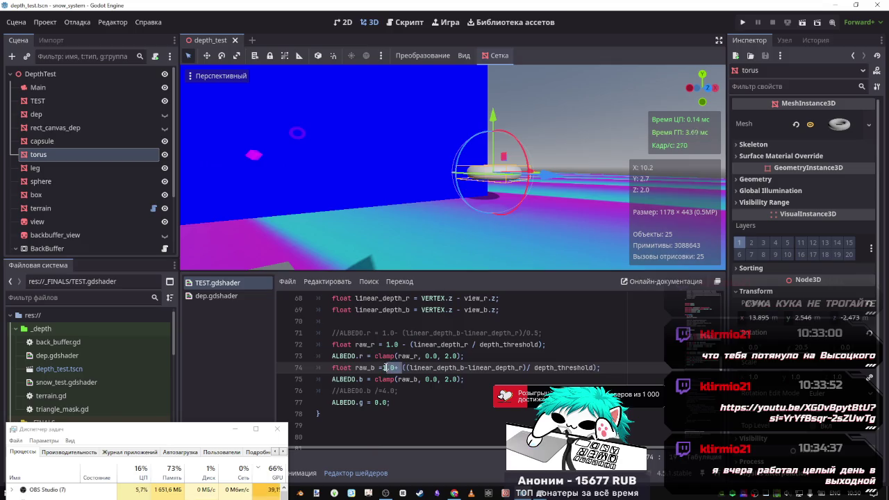
key("Delete")
key("Delete")
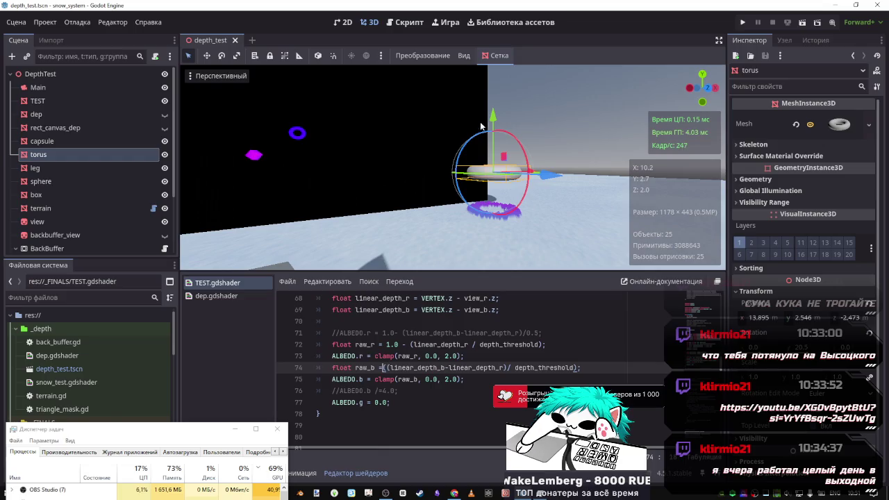
Move the torus down about 2.3 units and bring the camera closer to it.
mouse_move(481, 127)
left_mouse_down()
mouse_move(483, 178)
mouse_move(487, 66)
mouse_move(491, 139)
left_mouse_up()
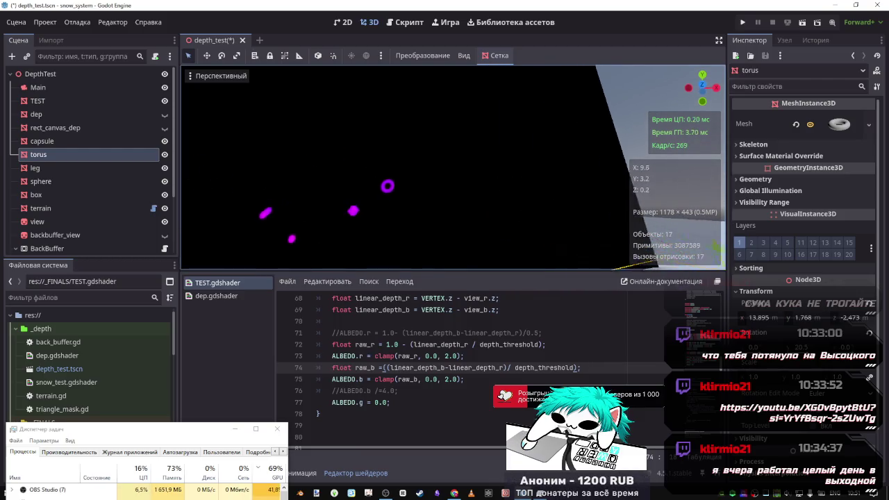
key("w")
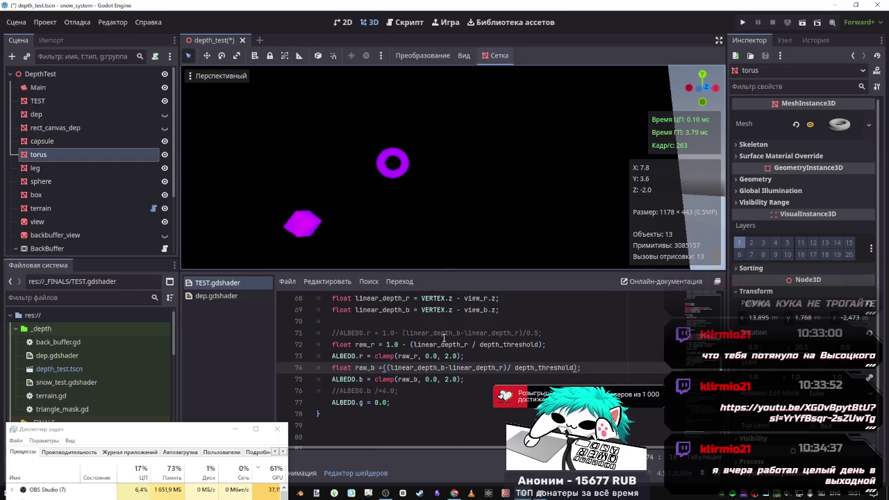
scroll(445, 338, "up", 4)
scroll(381, 345, "down", 3)
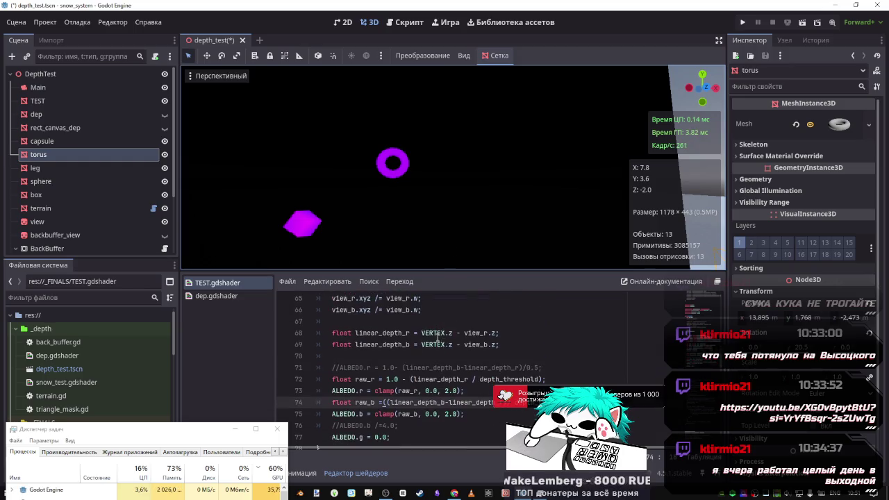
double_click(381, 346)
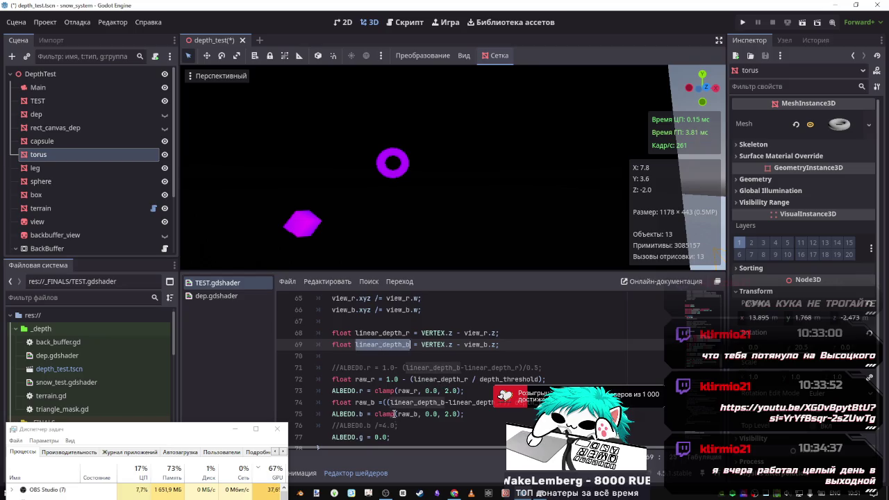
Add blank lines above the raw_b line and after the ALBEDO.b clamp line.
left_click(460, 403)
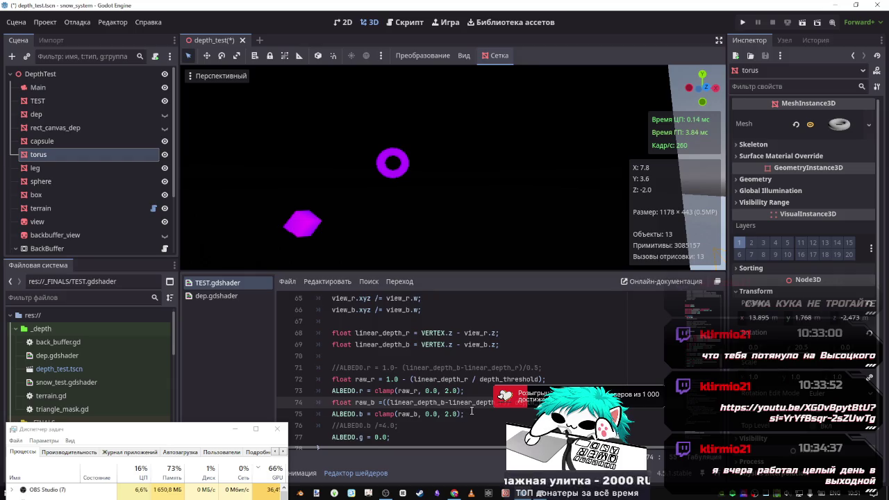
left_click(488, 398)
key("Return")
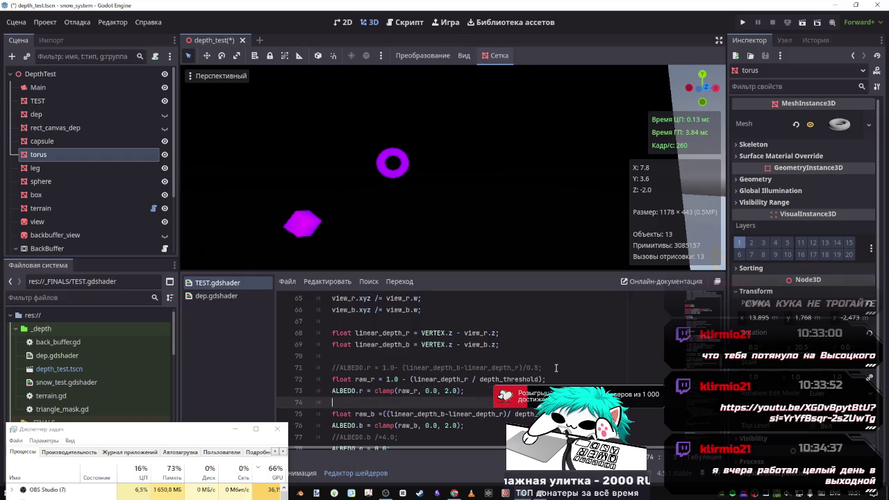
left_click_drag(556, 369, 274, 366)
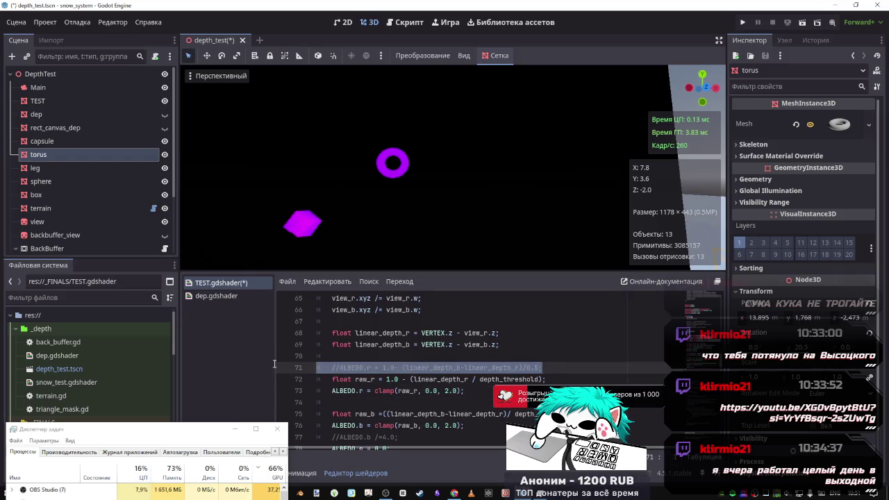
scroll(429, 391, "down", 1)
left_click(489, 396)
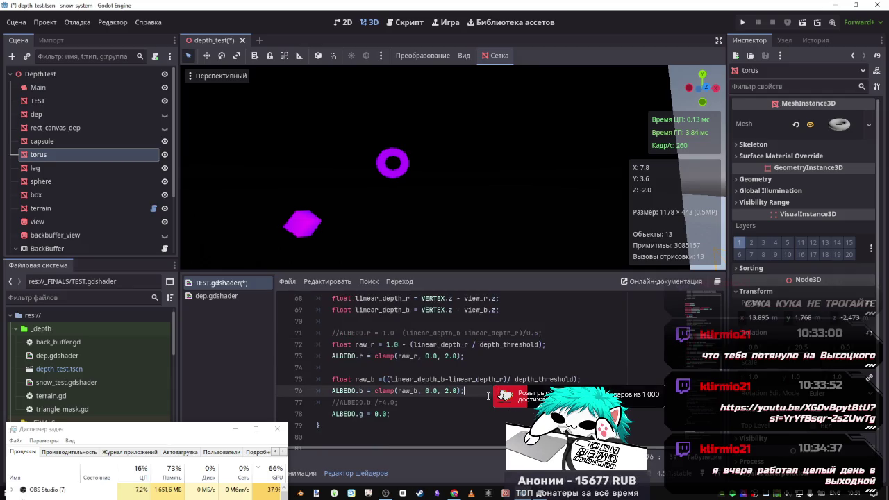
key("Return")
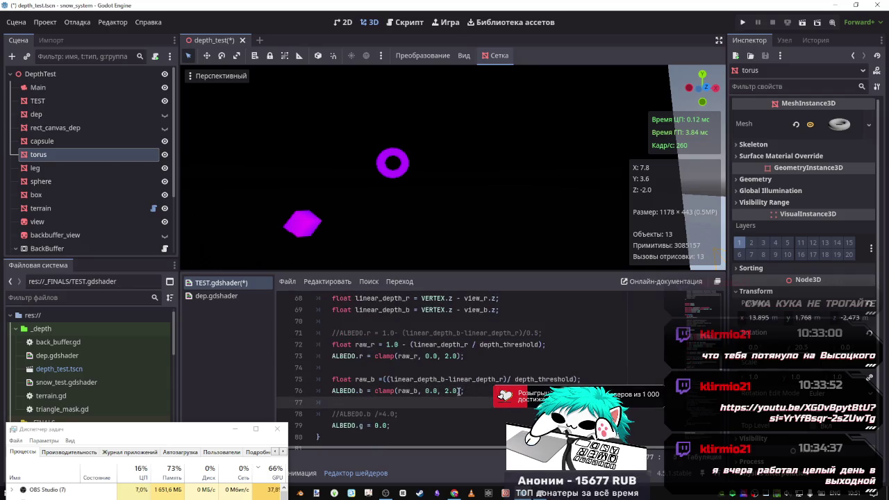
key("Left")
Try a /4.0 divisor on raw_b, save, remove it, and comment out the raw_b and clamp lines.
left_click_drag(449, 380, 597, 381)
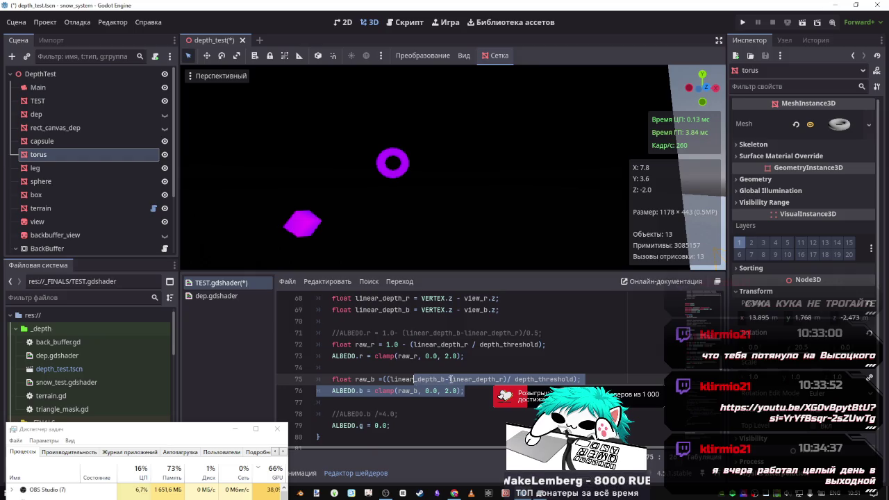
key("Left")
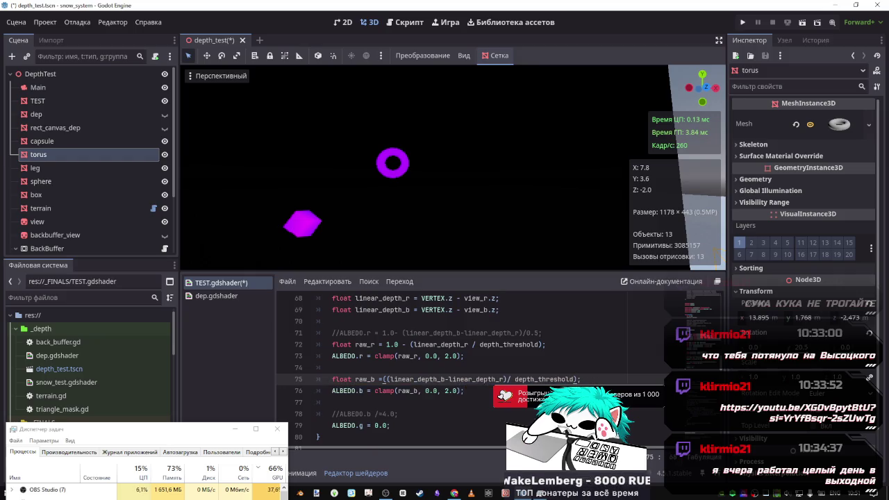
type("/4")
type(".0;")
key("ctrl+s")
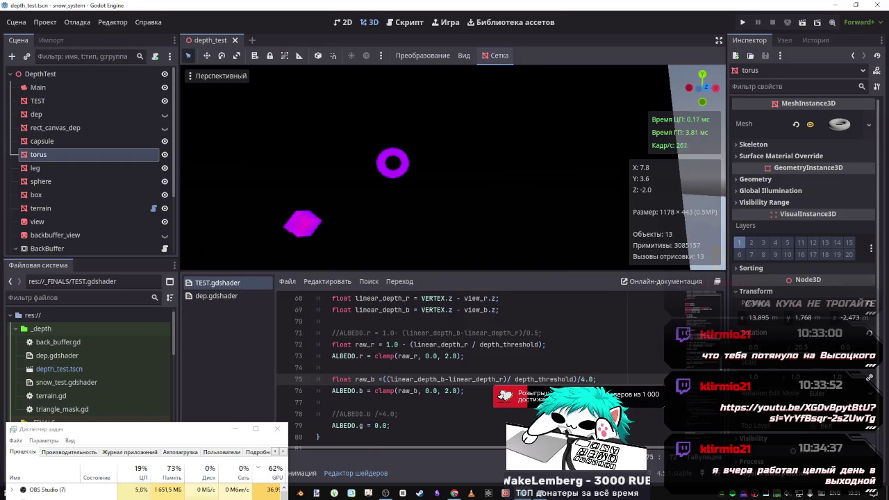
key("BackSpace")
key("BackSpace")
key("BackSpace")
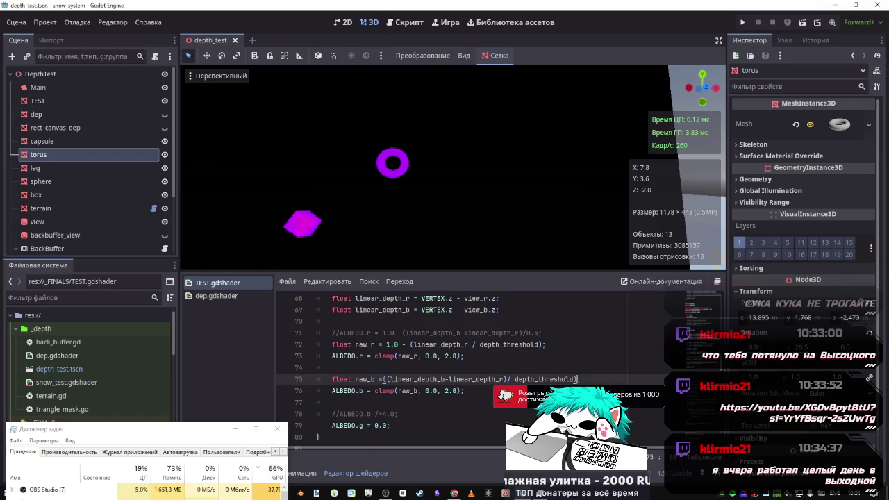
key("shift+Down")
Comment out the raw_b and clamp lines and start a new ALBEDO.b line below them.
key("ctrl+k")
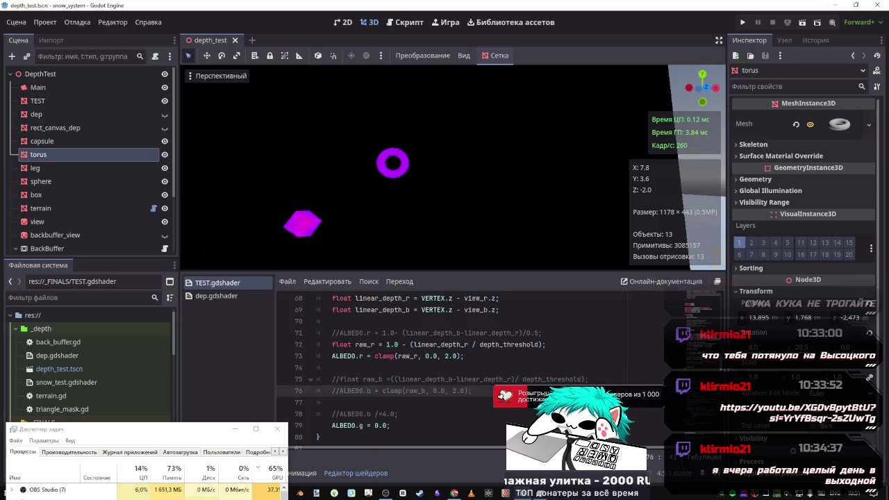
key("Return")
type("AL")
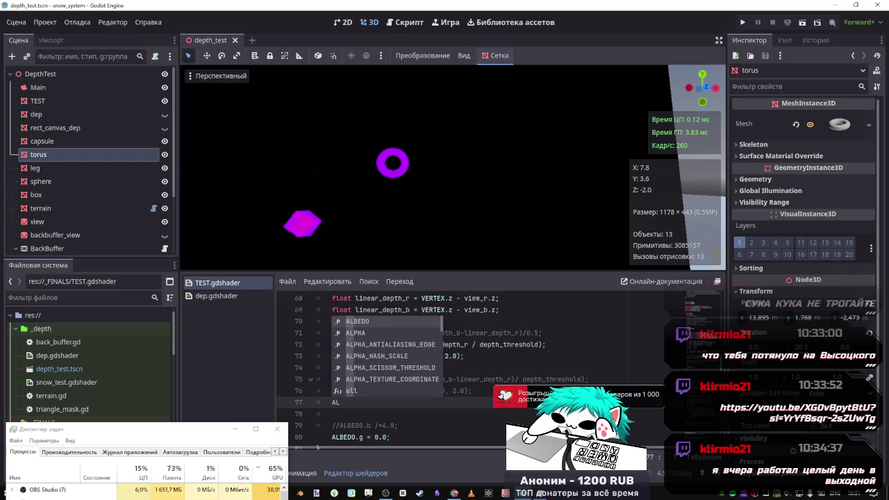
key("Return")
type("b = linear_depth_b")
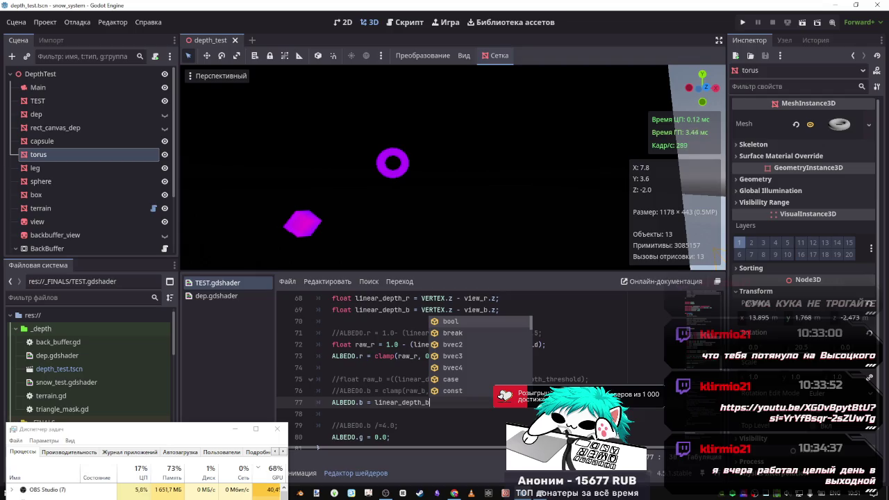
type(";")
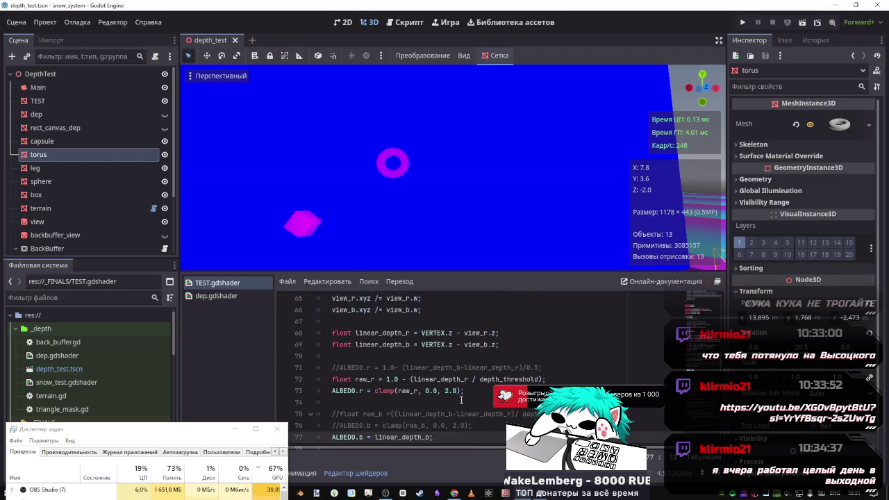
left_click(369, 406)
type("1.0 ")
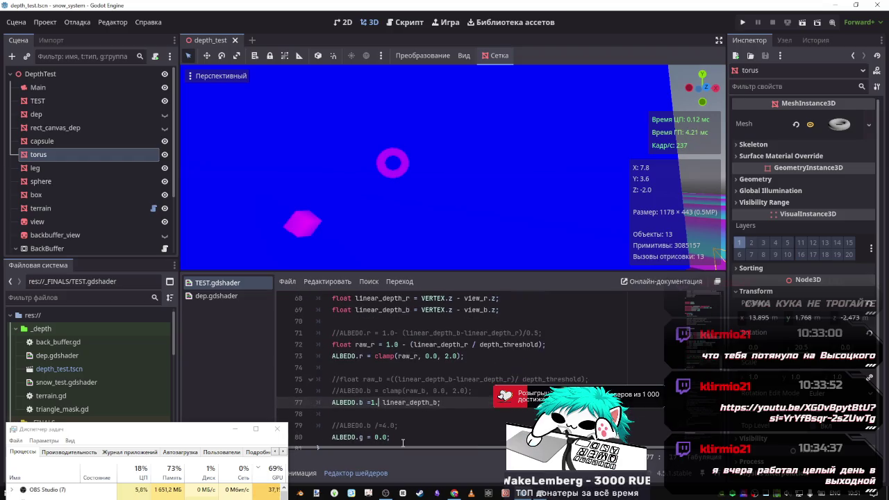
type("-")
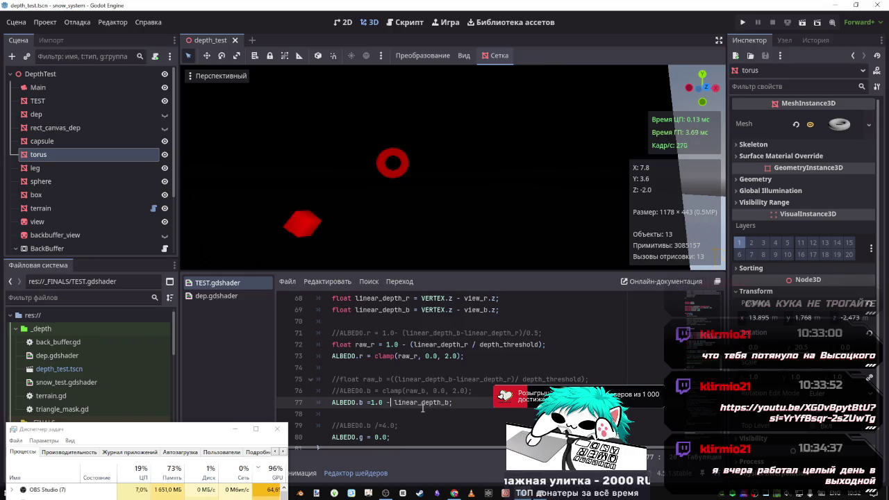
Make the new line read ALBEDO.b = linear_depth_b-linear_depth_r and save the shader.
scroll(448, 396, "up", 1)
double_click(441, 380)
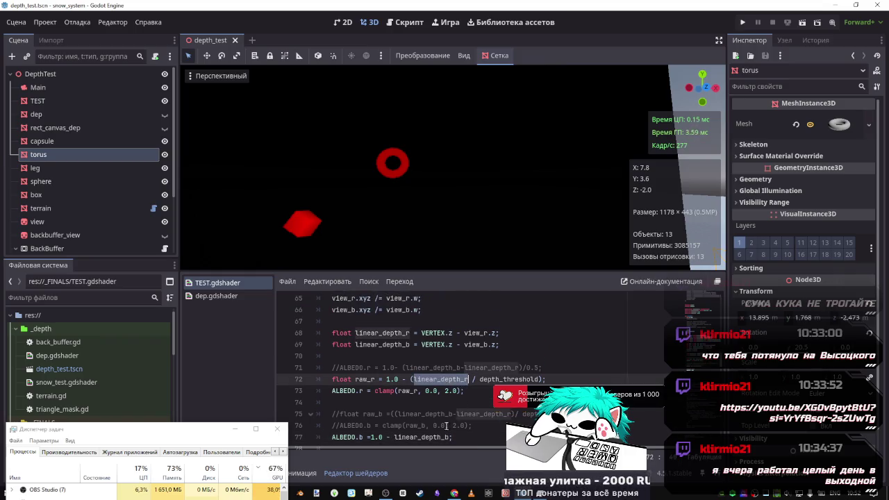
key("ctrl+c")
double_click(378, 437)
key("ctrl+v")
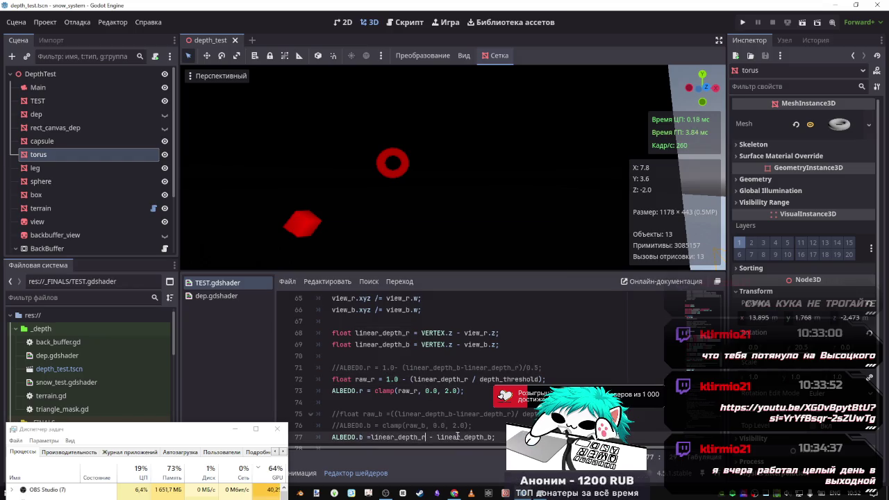
left_click_drag(433, 437, 376, 437)
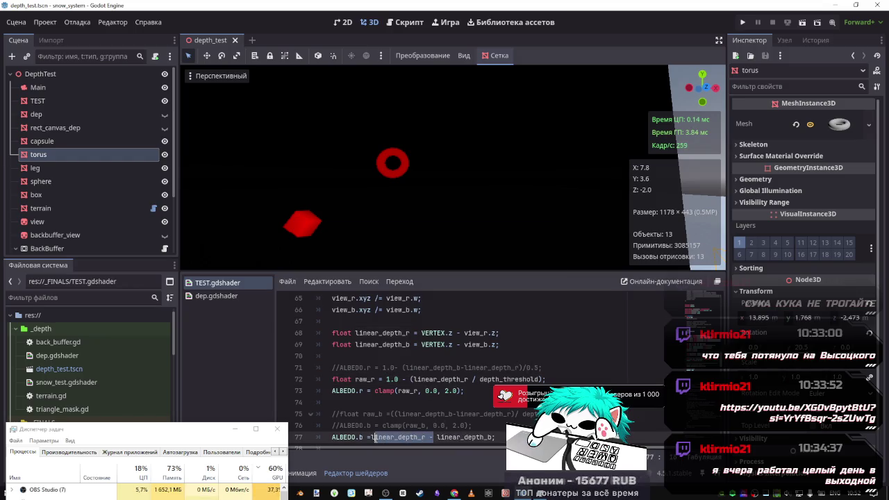
key("BackSpace")
key("BackSpace")
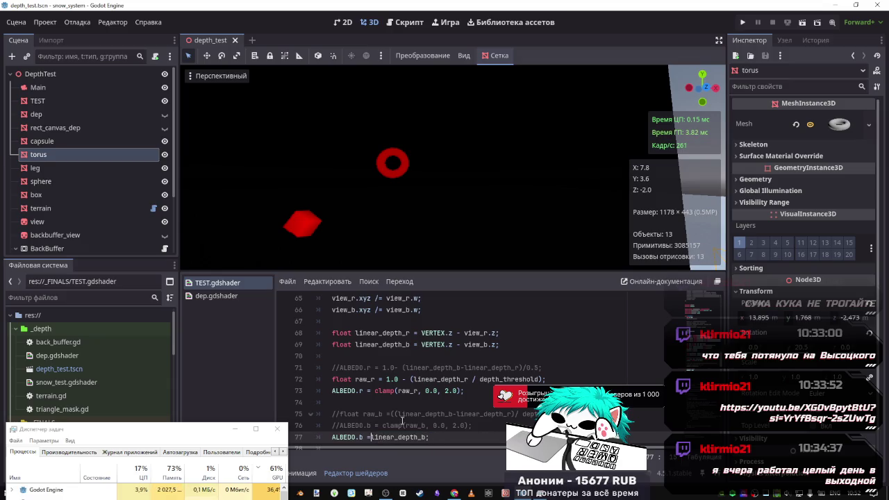
type("-")
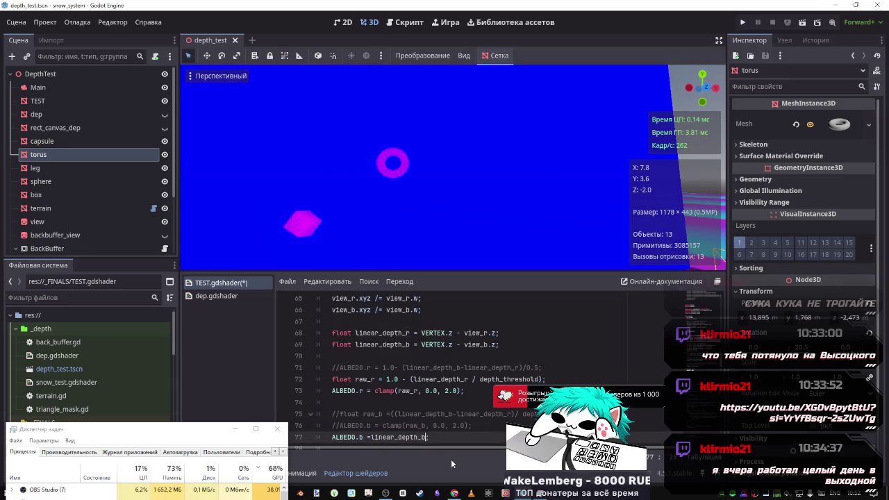
type("linear_depth_r")
key("ctrl+s")
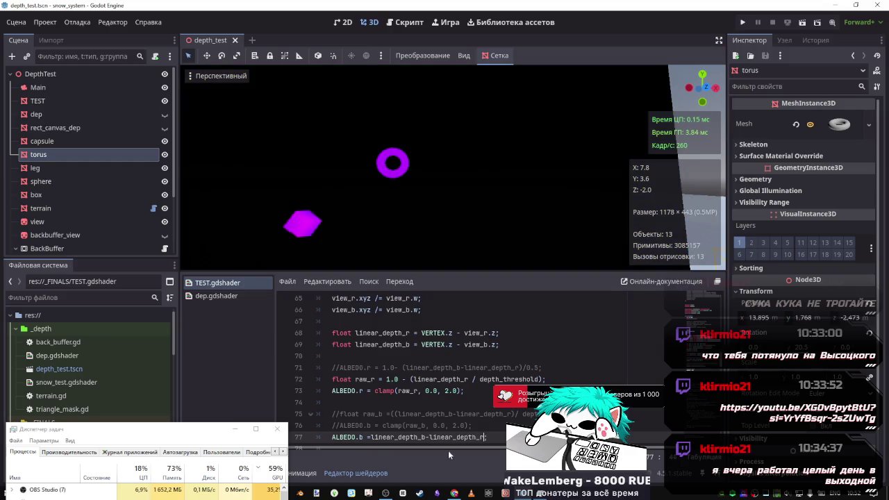
type(";")
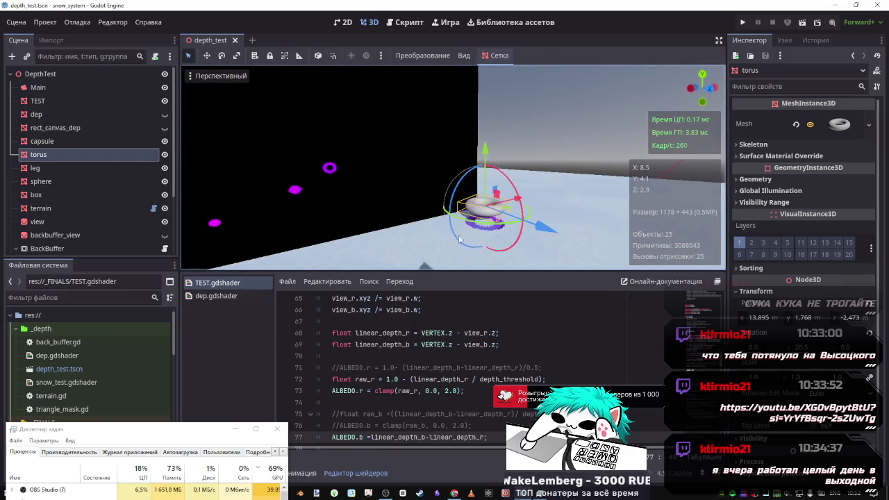
Lower the selected torus along its Y gizmo to a height of about 2.084.
mouse_move(488, 141)
left_mouse_down()
mouse_move(488, 78)
mouse_move(486, 100)
left_mouse_up()
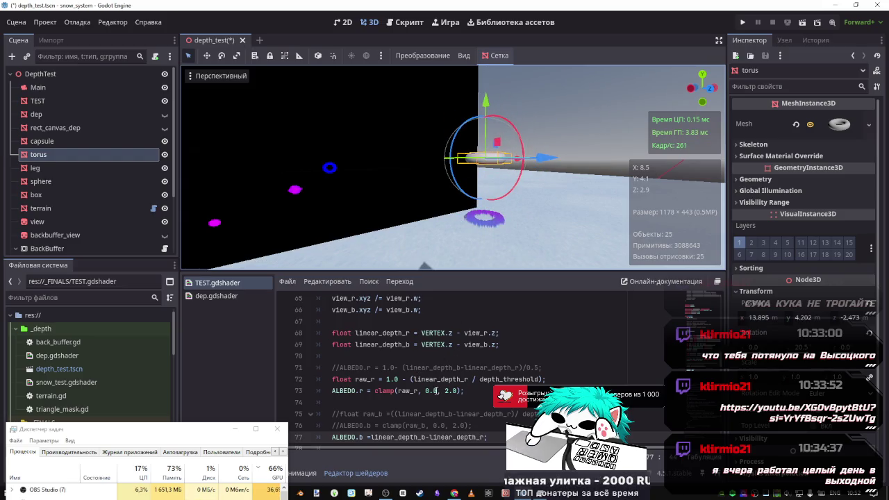
scroll(415, 396, "down", 1)
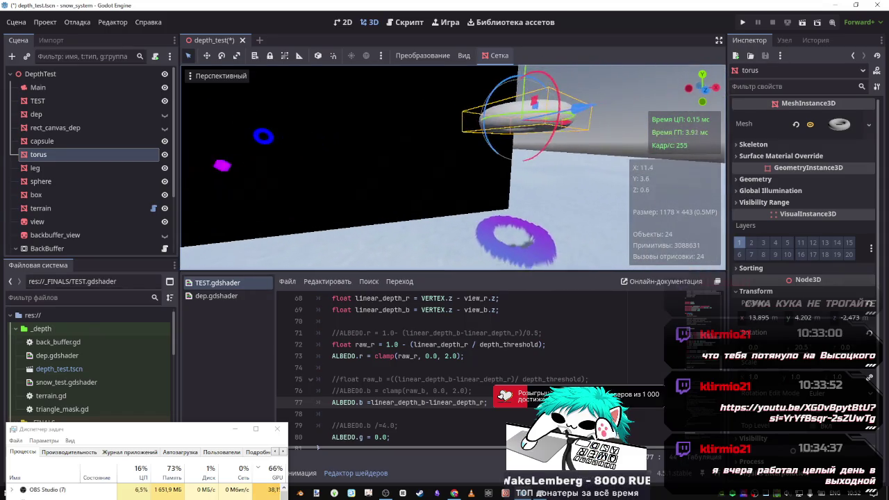
left_click_drag(522, 107, 515, 181)
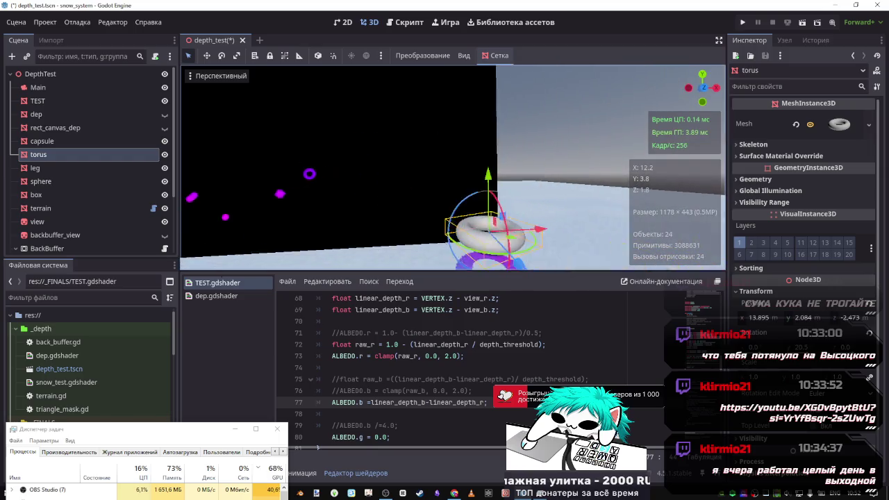
Test adding and multiplying terms in line 77's ALBEDO.b expression, recompiling each variant.
left_click(435, 403)
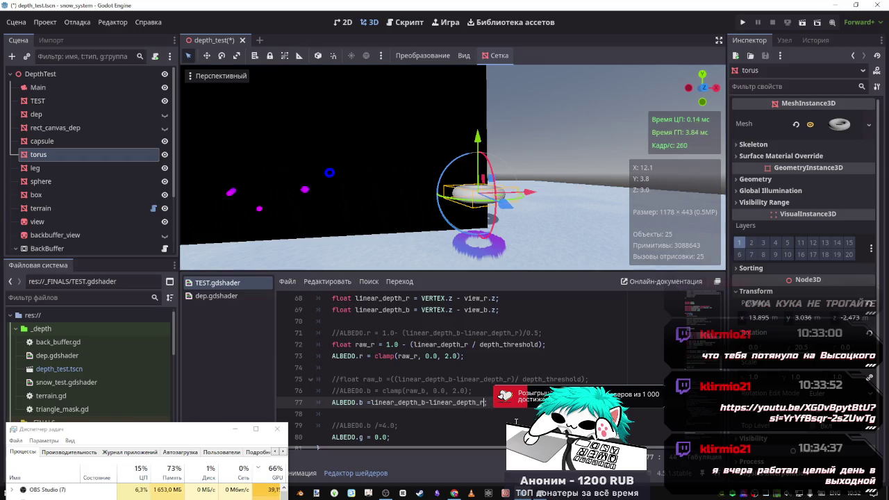
type("+0.")
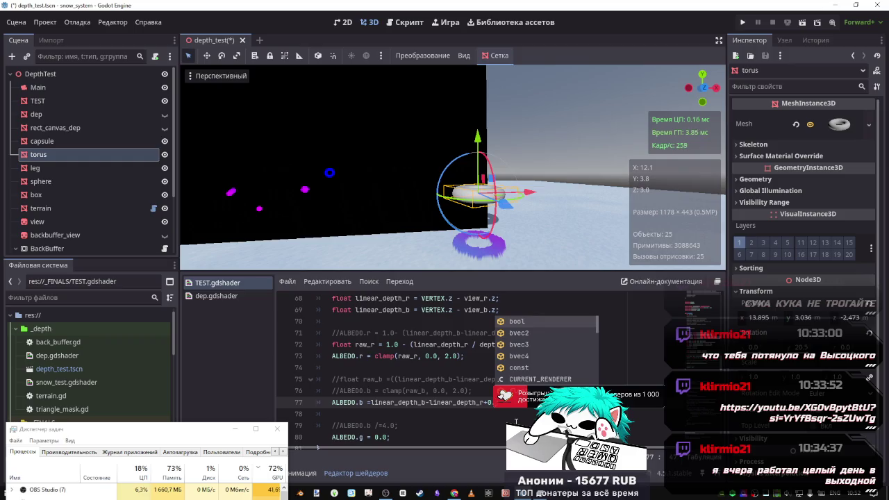
key("ctrl+s")
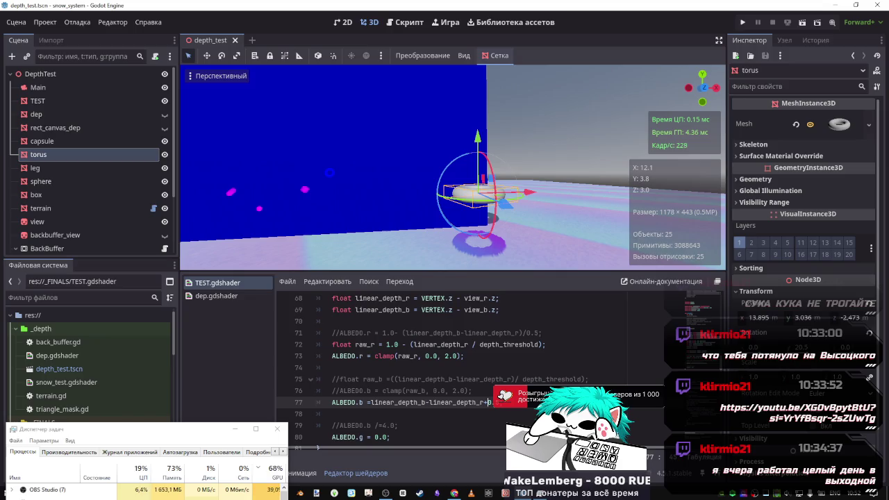
type("*")
key("ctrl+s")
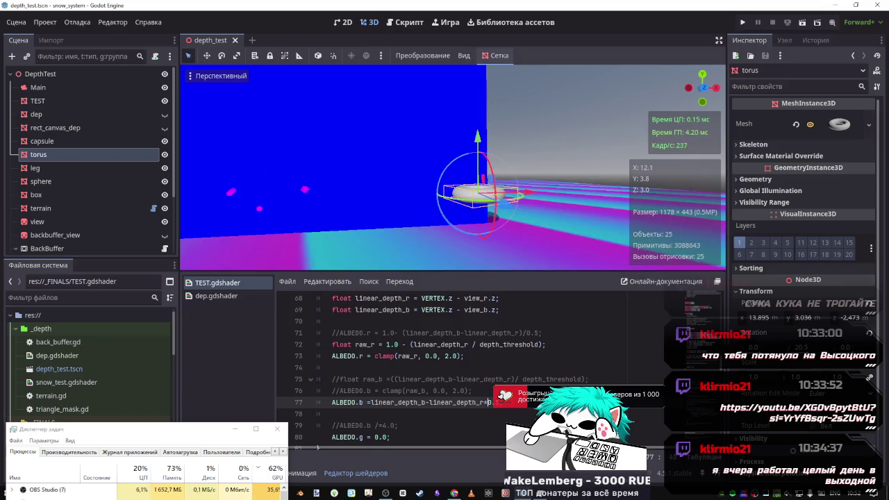
key("BackSpace")
type("/")
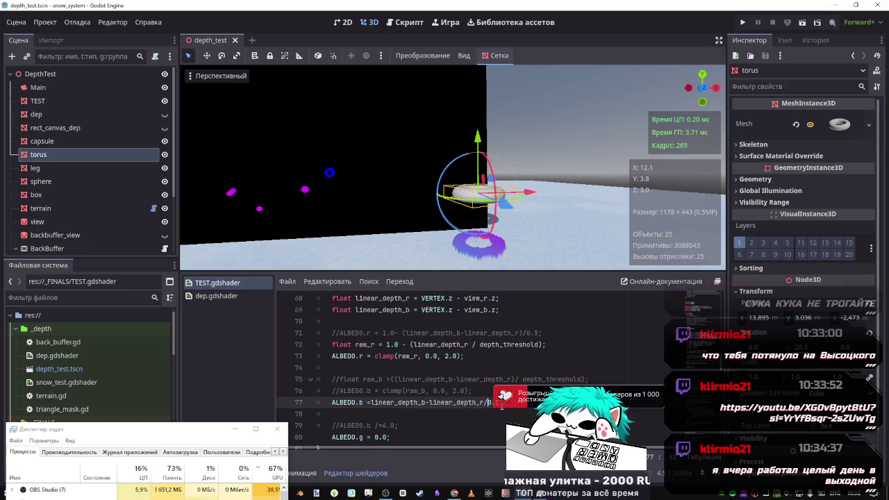
Delete the /0.5 divisor and the linear_depth_r term from line 77.
key("shift+Left")
scroll(501, 422, "up", 6)
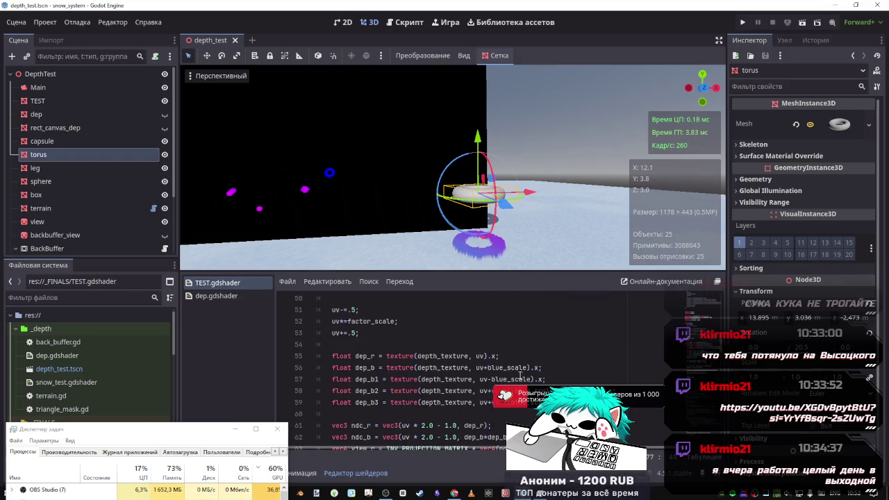
scroll(542, 373, "down", 6)
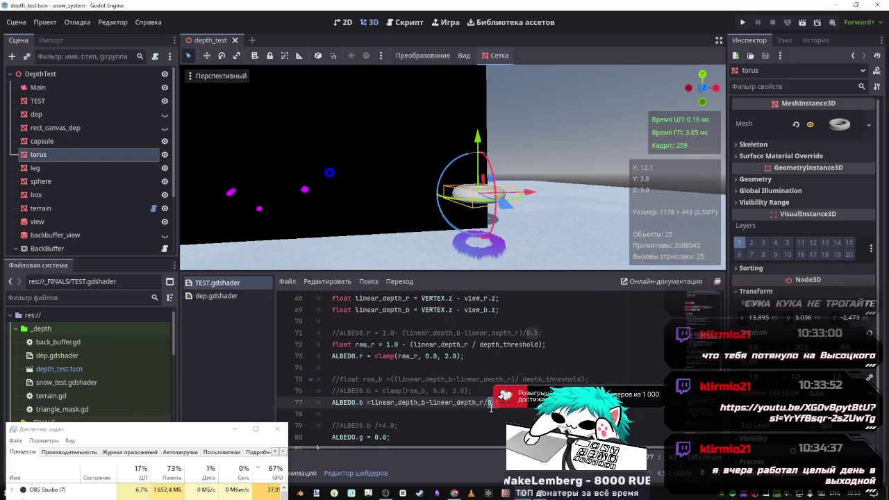
left_click(501, 409)
double_click(490, 402)
key("BackSpace")
left_click_drag(431, 403, 486, 403)
key("BackSpace")
scroll(470, 395, "up", 2)
scroll(469, 395, "up", 2)
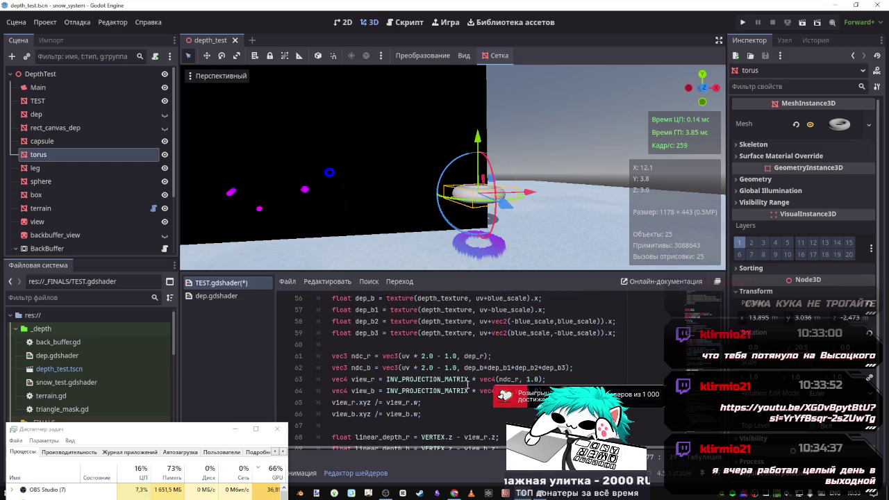
scroll(470, 394, "down", 4)
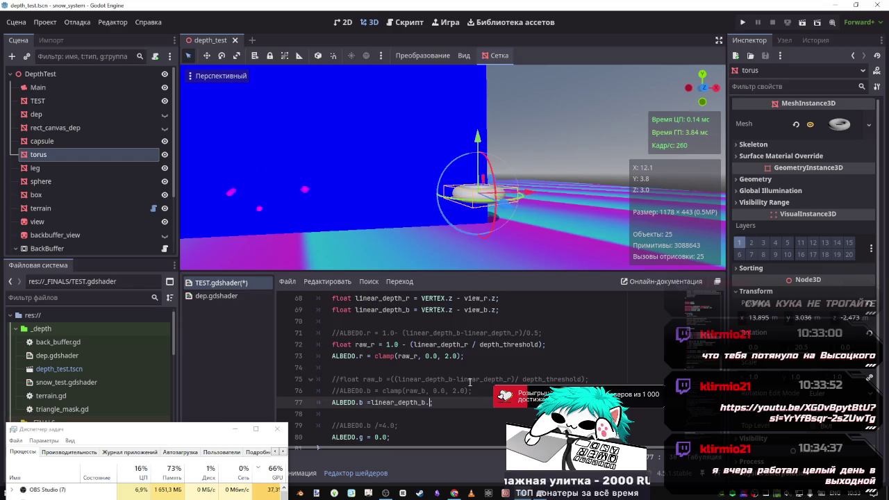
Finish line 77 as ALBEDO.b = linear_depth_b; and recompile the shader.
type("b;")
key("ctrl+s")
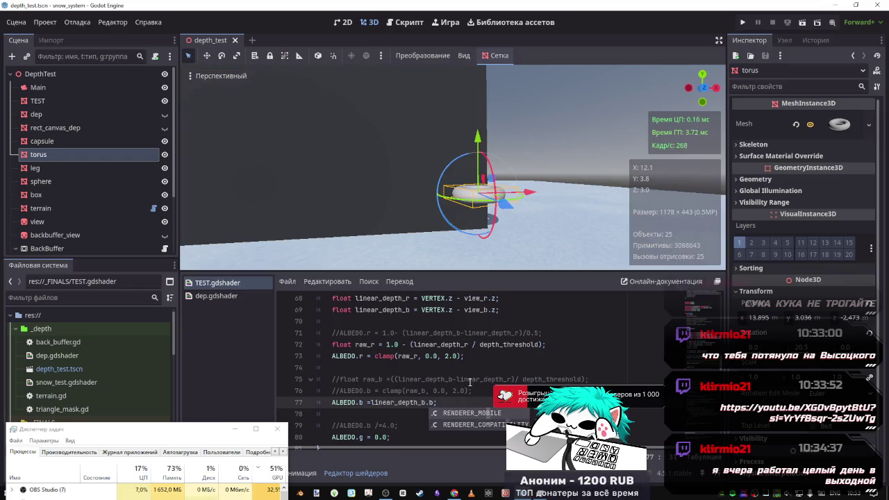
scroll(413, 356, "up", 3)
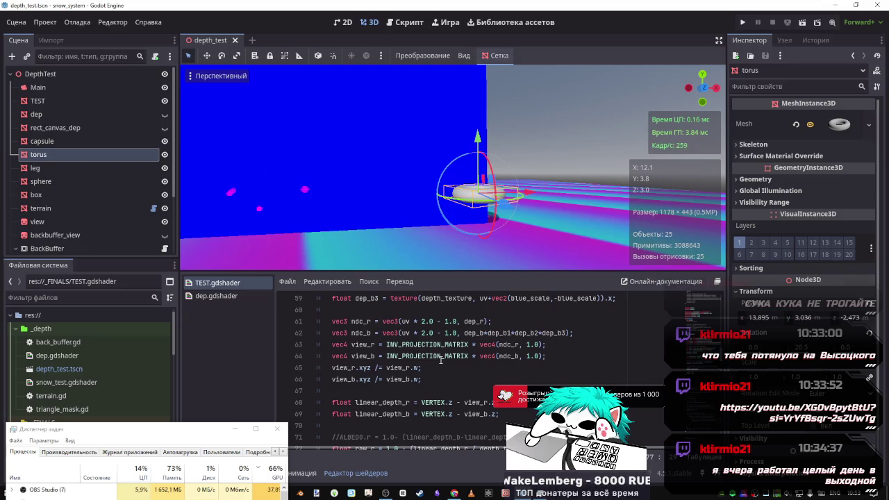
scroll(464, 367, "down", 3)
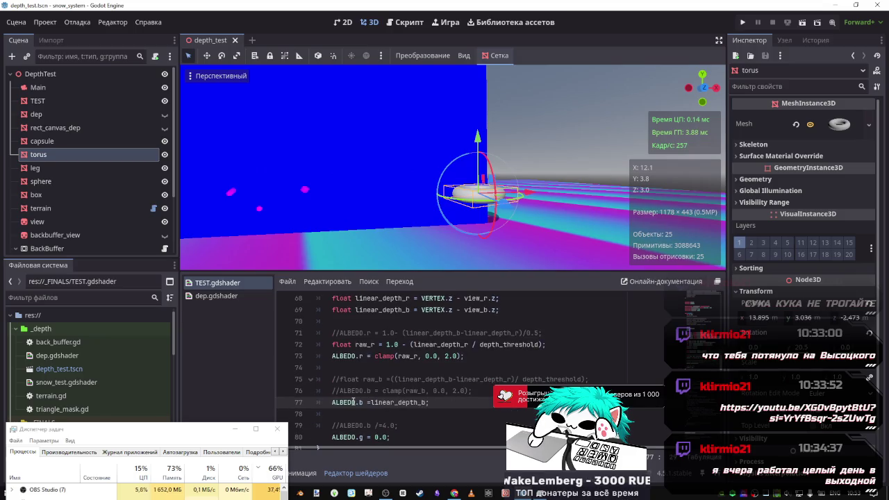
scroll(434, 402, "up", 1)
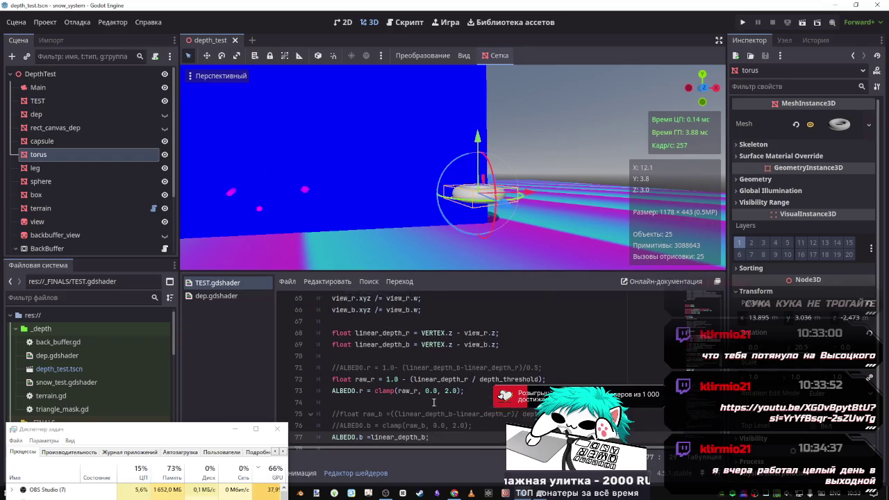
scroll(434, 403, "up", 3)
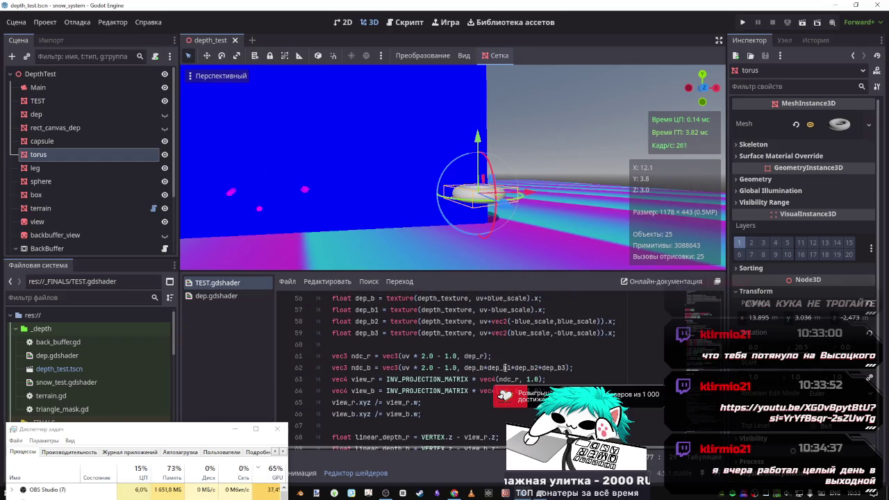
scroll(505, 368, "down", 1)
scroll(364, 334, "down", 1)
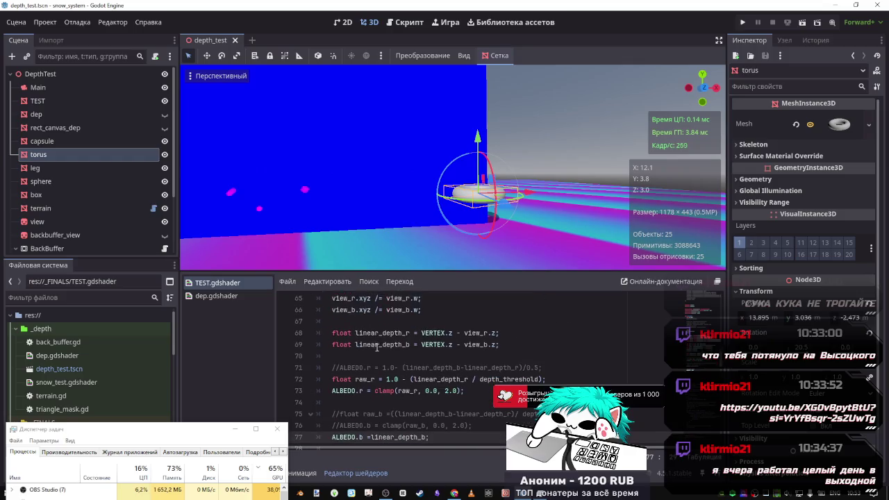
scroll(396, 403, "down", 2)
Try negating linear_depth_b and scaling it by 2.0 and 1.1, then remove the factor.
left_click(370, 403)
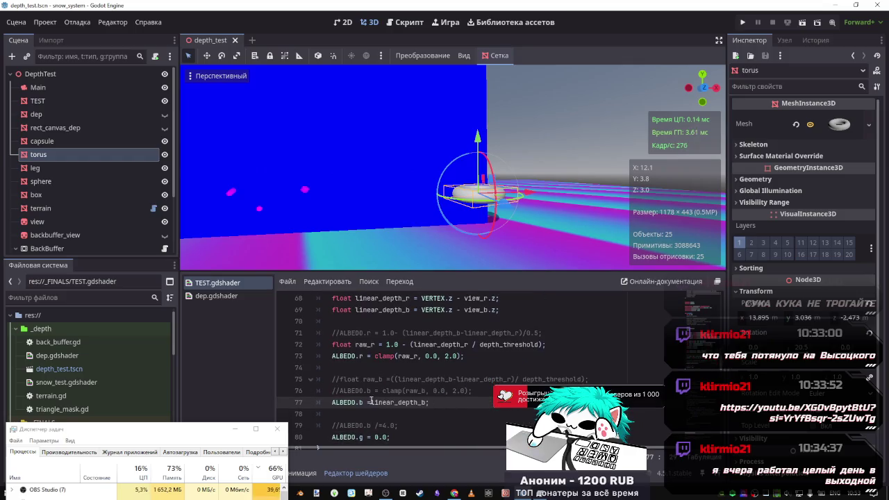
type("-")
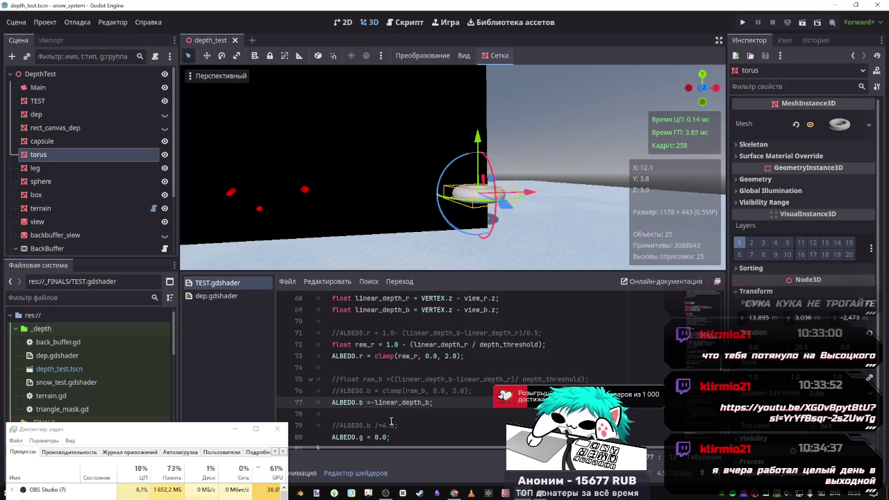
key("BackSpace")
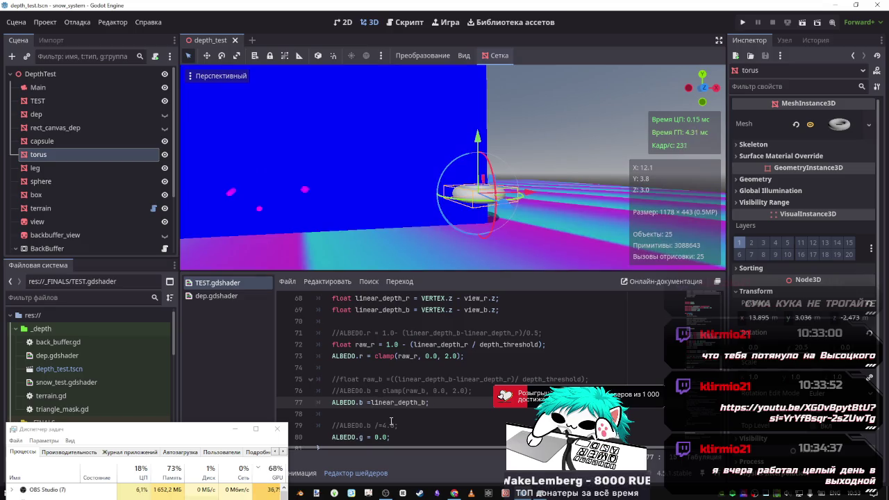
type(";")
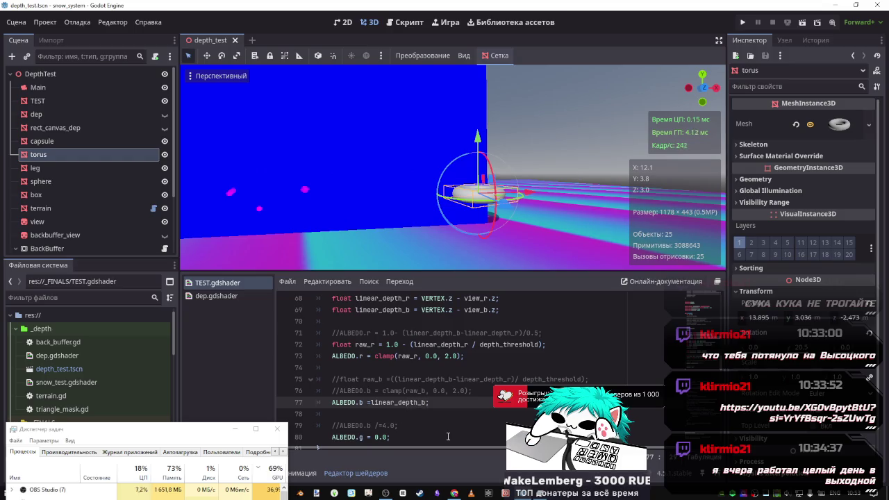
type("2.0")
key("BackSpace")
key("BackSpace")
key("BackSpace")
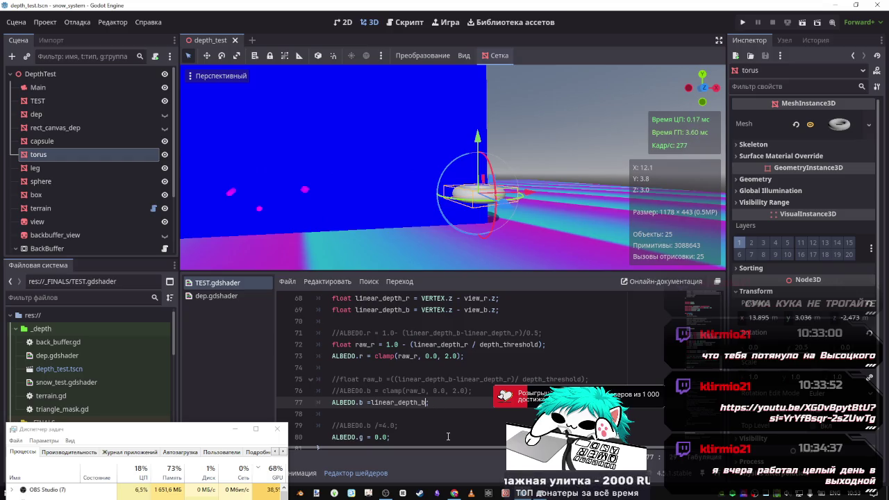
type(".0")
key("ctrl+s")
key("BackSpace")
key("BackSpace")
key("BackSpace")
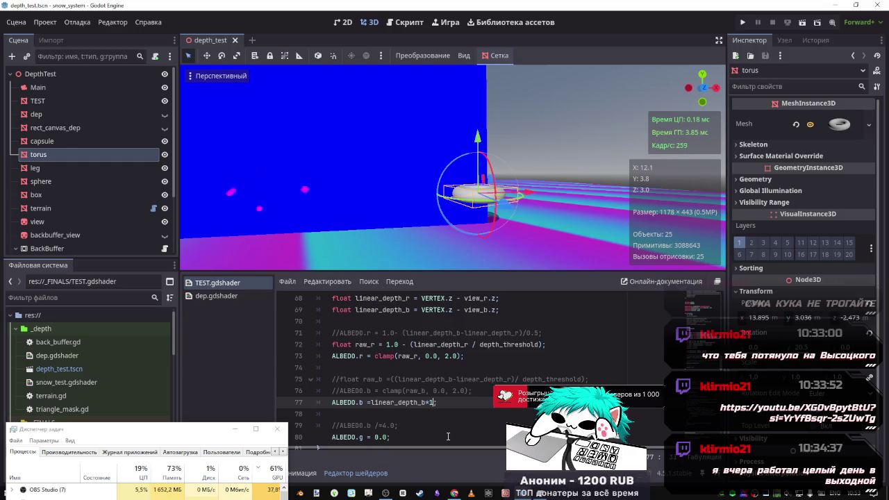
type(".1")
key("ctrl+s")
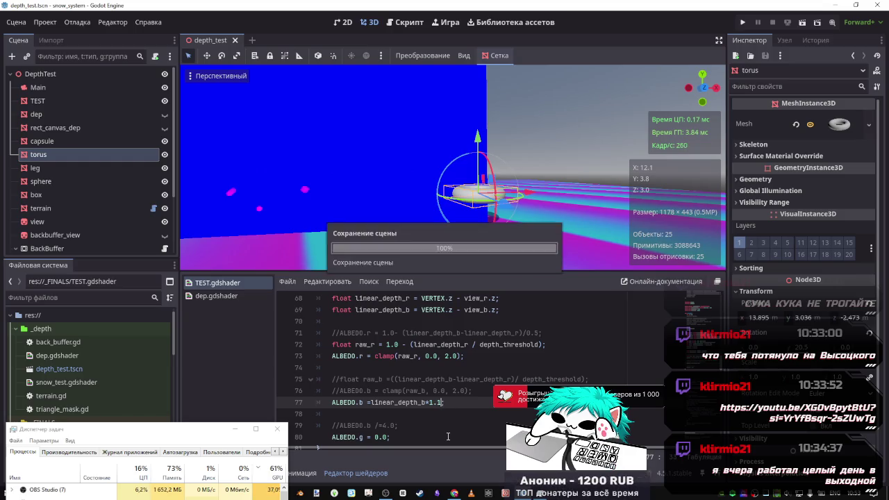
key("BackSpace")
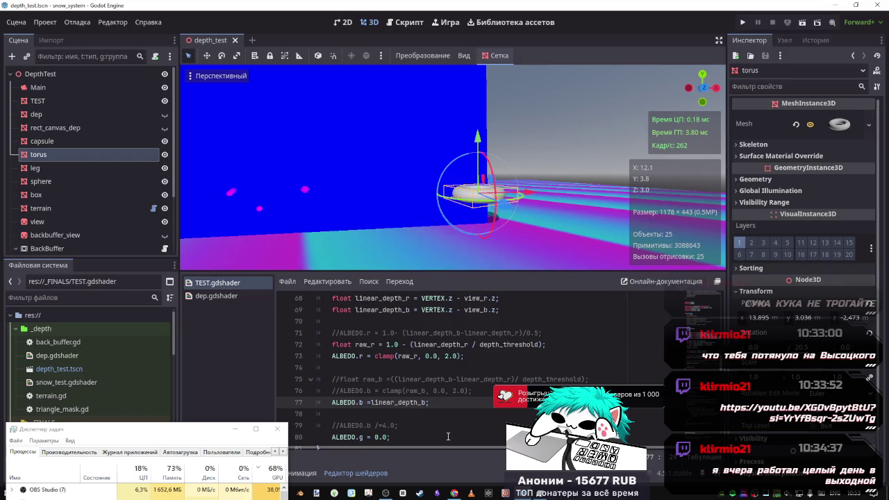
Prefix linear_depth_b on line 77 with += and an offset, trying 1.0 then 2.0.
left_click(369, 403)
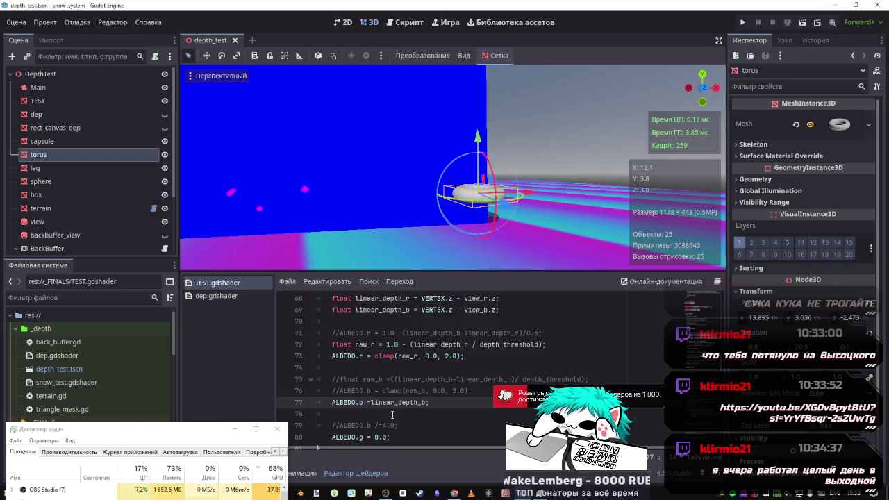
type("+=")
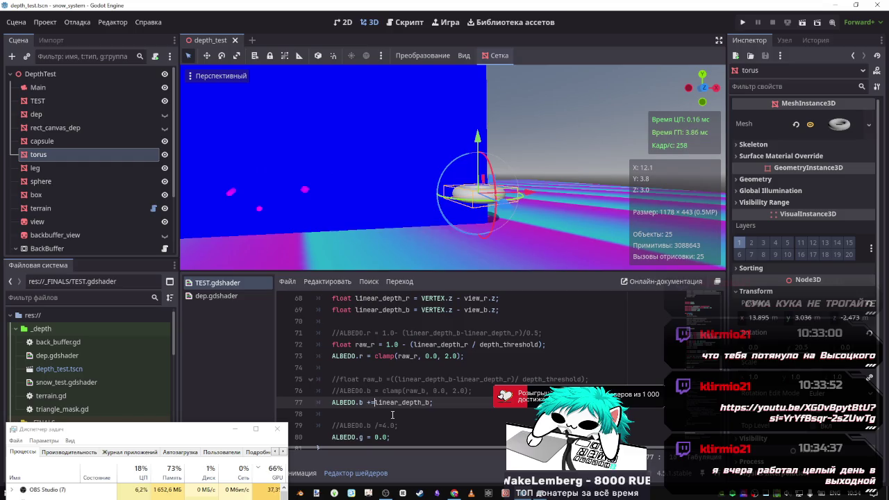
type("1.0-")
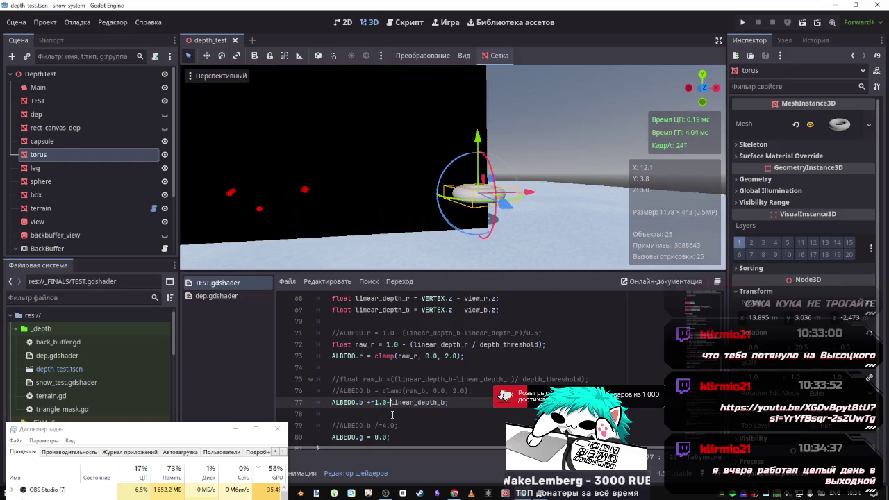
key("BackSpace")
type("+")
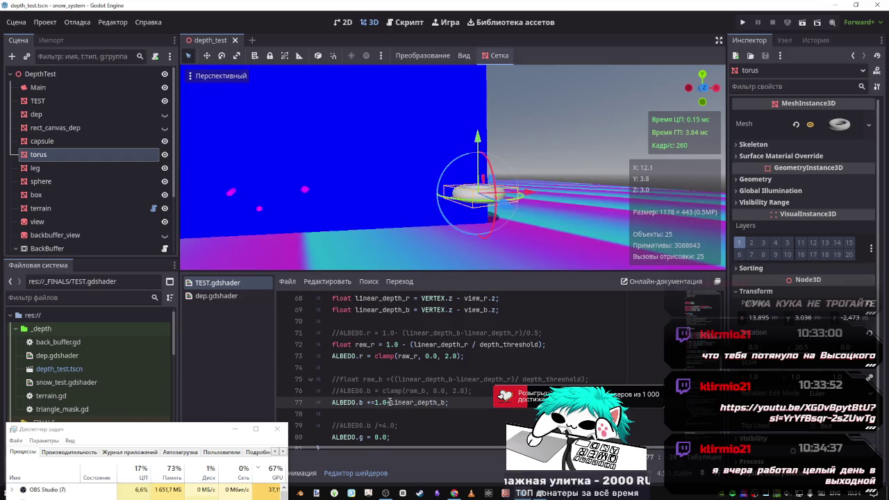
key("BackSpace")
type("-")
key("BackSpace")
type("2")
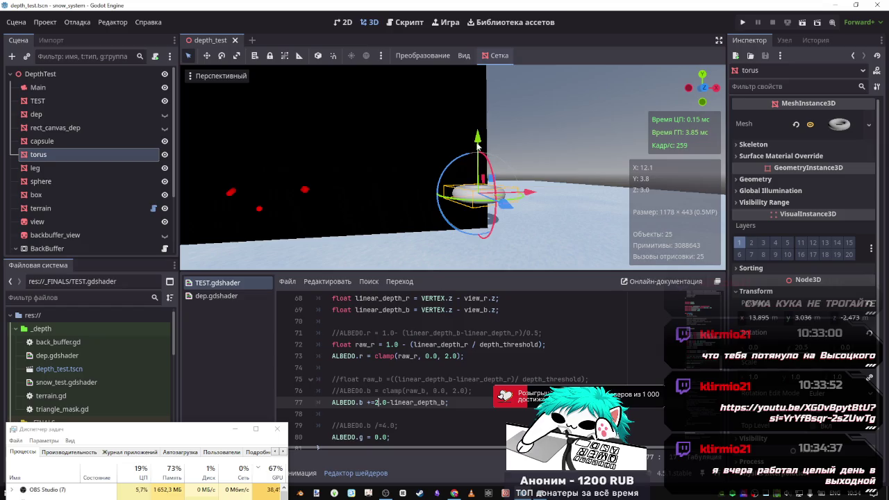
mouse_move(483, 144)
left_mouse_down()
mouse_move(479, 181)
mouse_move(478, 142)
left_mouse_up()
Remove the 2.0- offset and change += to = so ALBEDO.b equals linear_depth_b, then save.
left_click(517, 415)
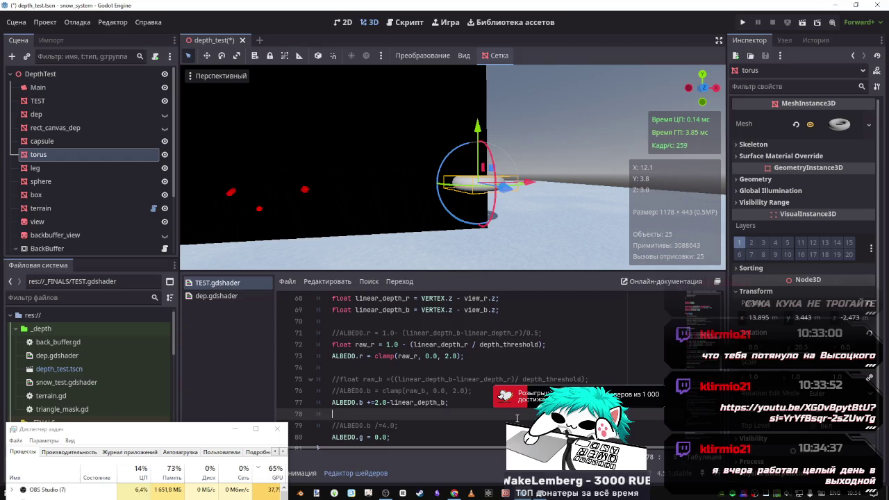
double_click(384, 402)
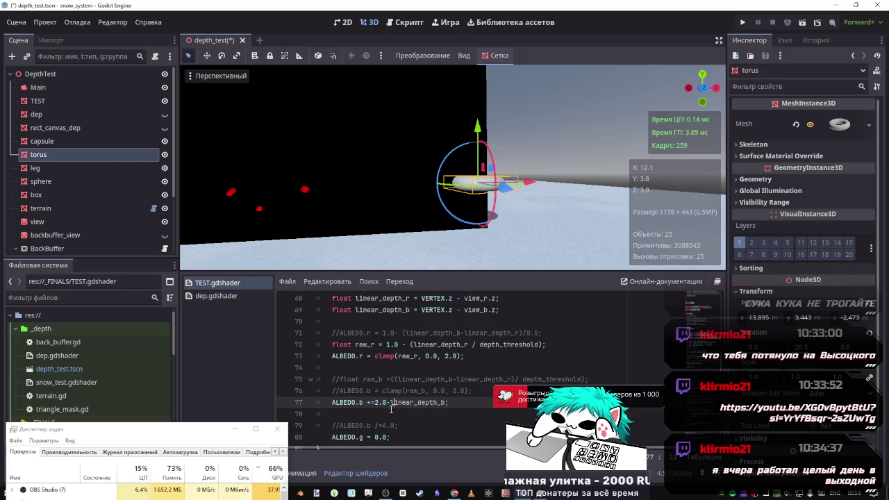
type("1")
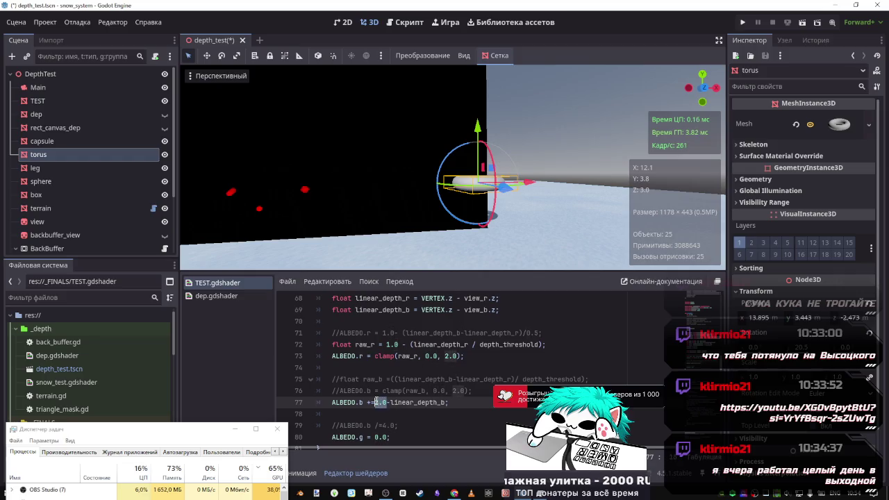
key("Delete")
key("Delete")
key("ctrl+s")
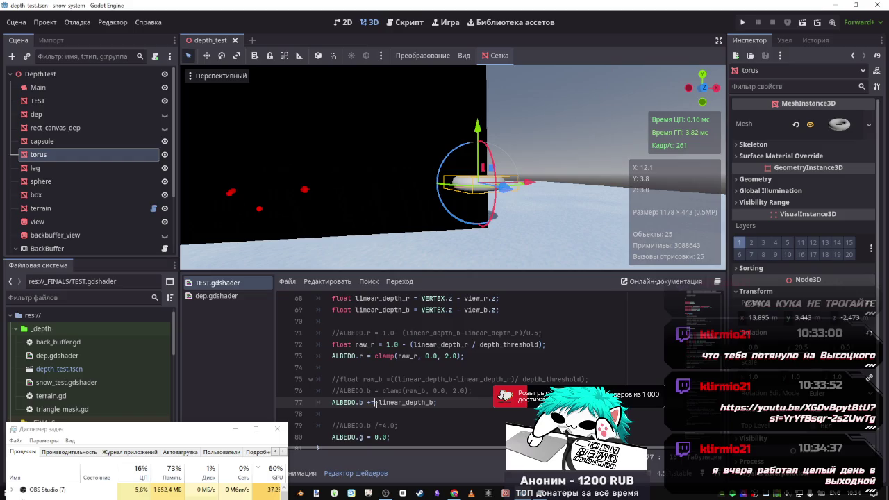
key("BackSpace")
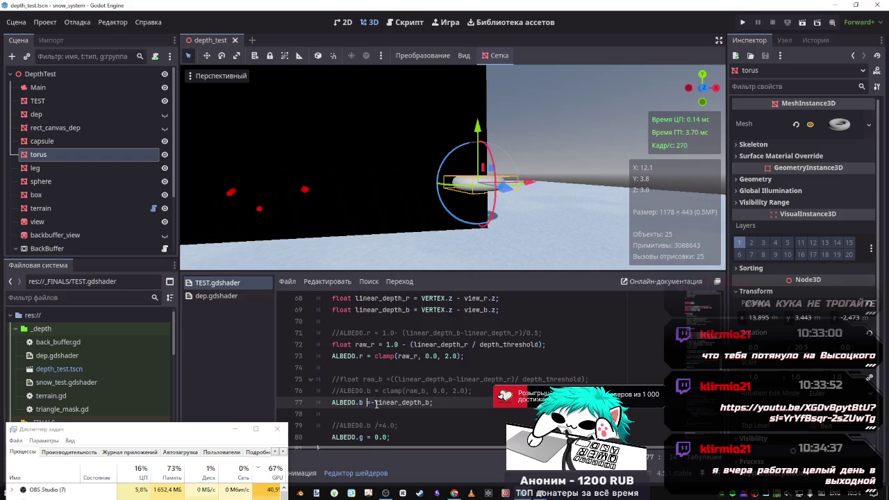
key("BackSpace")
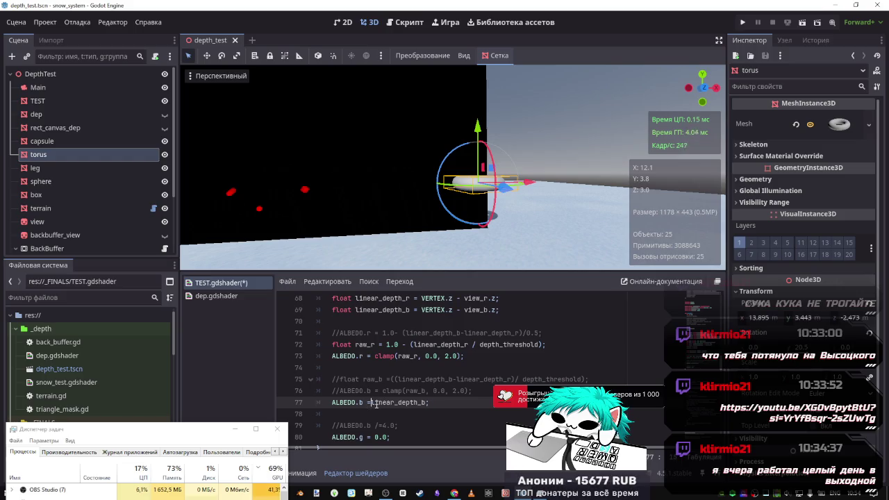
key("ctrl+s")
Test subtracting ALBEDO.r at the end of line 77, then delete it again.
left_click(360, 355)
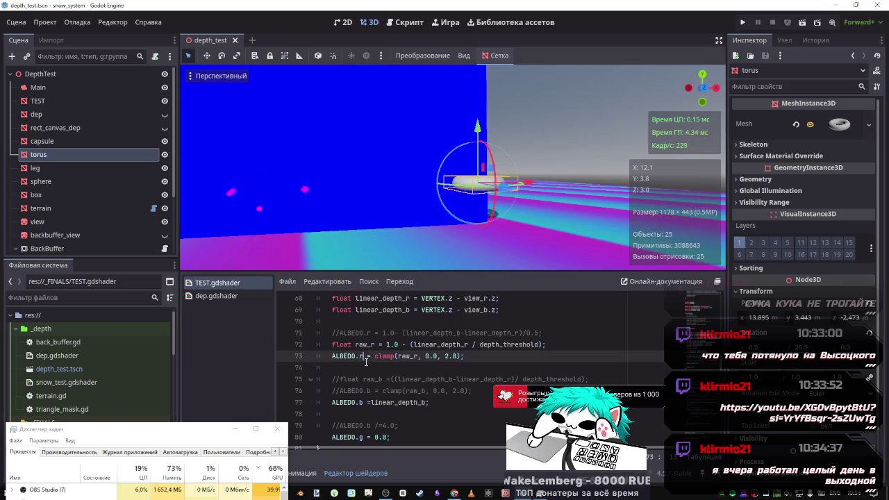
left_click_drag(364, 356, 332, 356)
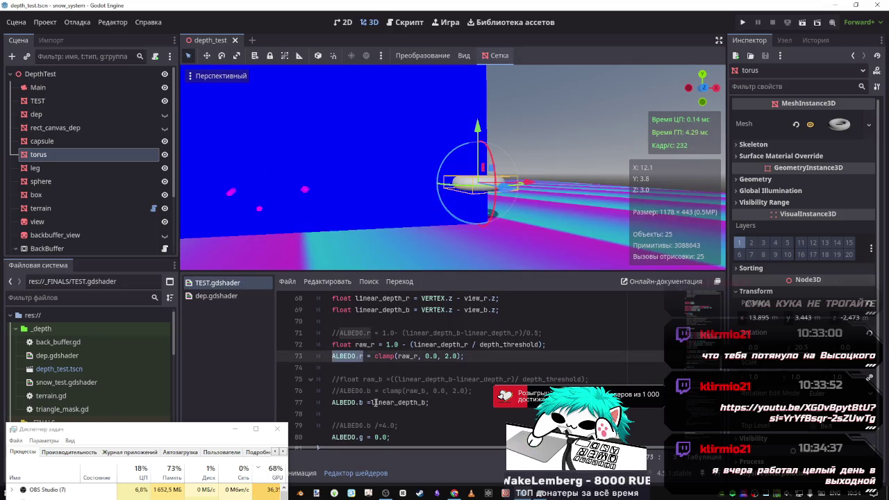
left_click(427, 403)
type("-")
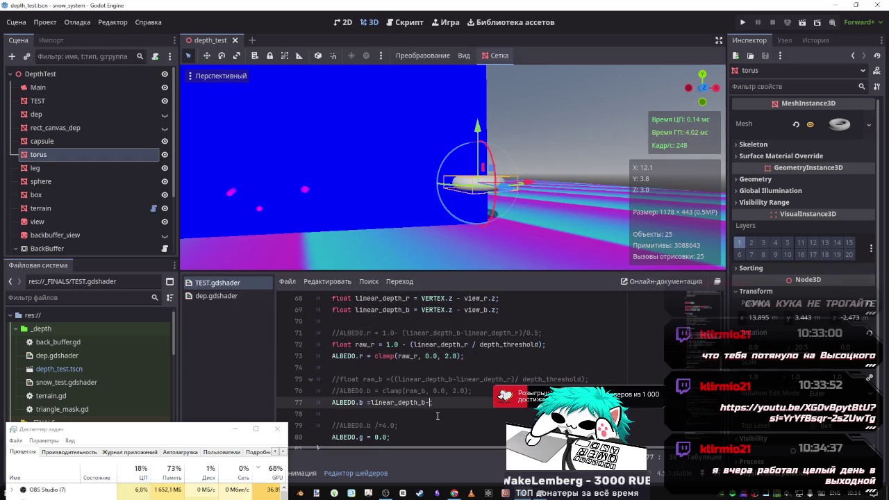
type("ALBEDO.r;")
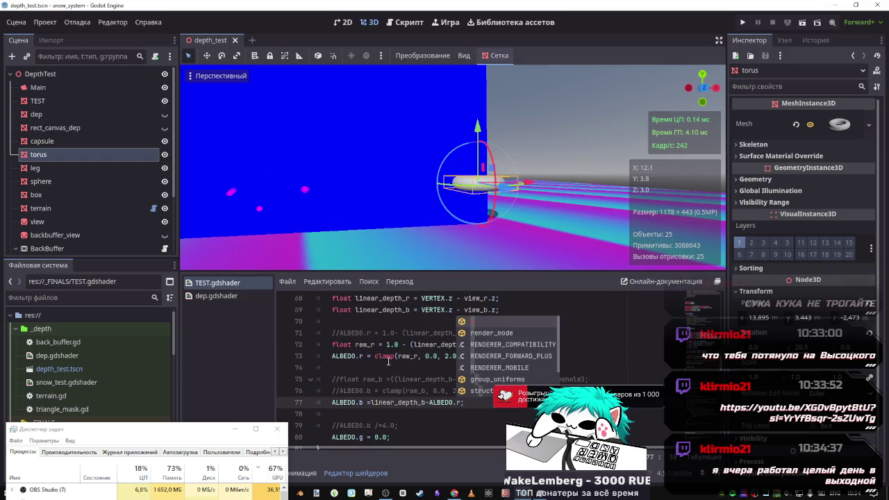
double_click(365, 345)
double_click(451, 403)
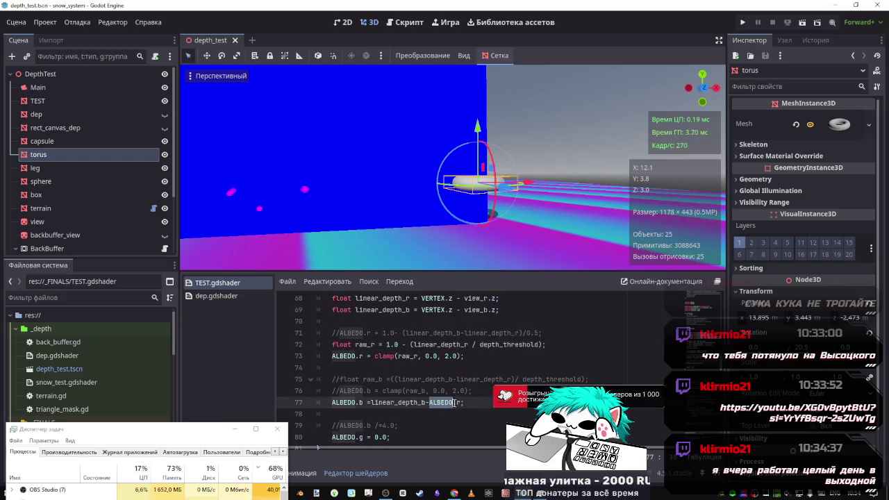
left_click(459, 403)
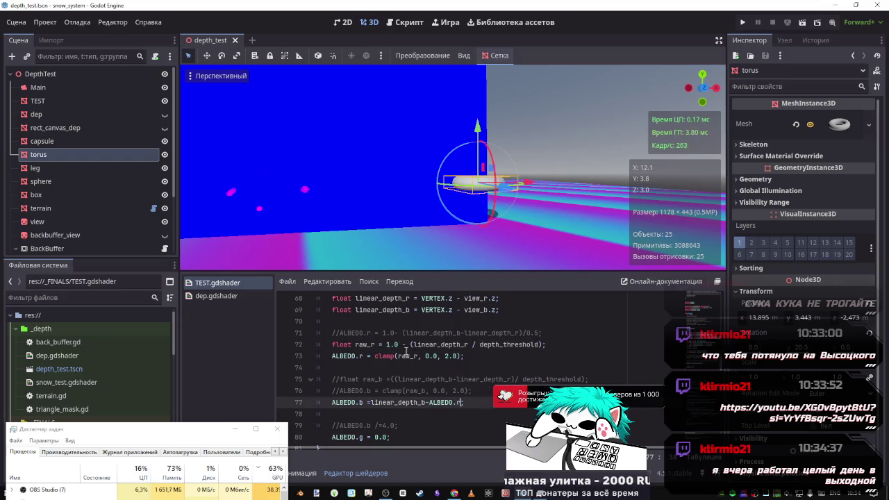
scroll(406, 351, "up", 1)
scroll(405, 381, "down", 2)
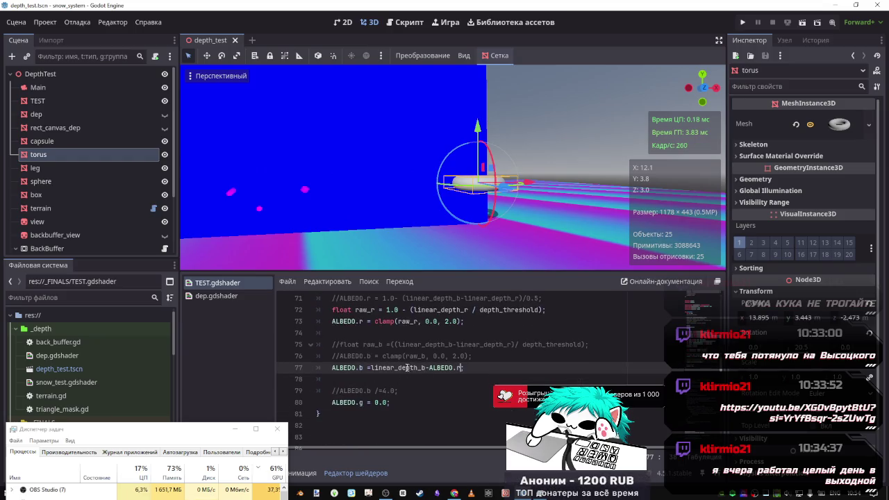
left_click_drag(460, 368, 426, 369)
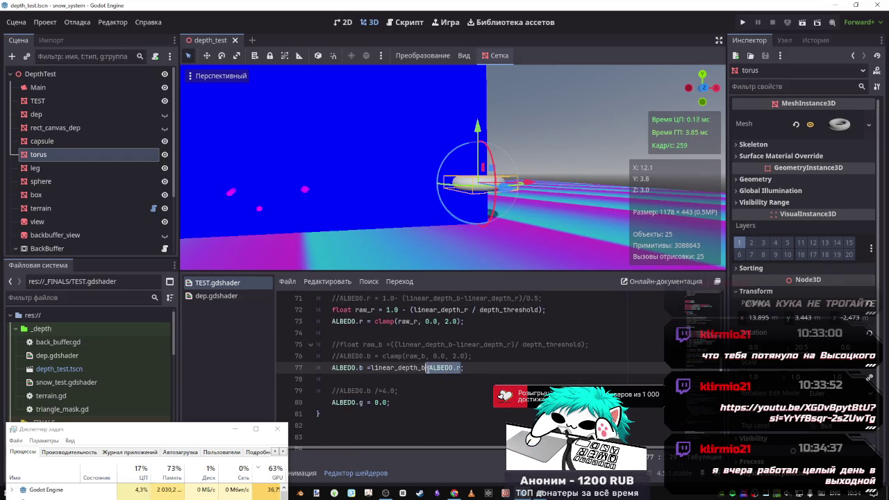
key("BackSpace")
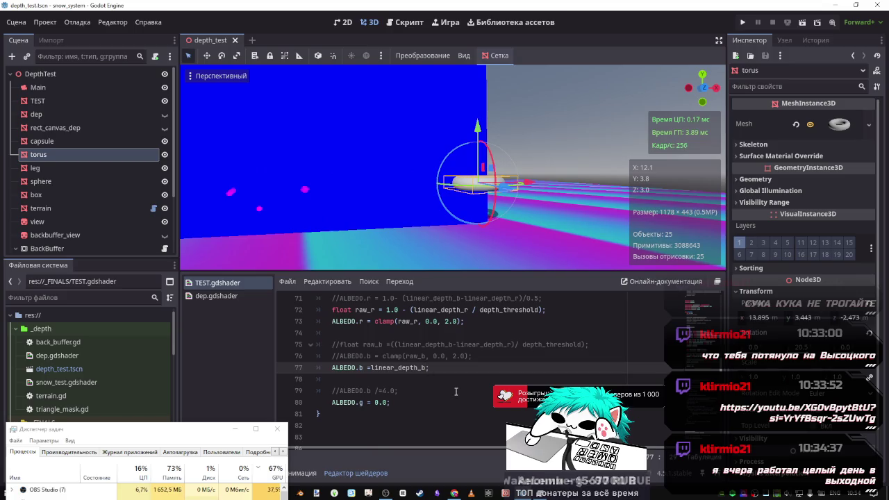
Preview dividing line 77's expression by 4.0, then remove the division.
type("/4,=")
key("ctrl+s")
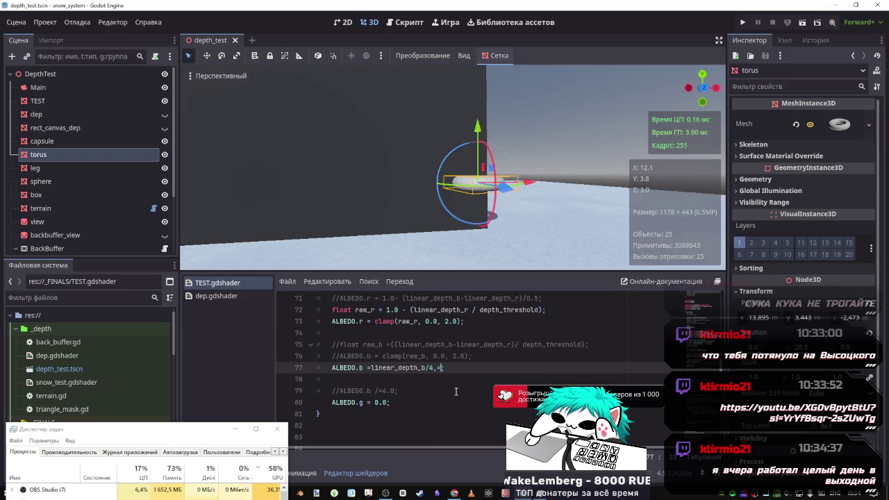
key("BackSpace")
key("BackSpace")
type(".0")
key("ctrl+s")
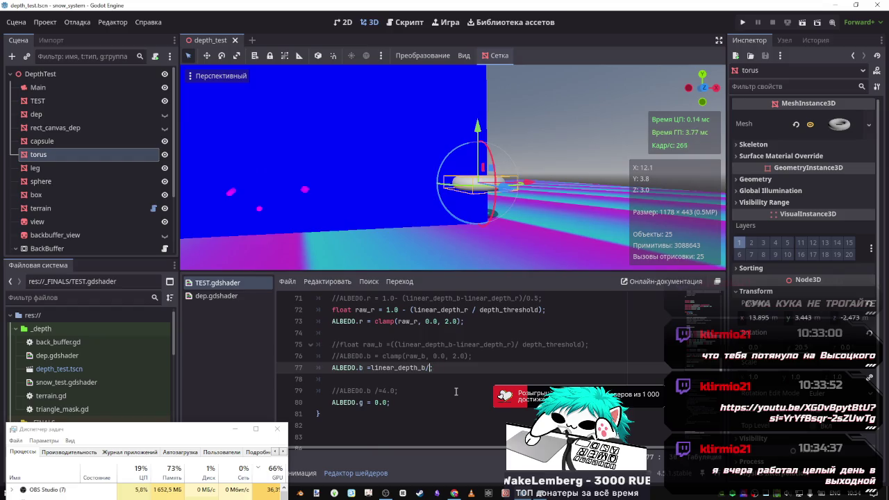
key("ctrl+s")
scroll(445, 379, "up", 3)
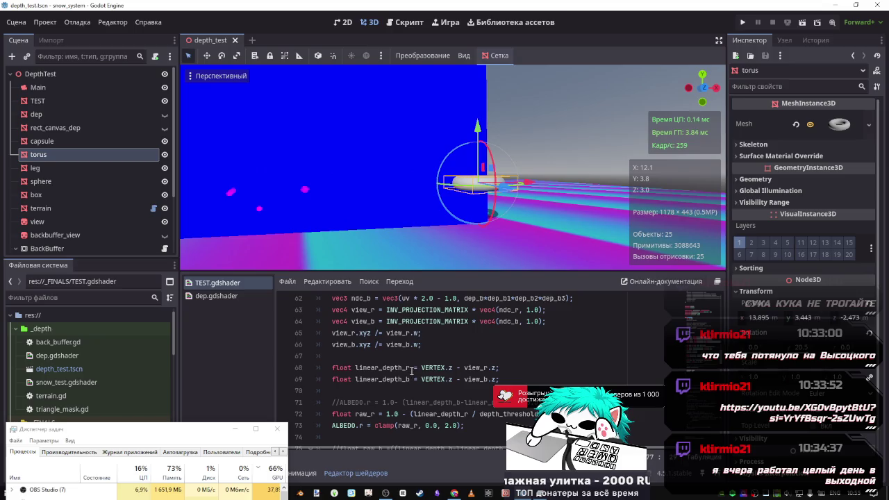
scroll(403, 381, "down", 2)
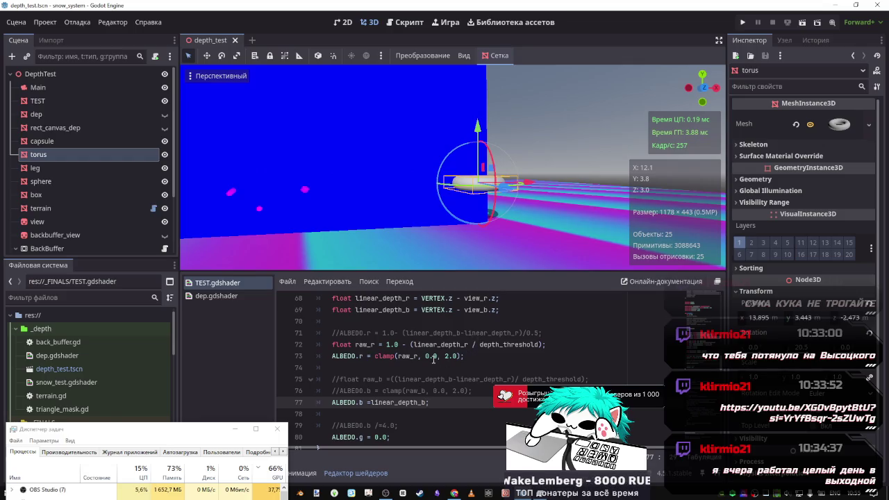
Try pasting line 71's depth difference over linear_depth_r on line 72, then undo it.
double_click(415, 333)
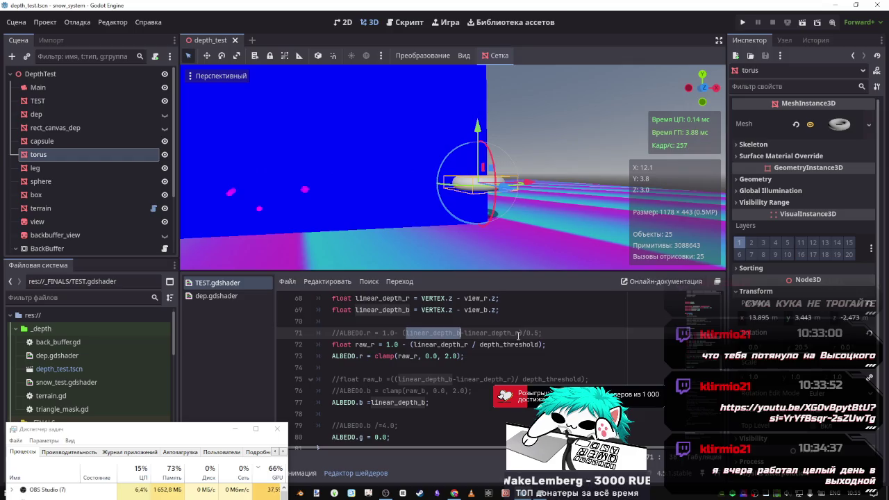
left_click_drag(520, 333, 406, 333)
key("ctrl+c")
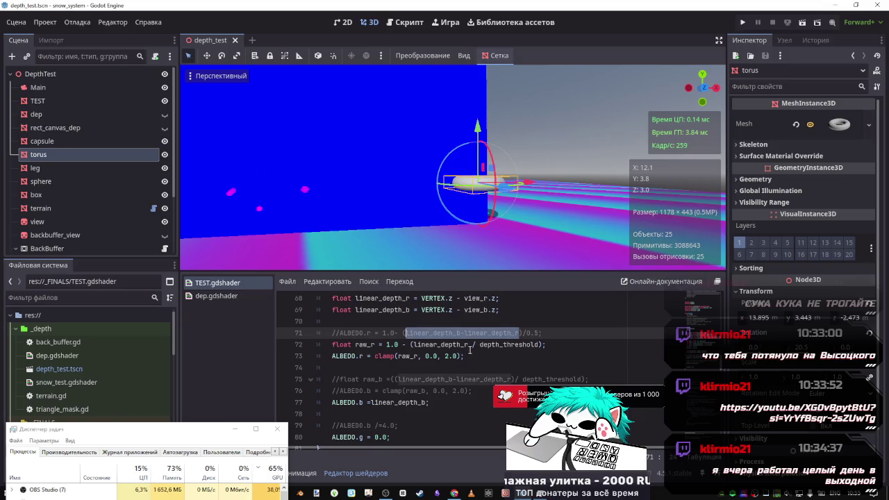
double_click(470, 344)
key("ctrl+v")
key("ctrl+s")
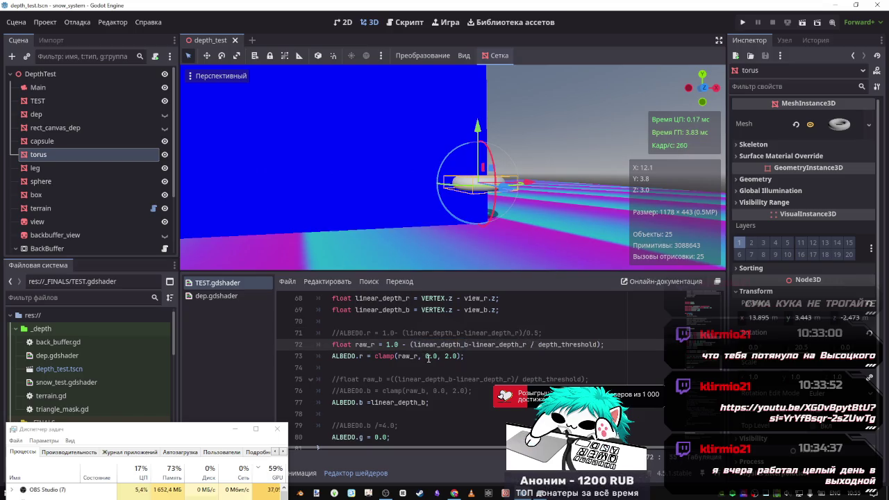
key("ctrl+z")
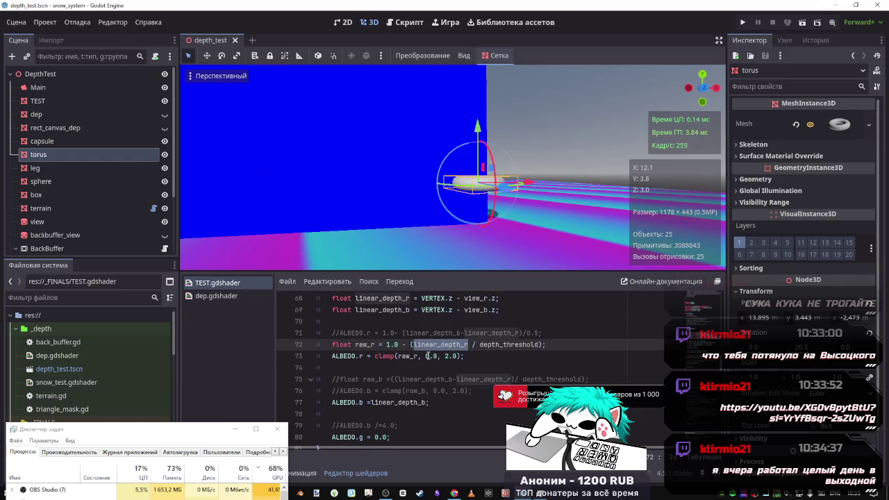
left_click(506, 332)
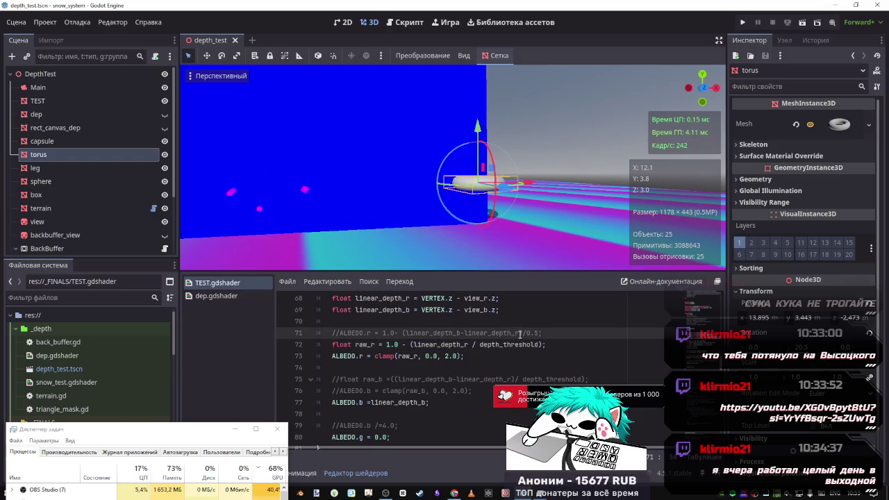
left_click_drag(519, 335, 465, 333)
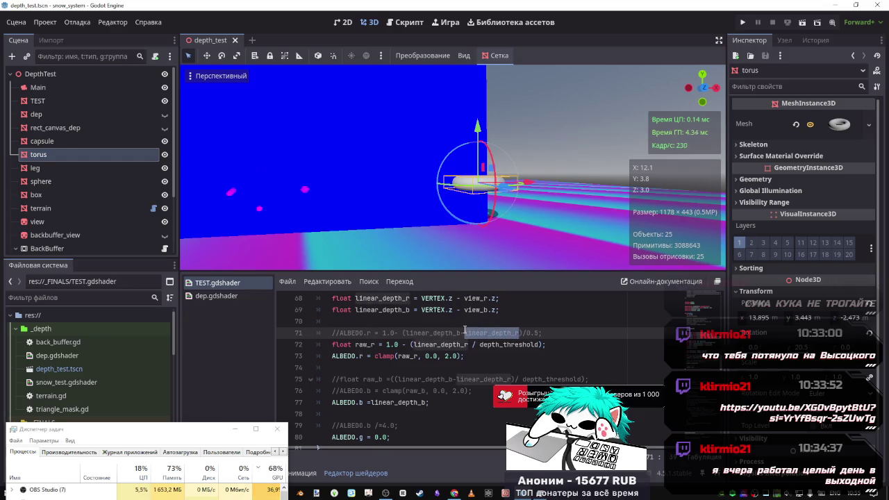
Append -linear_depth_r to line 77, lower the torus to Y 2.113, and fly the camera around it.
left_click(425, 403)
type("-linear_depth_r")
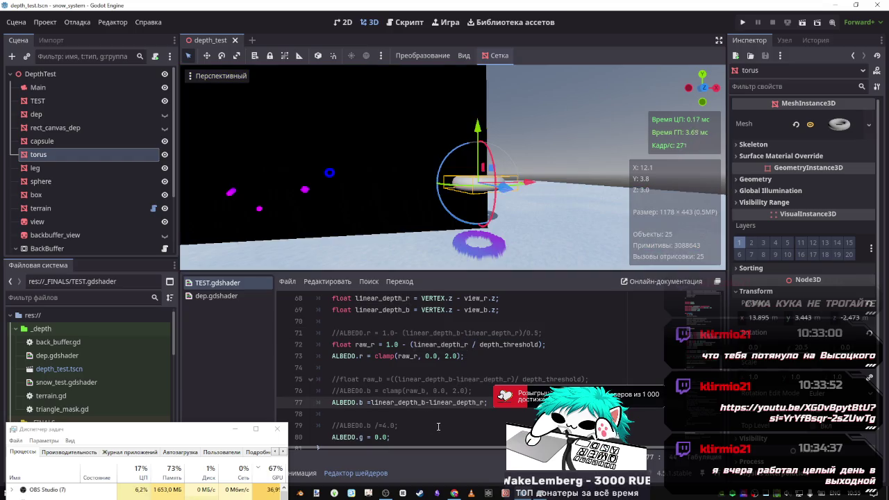
type(";")
left_click_drag(363, 208, 584, 189)
left_click_drag(594, 143, 613, 240)
key("w")
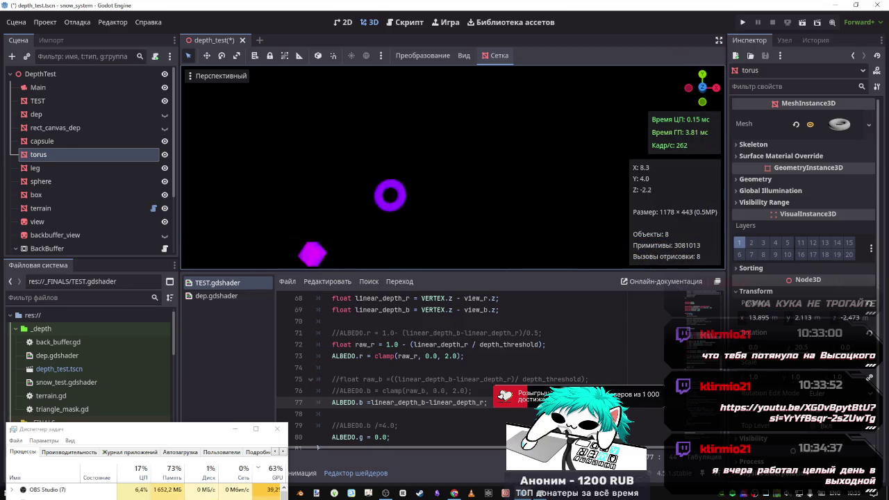
key("w")
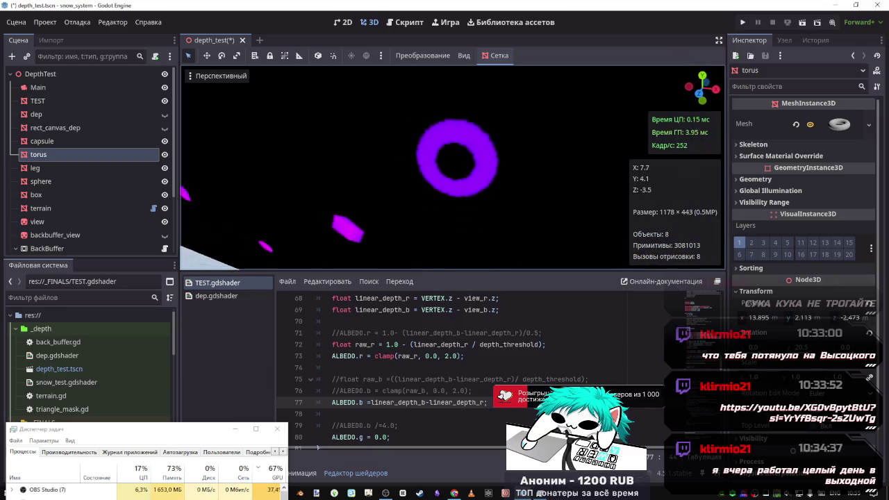
key("s")
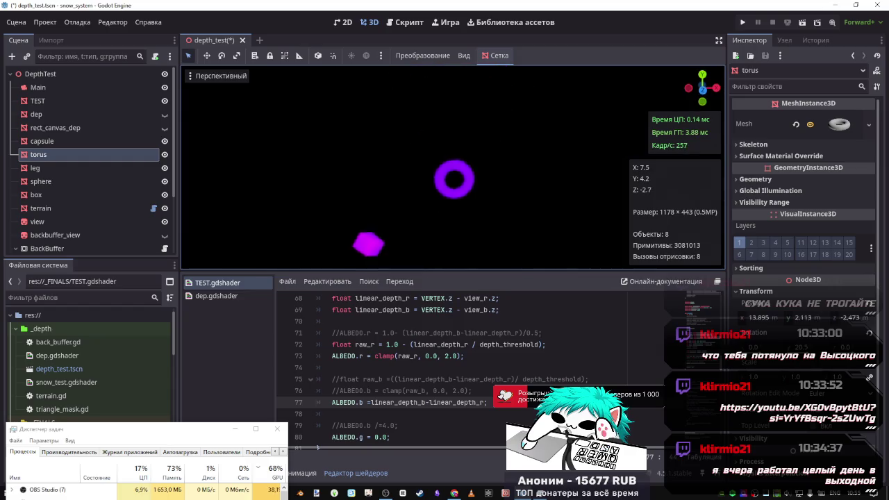
key("s")
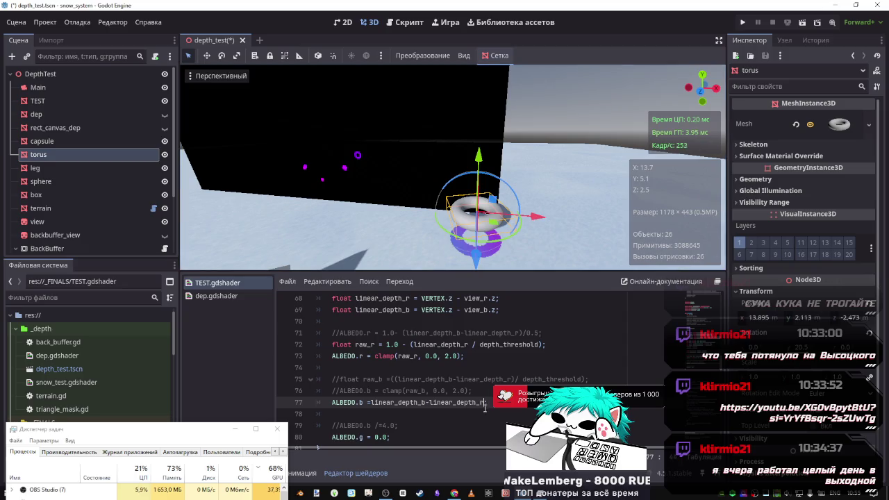
type(";")
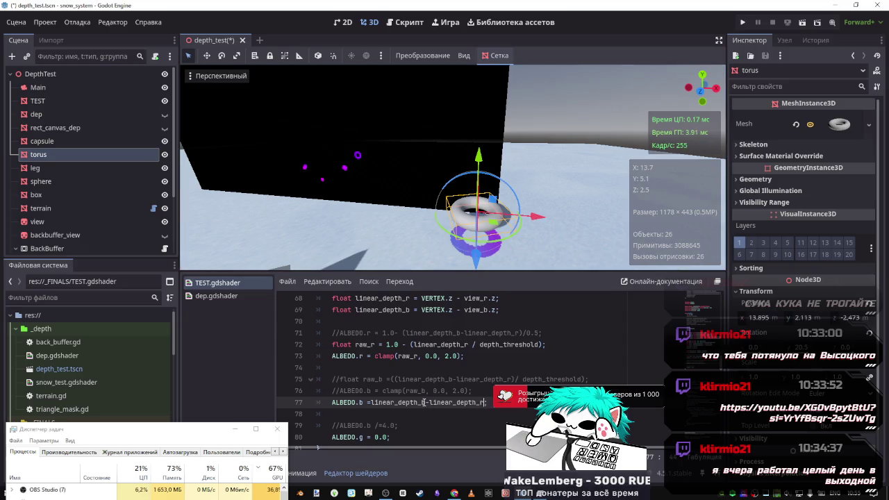
type("*")
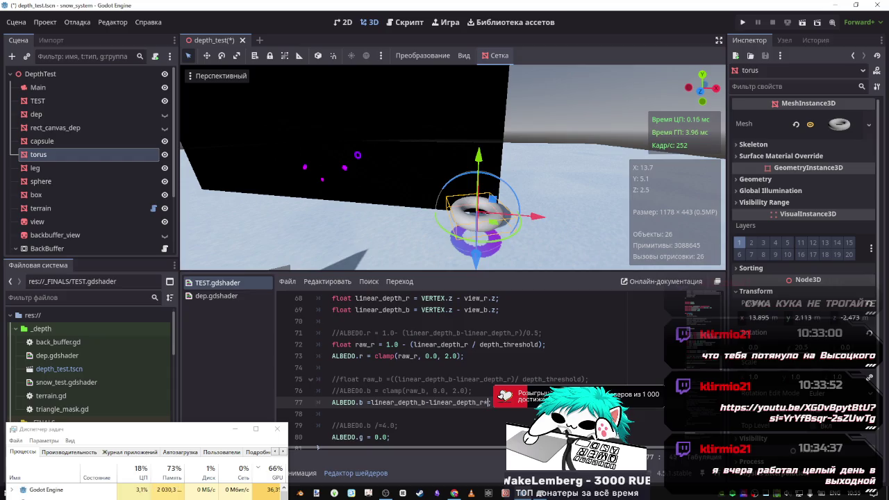
Move the *2.0 scale from linear_depth_r onto linear_depth_b and wrap that term in parentheses.
key("ctrl+s")
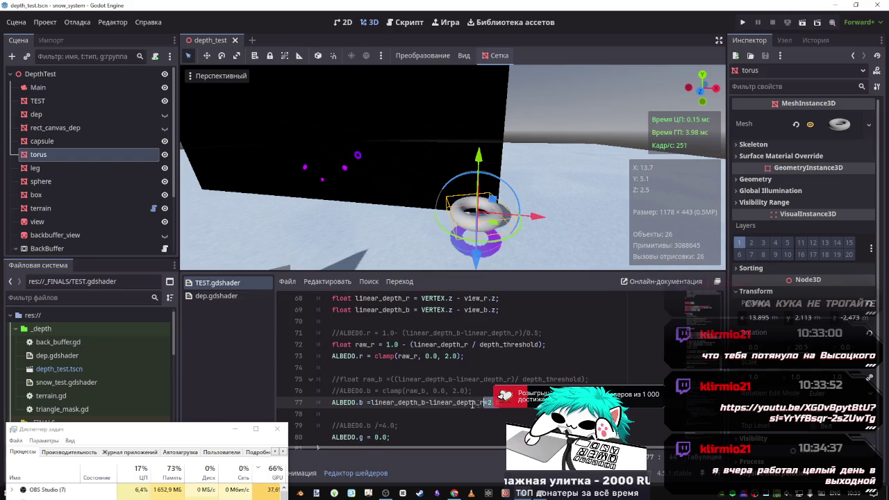
key("BackSpace")
key("BackSpace")
key("BackSpace")
left_click(424, 403)
type("*2.0")
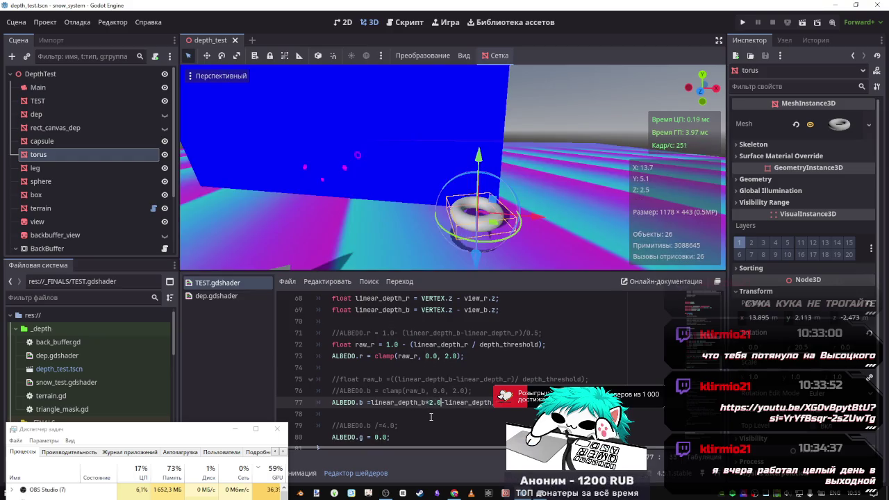
left_click_drag(441, 403, 372, 403)
type("(")
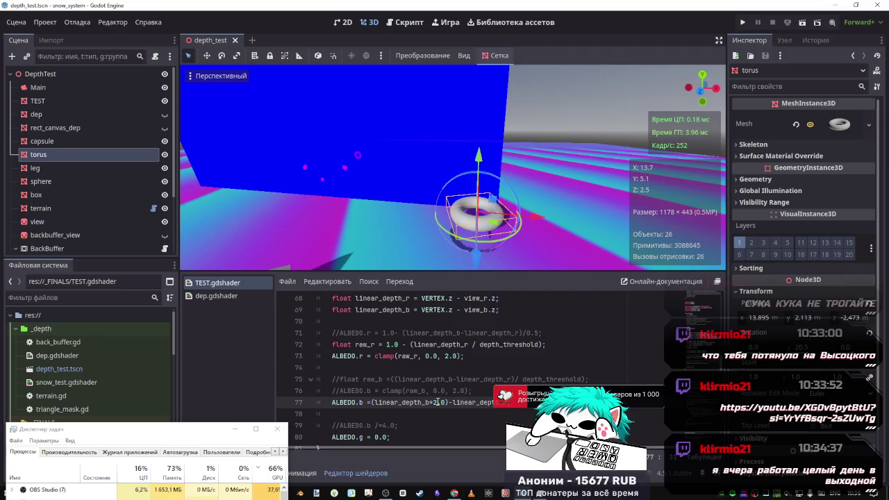
Lower the linear_depth_b factor to 1.1 and recompile the shader.
left_click(437, 403)
type("4")
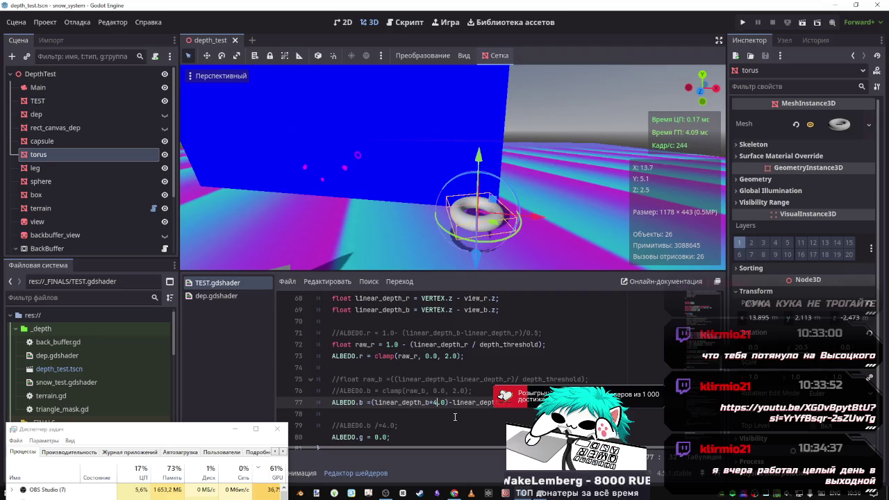
key("BackSpace")
type("1")
key("ctrl+s")
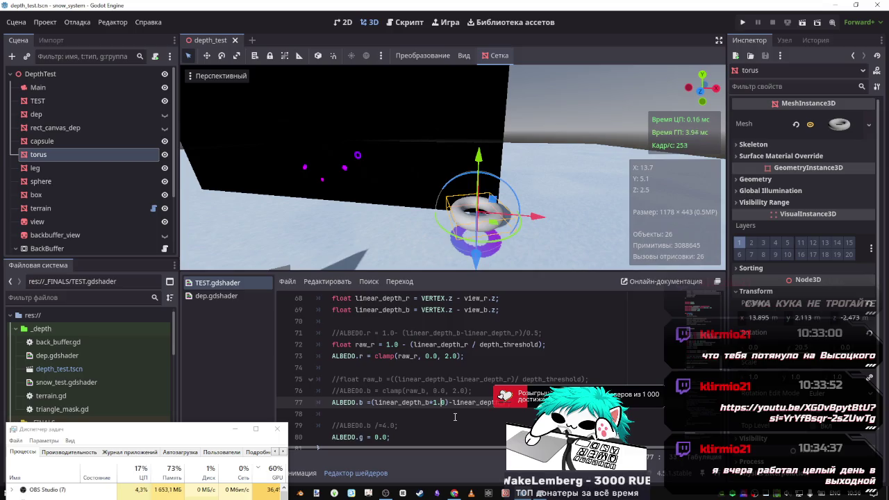
key("Right")
key("Right")
key("BackSpace")
type("1")
key("ctrl+s")
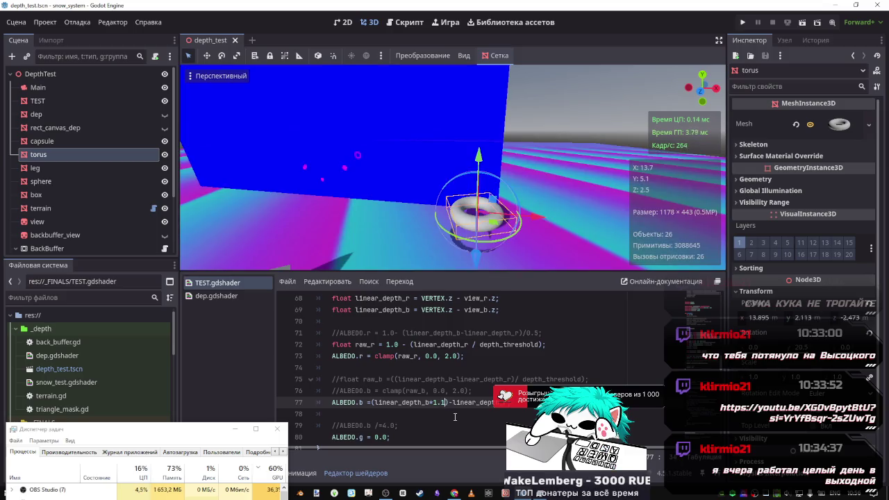
Try factors 1.02 and then 1.05 on linear_depth_b, recompiling each.
key("BackSpace")
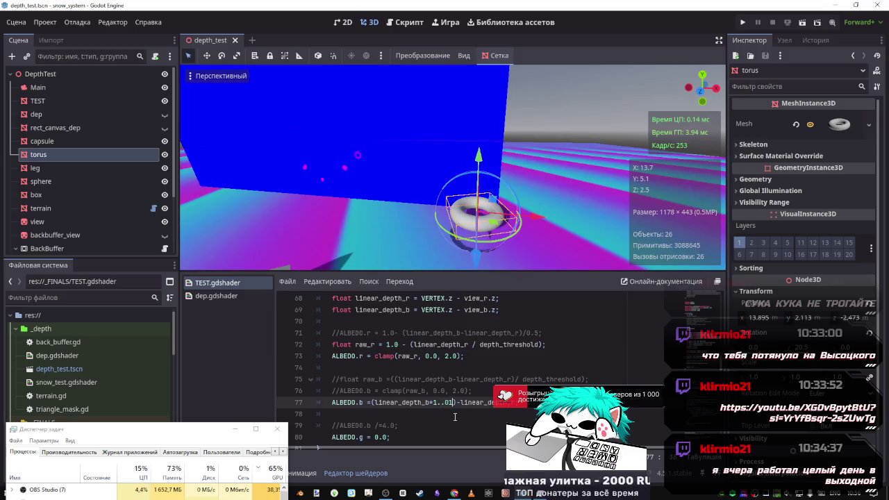
key("BackSpace")
type("02")
key("ctrl+s")
key("BackSpace")
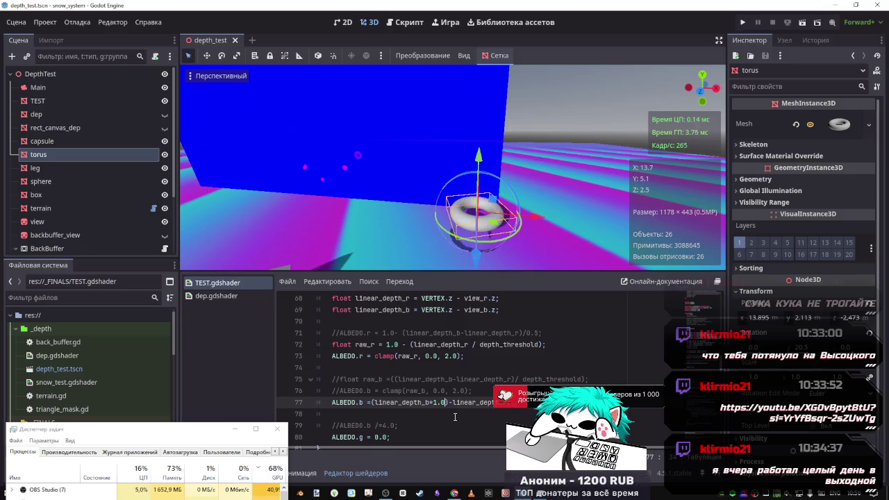
type("5")
key("ctrl+s")
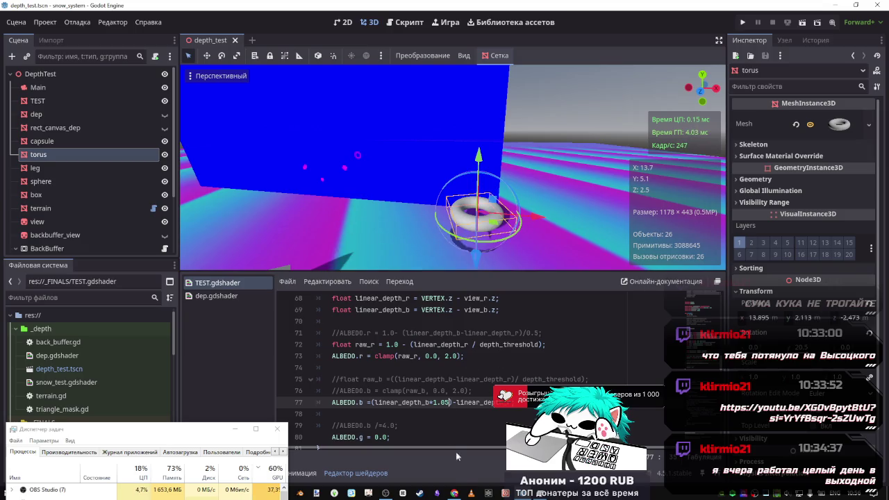
Bring up the YouTube window in Chrome and scroll through the video's comments.
left_click(455, 493)
scroll(582, 354, "down", 3)
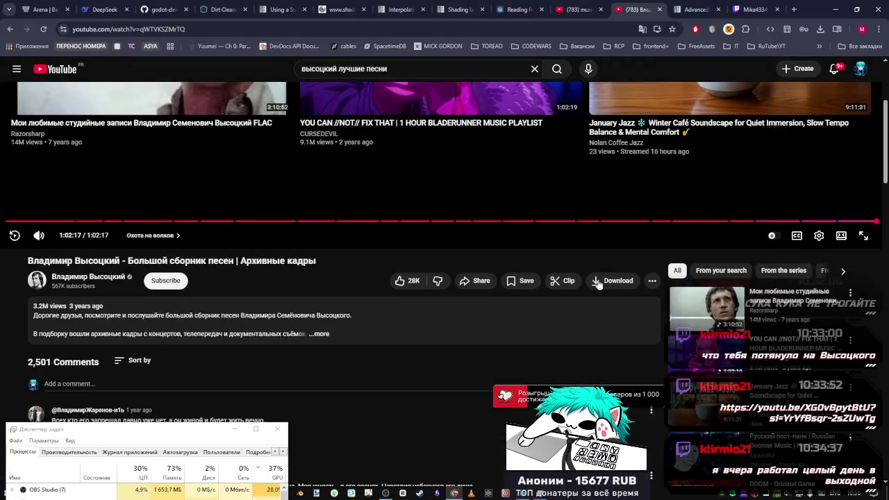
scroll(649, 285, "down", 3)
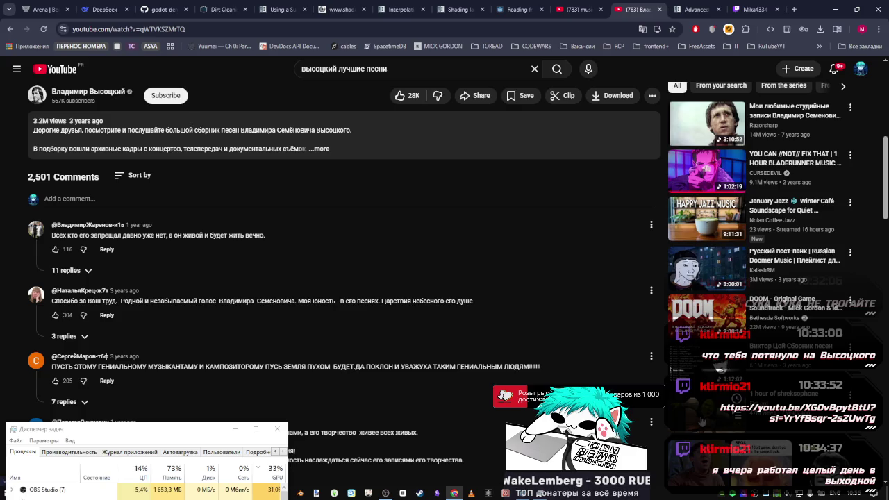
scroll(521, 332, "down", 3)
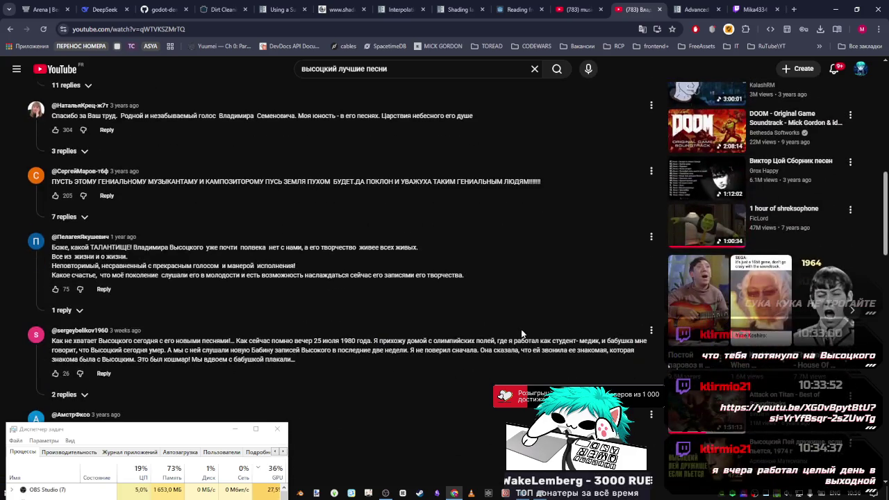
scroll(528, 324, "up", 2)
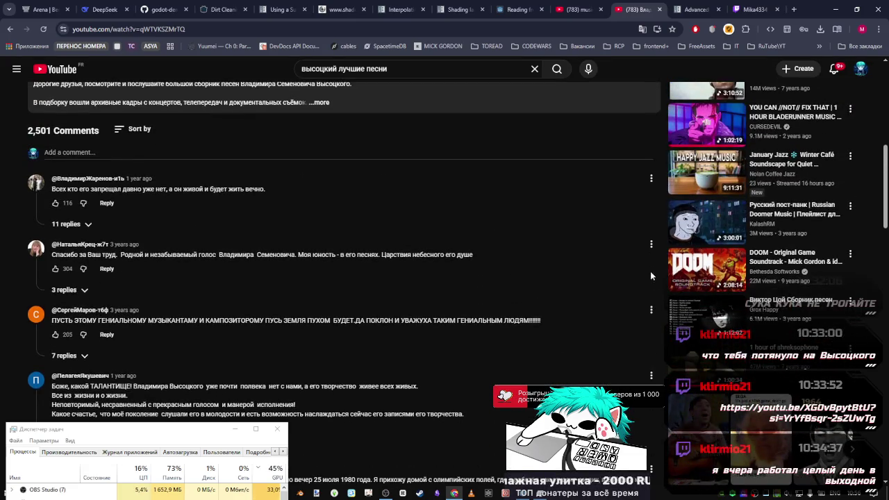
scroll(705, 324, "up", 2)
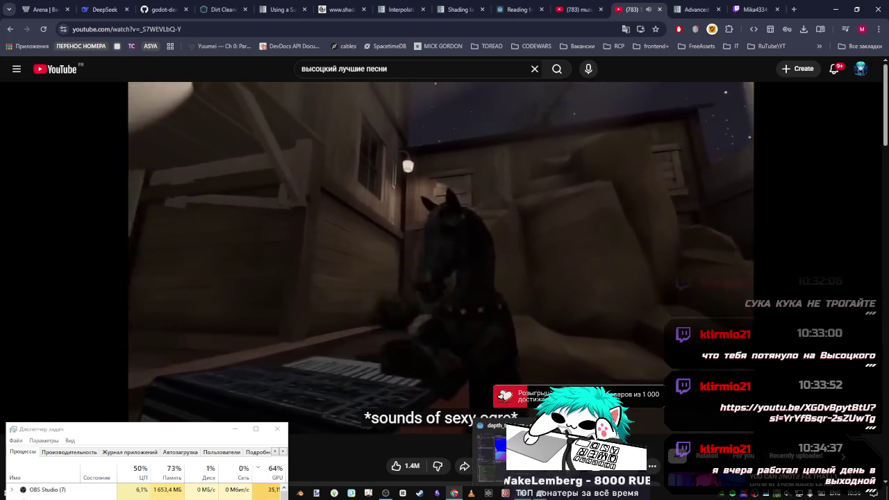
Strip the 1.05 factor and its parentheses so line 77 reads ALBEDO.b = linear_depth_b-linear_depth_r, then save.
key("alt+Tab")
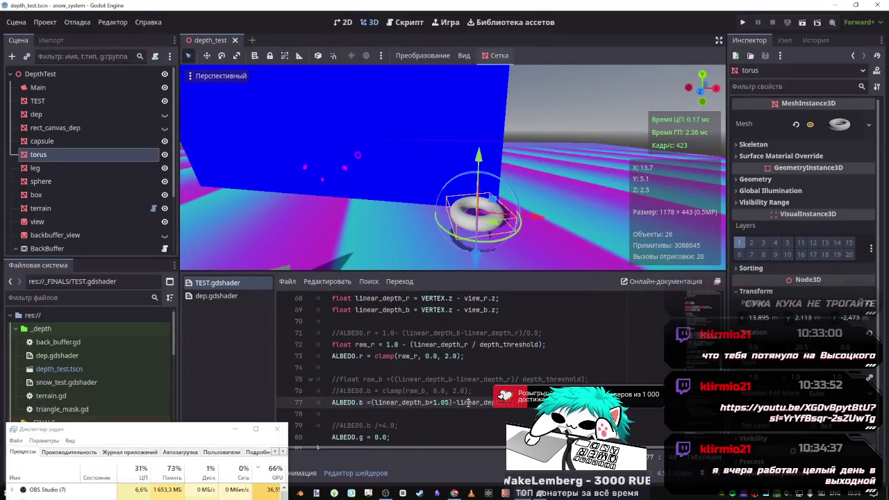
left_click_drag(449, 402, 430, 403)
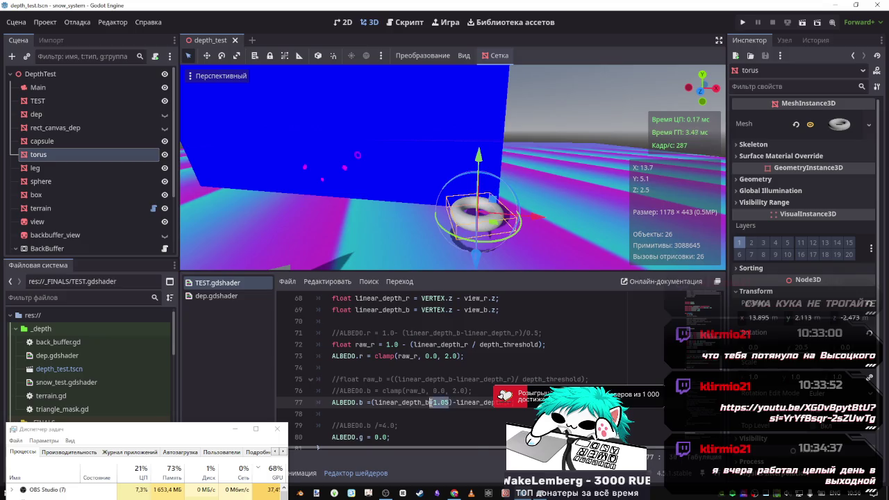
key("BackSpace")
key("Delete")
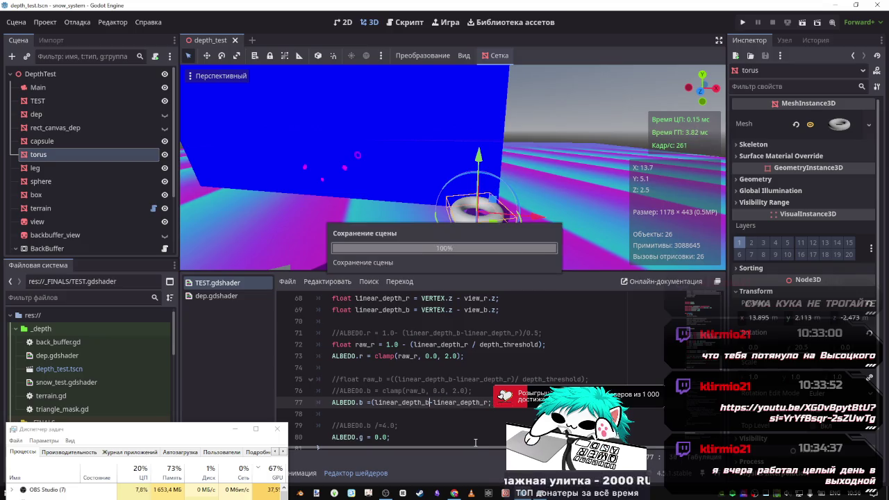
left_click(376, 406)
key("BackSpace")
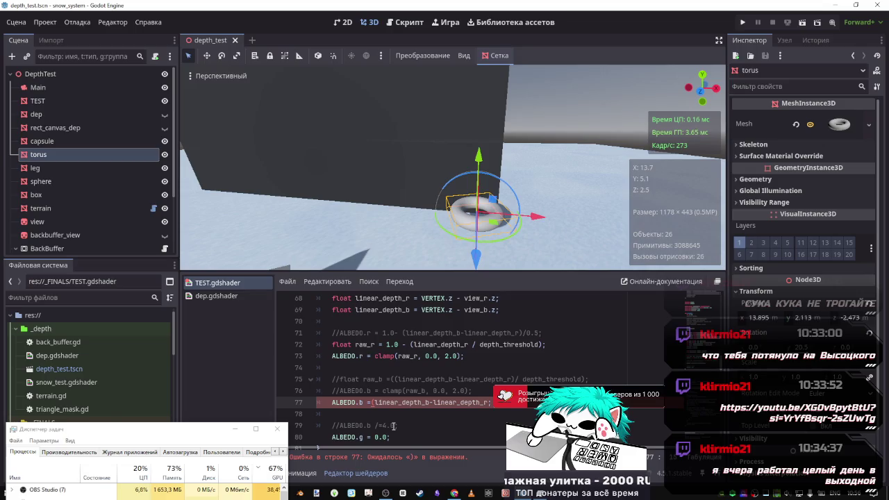
key("BackSpace")
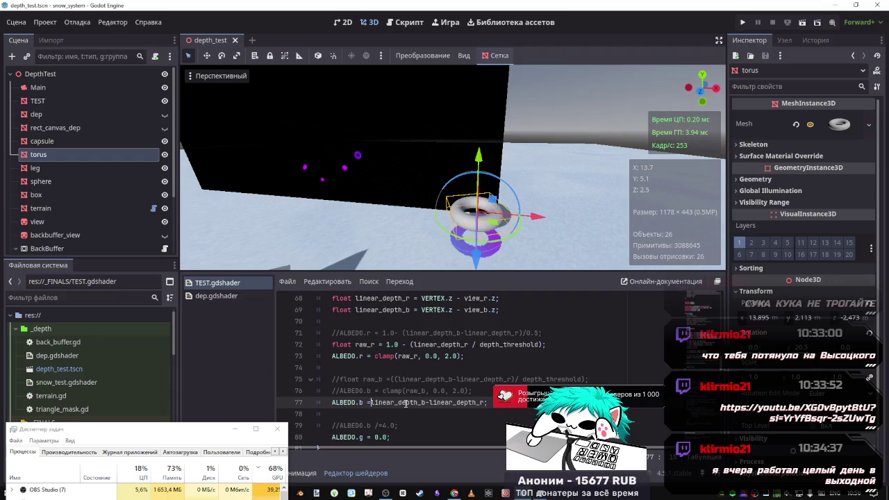
scroll(406, 404, "up", 4)
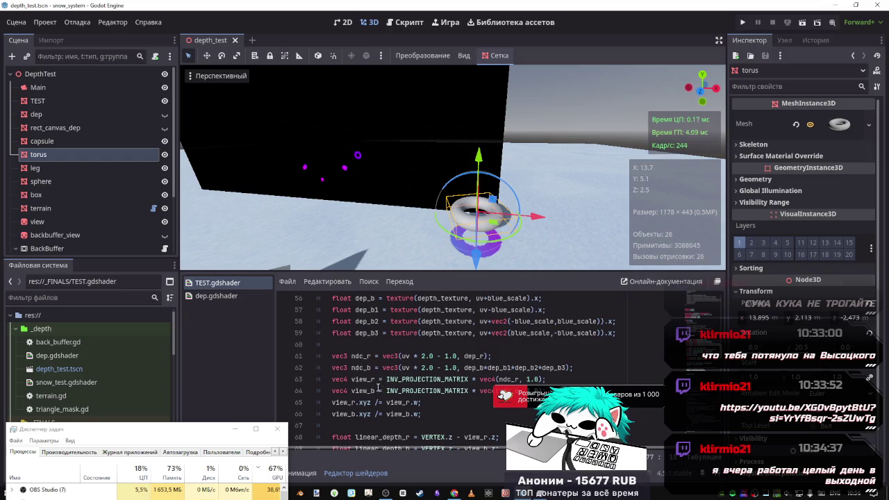
Turn lines 57–59 into dep_b += neighbouring samples by removing their float declarations, then save.
scroll(364, 371, "up", 2)
key("ctrl+z")
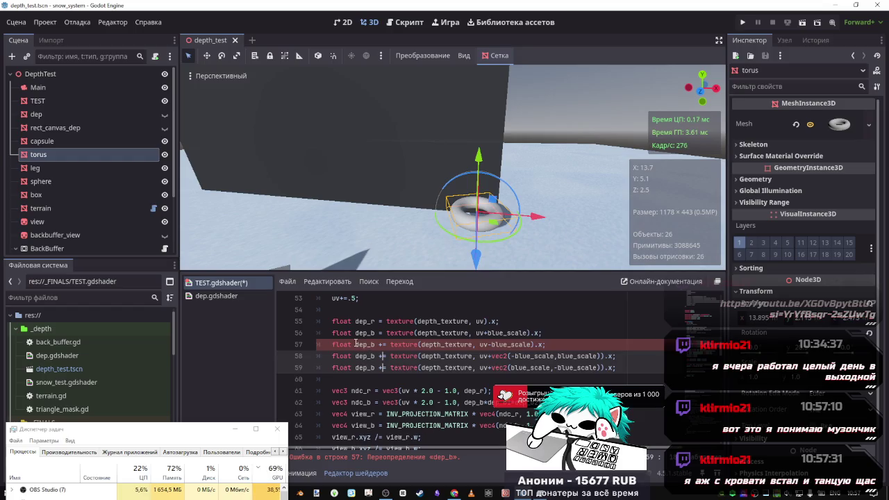
left_click_drag(332, 345, 355, 356)
key("ctrl+d")
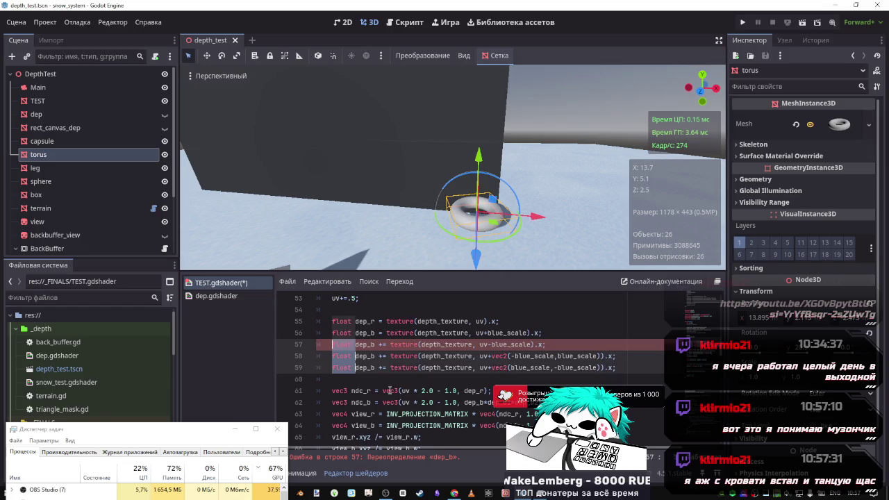
key("BackSpace")
key("ctrl+s")
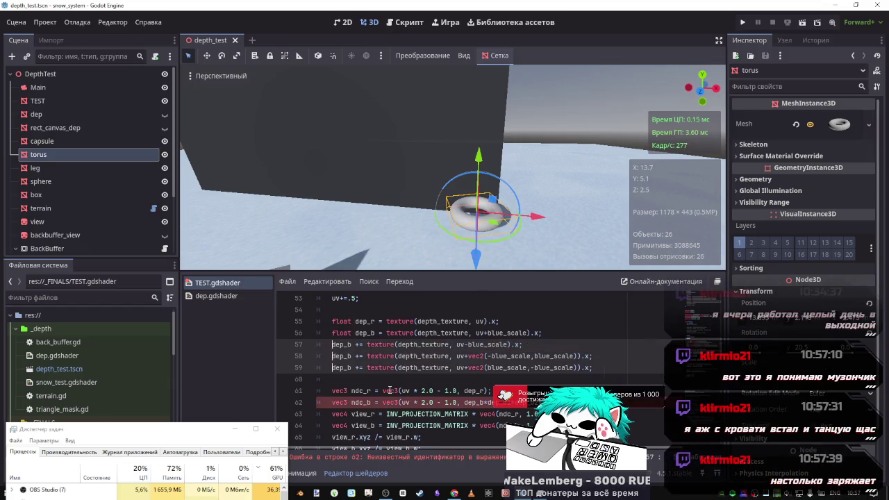
Trim line 62 so ndc_b uses dep_b alone, and save.
left_click(484, 403)
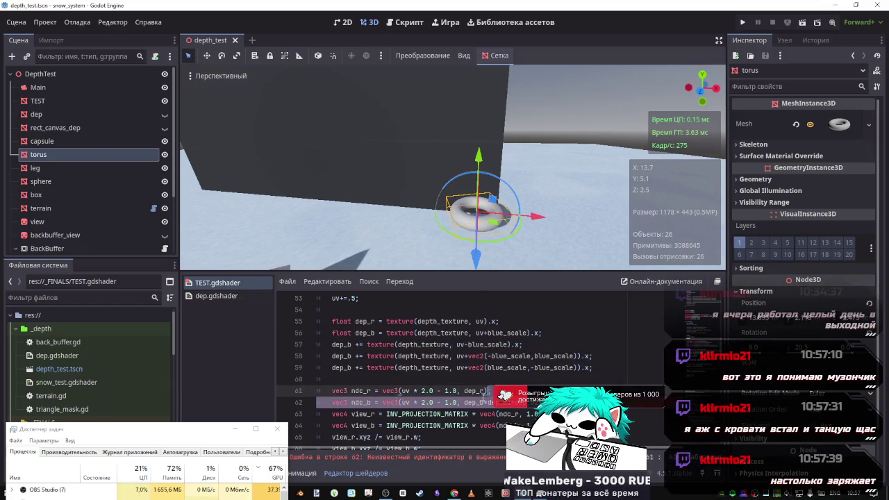
key("Delete")
key("ctrl+s")
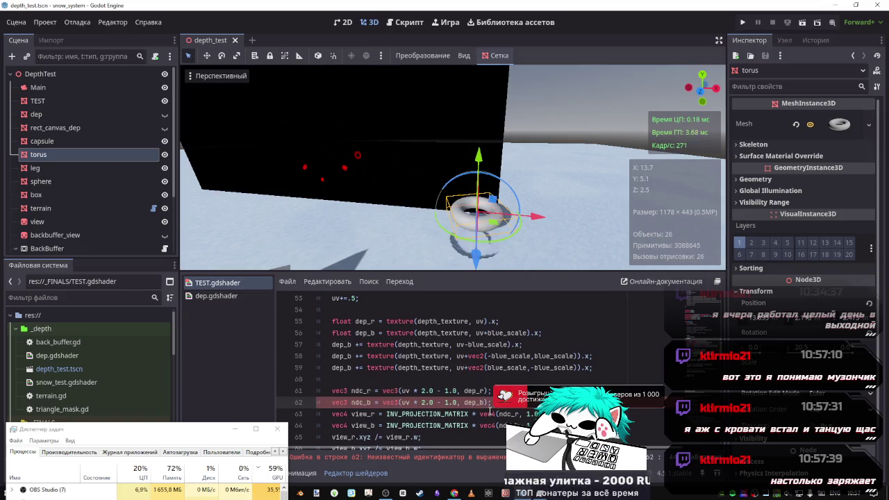
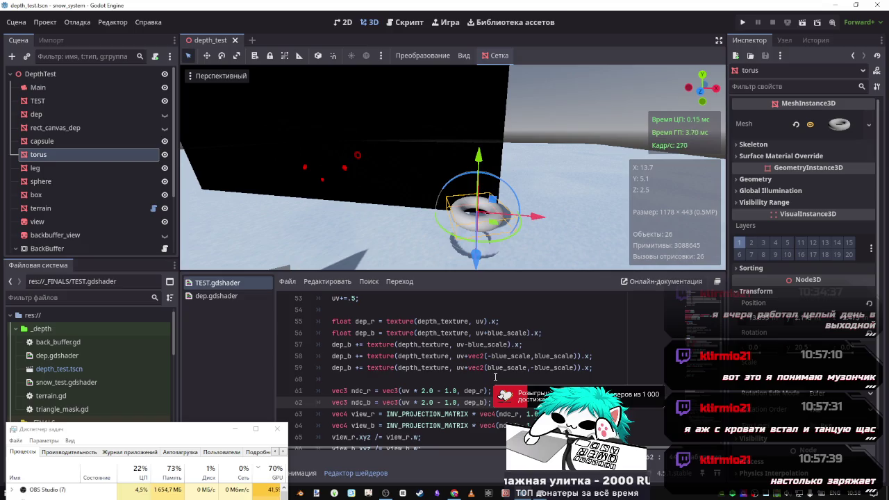
Review the red and blue ndc lines 62–63 in the shader.
key("Up")
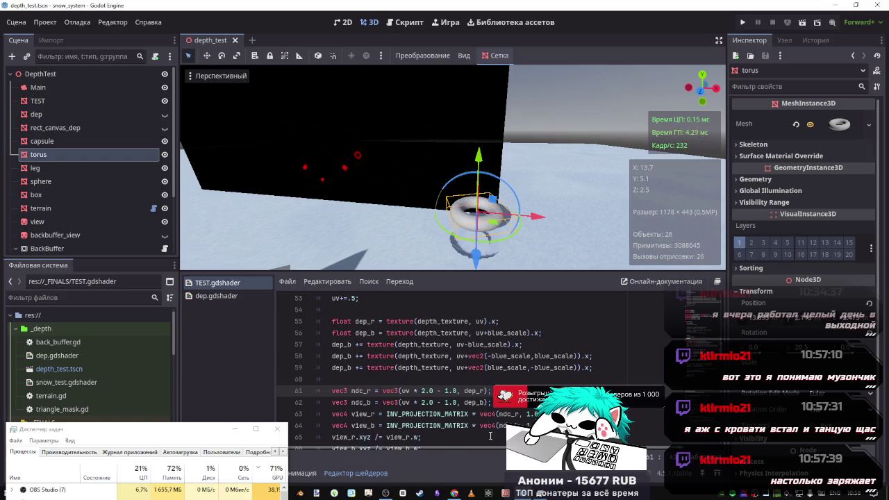
left_click(467, 406)
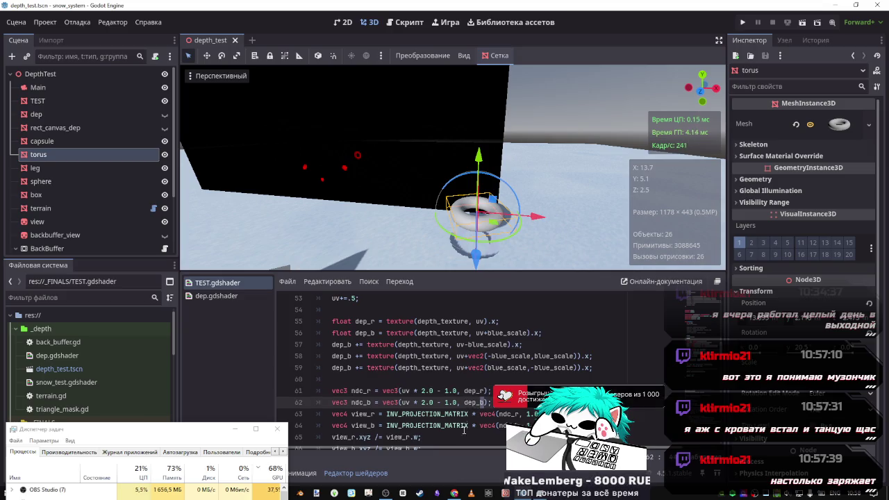
scroll(445, 375, "down", 1)
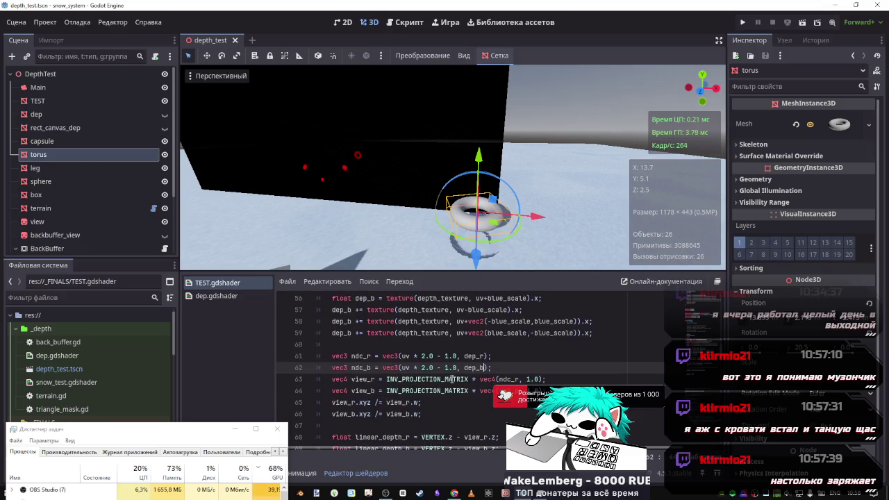
left_click(535, 380)
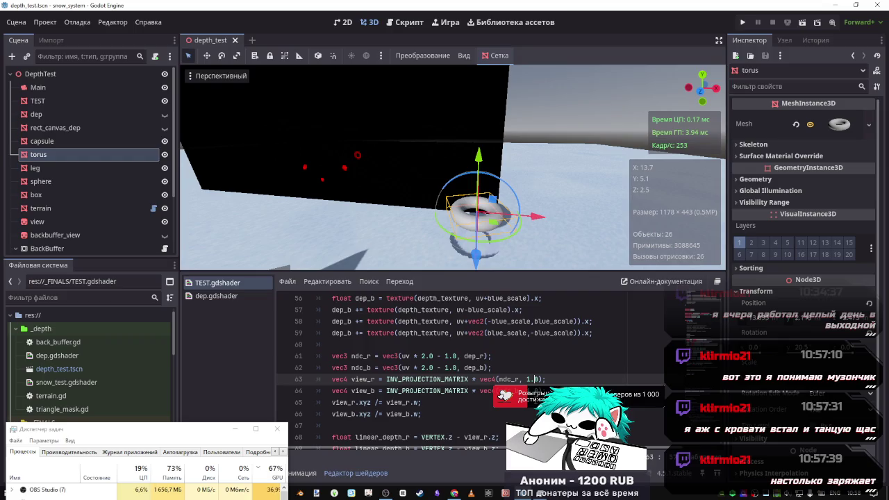
scroll(464, 380, "down", 1)
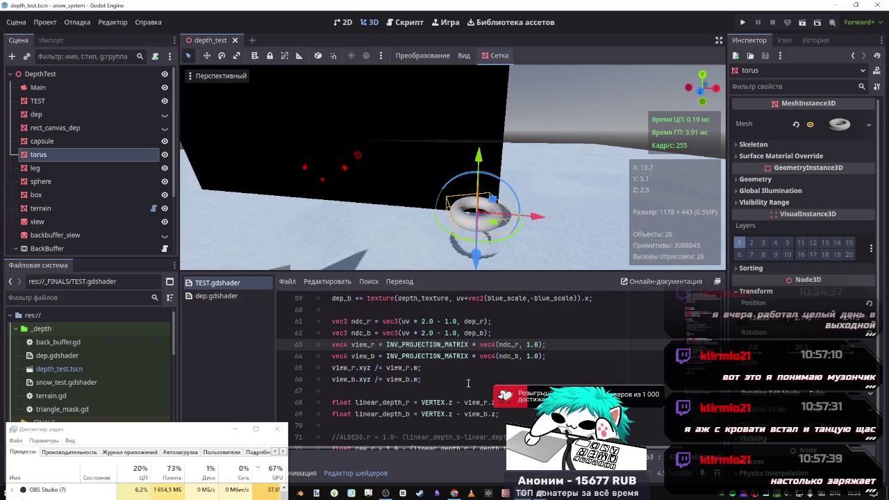
scroll(464, 380, "up", 1)
scroll(466, 375, "down", 1)
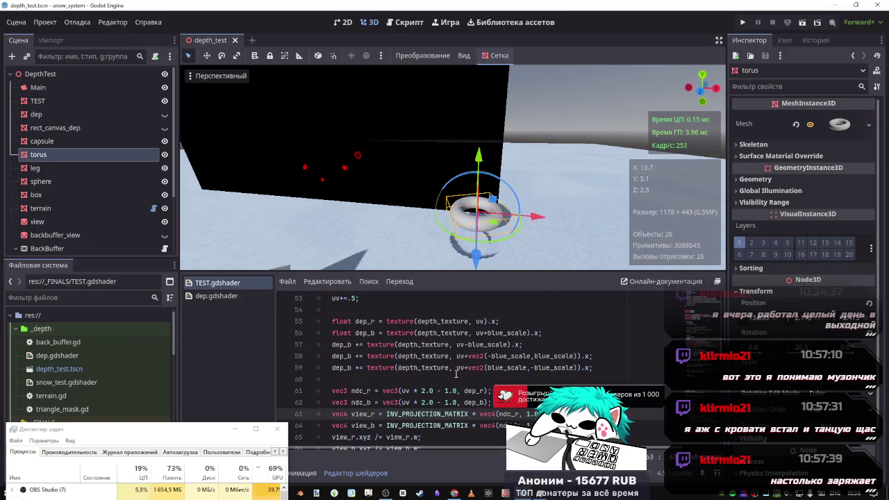
scroll(448, 371, "up", 1)
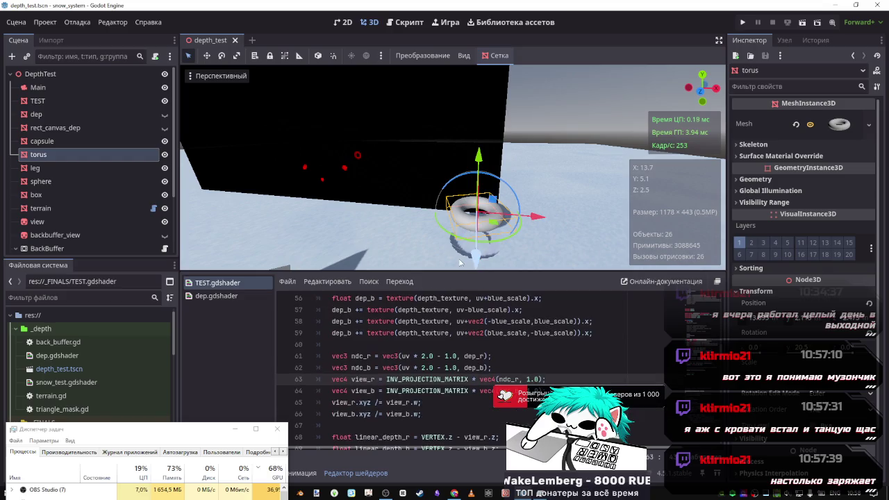
Lower the torus about 0.34 units along Y into the snowy ground.
mouse_move(479, 159)
left_mouse_down()
mouse_move(480, 167)
mouse_move(484, 155)
left_mouse_up()
scroll(434, 335, "down", 3)
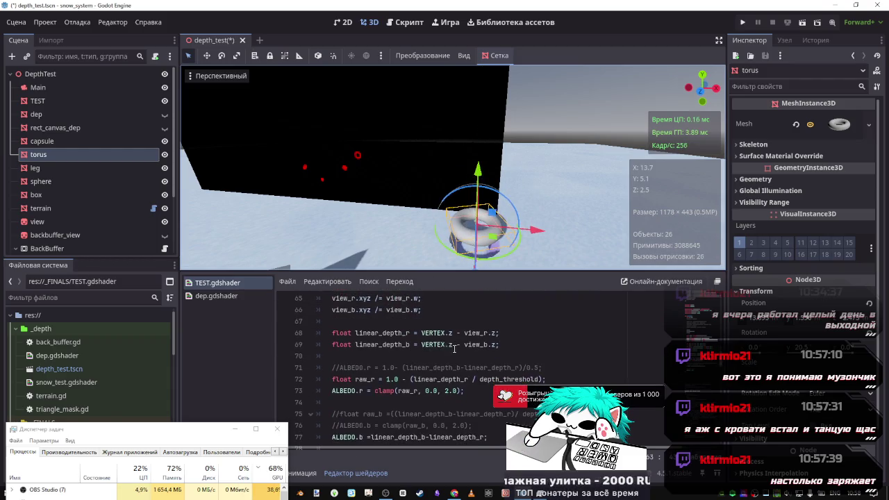
scroll(422, 373, "up", 2)
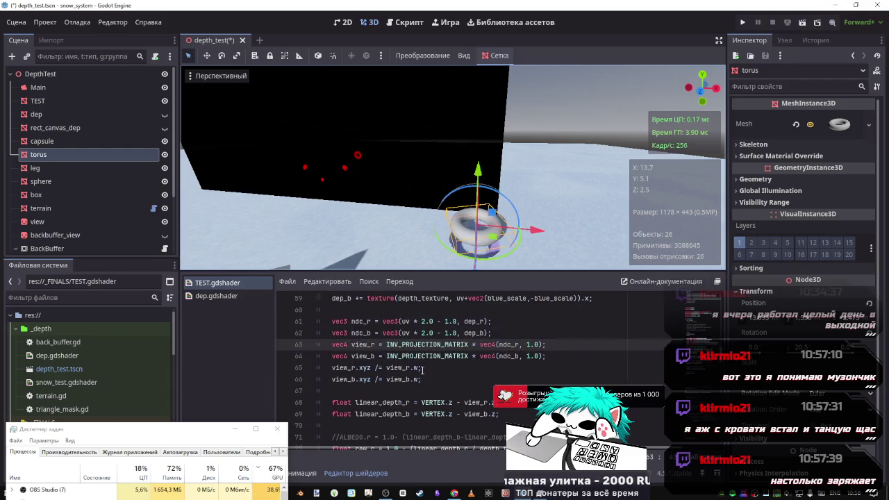
scroll(422, 371, "down", 3)
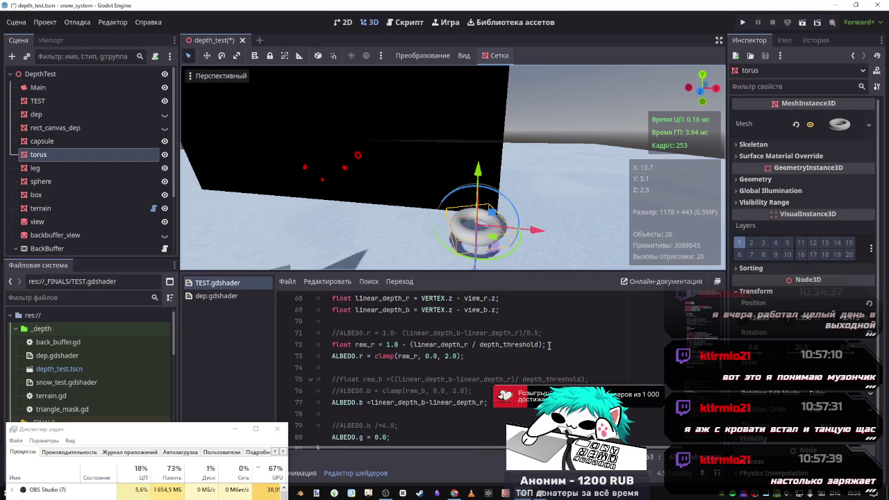
Replace old blue lines 75–77 with the red-channel lines, using linear_depth_b and ALBEDO.b.
mouse_move(514, 361)
left_mouse_down()
mouse_move(321, 357)
mouse_move(328, 345)
left_mouse_up()
key("ctrl+c")
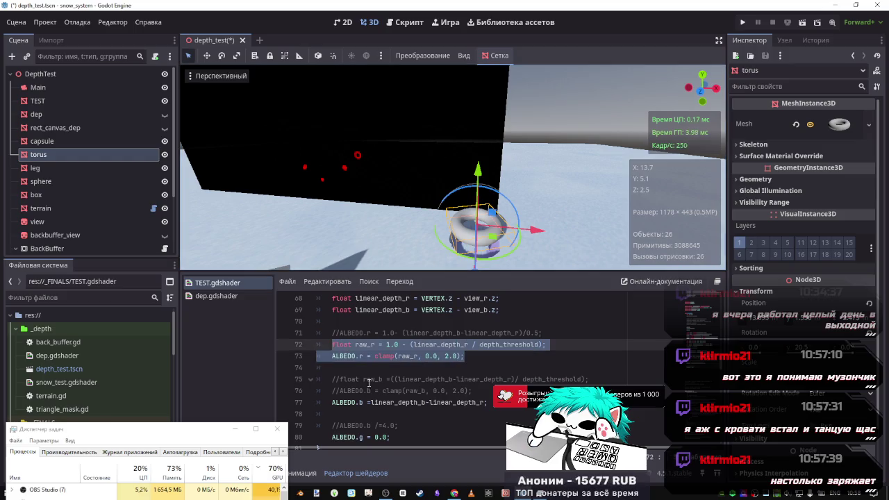
mouse_move(488, 403)
left_mouse_down()
mouse_move(327, 391)
mouse_move(305, 381)
left_mouse_up()
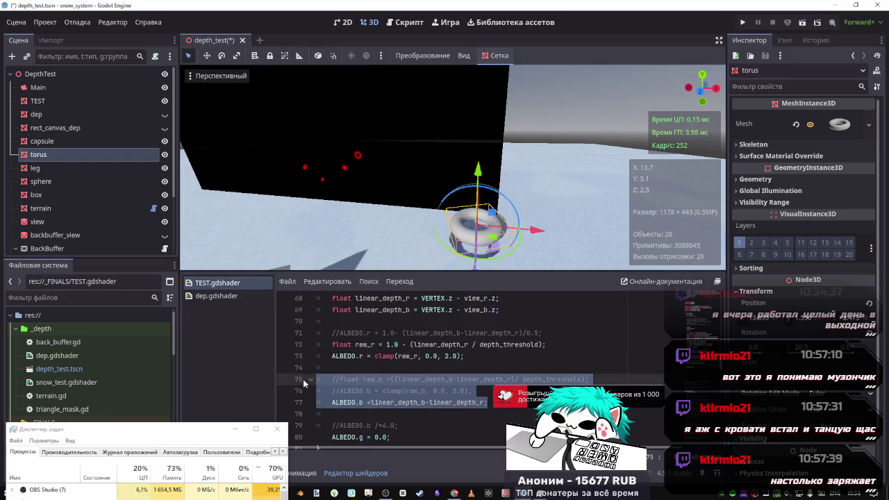
key("Delete")
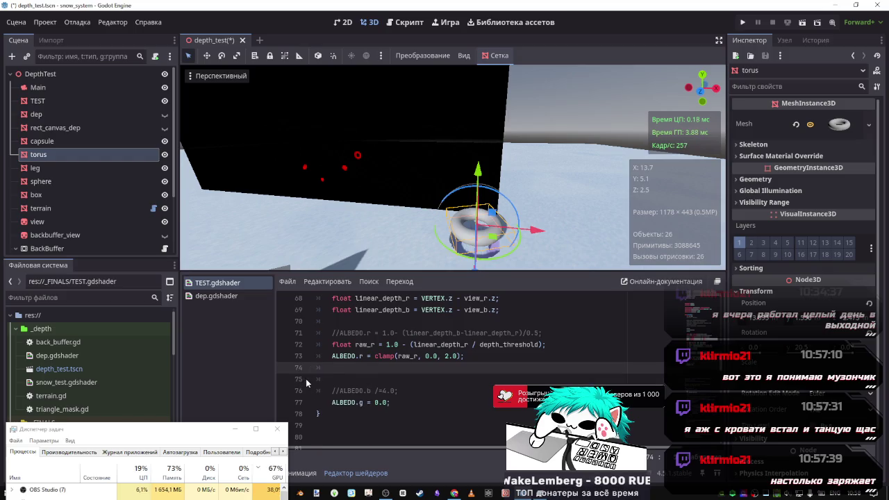
key("ctrl+v")
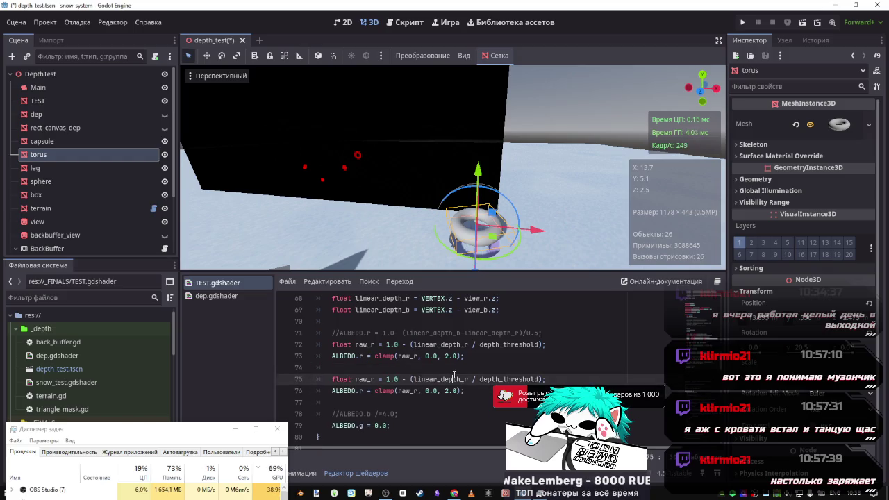
key("BackSpace")
type("b")
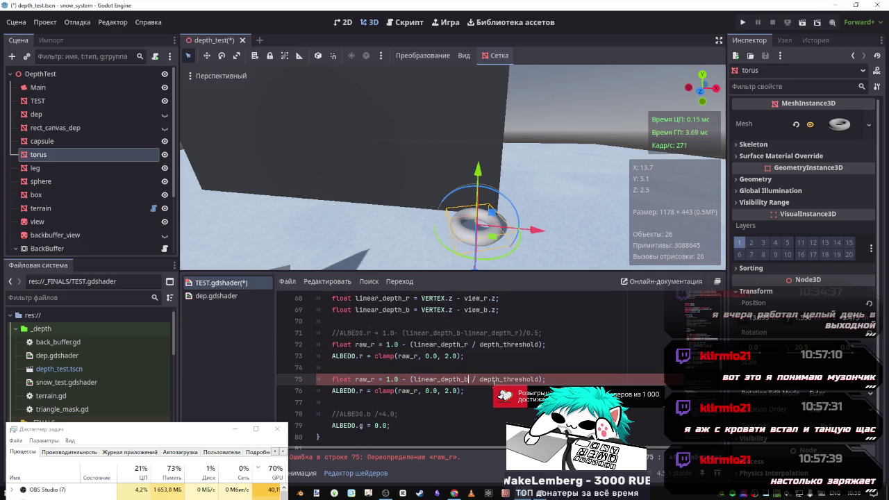
left_click(366, 391)
key("BackSpace")
type("b")
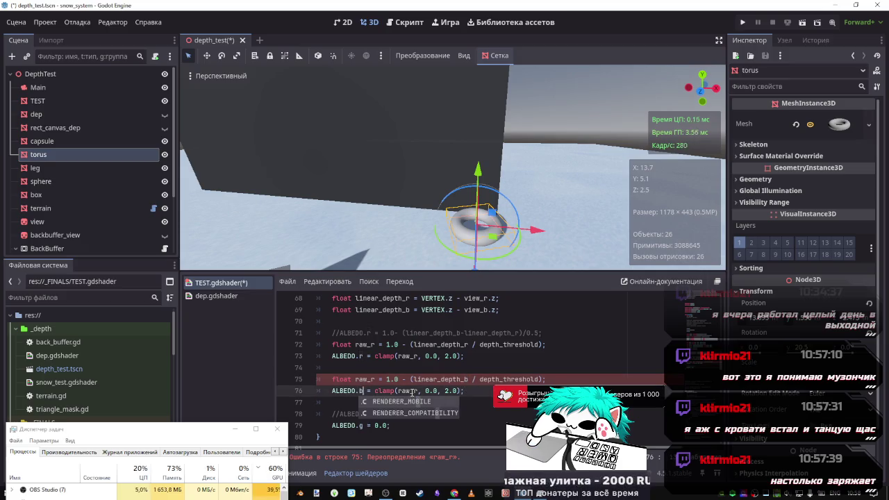
Rename both raw_r to raw_b, save the shader, and raise the torus above the plane.
left_click(417, 391)
key("BackSpace")
type("b")
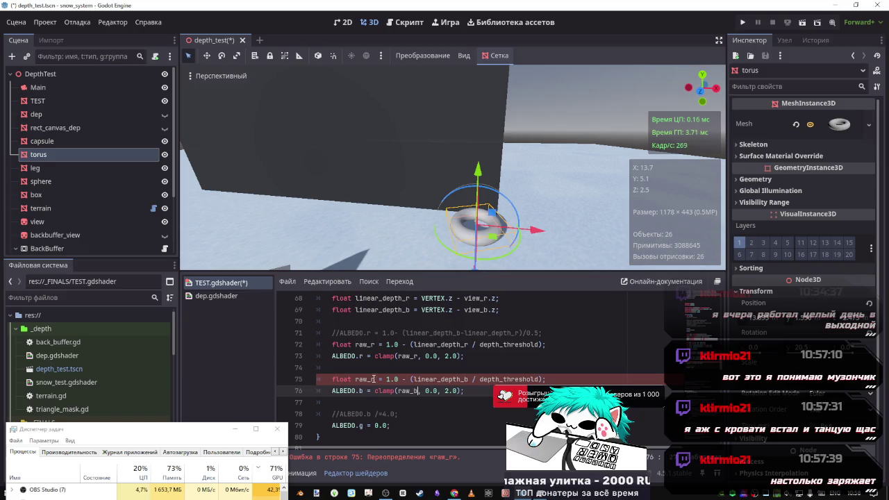
left_click(374, 379)
key("BackSpace")
type("b")
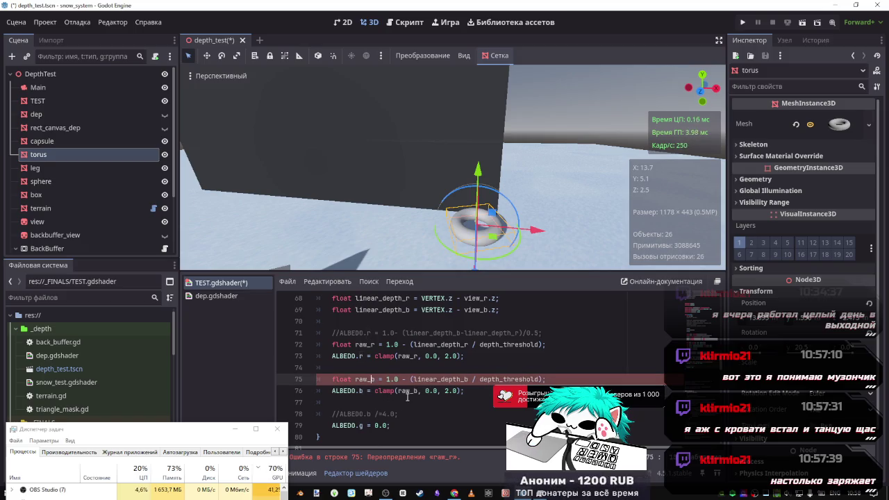
key("ctrl+s")
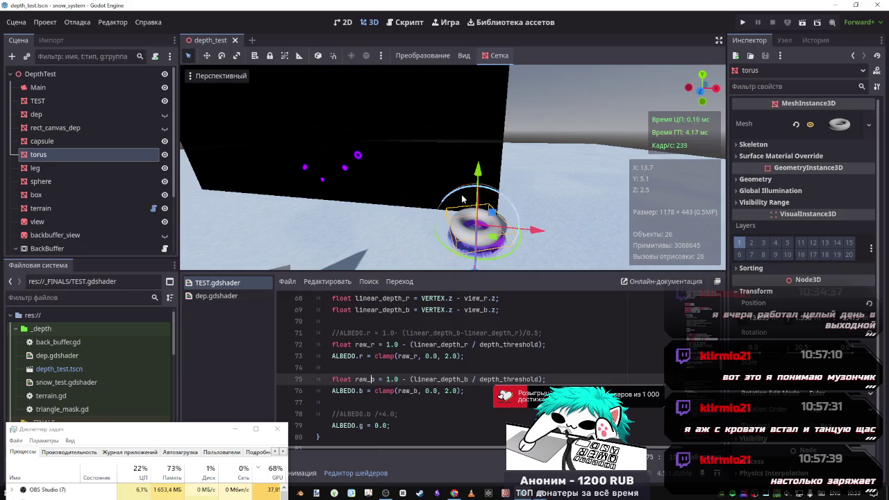
mouse_move(467, 194)
left_mouse_down()
mouse_move(469, 116)
mouse_move(470, 132)
left_mouse_up()
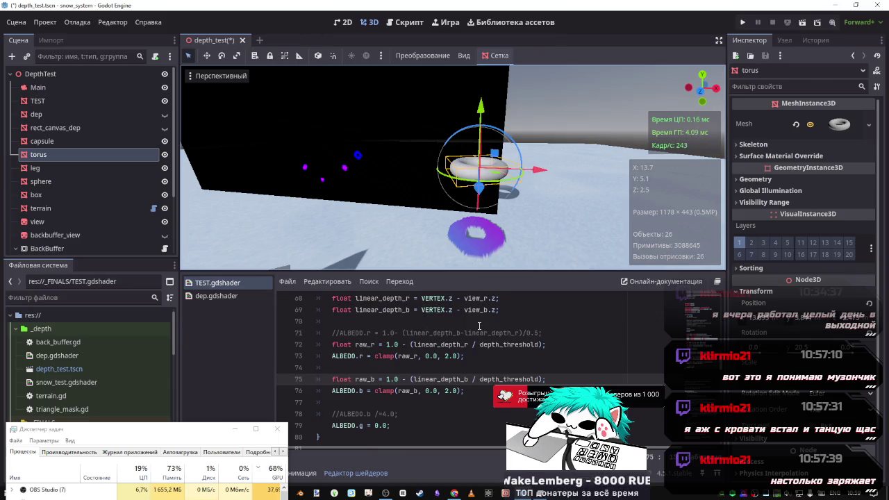
mouse_move(490, 113)
left_mouse_down()
mouse_move(485, 189)
mouse_move(481, 105)
mouse_move(471, 182)
mouse_move(477, 105)
mouse_move(474, 167)
mouse_move(463, 44)
mouse_move(464, 62)
left_mouse_up()
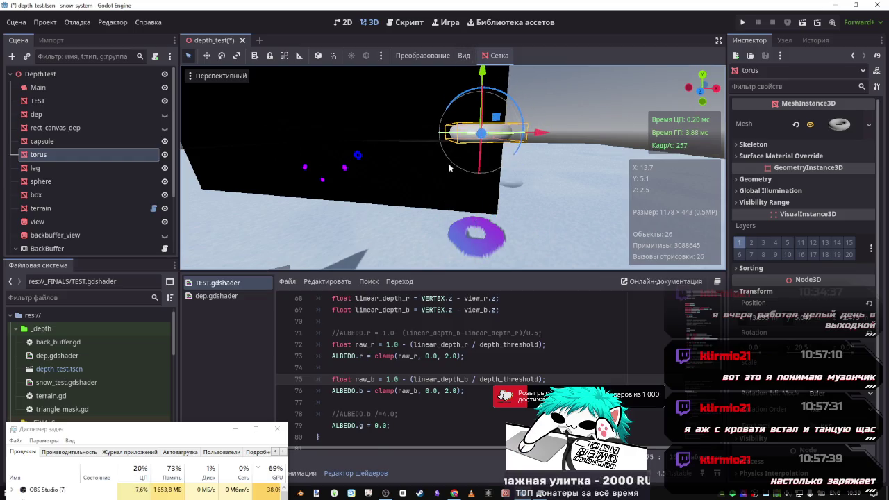
scroll(466, 381, "up", 3)
scroll(461, 366, "down", 2)
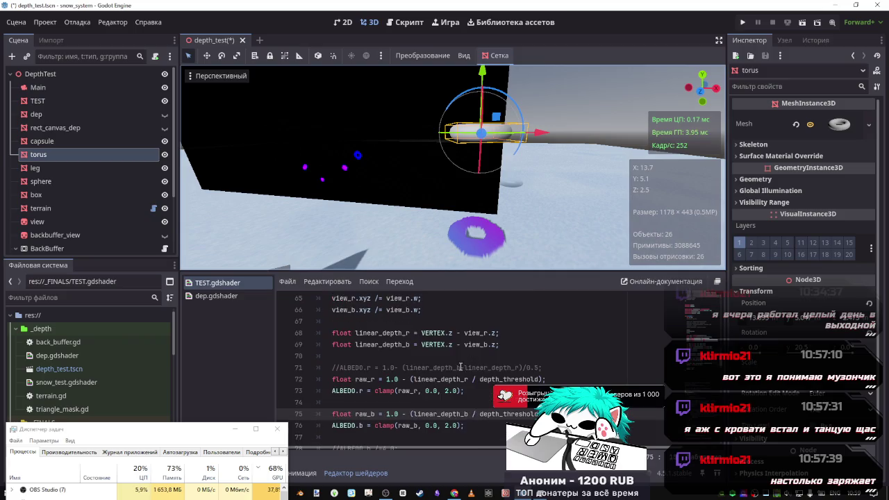
left_click(464, 428)
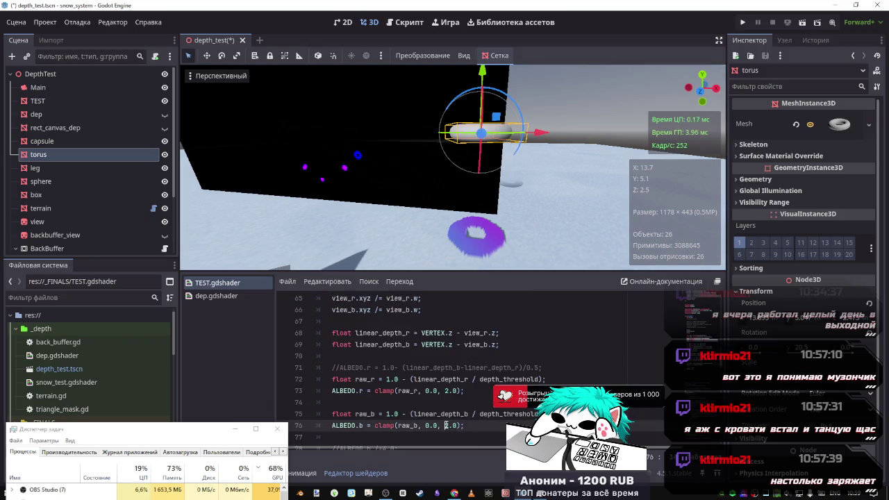
type("1")
key("ctrl+s")
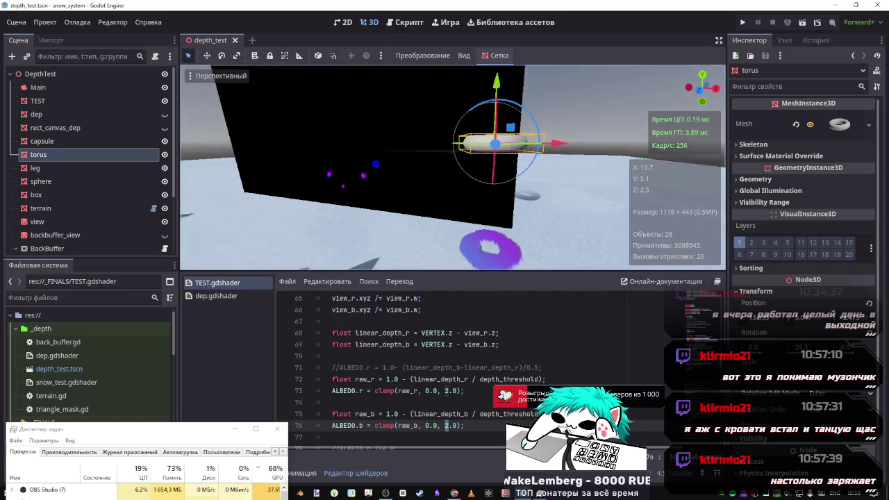
key("w")
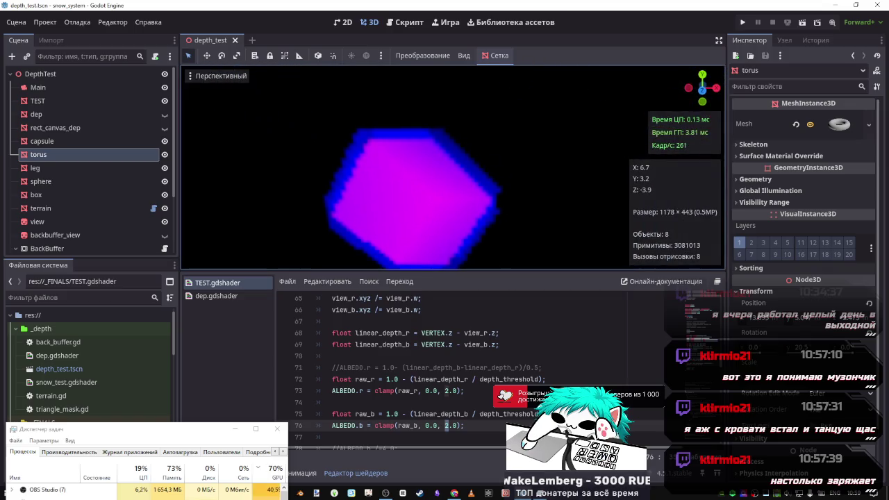
key("s")
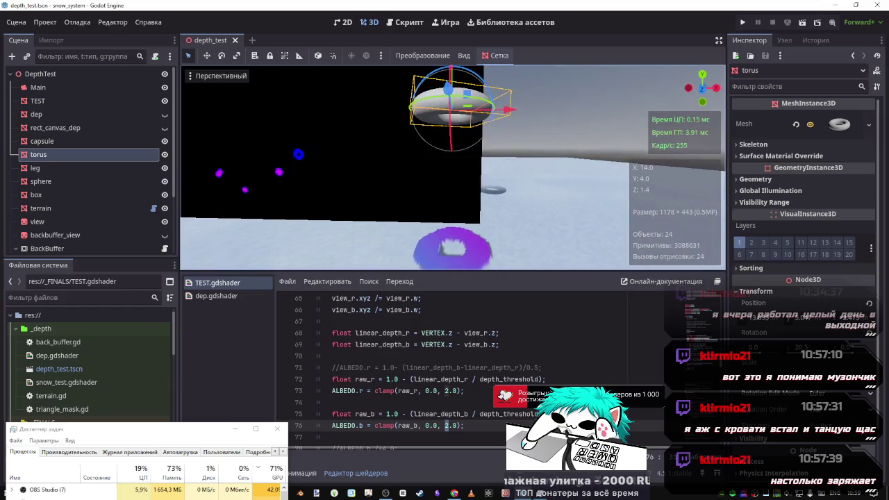
left_click(406, 414)
key("BackSpace")
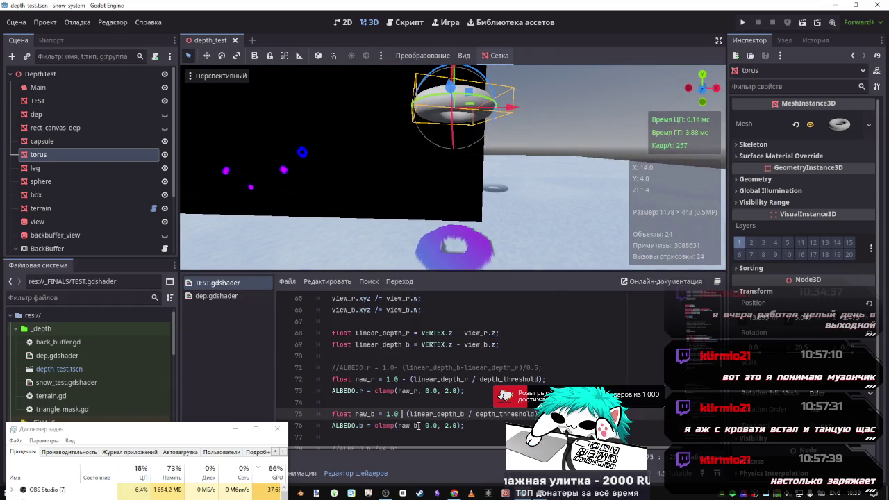
type("+")
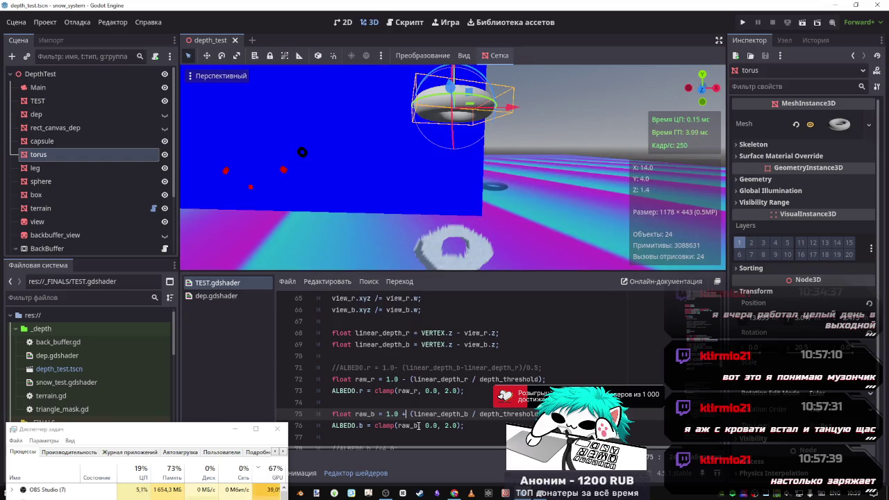
key("BackSpace")
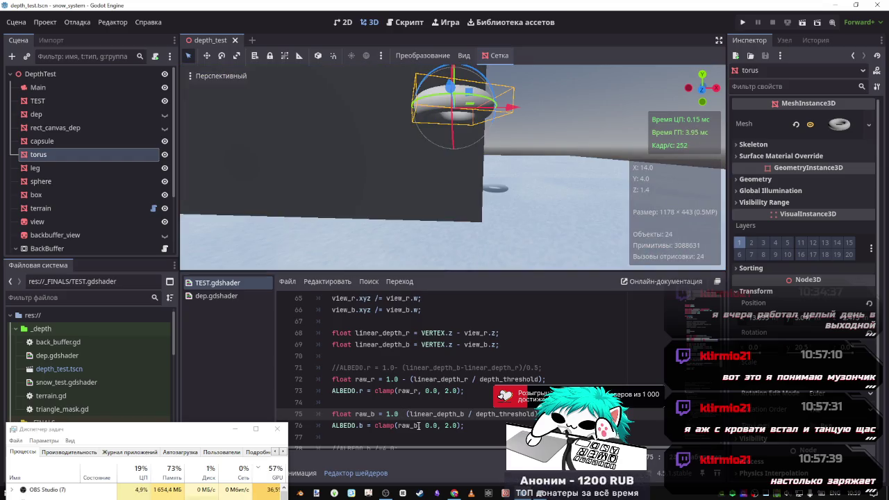
type("-")
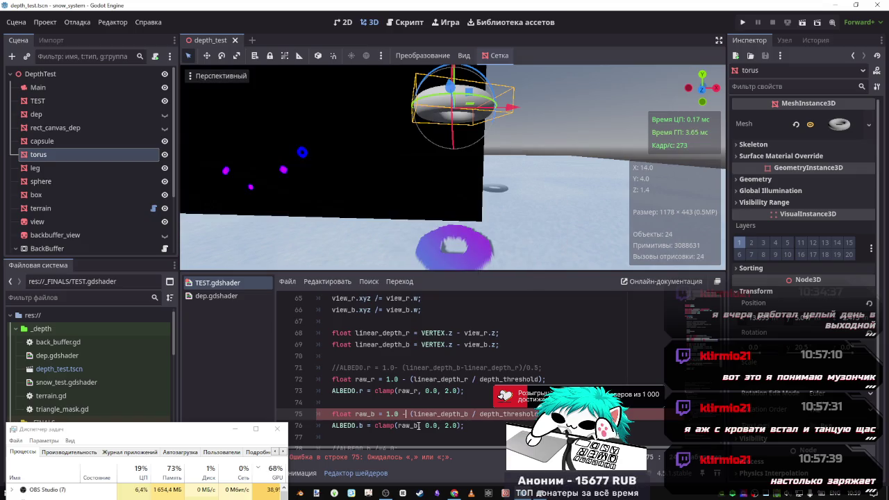
scroll(413, 395, "up", 1)
scroll(417, 389, "down", 1)
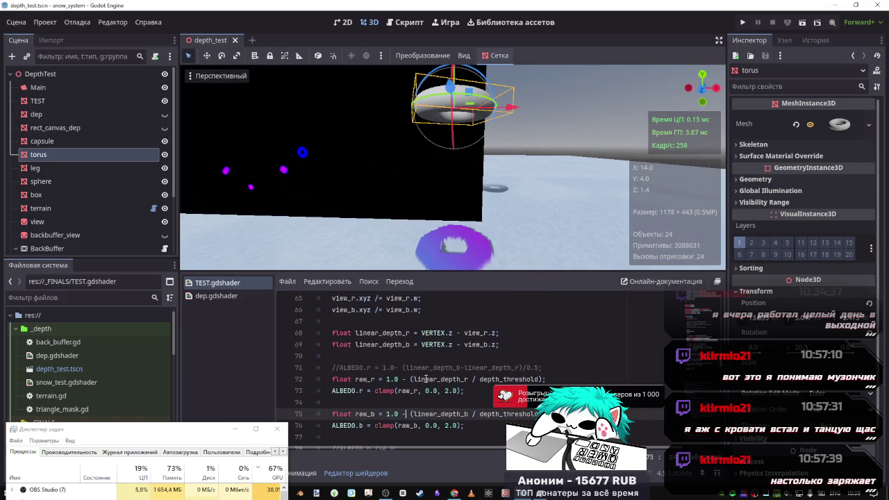
scroll(435, 375, "up", 1)
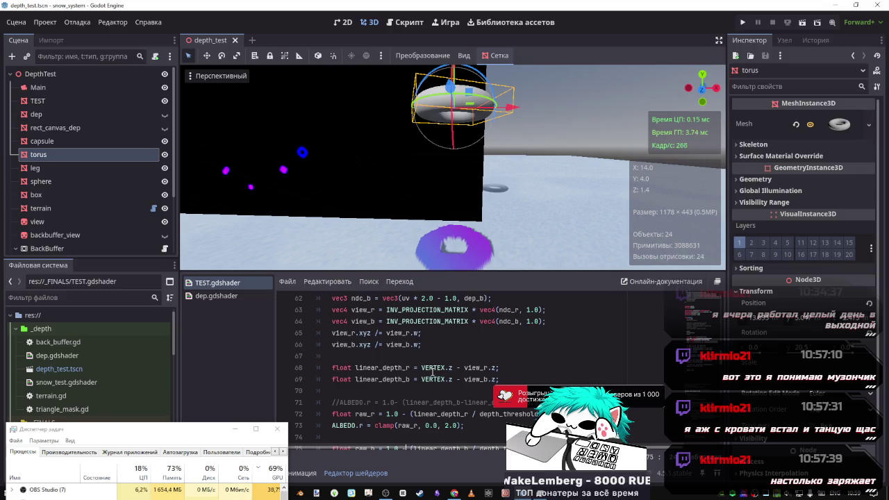
scroll(432, 373, "down", 1)
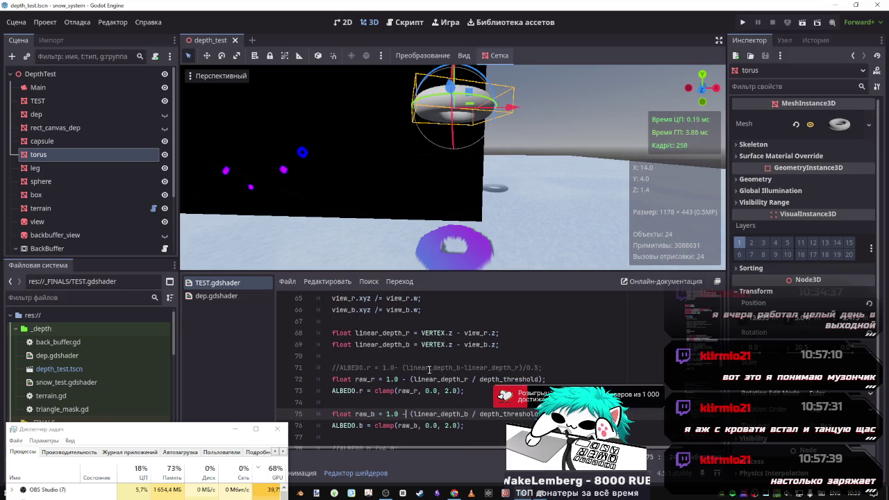
scroll(445, 369, "up", 2)
scroll(444, 368, "up", 2)
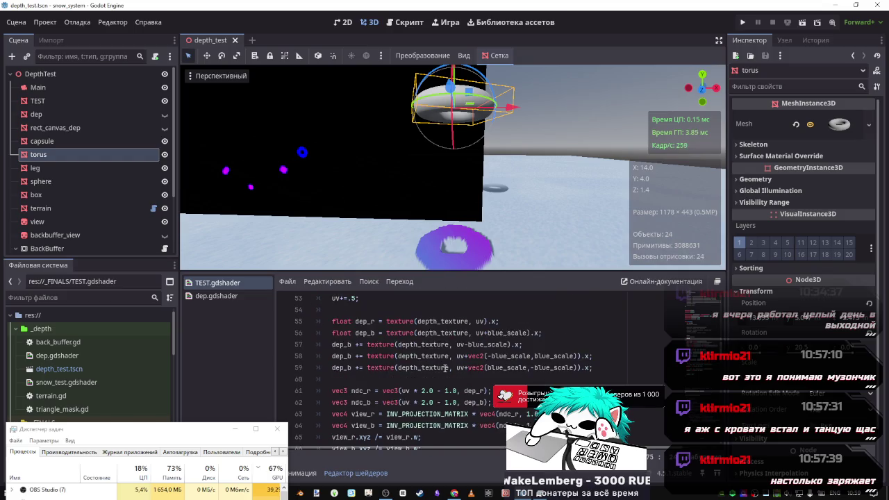
scroll(445, 369, "down", 1)
scroll(445, 369, "up", 1)
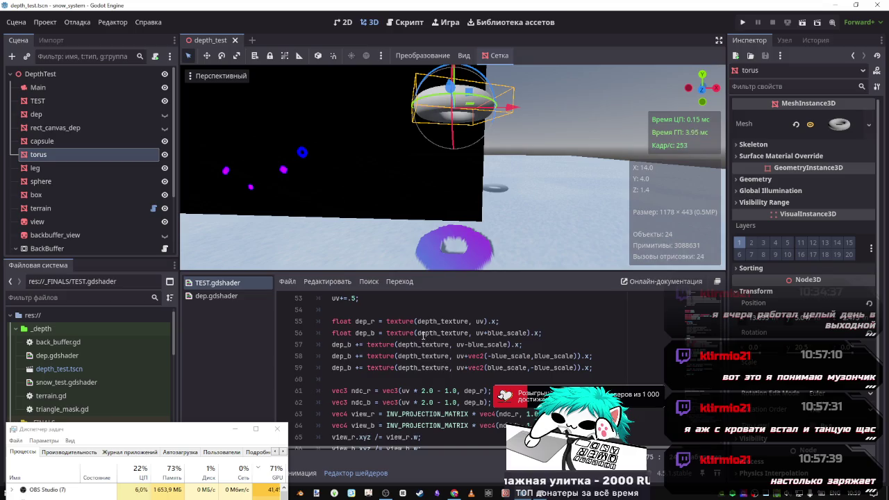
double_click(365, 321)
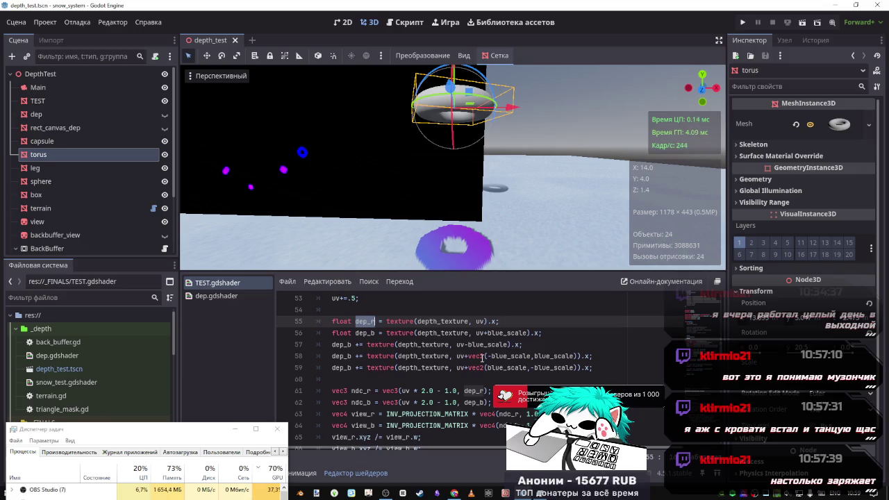
Add 'dep_b -= dep_r;' after the blue depth samples and save.
left_click(598, 368)
key("Return")
type("deb_")
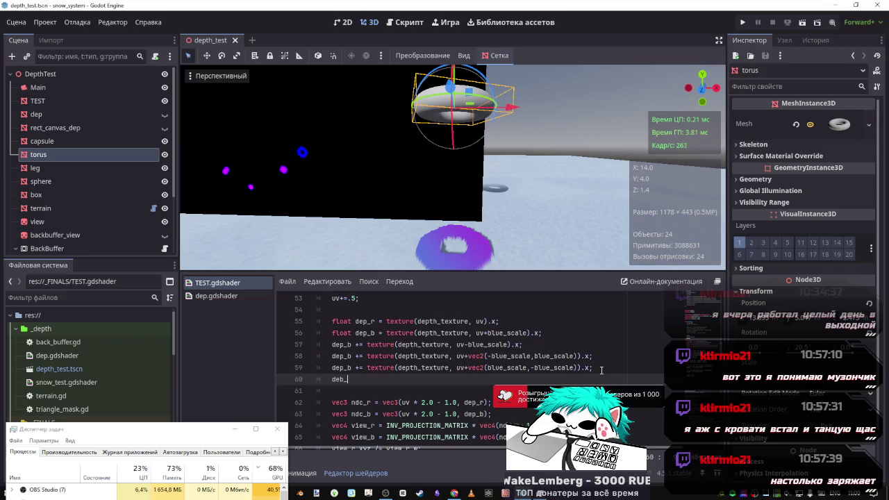
key("BackSpace")
type("p_")
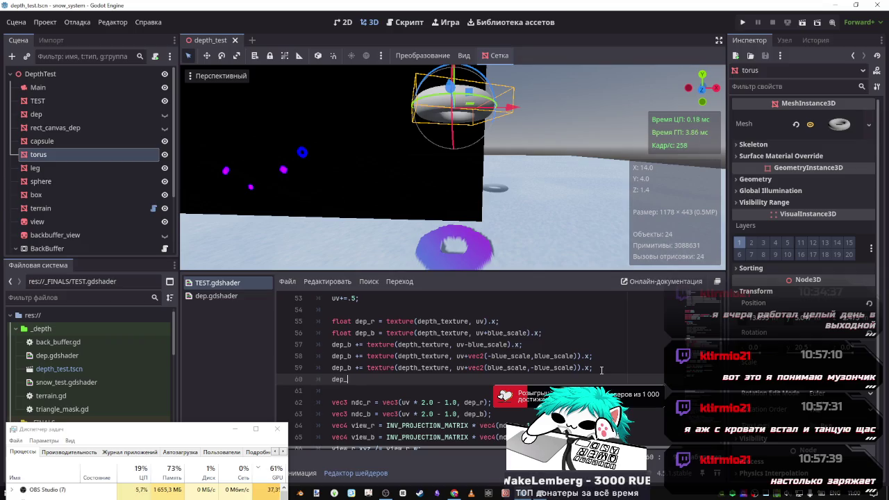
type("b - ")
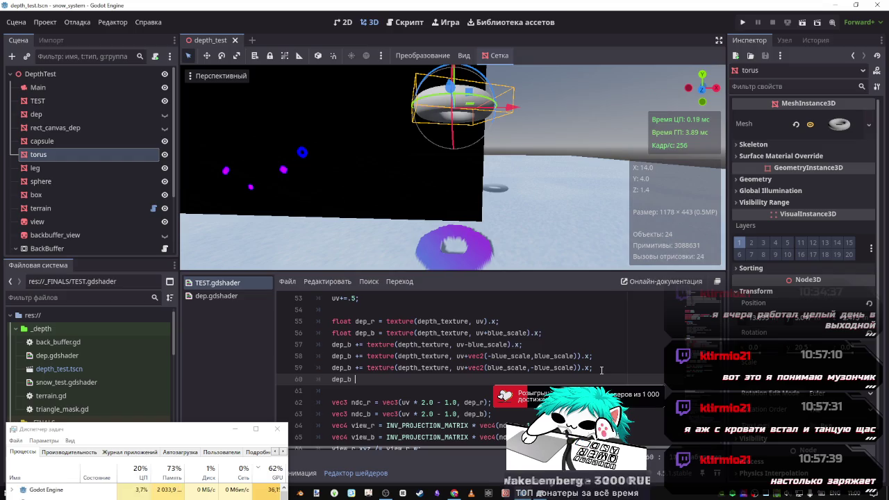
type("=dep_r")
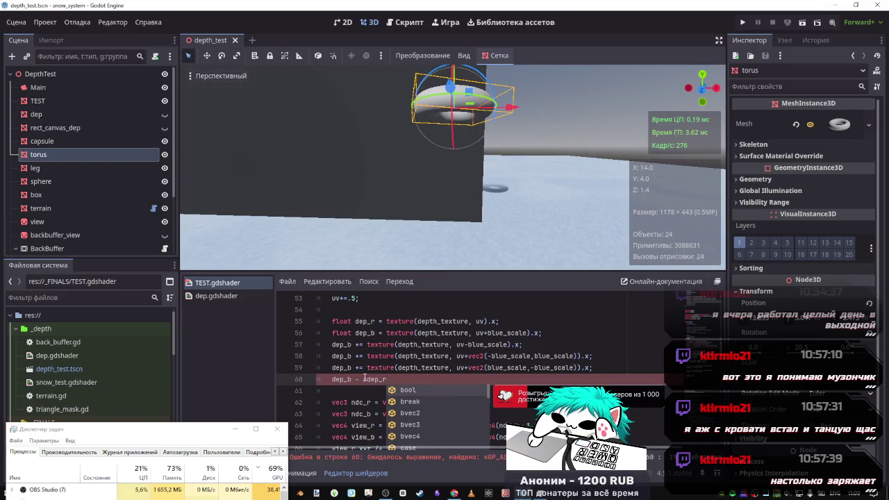
left_click(363, 379)
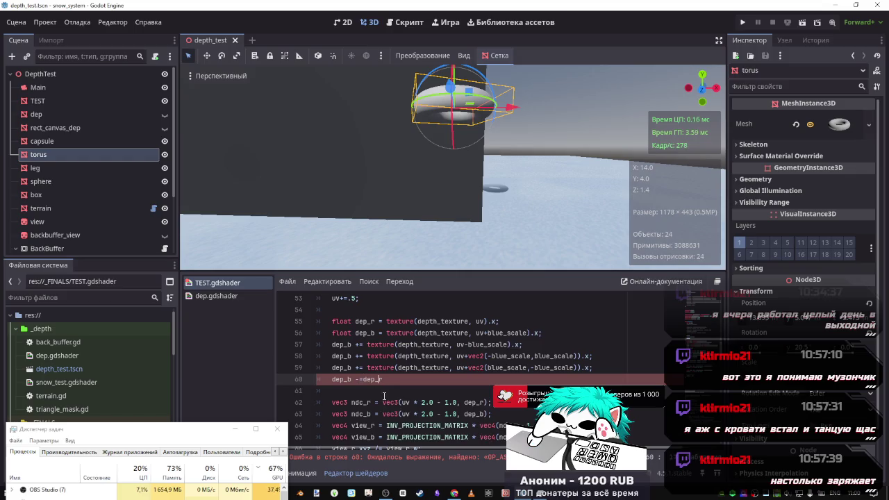
type(";")
key("ctrl+s")
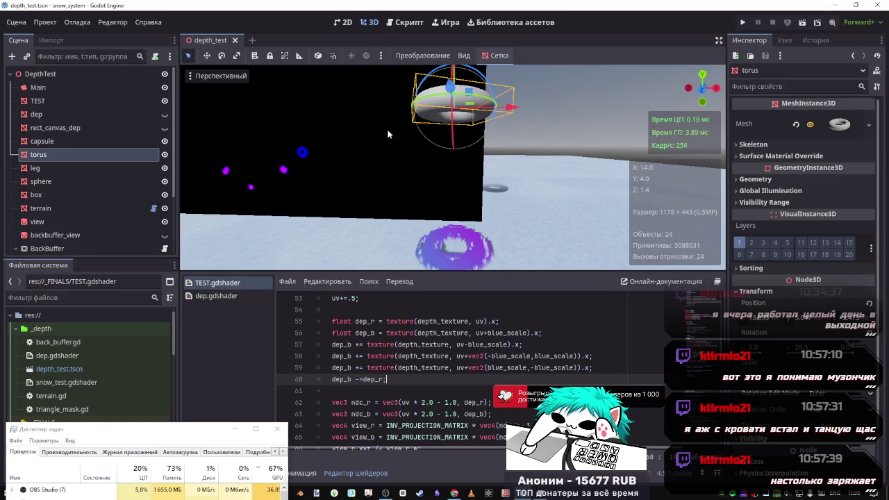
Check the effect on the lowered torus, then delete the subtraction line and save.
mouse_move(398, 111)
left_mouse_down()
mouse_move(427, 153)
mouse_move(506, 213)
left_mouse_up()
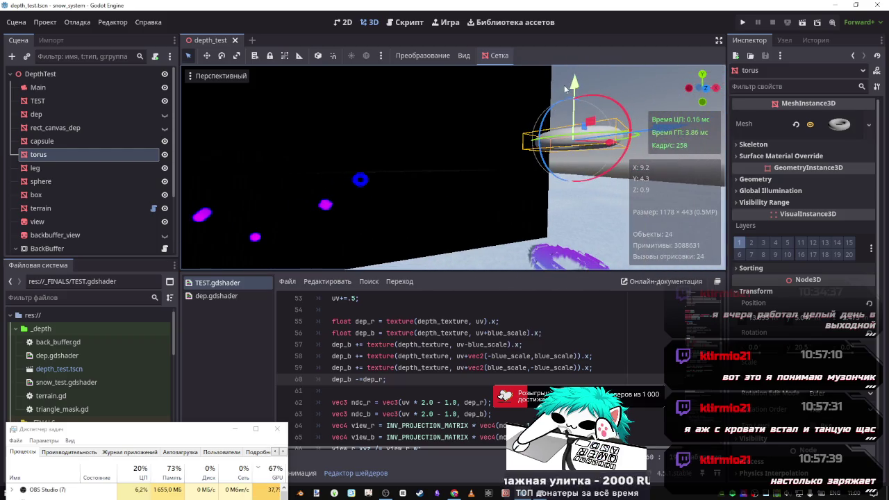
mouse_move(575, 85)
left_mouse_down()
mouse_move(568, 183)
mouse_move(568, 110)
left_mouse_up()
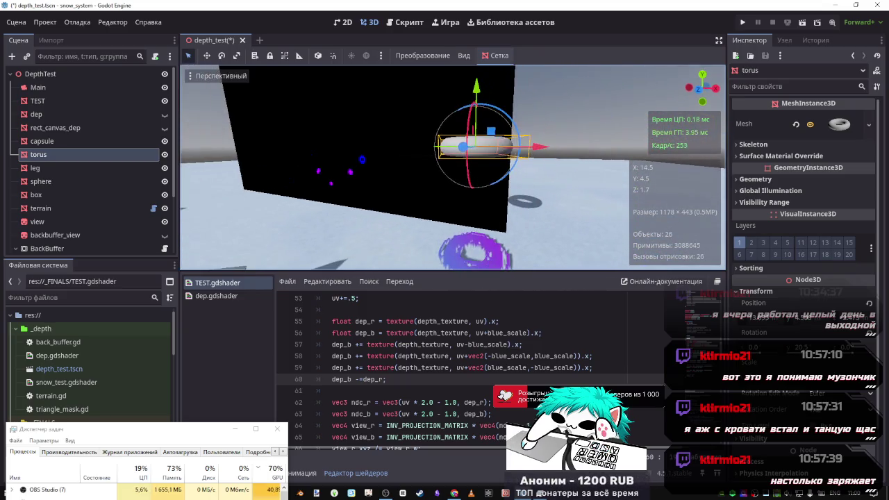
left_click_drag(387, 379, 271, 381)
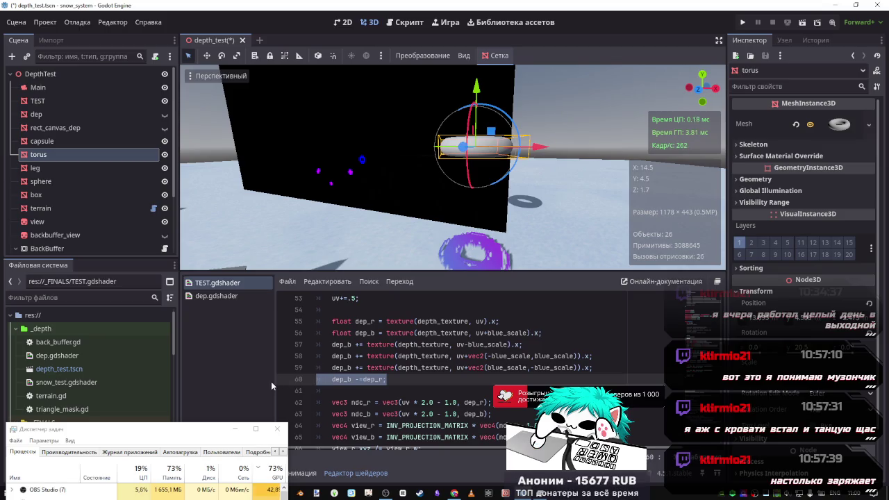
key("BackSpace")
key("BackSpace")
key("ctrl+s")
Try 'dep_b-dep_r' in the ndc_b line, then revert it to plain dep_b.
scroll(407, 394, "down", 2)
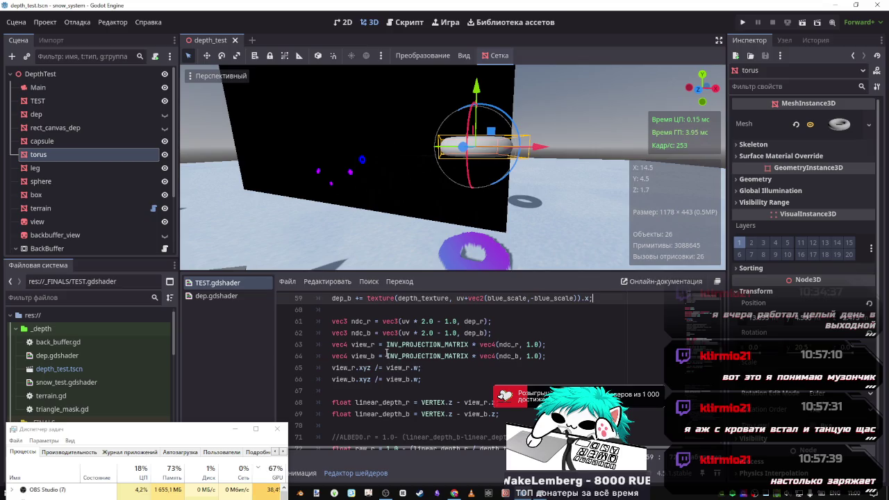
left_click(477, 335)
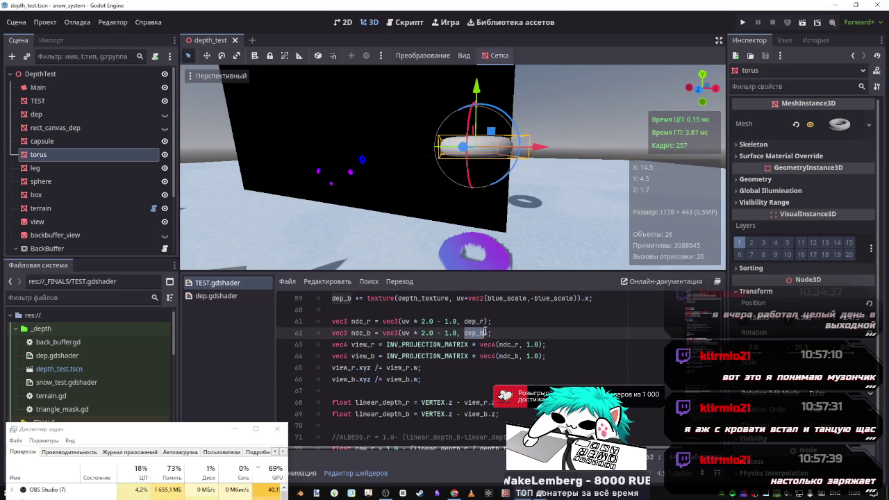
double_click(480, 322)
left_click(485, 334)
type("-dep_r")
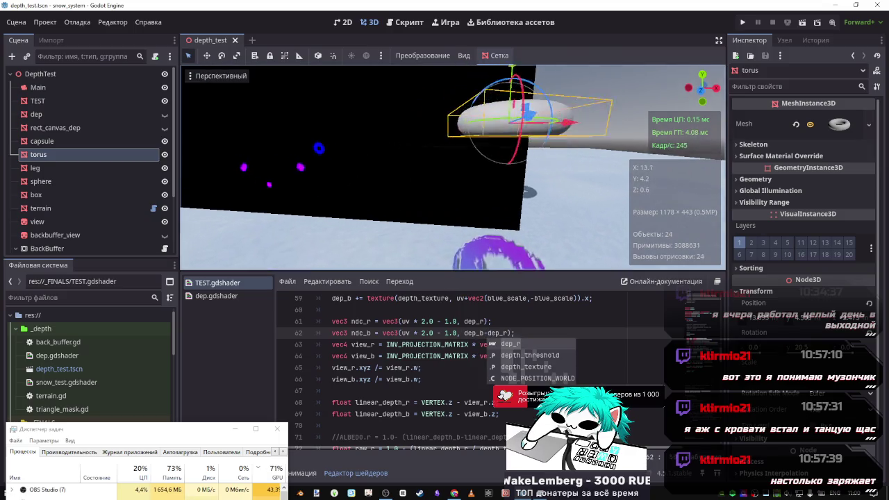
left_click(480, 322)
scroll(493, 343, "down", 1)
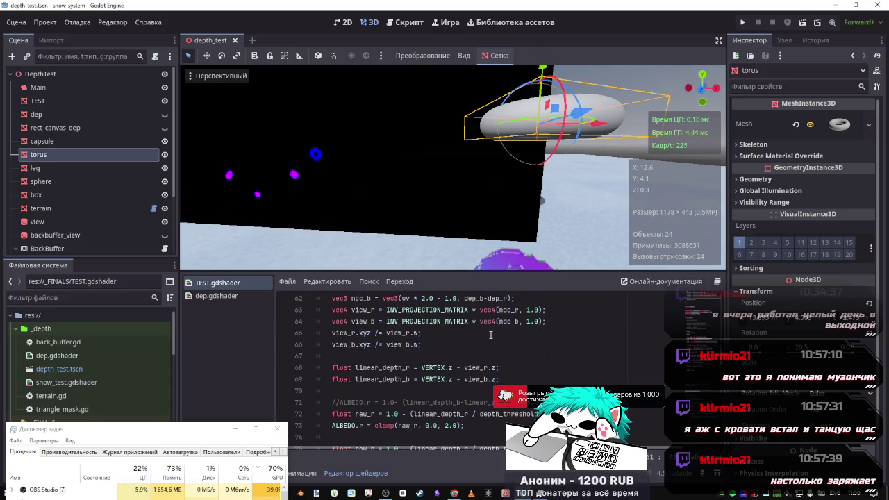
scroll(502, 326, "up", 1)
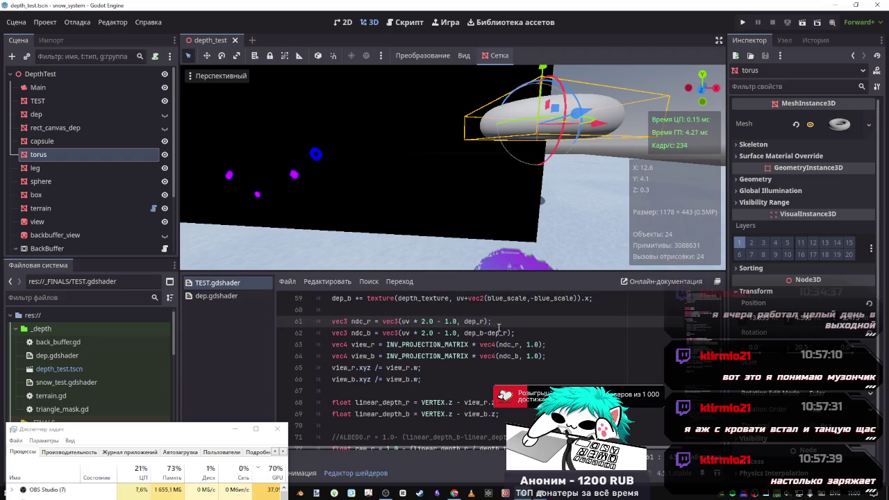
double_click(501, 333)
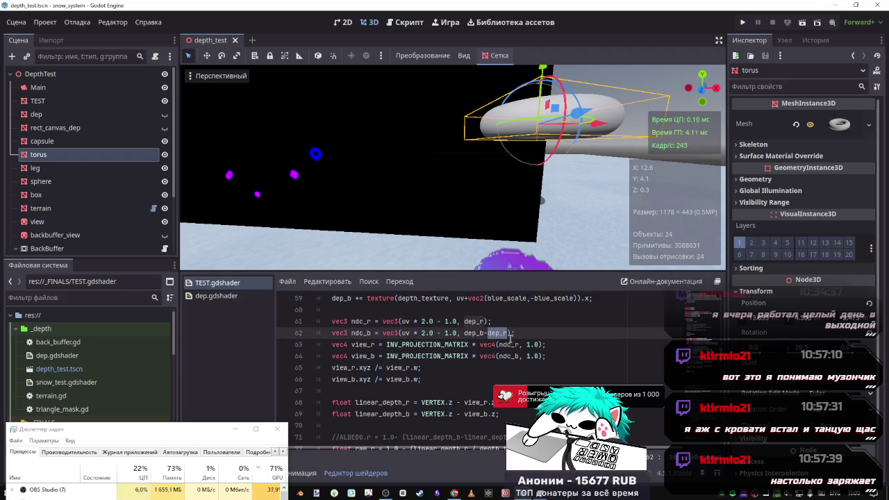
key("BackSpace")
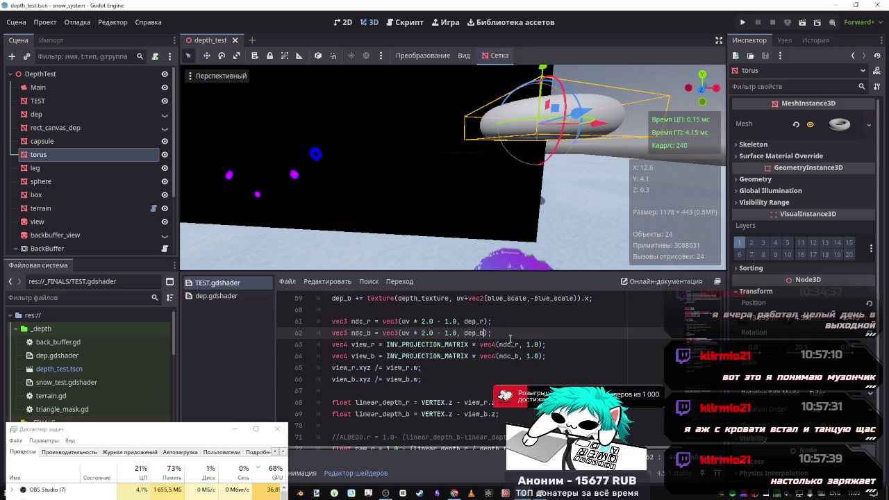
scroll(503, 337, "down", 1)
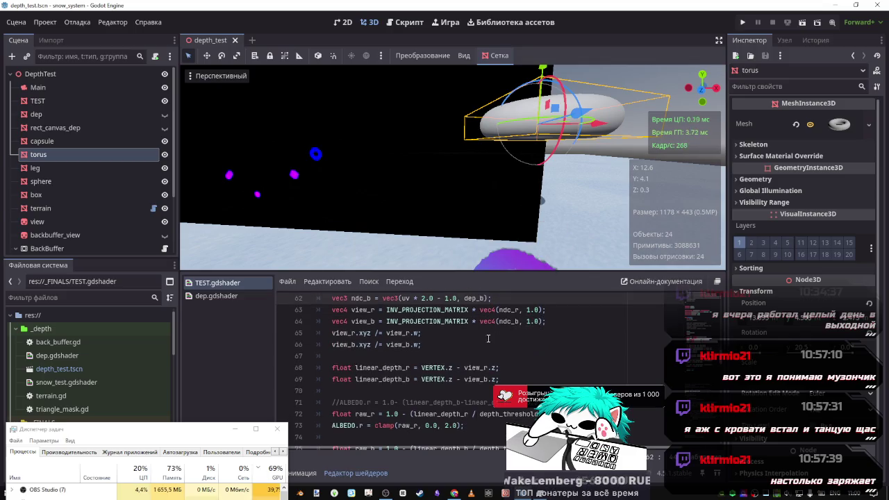
left_click(387, 344)
type("-")
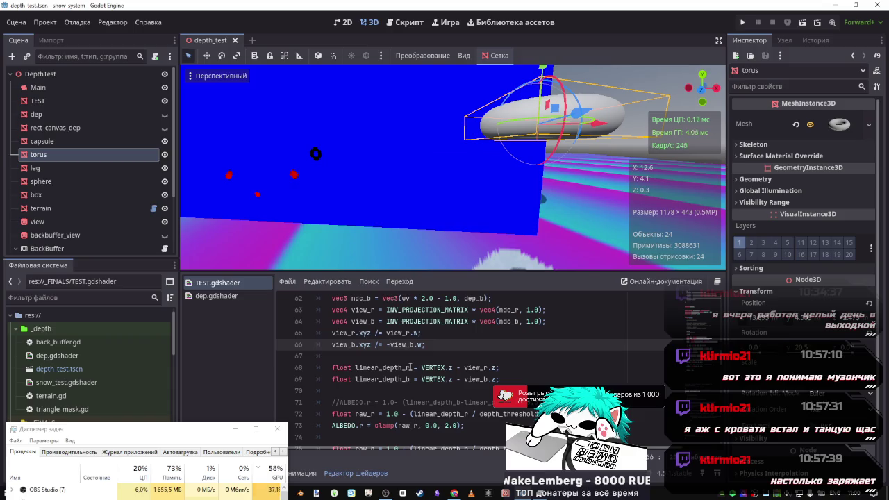
key("BackSpace")
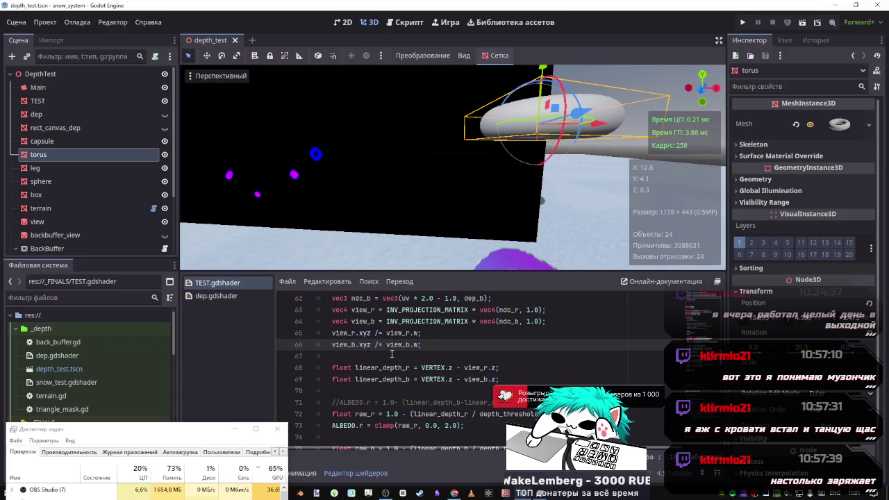
type("-")
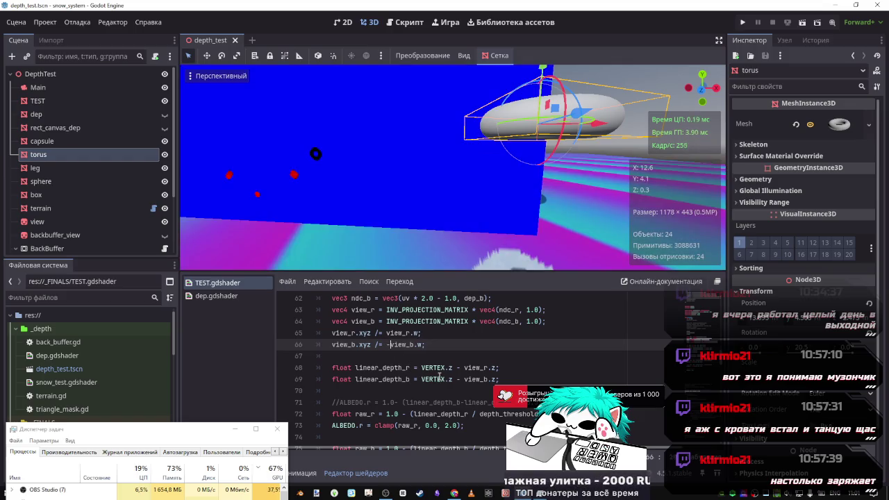
key("Up")
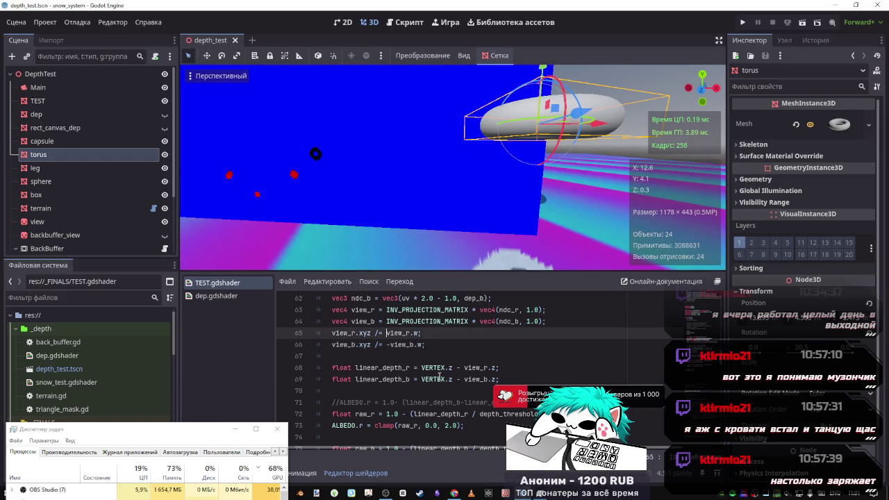
type("-")
key("ctrl+s")
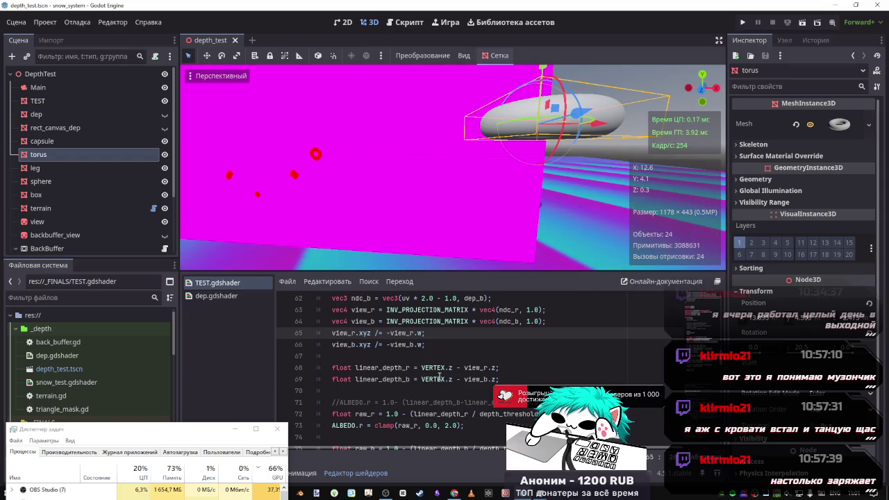
scroll(439, 375, "down", 1)
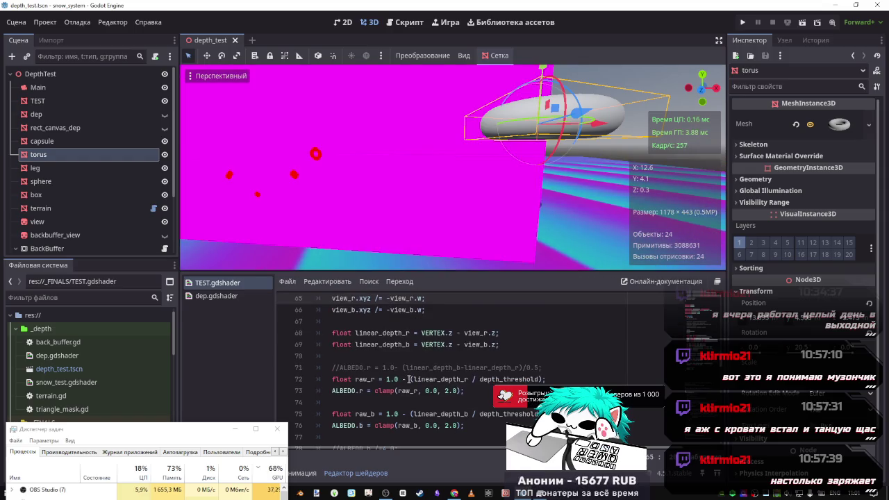
left_click_drag(409, 380, 385, 379)
key("BackSpace")
key("ctrl+s")
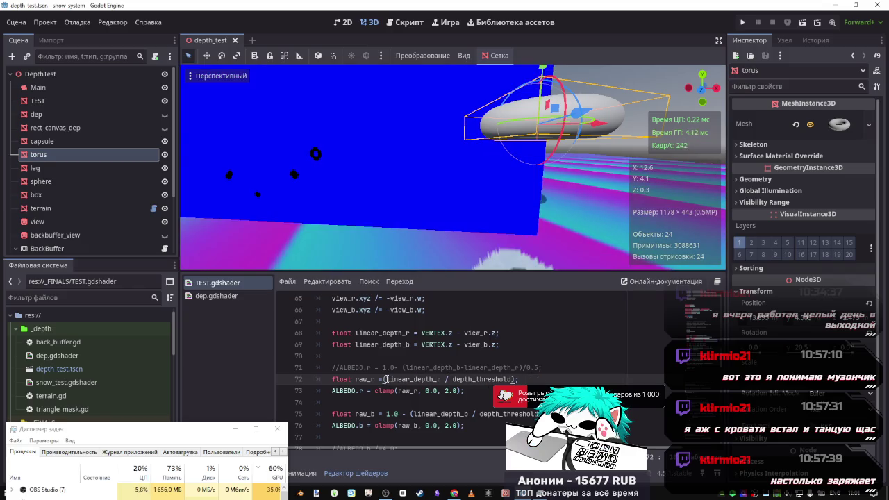
left_click_drag(410, 414, 381, 414)
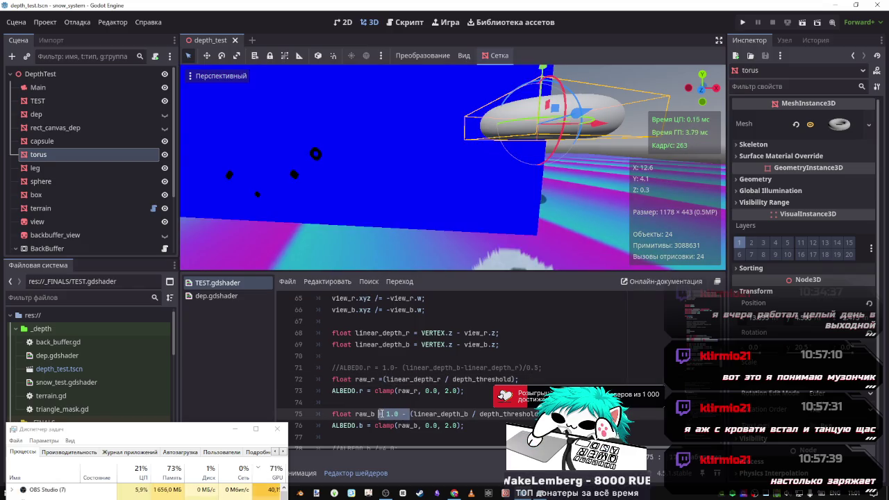
key("BackSpace")
key("ctrl+s")
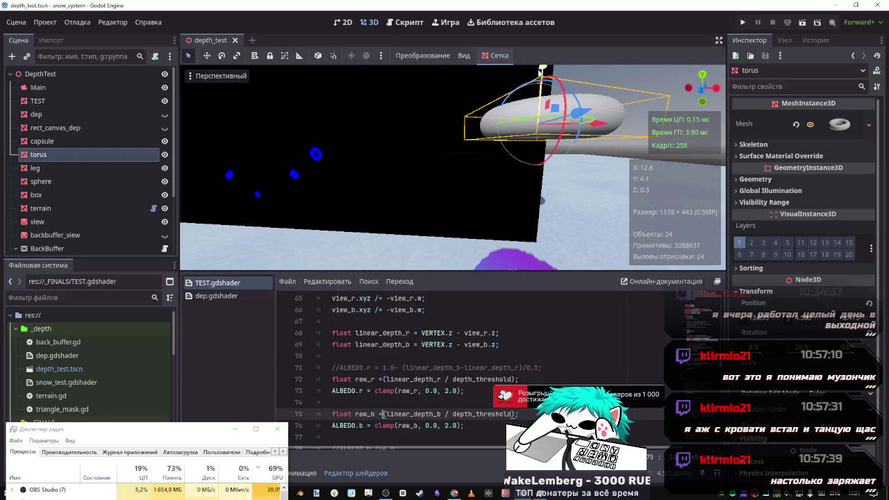
mouse_move(542, 70)
left_mouse_down()
mouse_move(541, 208)
mouse_move(540, 81)
left_mouse_up()
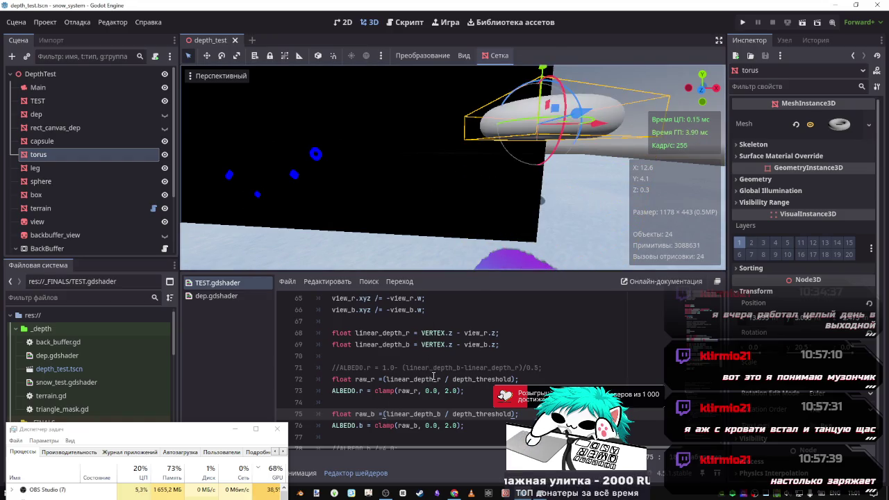
key("ctrl+z")
key("ctrl+z")
key("ctrl+z")
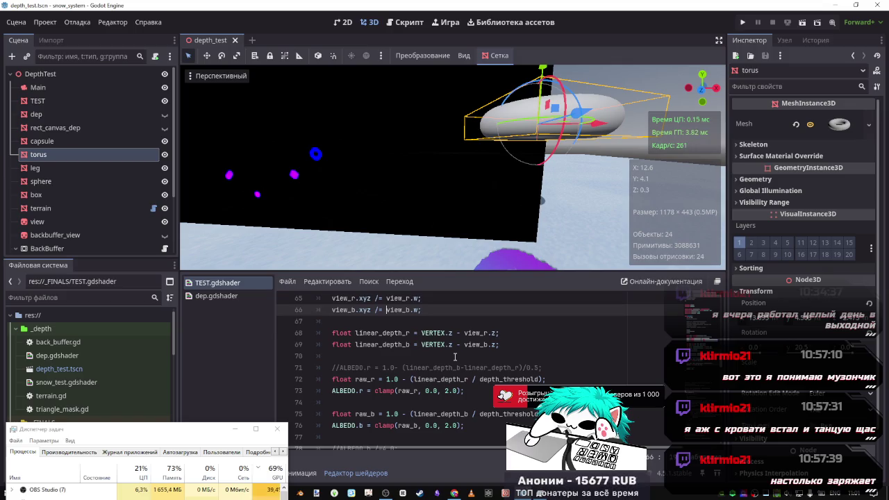
left_click_drag(459, 414, 539, 414)
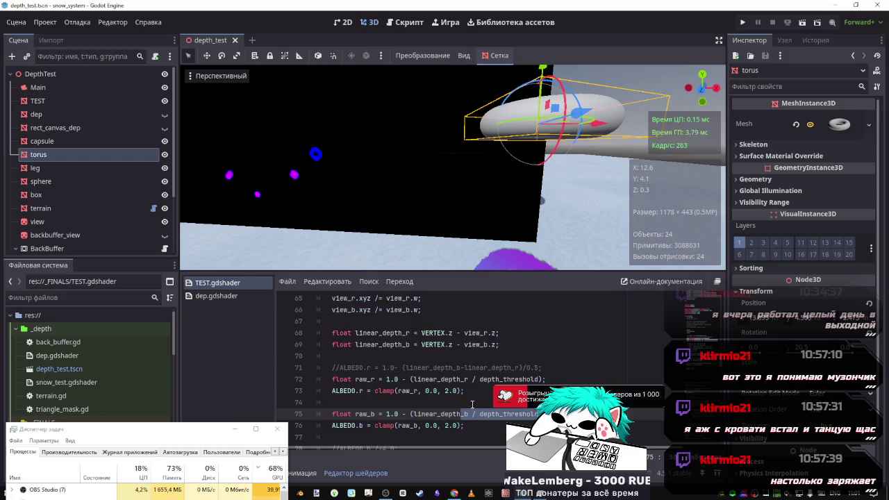
Append '-linear_depth_r' after linear_depth_b in the raw_b line and save.
left_click(379, 400)
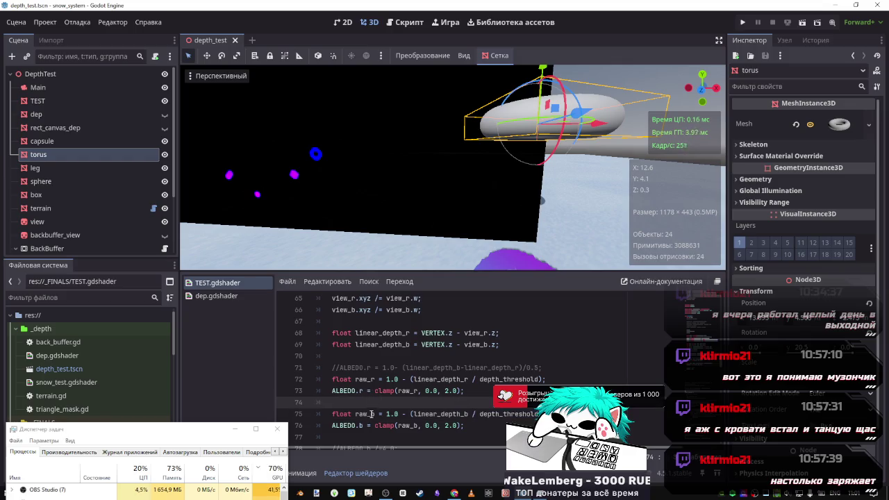
left_click_drag(367, 379, 387, 380)
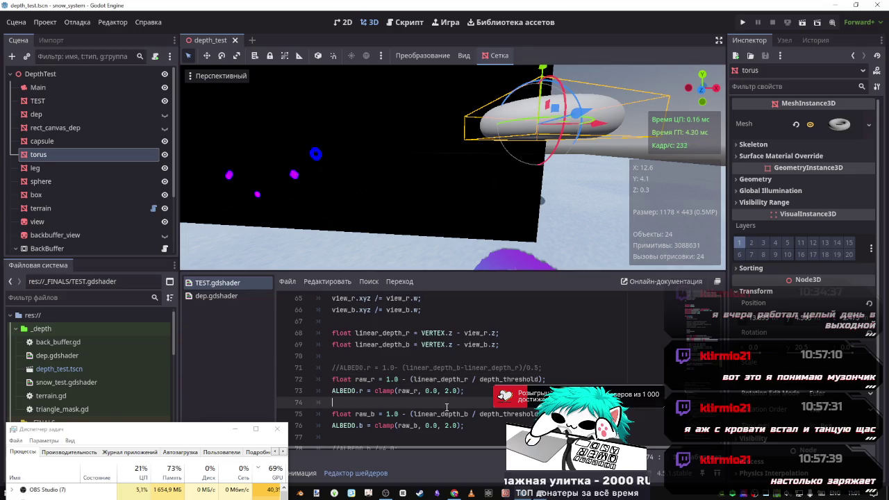
double_click(442, 379)
key("ctrl+c")
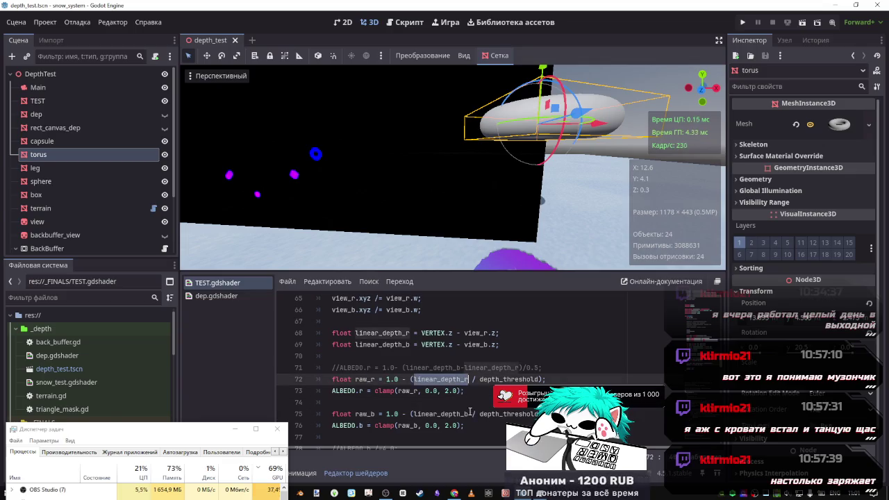
left_click(470, 414)
type("-")
key("ctrl+v")
key("ctrl+s")
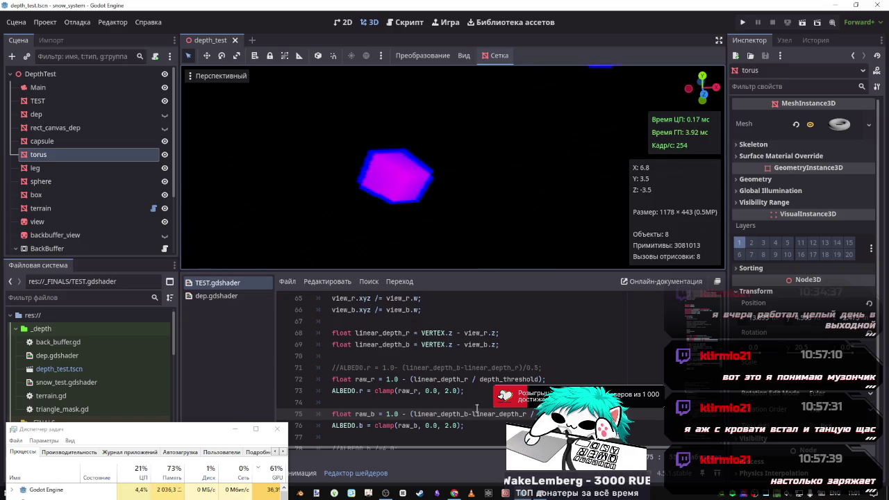
Toggle the subtraction off and back on, and try '+' after 1.0 before restoring '-'.
key("BackSpace")
key("BackSpace")
key("BackSpace")
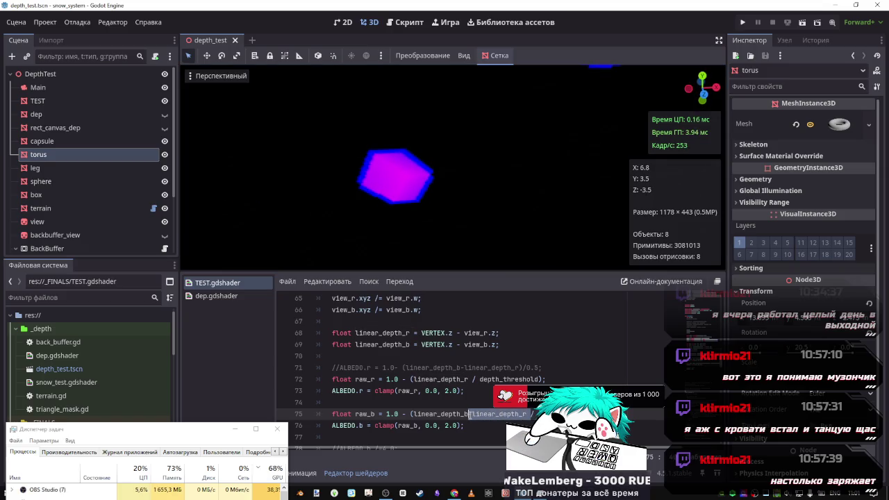
key("ctrl+s")
key("ctrl+z")
key("ctrl+s")
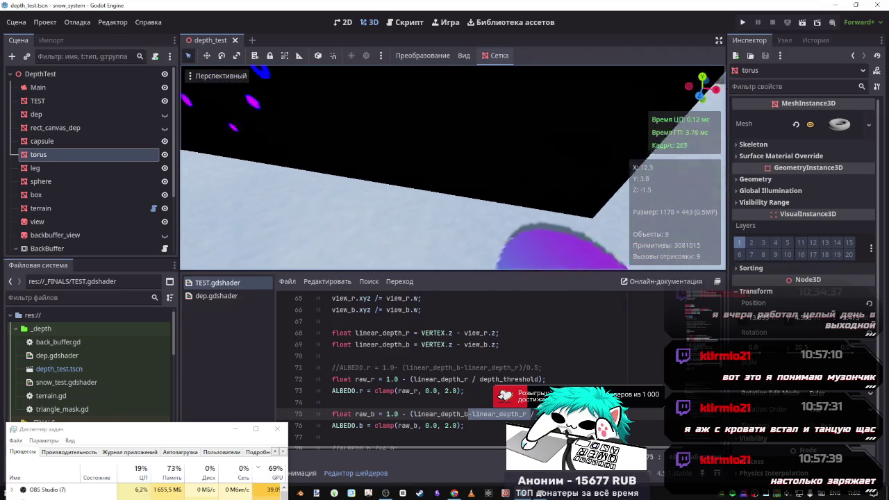
left_click(405, 415)
key("BackSpace")
type("+")
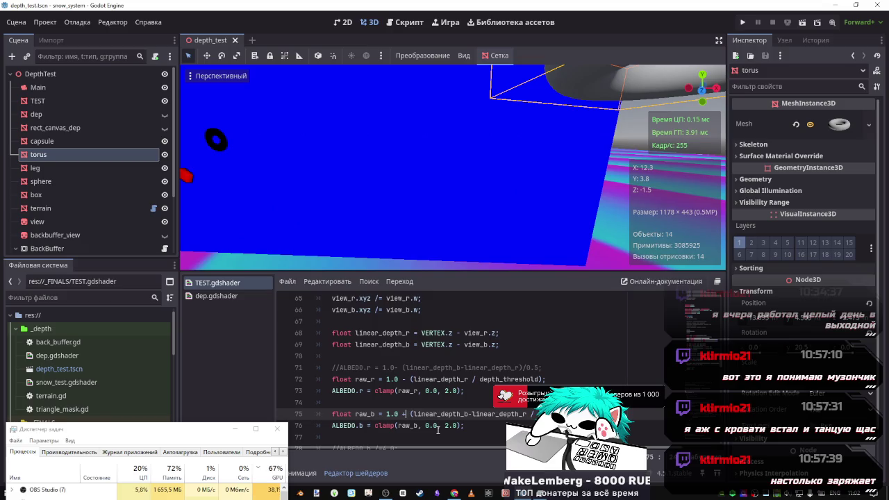
key("BackSpace")
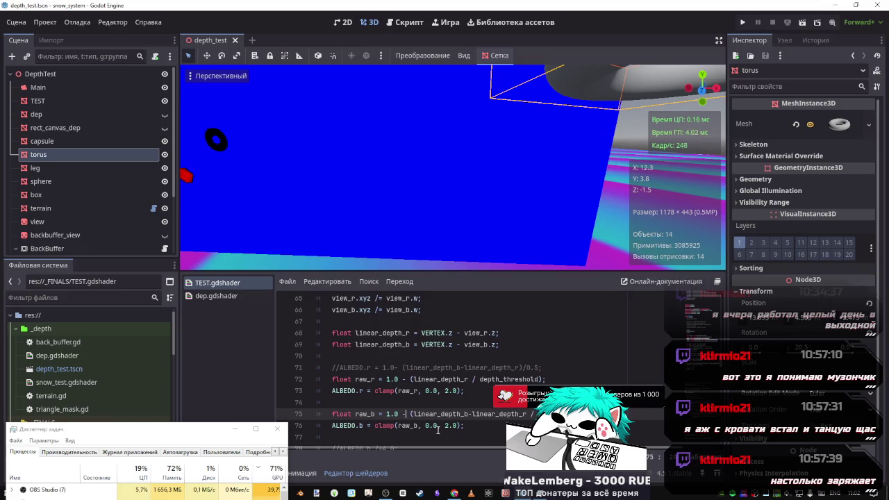
type("-")
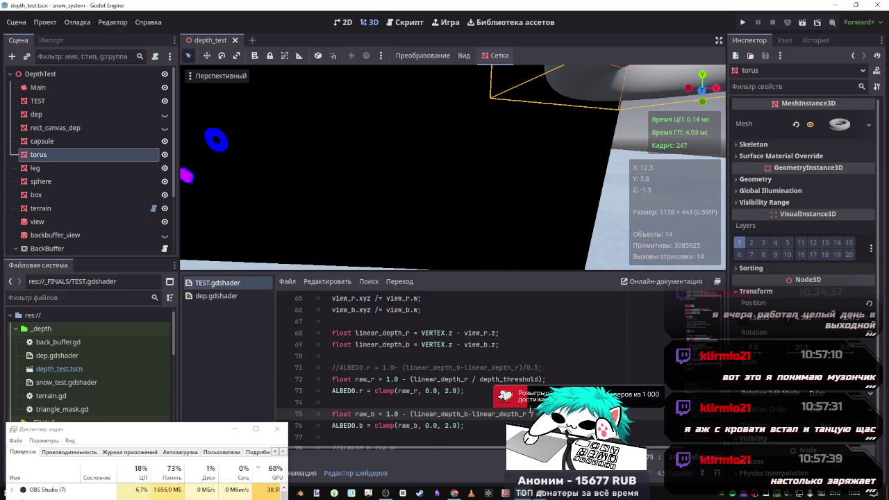
Make raw_b '1.0 - (linear_depth_b + linear_depth_r)' with parentheses and save.
left_click_drag(526, 415, 415, 418)
type("(")
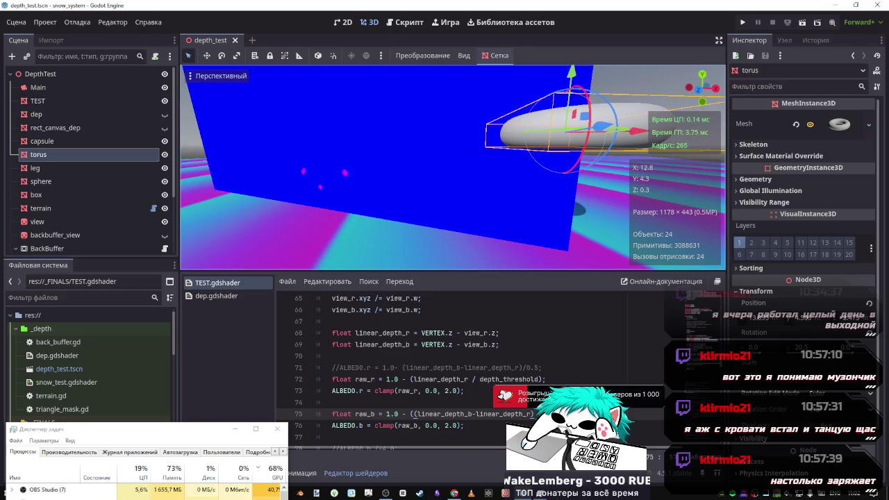
left_click(475, 414)
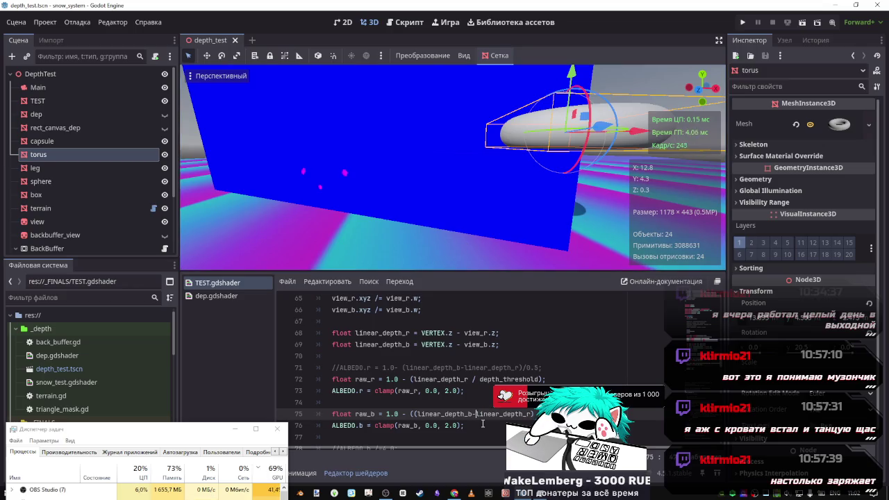
key("BackSpace")
type("+")
key("ctrl+s")
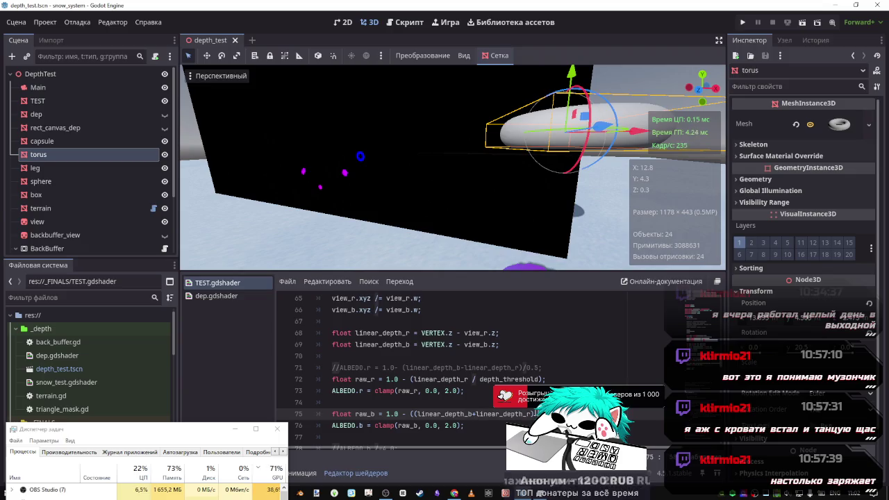
type(")")
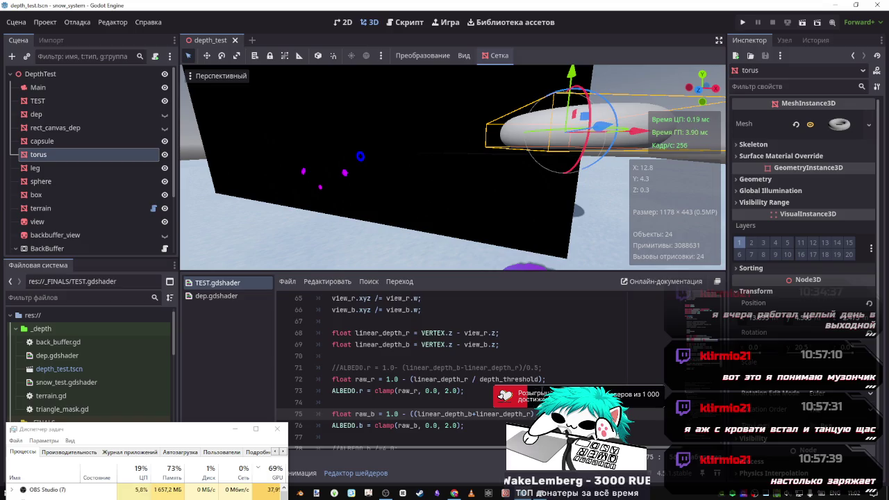
Delete the old commented-out ALBEDO line and append '/4.0)' to the raw_b expression.
left_click_drag(543, 368, 247, 360)
key("BackSpace")
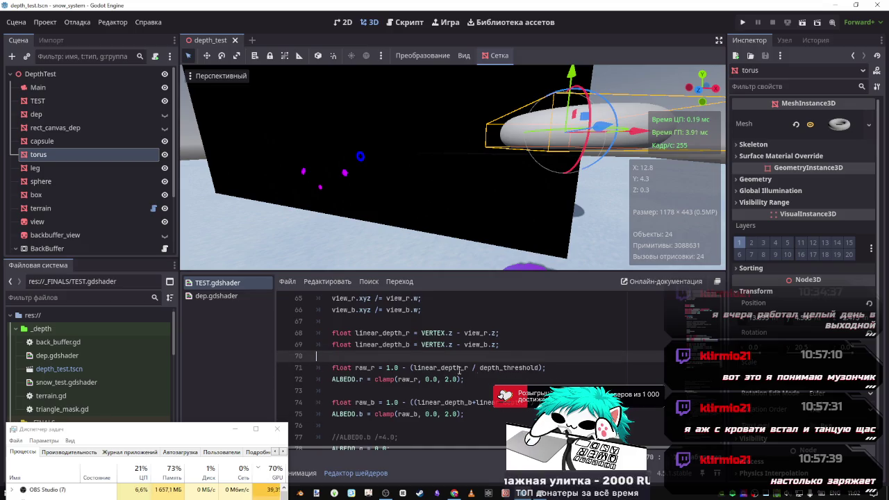
key("Down")
key("Down")
key("Down")
left_click_drag(527, 403, 415, 402)
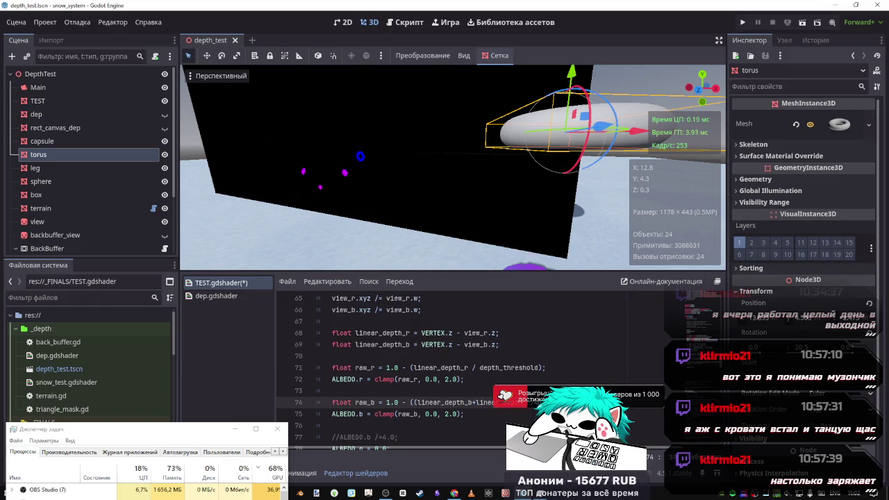
key("ctrl+s")
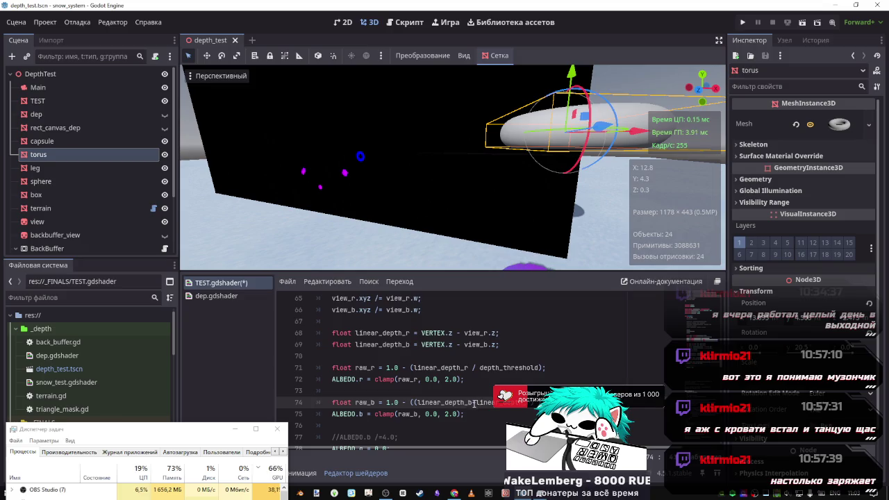
type("/4.0")
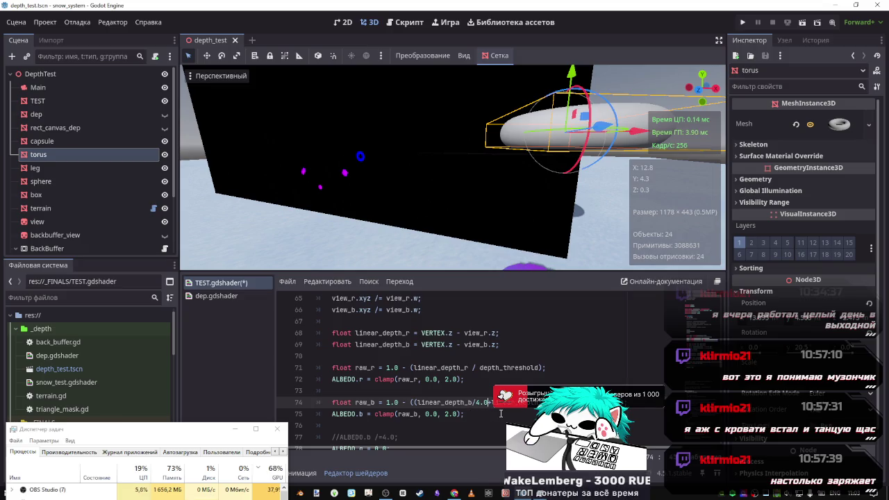
type(")-")
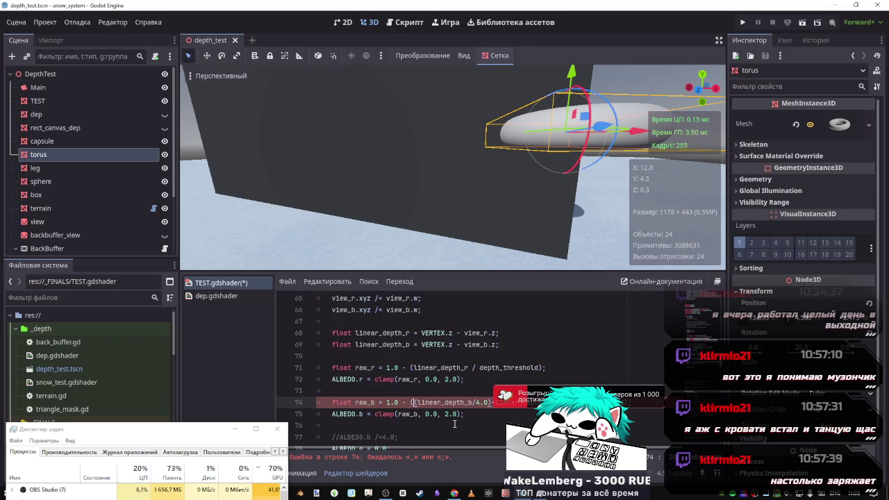
Fix the parentheses and remove the '1.0 -' part from raw_b, then save.
type("(")
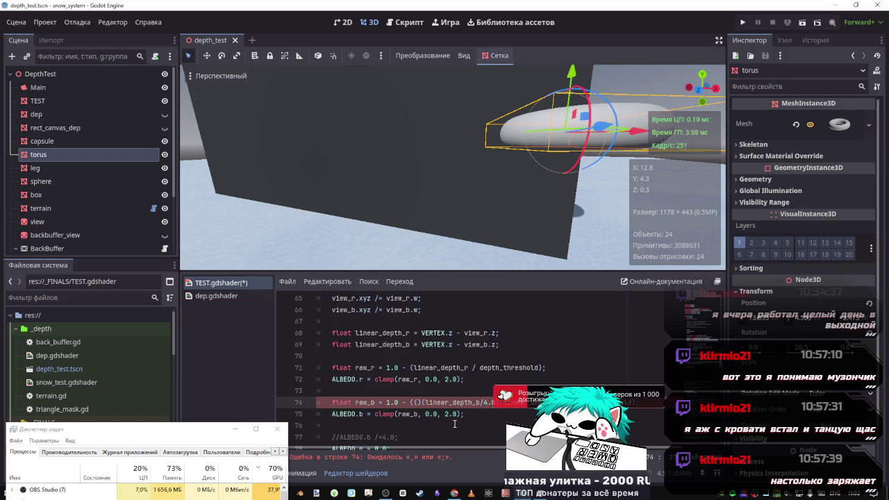
key("Delete")
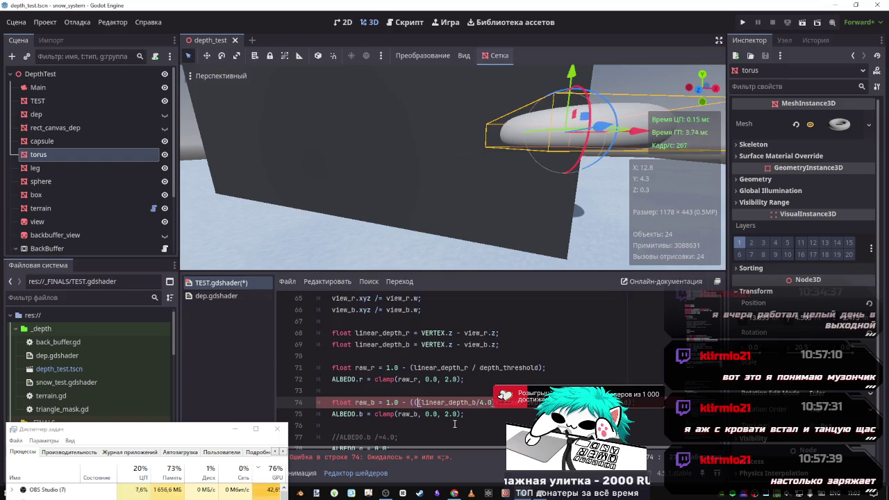
key("Delete")
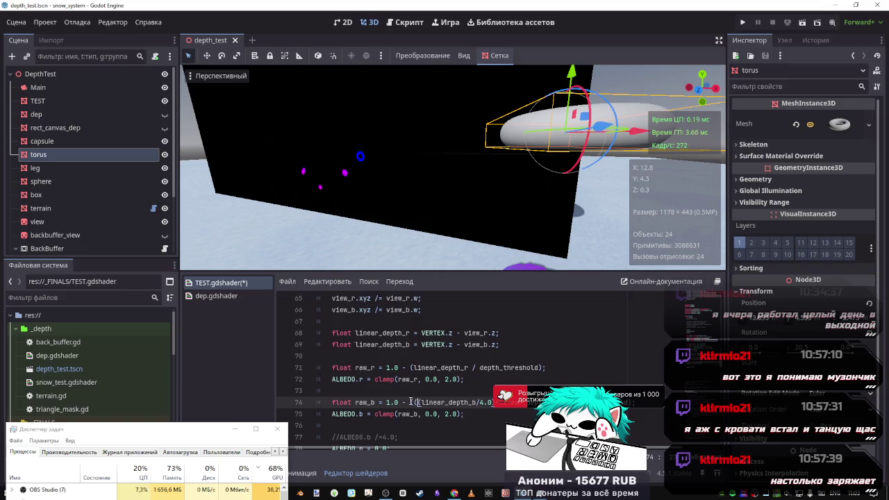
left_click_drag(411, 403, 380, 402)
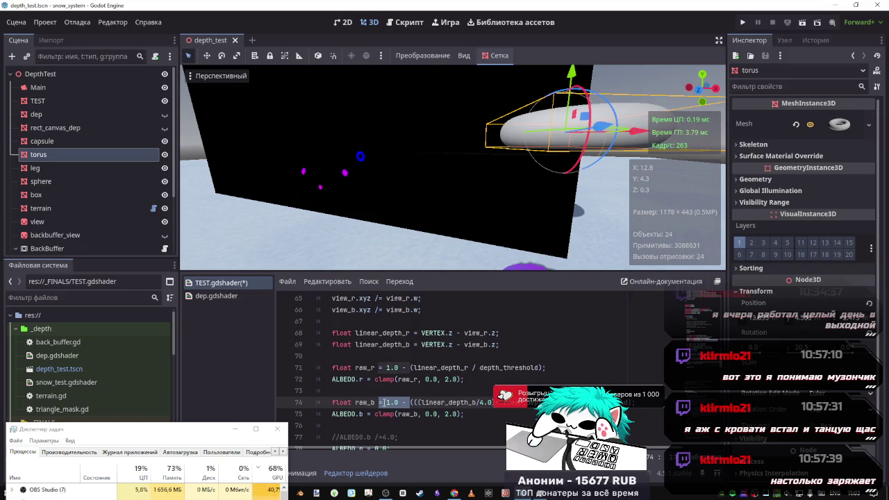
key("BackSpace")
key("ctrl+s")
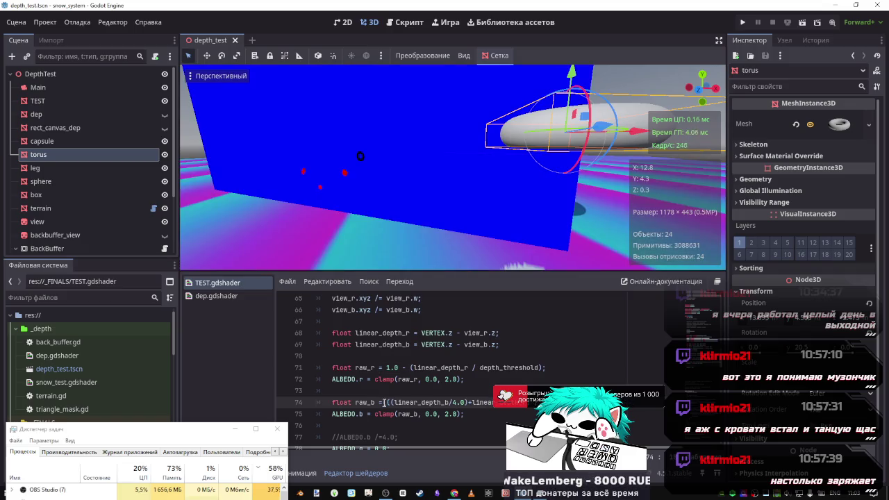
Remove the 4.0 divisor from the raw_b expression and save.
type("(")
left_click(453, 403)
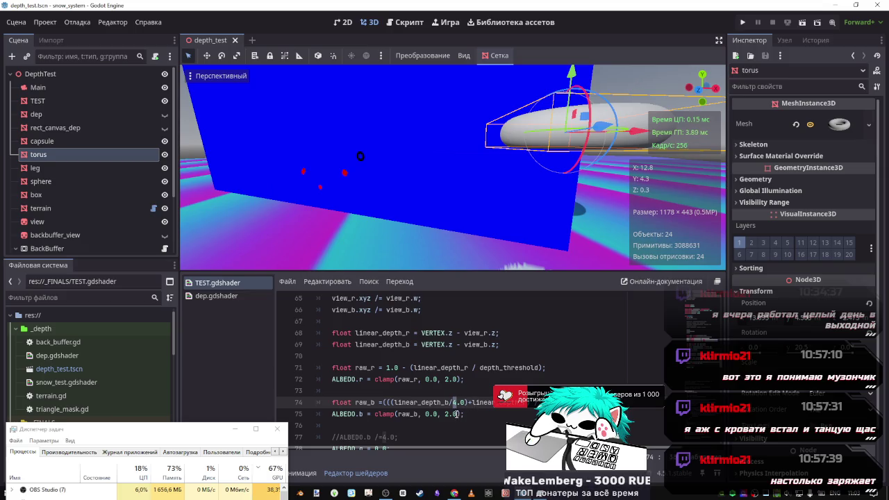
double_click(455, 403)
left_click(465, 402)
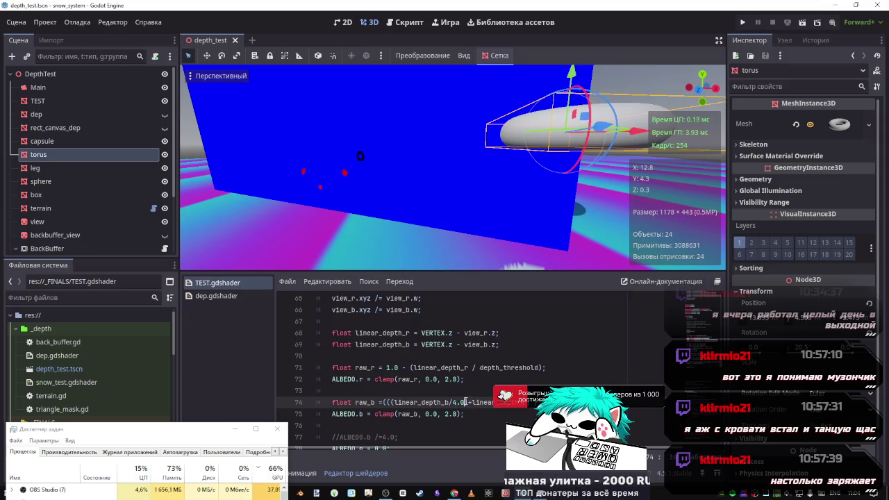
left_click_drag(466, 403, 452, 402)
key("BackSpace")
key("BackSpace")
key("Delete")
key("Delete")
key("ctrl+s")
Rewrite raw_b as '1.0 -(linear_depth_b / depth_threshold)' and save.
type("+")
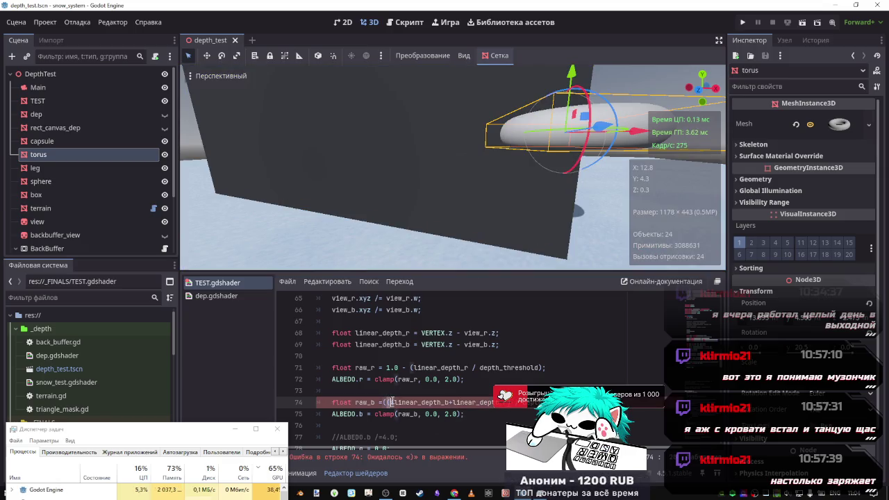
left_click(389, 402)
key("BackSpace")
type("(")
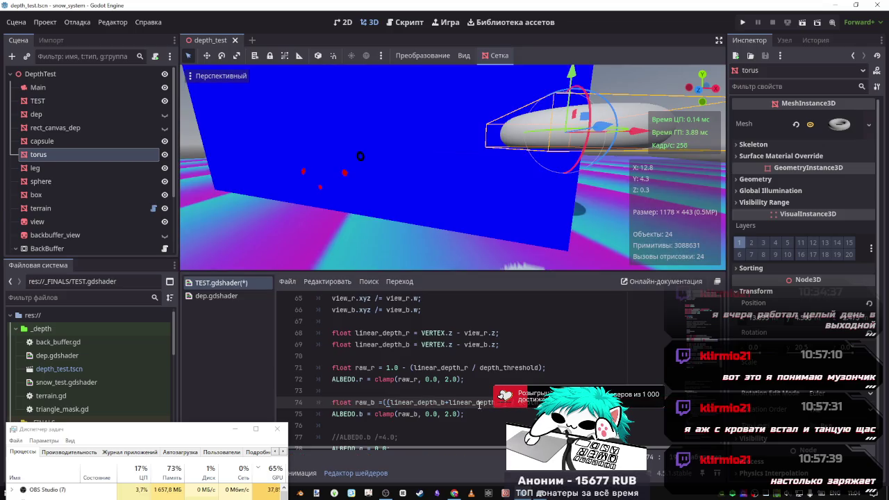
key("BackSpace")
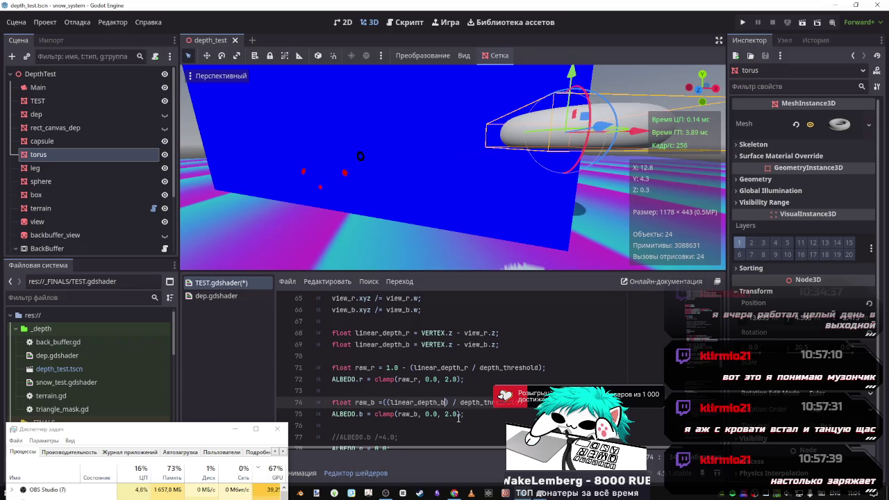
key("BackSpace")
left_click(391, 403)
key("BackSpace")
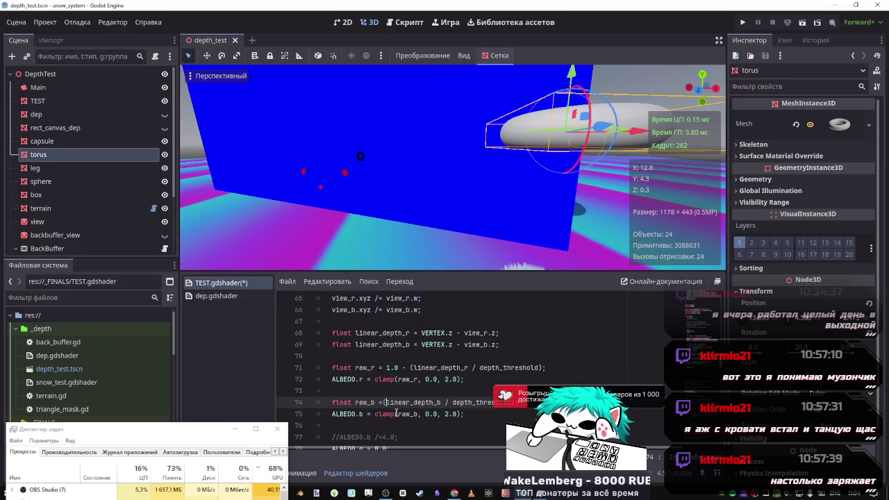
key("BackSpace")
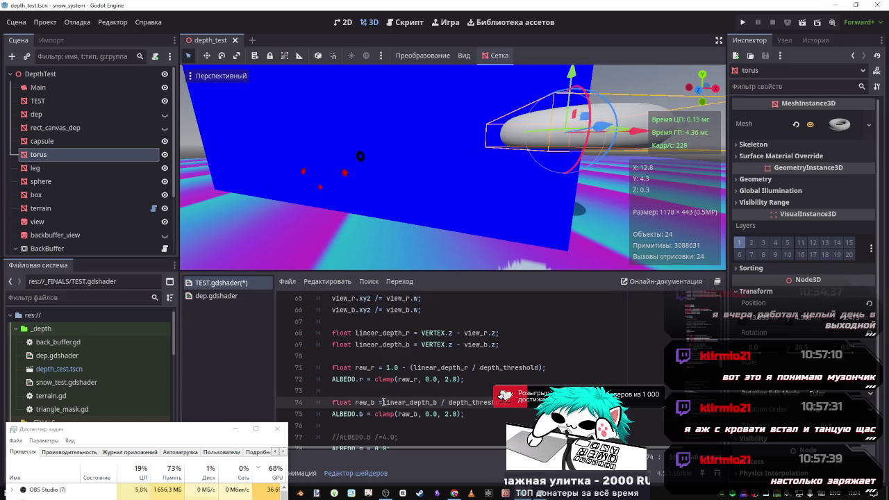
mouse_move(383, 402)
left_mouse_down()
mouse_move(512, 402)
mouse_move(383, 403)
left_mouse_up()
type("(")
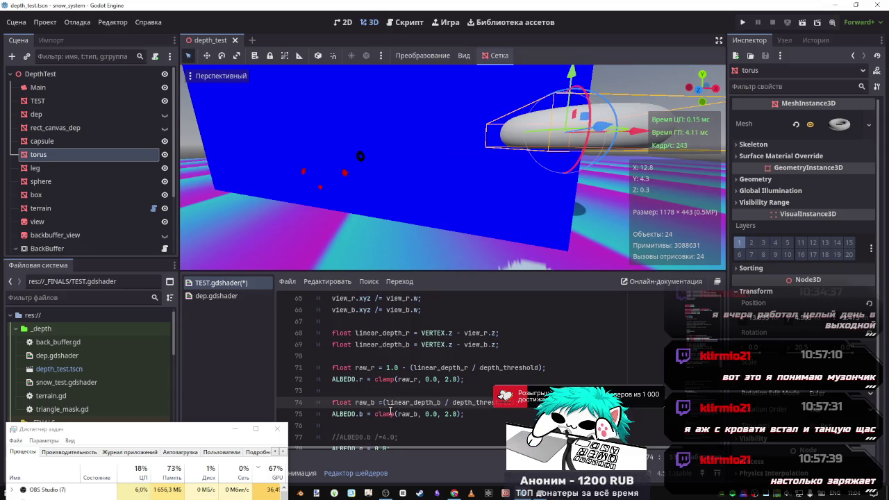
type("1")
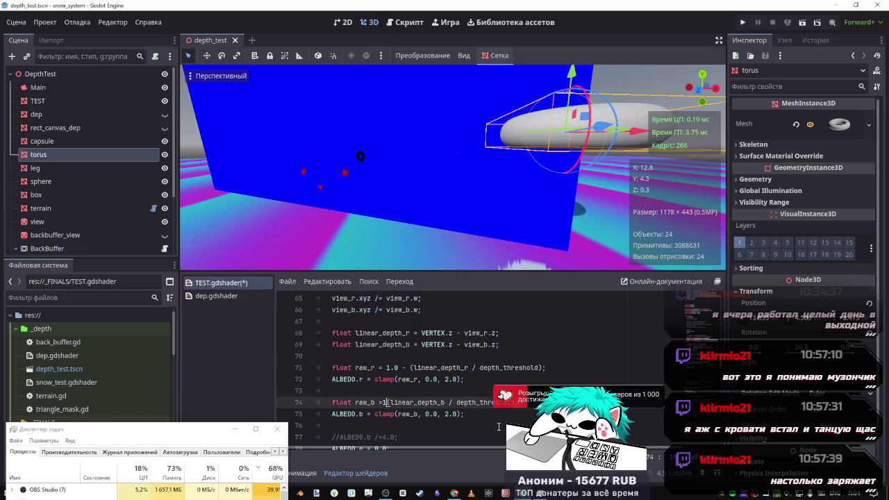
type(".0 -")
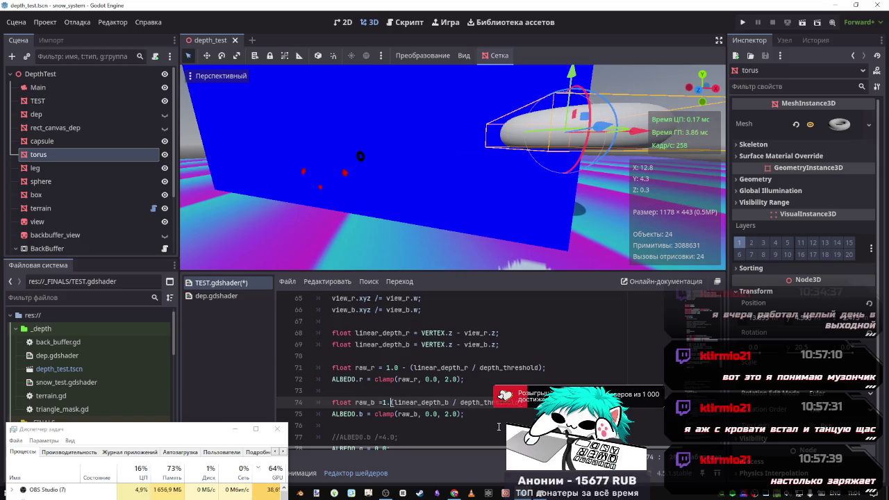
key("ctrl+s")
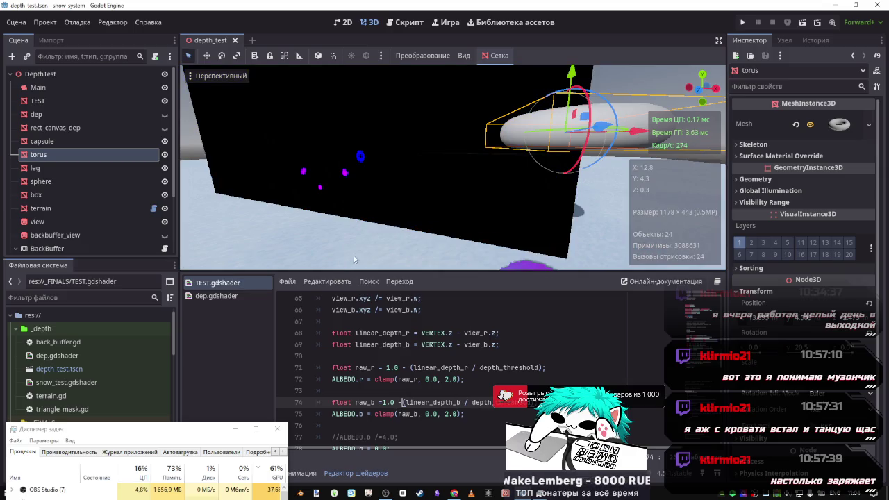
Focus on the torus, orbit to look down, and raise it higher above the snow.
key("f")
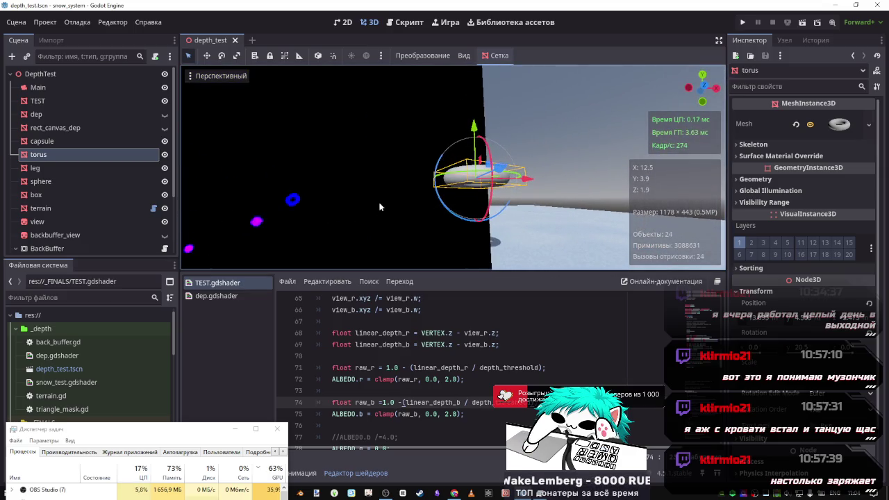
mouse_move(452, 237)
left_mouse_down()
mouse_move(455, 277)
mouse_move(452, 250)
left_mouse_up()
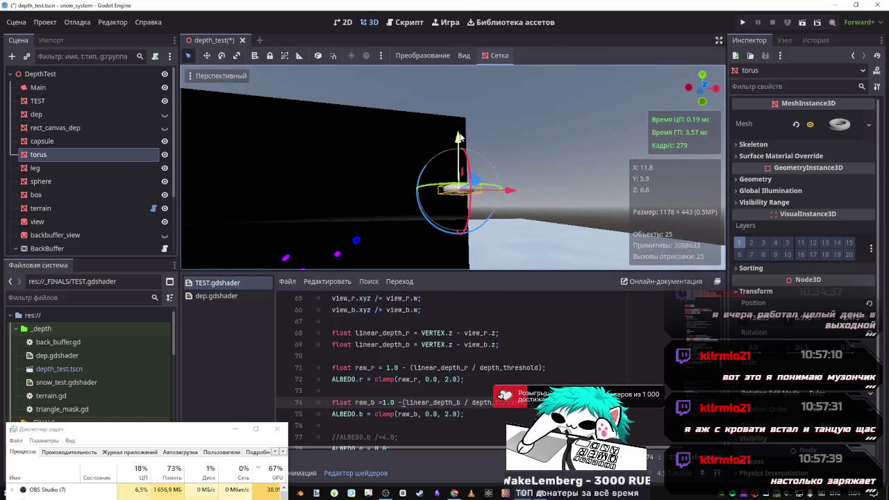
mouse_move(459, 177)
left_mouse_down()
mouse_move(463, 64)
mouse_move(449, 228)
mouse_move(455, 126)
left_mouse_up()
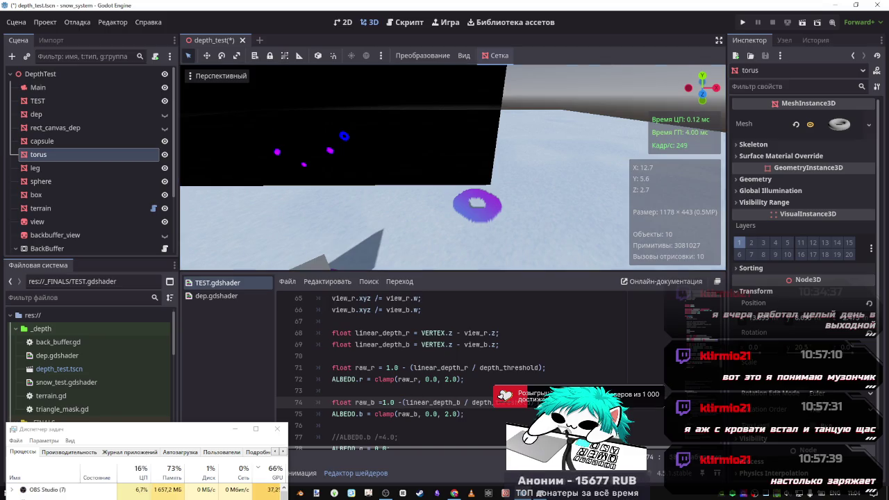
Undo and redo shader edits with saves, leaving an 'expected , or ;' error on line 74.
key("ctrl+z")
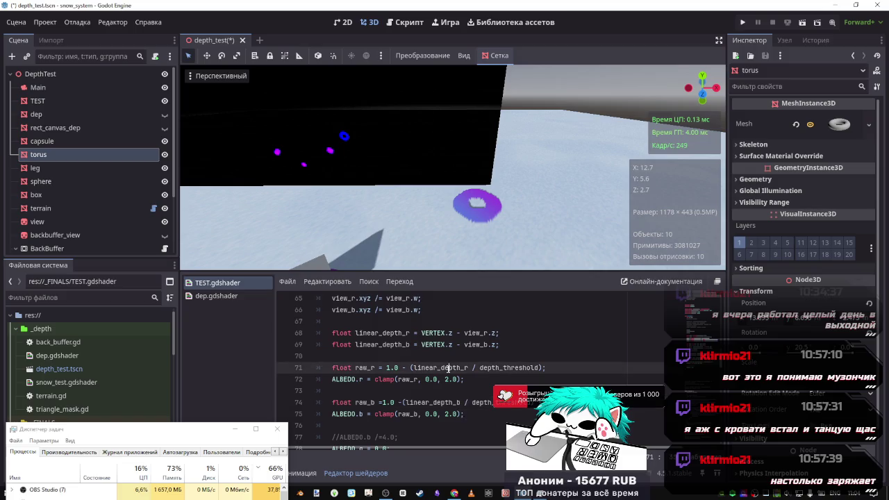
double_click(441, 368)
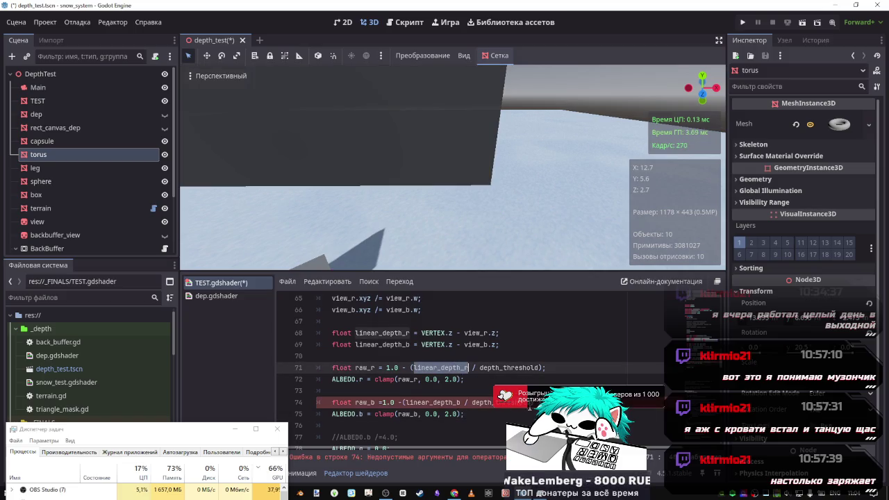
key("ctrl+s")
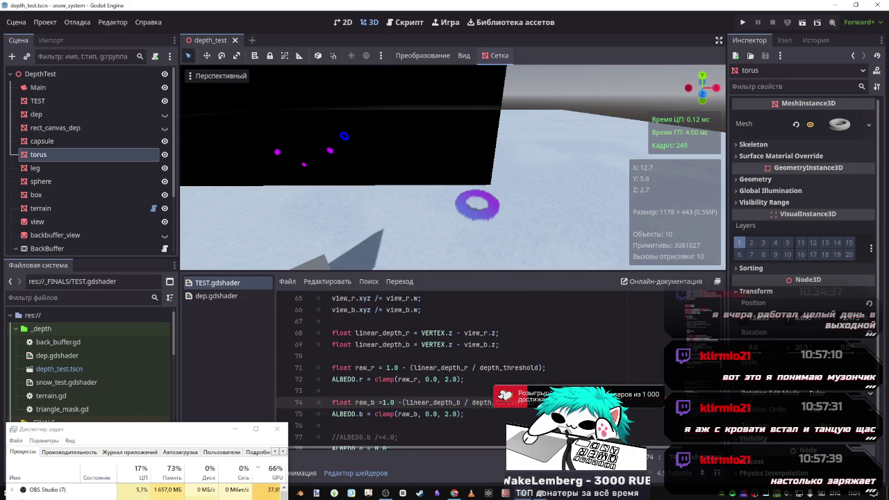
key("ctrl+s")
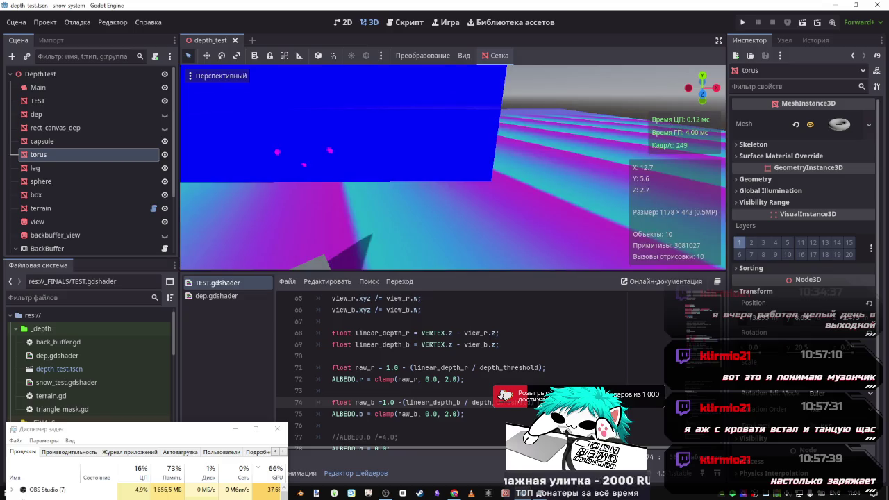
key("BackSpace")
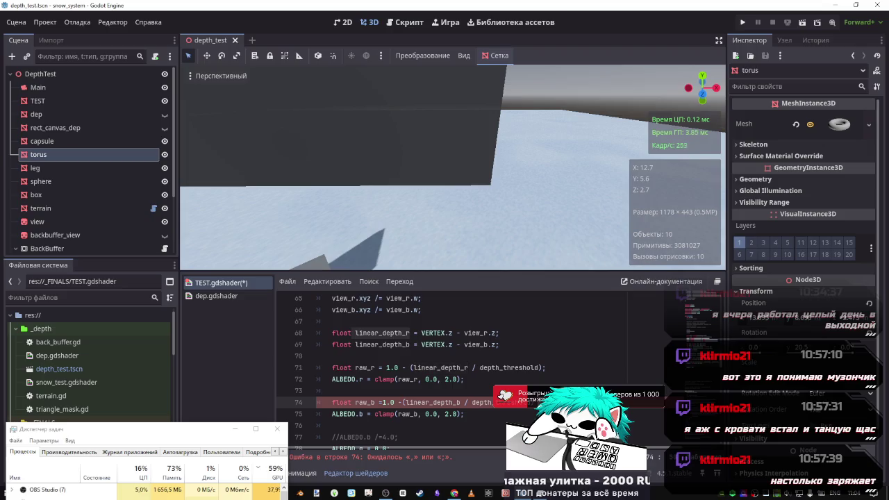
key("ctrl+s")
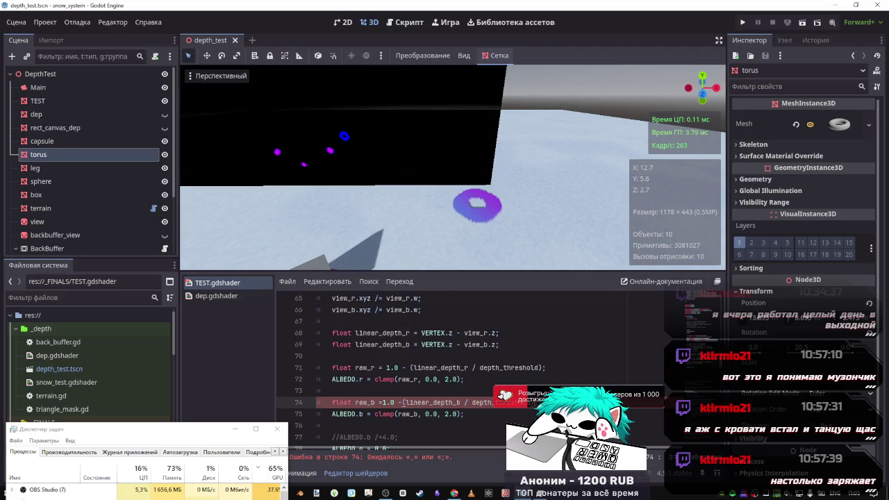
Space line 74 as 'raw_b = 1.0 - (', divide dep_b by 4.0 on line 62, and save.
scroll(457, 429, "up", 1)
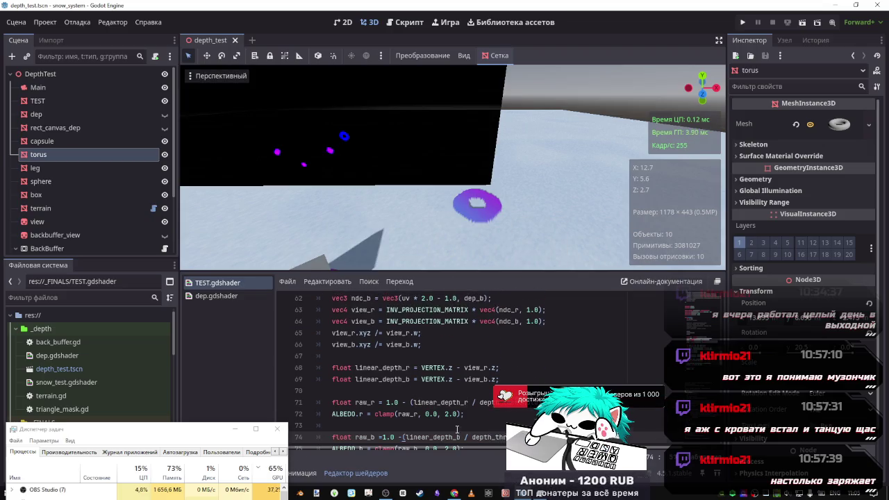
left_click(402, 437)
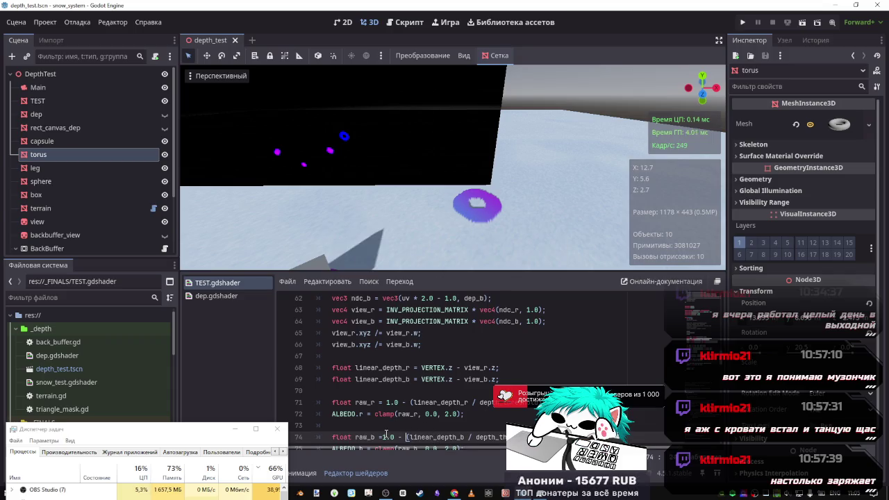
left_click(381, 437)
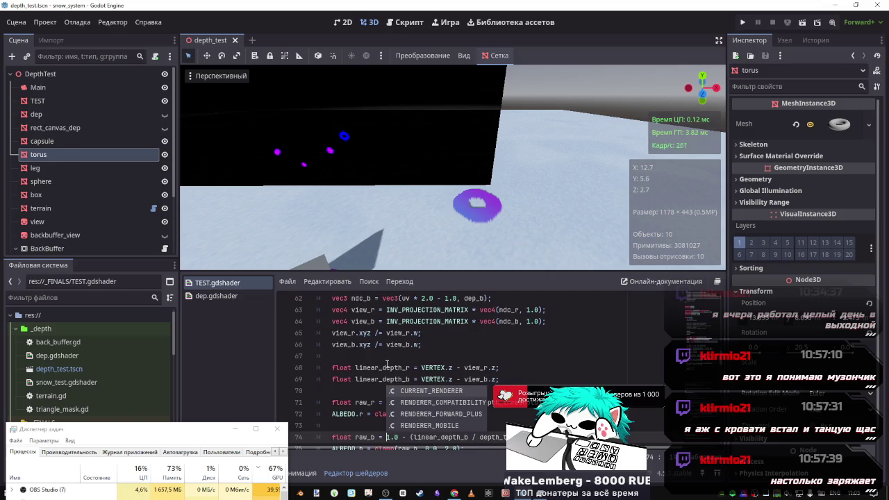
scroll(371, 358, "up", 4)
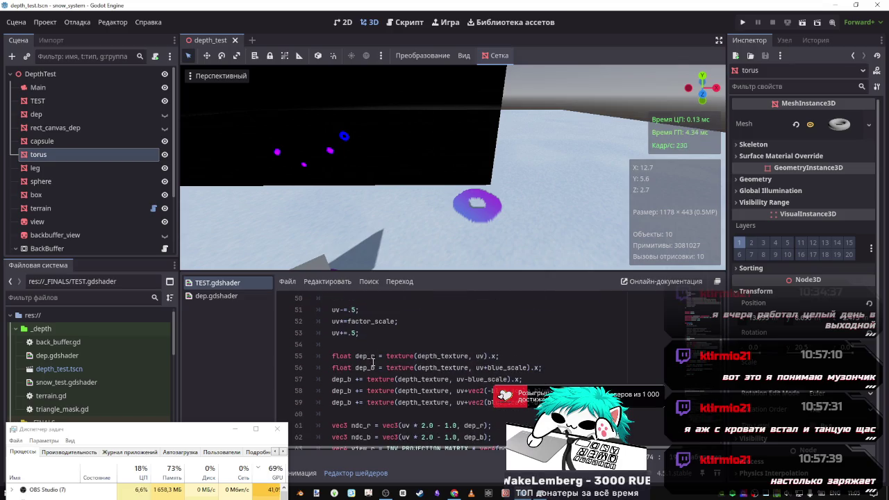
scroll(375, 375, "down", 1)
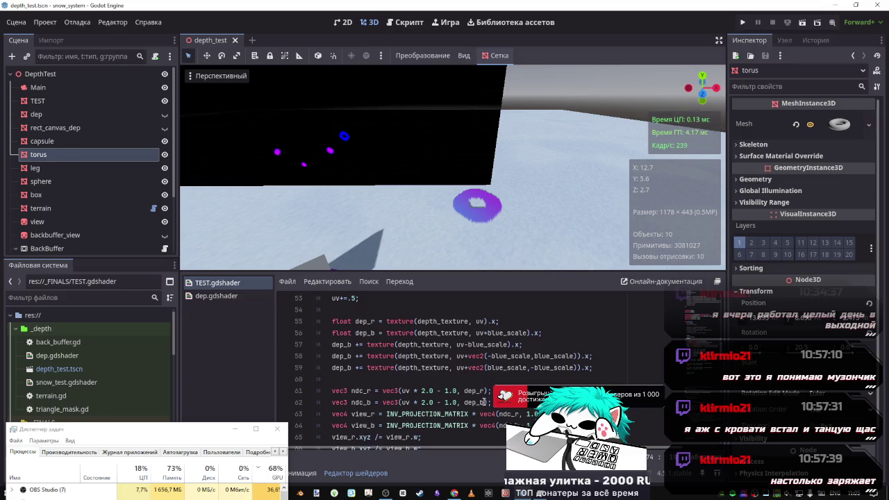
left_click(484, 402)
type("/4.0")
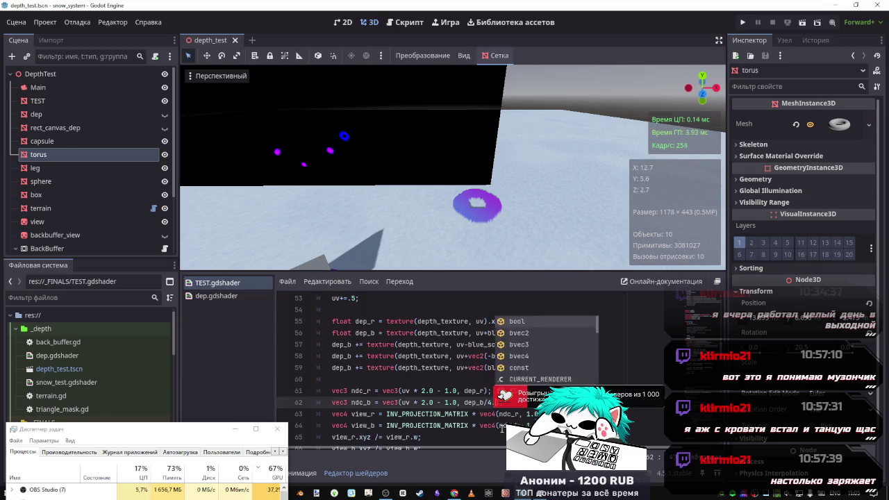
key("ctrl+s")
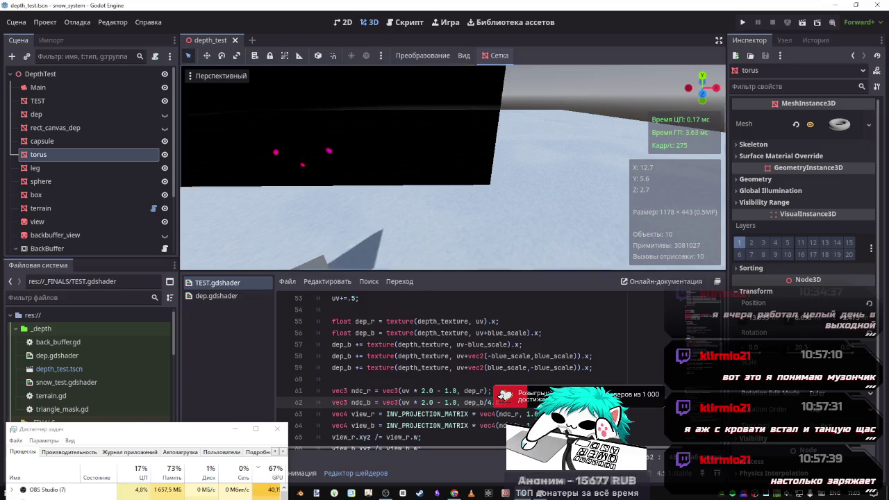
mouse_move(459, 174)
left_mouse_down()
mouse_move(466, 91)
mouse_move(479, 153)
mouse_move(470, 219)
mouse_move(464, 155)
left_mouse_up()
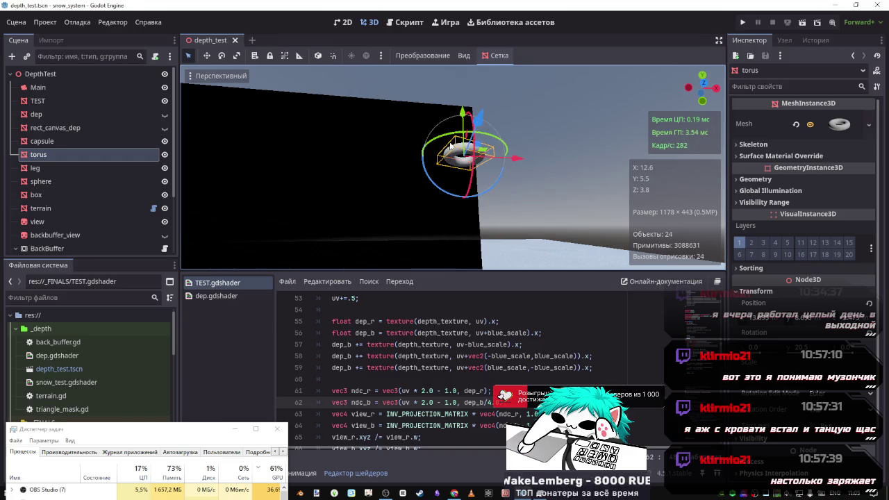
Move the torus up and down along Y, then frame and zoom the view on it.
mouse_move(464, 111)
left_mouse_down()
mouse_move(461, 257)
mouse_move(464, 164)
left_mouse_up()
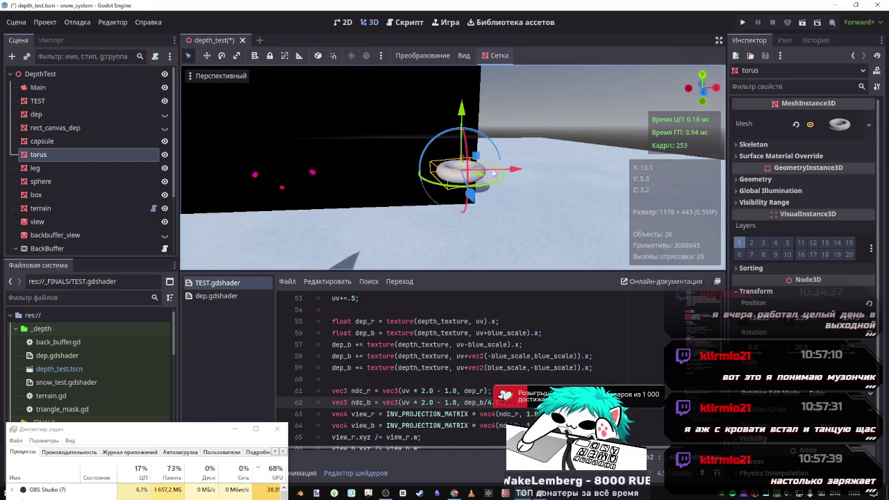
left_click_drag(465, 104, 461, 161)
key("f")
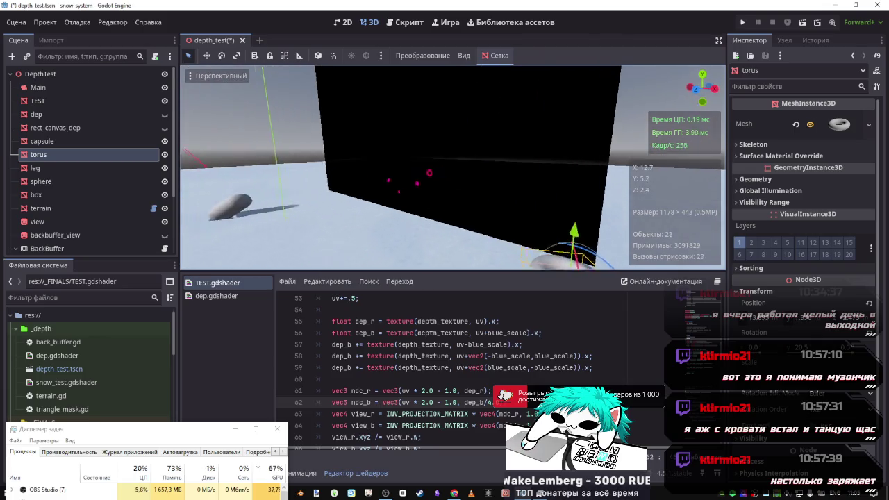
scroll(411, 193, "up", 2)
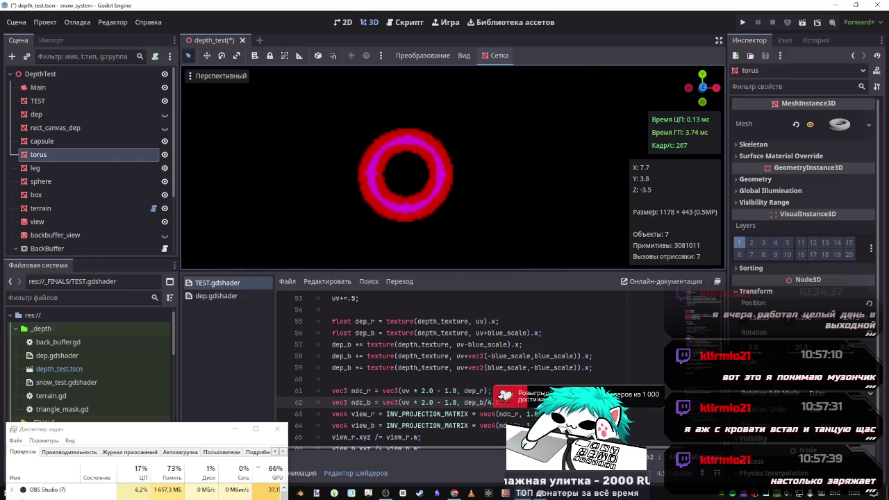
scroll(410, 193, "down", 5)
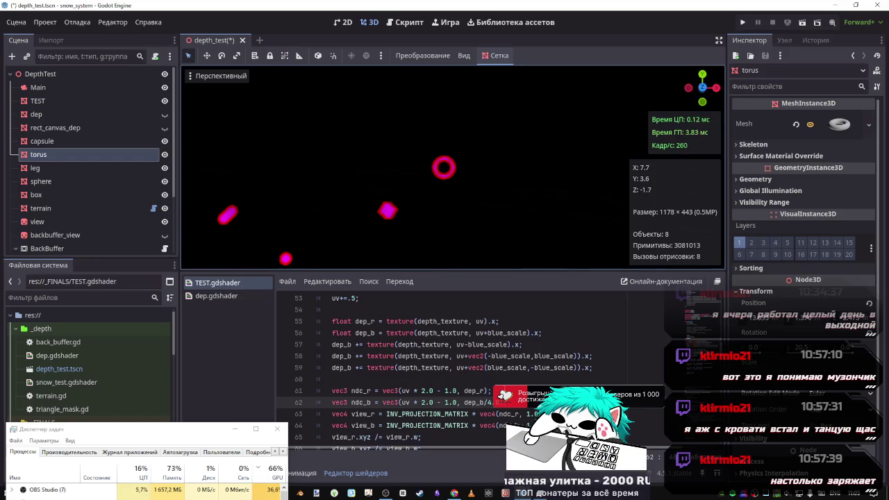
scroll(481, 395, "down", 4)
scroll(459, 401, "up", 3)
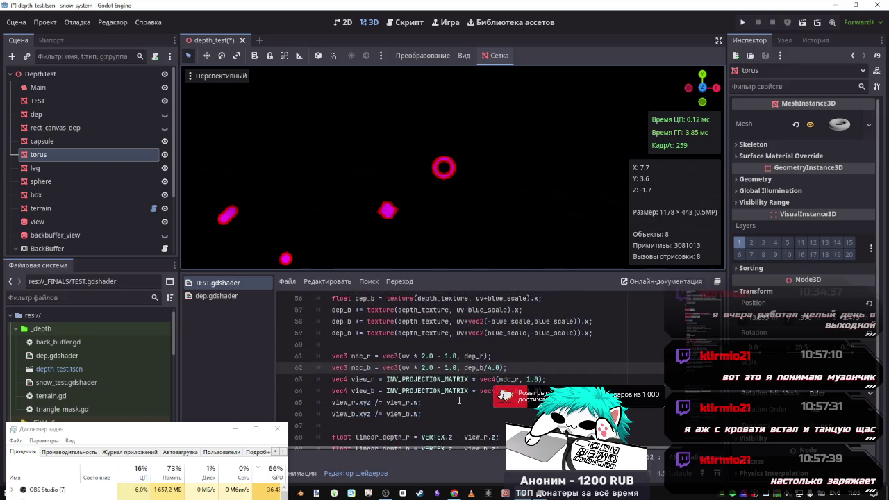
scroll(458, 401, "down", 1)
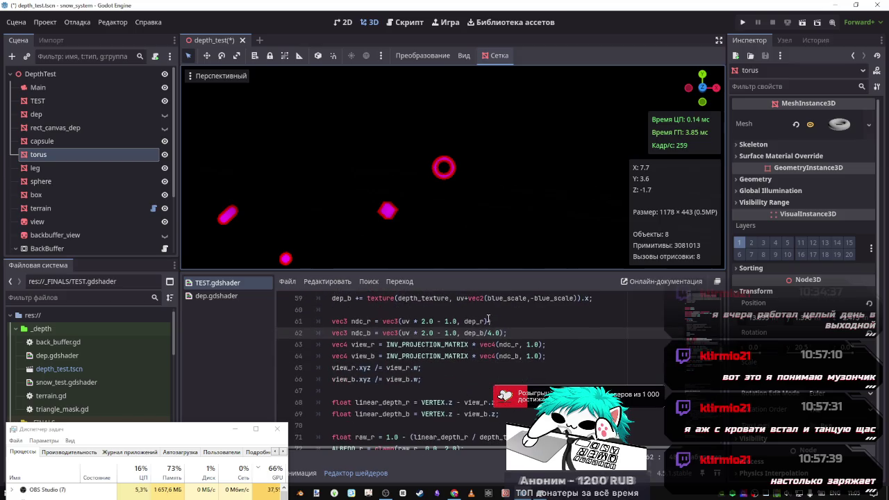
Test a closing parenthesis on line 62, save, then delete the stray brackets.
left_click_drag(489, 321, 471, 321)
left_click(508, 333)
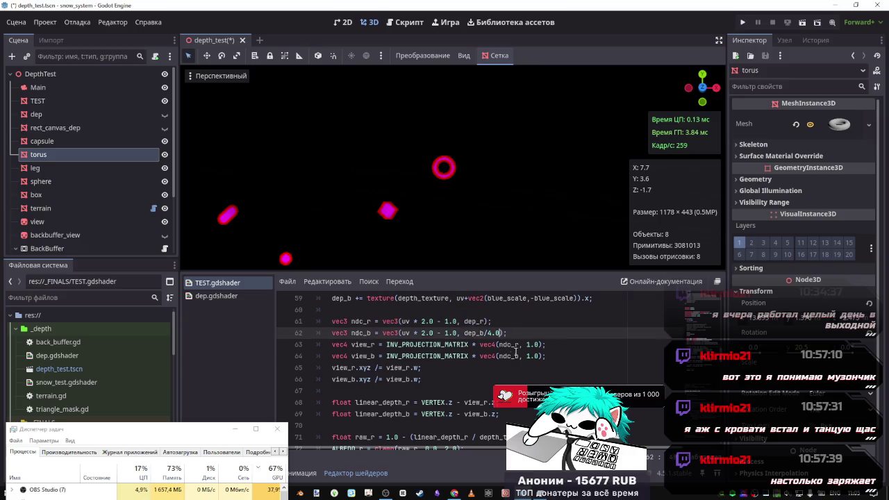
key("Left")
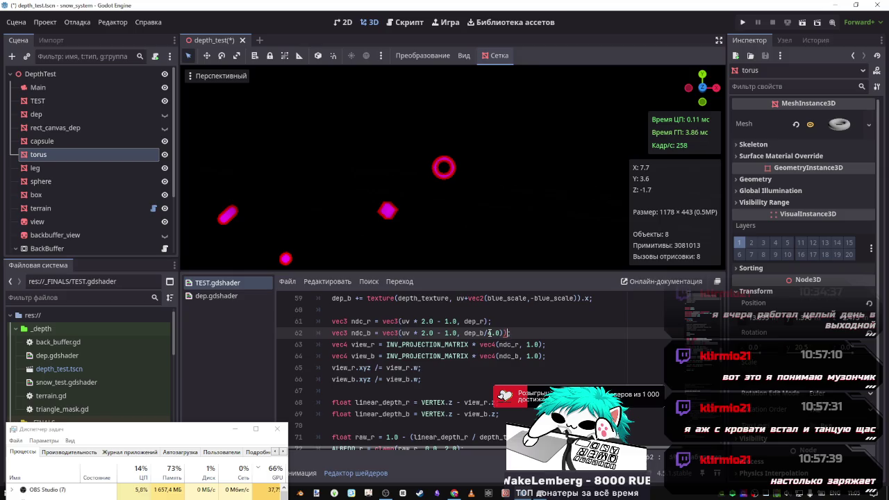
type("(")
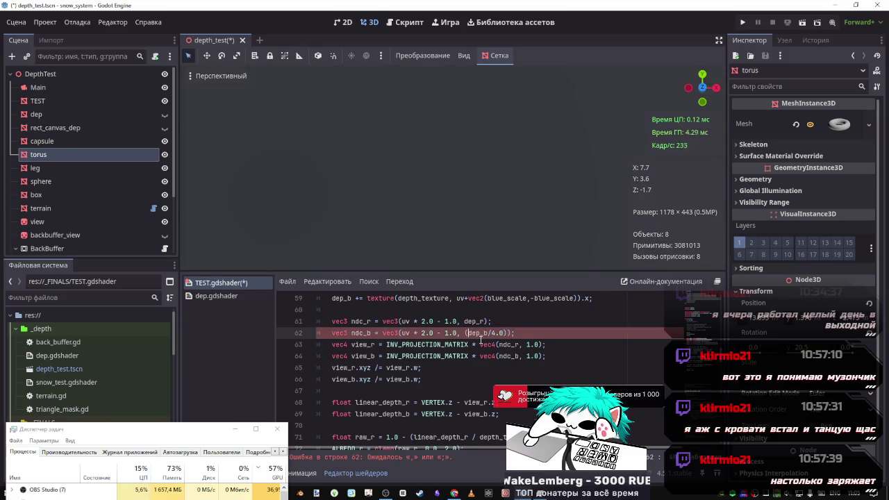
type(")")
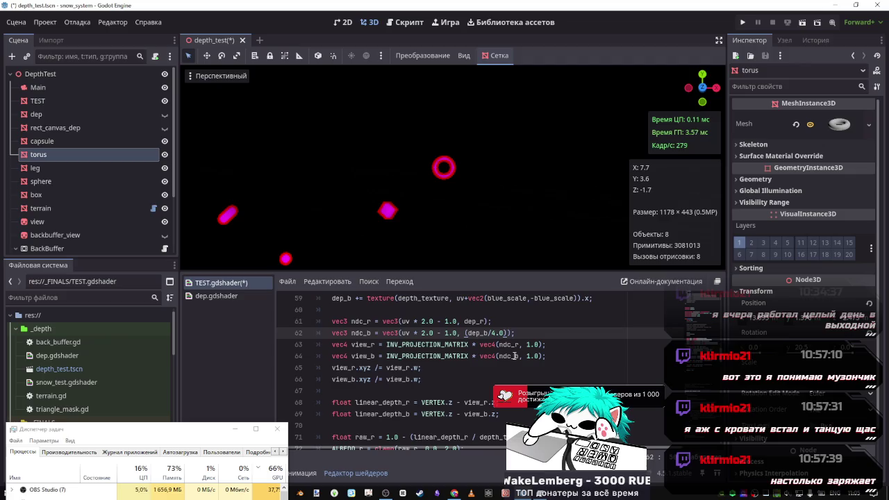
type("-dep_r)")
key("ctrl+s")
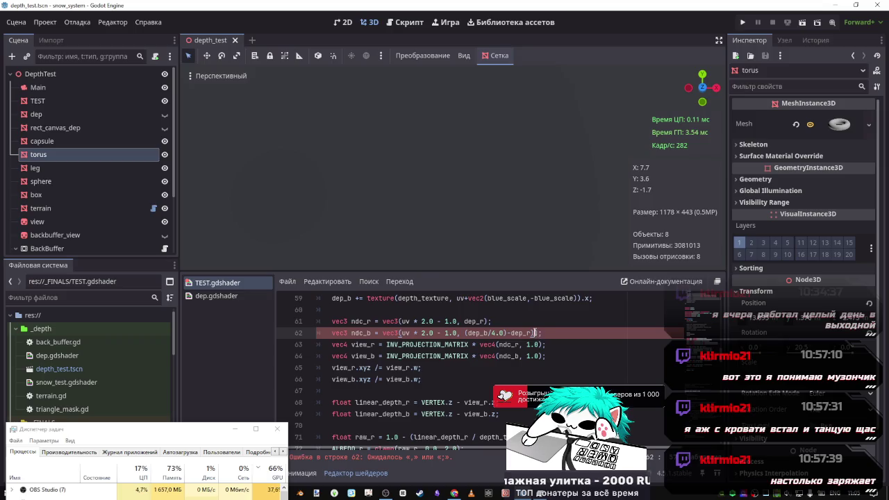
key("BackSpace")
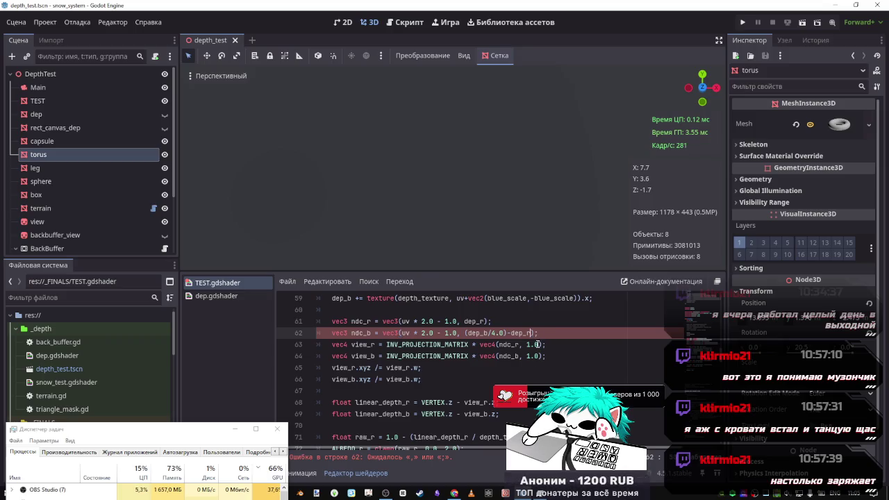
key("BackSpace")
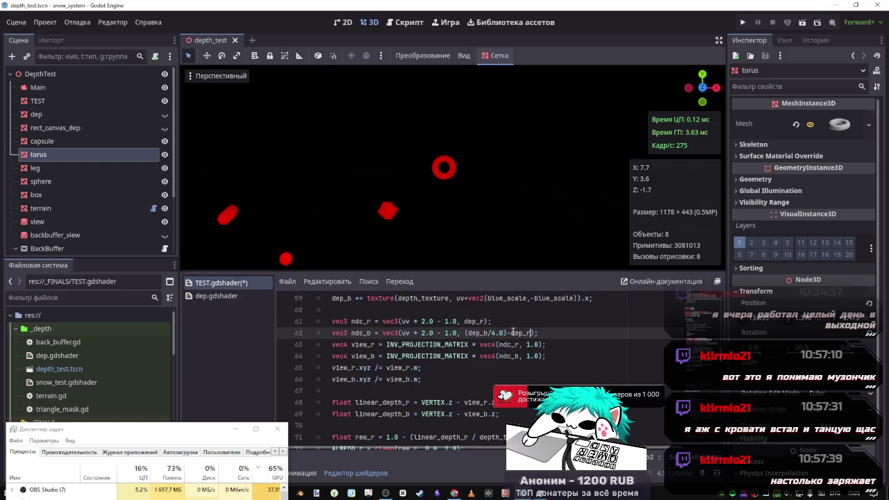
Try adding +dep_r on line 62, then simplify it to dep_b/4.0 and save.
left_click(514, 334)
type("+")
key("ctrl+s")
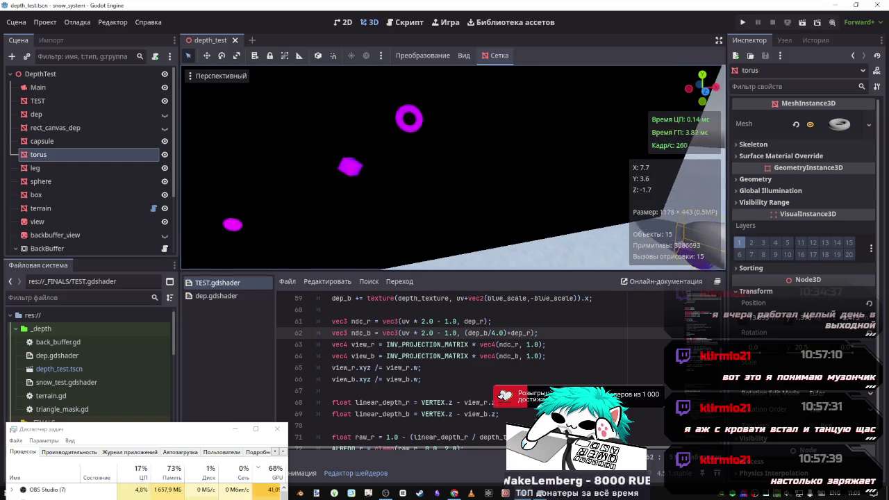
left_click_drag(534, 333, 508, 334)
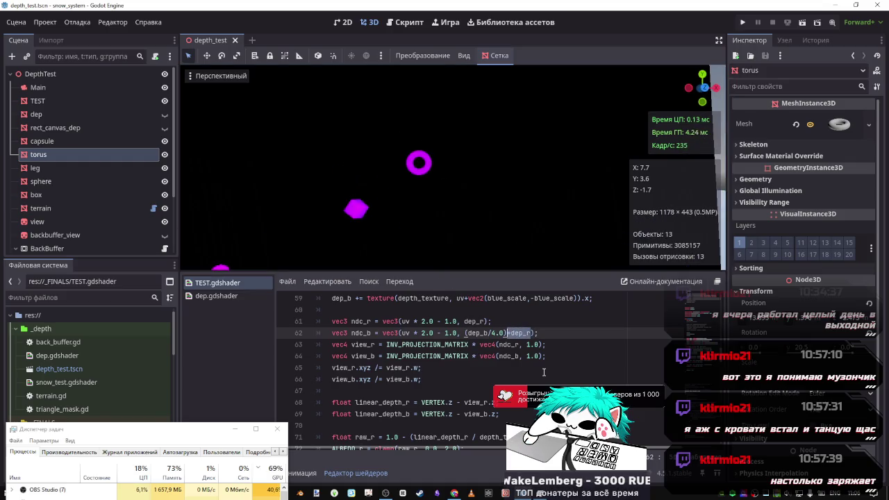
key("BackSpace")
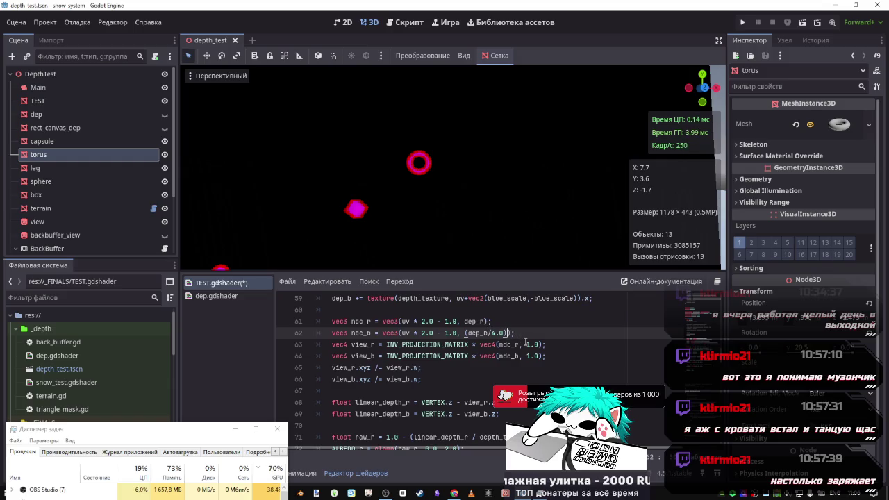
key("BackSpace")
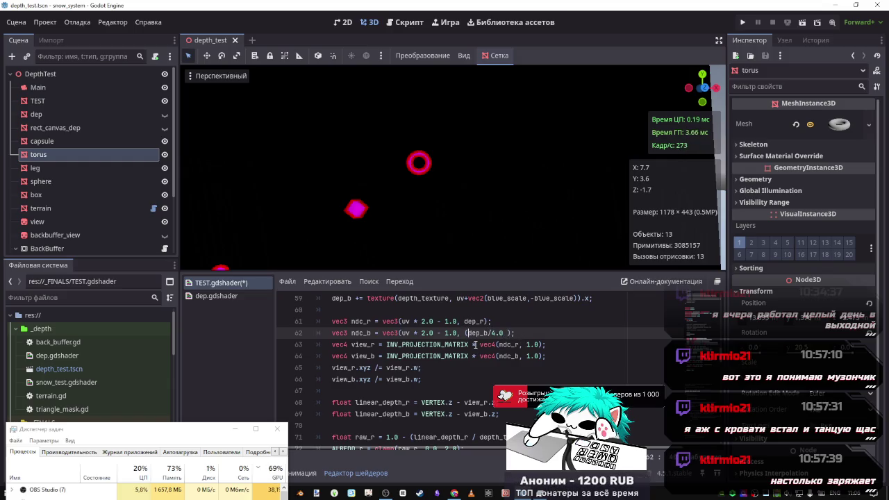
key("BackSpace")
key("ctrl+s")
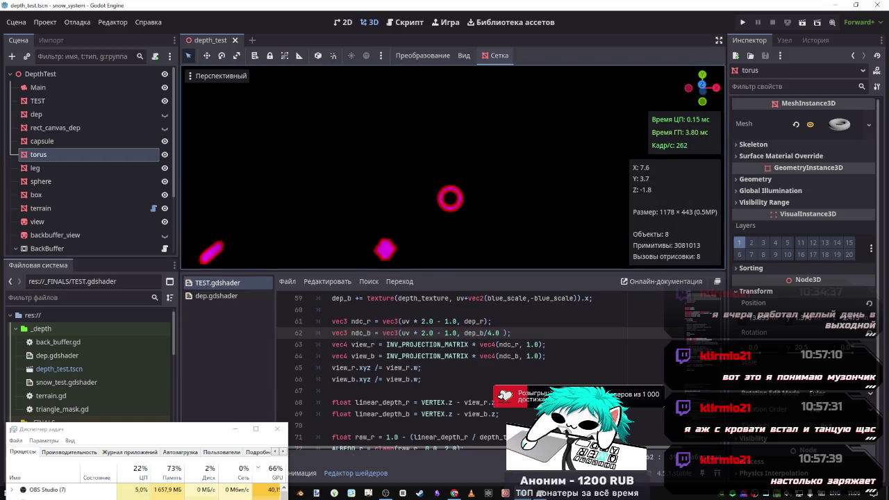
Fly the editor camera around the torus with W and A, then select dep_r on line 61.
key("w")
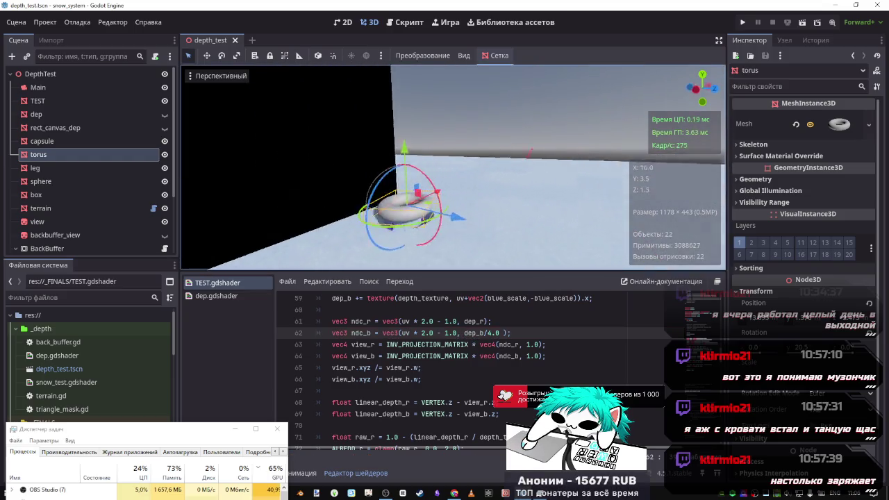
key("w")
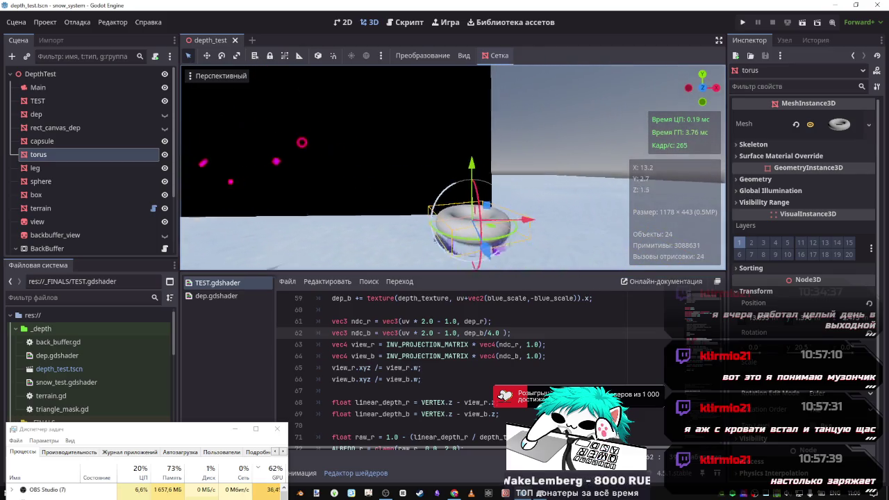
key("w")
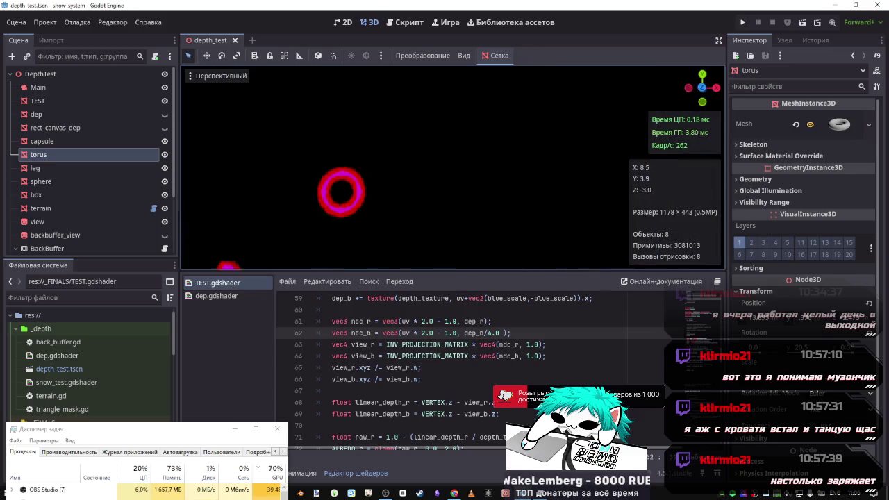
key("w")
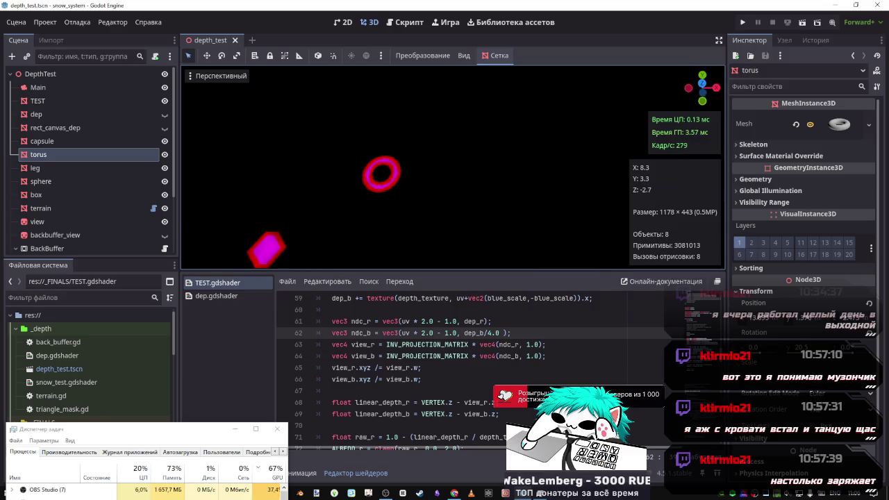
key("a")
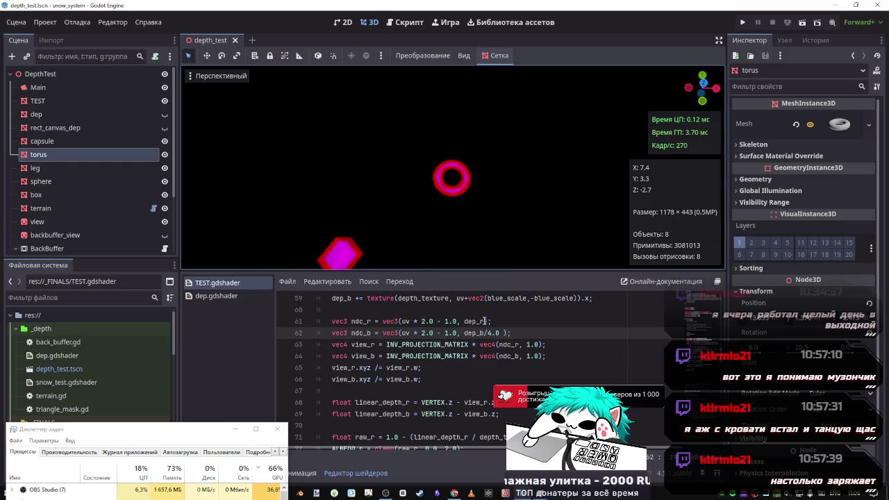
left_click_drag(485, 321, 465, 320)
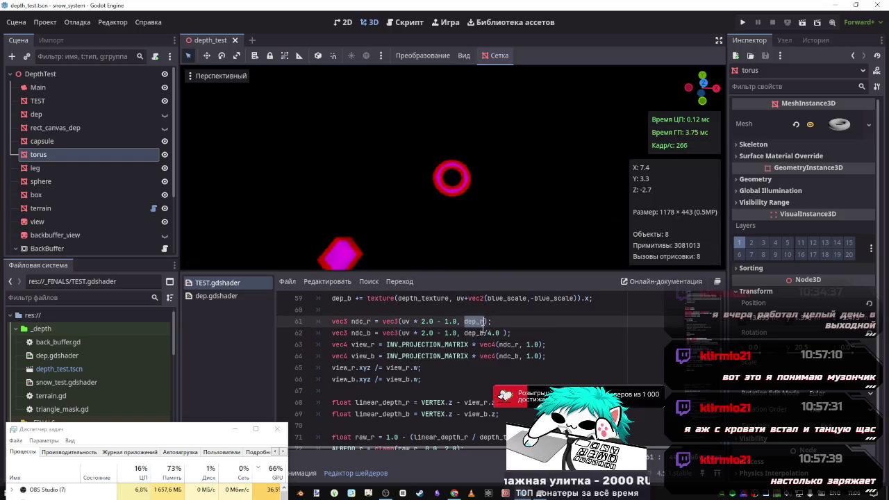
Insert -dep_r after dep_b so line 62 reads dep_b-dep_r/4.0, undoing a trial parenthesis wrap.
left_click(486, 333)
type("-dep_r")
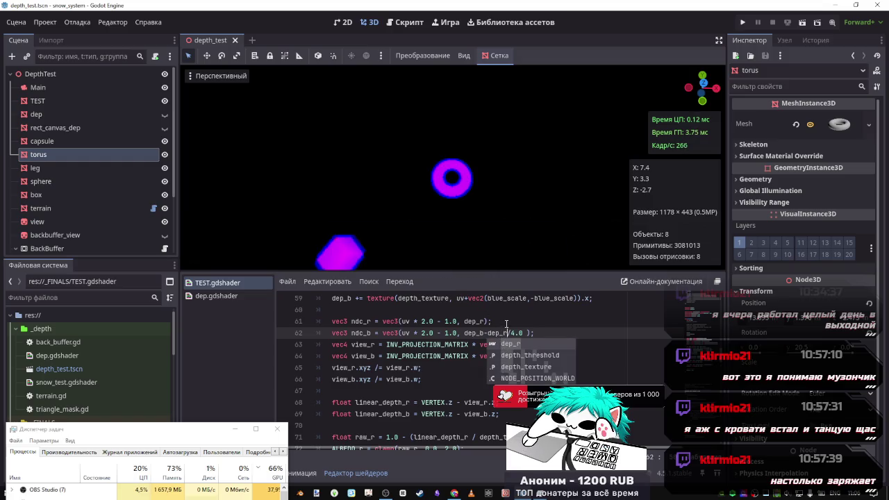
key("Escape")
left_click_drag(507, 333, 463, 333)
type("(")
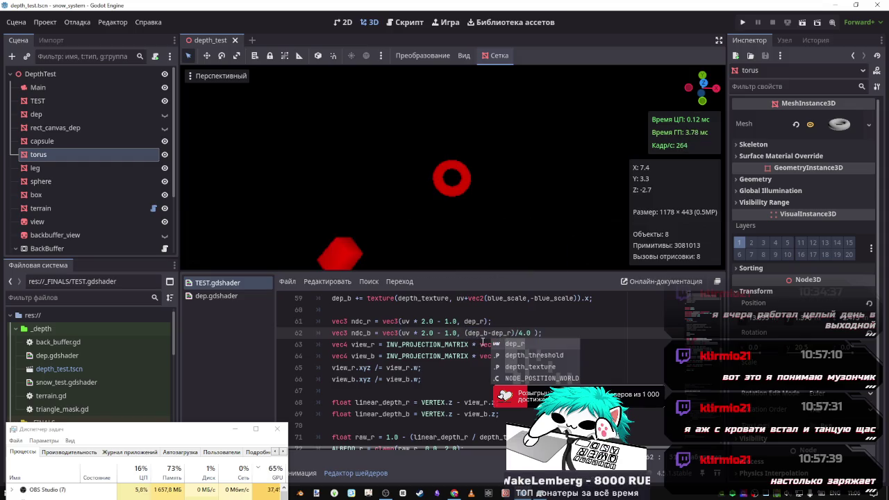
key("ctrl+z")
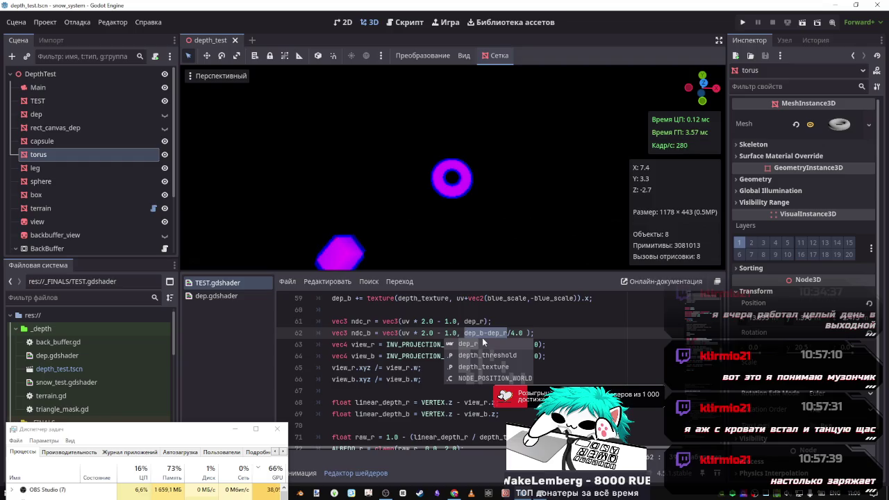
left_click(488, 334)
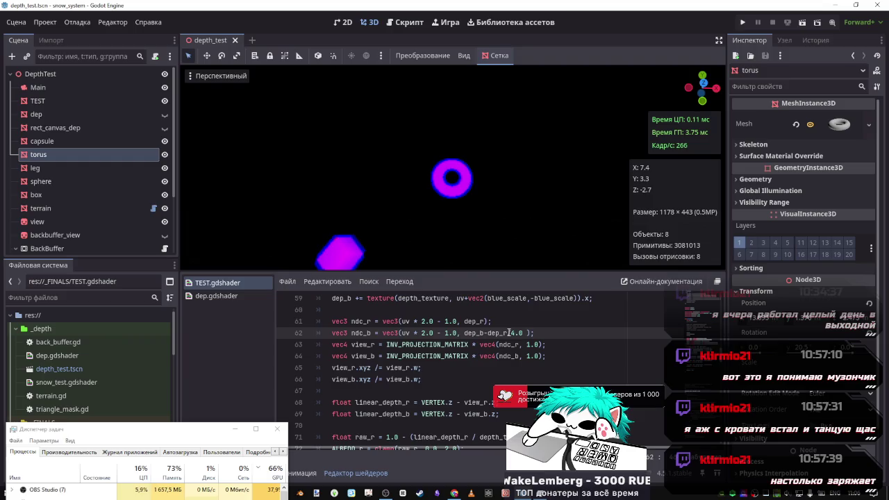
left_click_drag(508, 333, 466, 333)
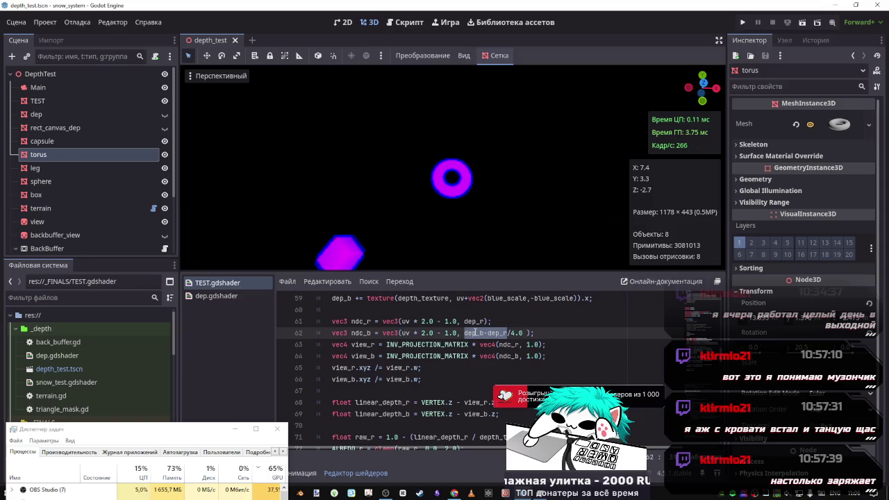
scroll(483, 358, "down", 3)
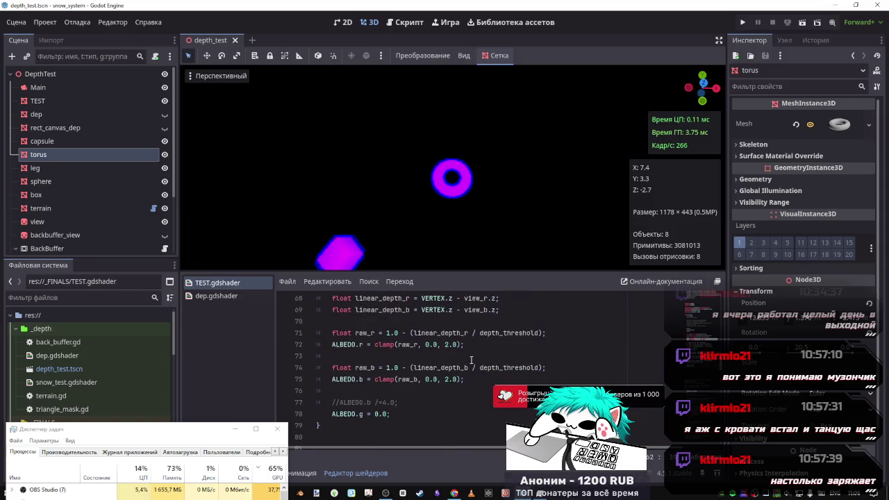
scroll(471, 359, "up", 3)
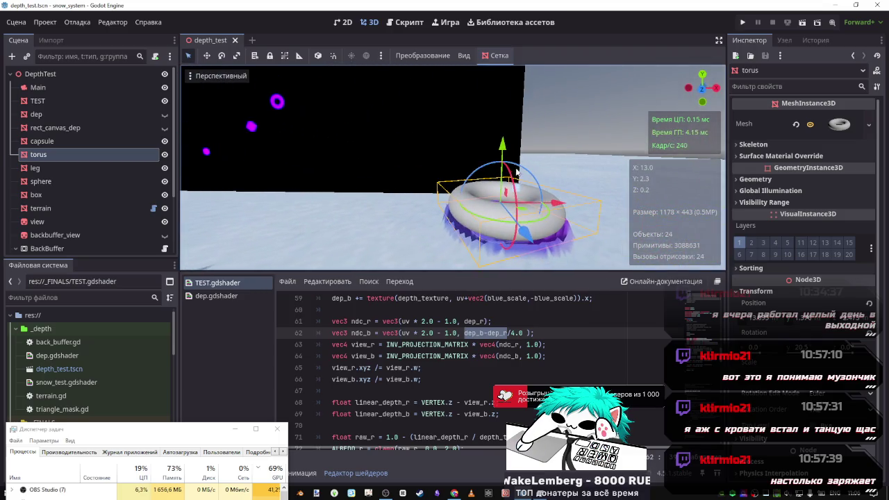
Raise and lower the torus, review the depth lines 71–74, and save the shader.
left_click_drag(526, 154, 508, 29)
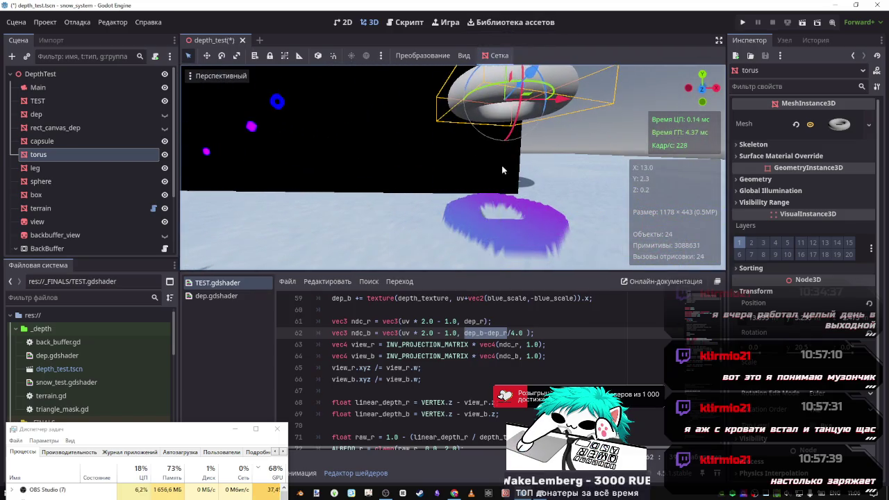
mouse_move(466, 149)
left_mouse_down()
mouse_move(465, 178)
mouse_move(464, 113)
mouse_move(465, 144)
left_mouse_up()
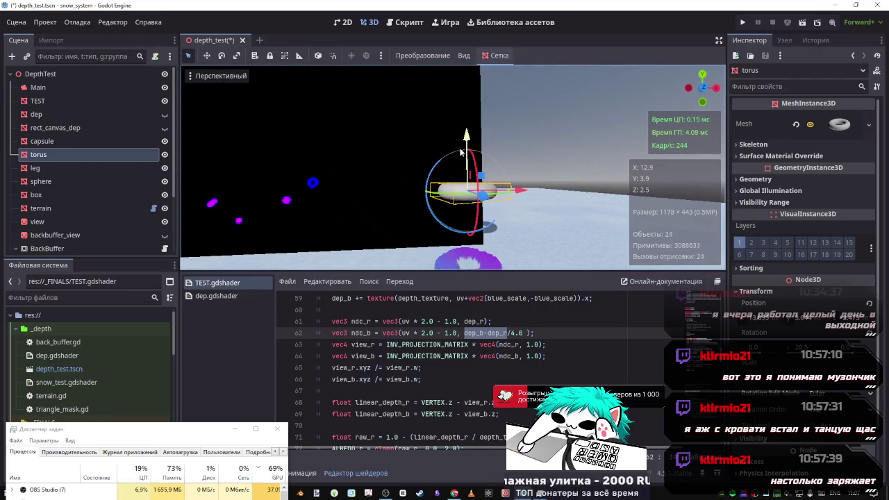
left_click(502, 335)
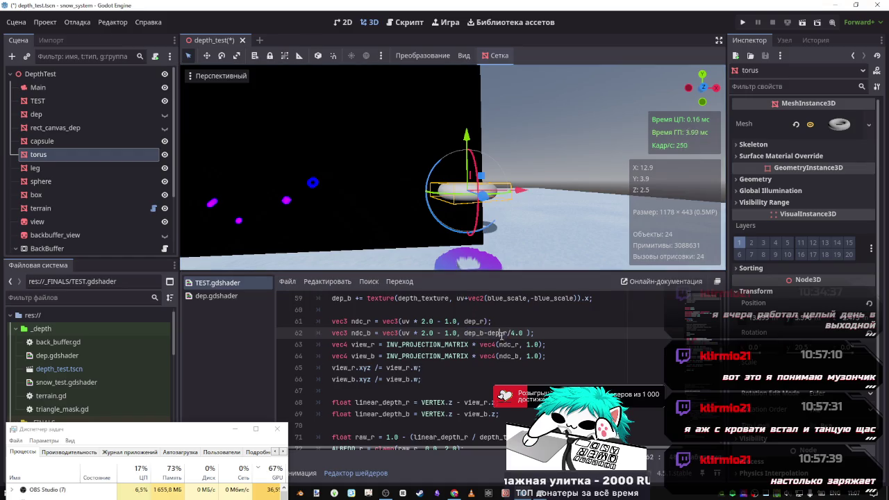
scroll(434, 384, "down", 2)
double_click(442, 369)
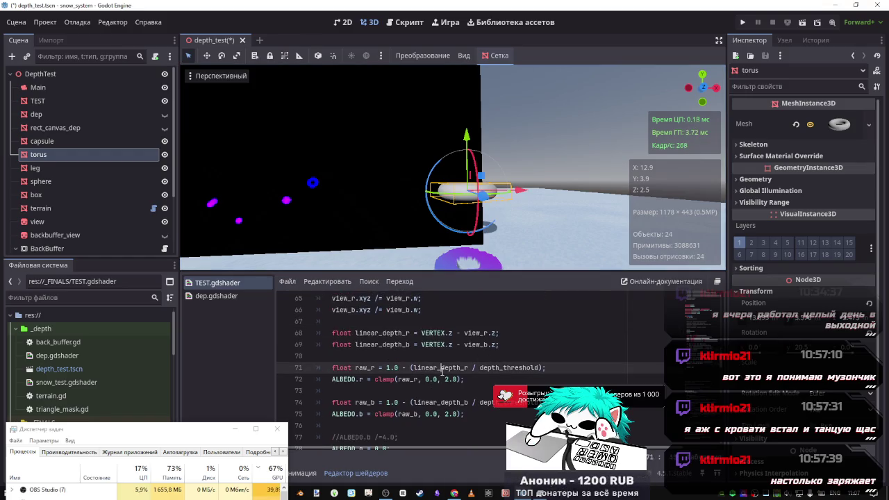
scroll(442, 369, "up", 1)
scroll(442, 368, "down", 2)
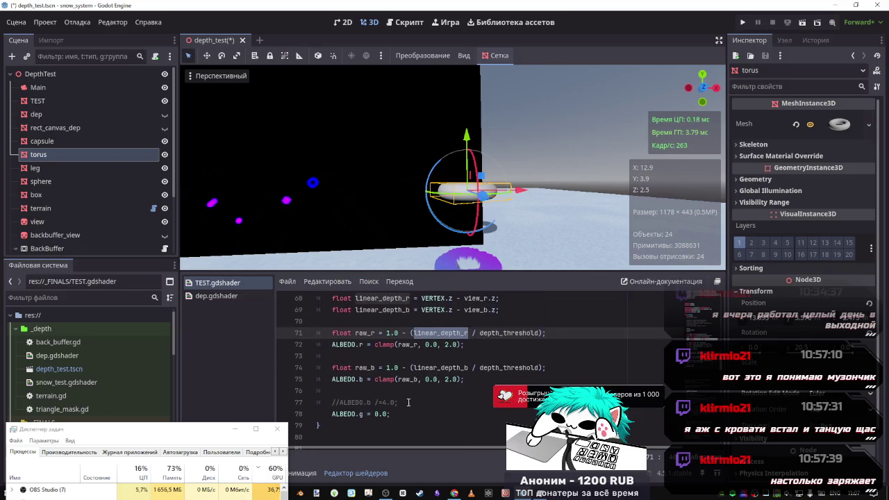
left_click_drag(410, 369, 379, 370)
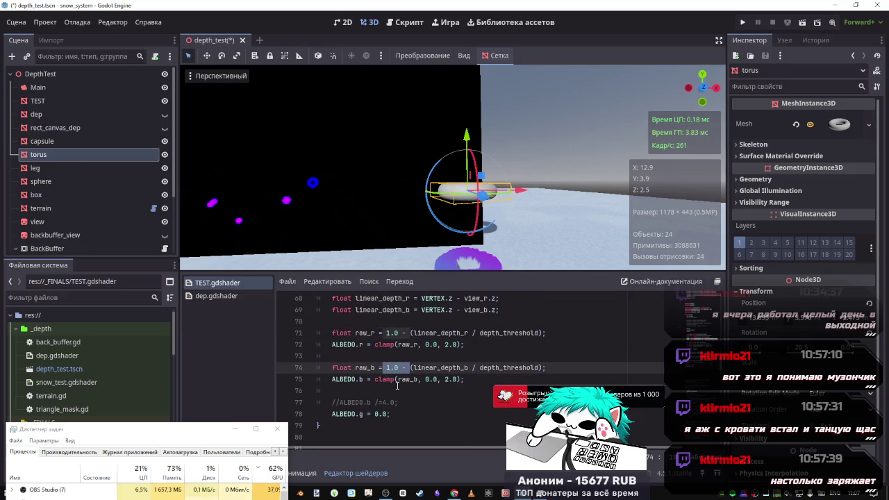
key("ctrl+s")
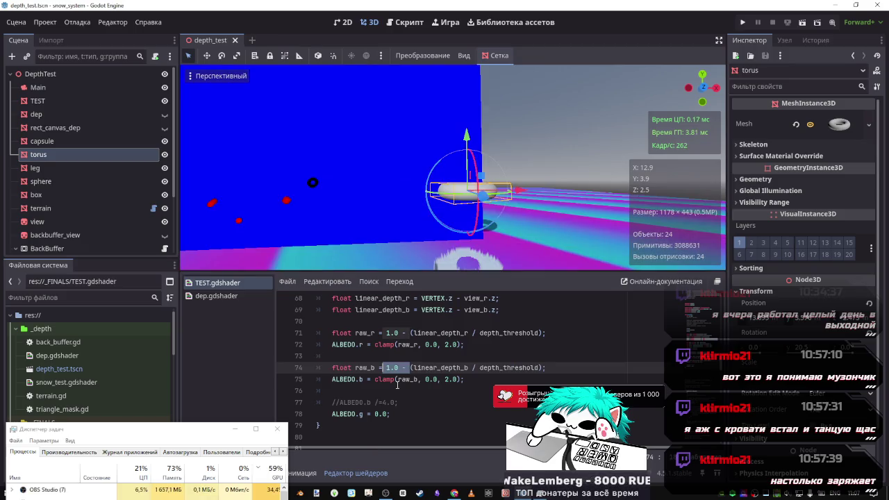
Wrap dep_b-dep_r in parentheses on line 62, giving (dep_b-dep_r)/4.0, and lower the torus.
scroll(417, 375, "up", 2)
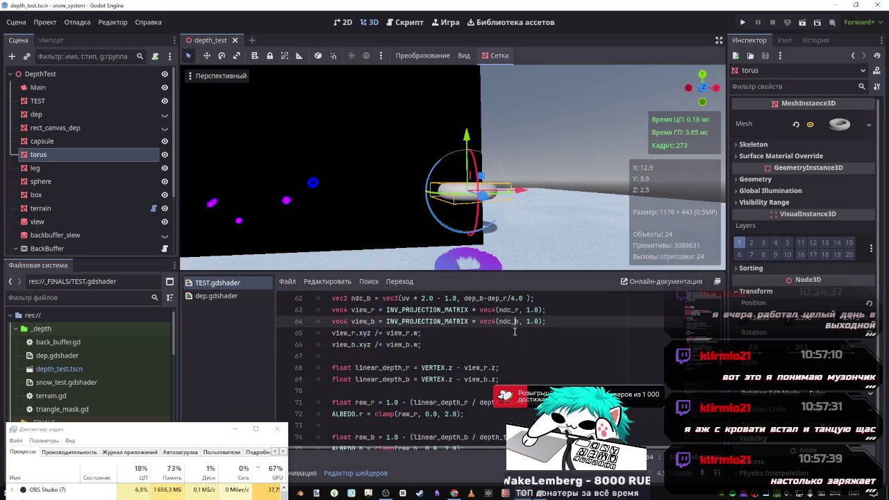
left_click(514, 336)
scroll(501, 349, "up", 1)
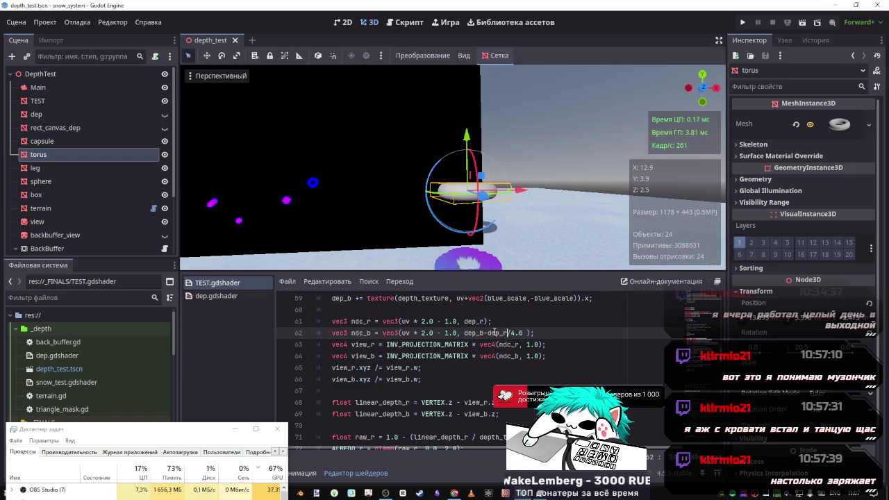
left_click_drag(508, 333, 466, 333)
type("(")
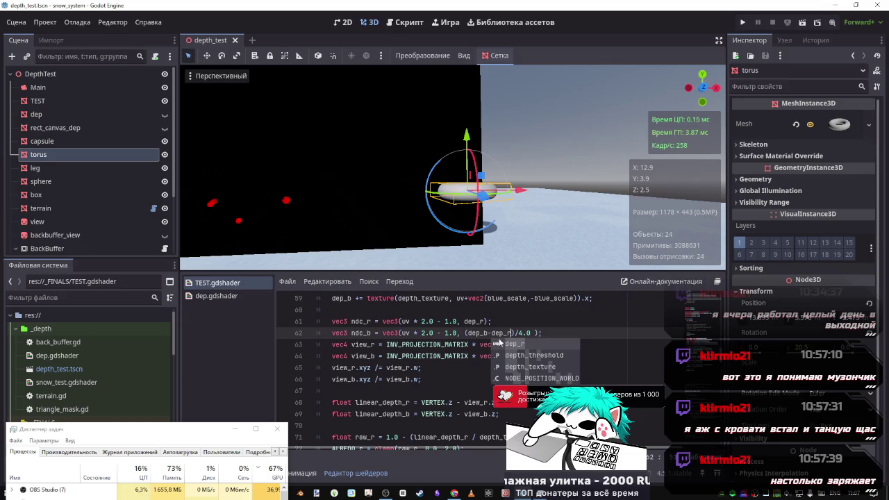
key("Escape")
scroll(466, 362, "down", 1)
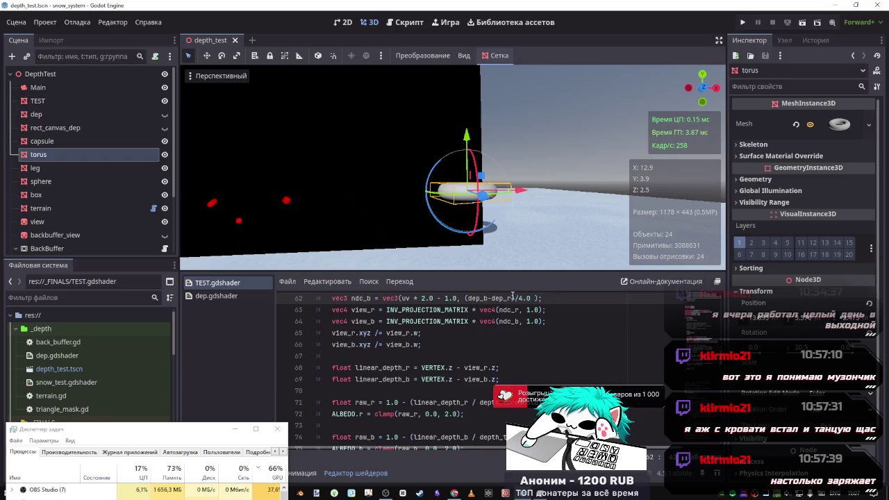
scroll(512, 296, "up", 1)
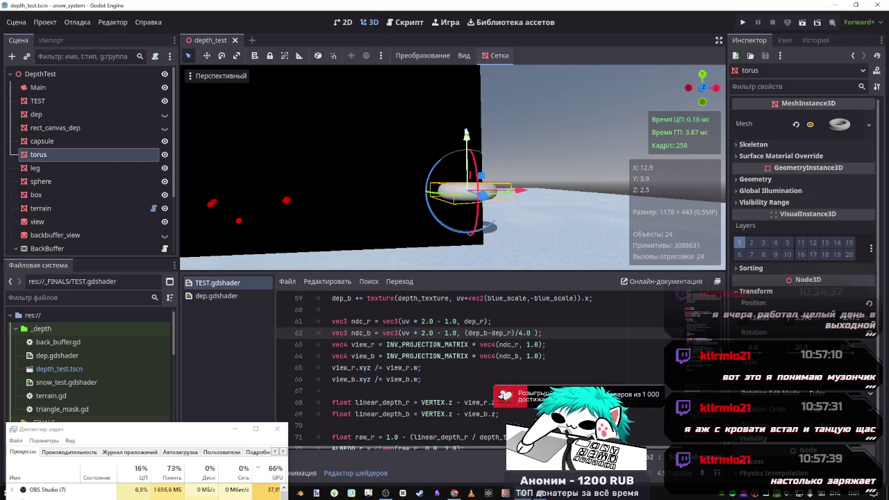
left_click_drag(467, 132, 466, 159)
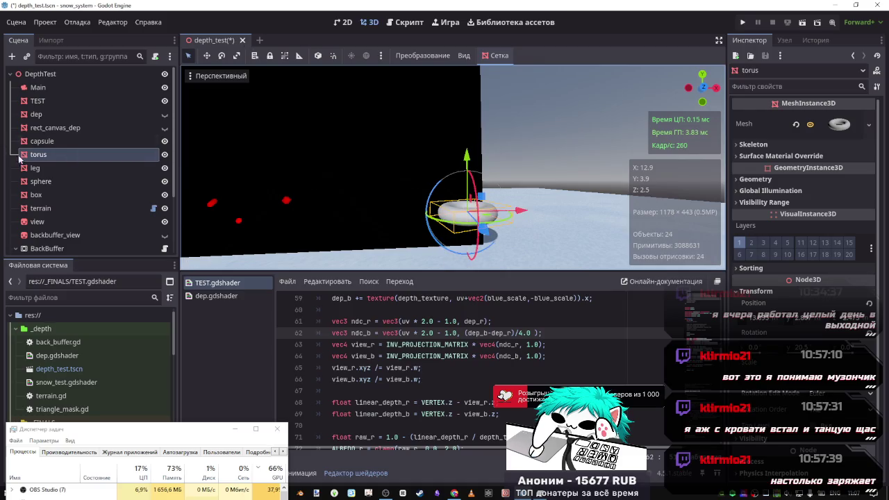
Inspect the BackBuffer, SubViewport and TEST nodes in the Scene tree.
left_click(47, 248)
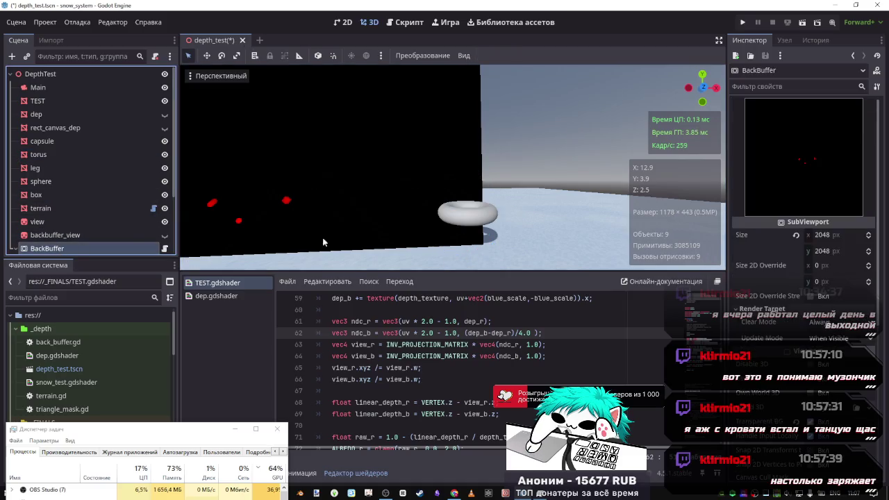
scroll(123, 224, "down", 3)
left_click(111, 234)
scroll(100, 198, "up", 2)
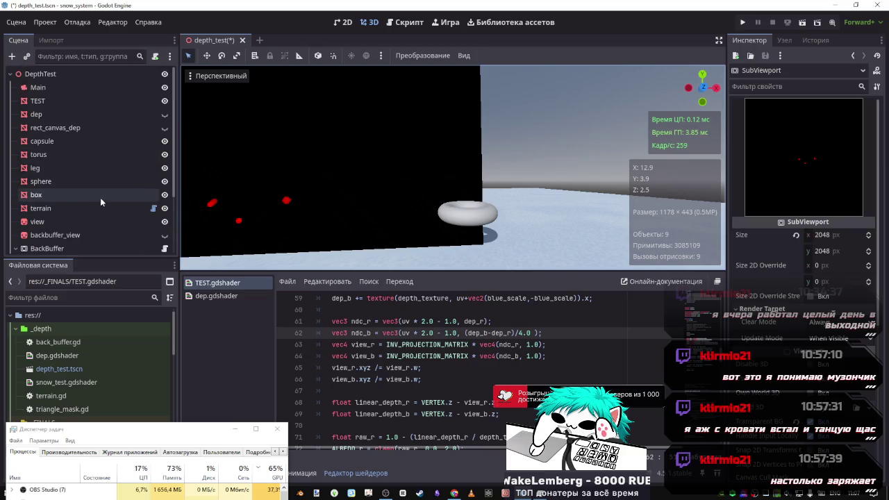
left_click(57, 102)
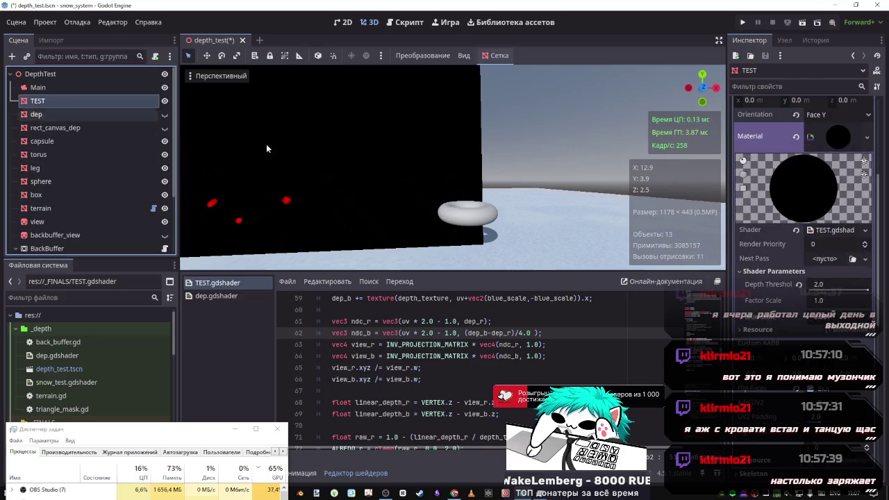
Drag the torus down along its Y axis, then frame it with F and zoom around.
left_click(465, 213)
left_click_drag(468, 174, 467, 223)
key("f")
scroll(453, 167, "up", 6)
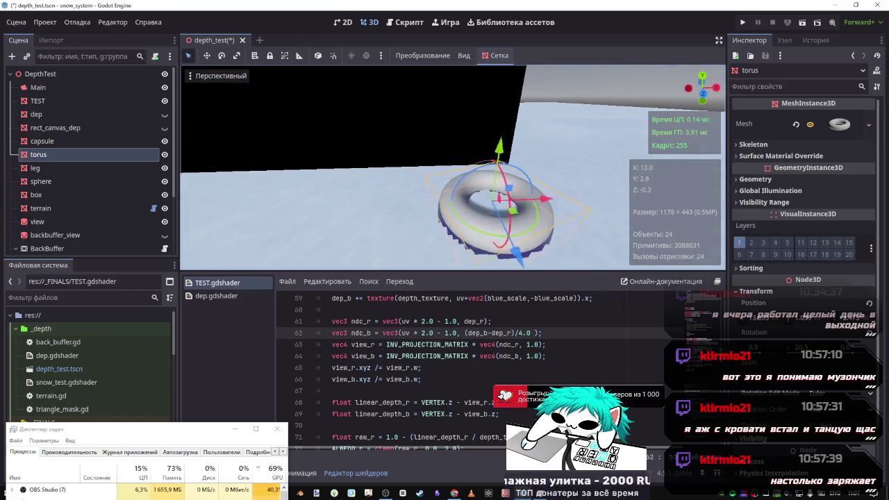
scroll(453, 166, "up", 5)
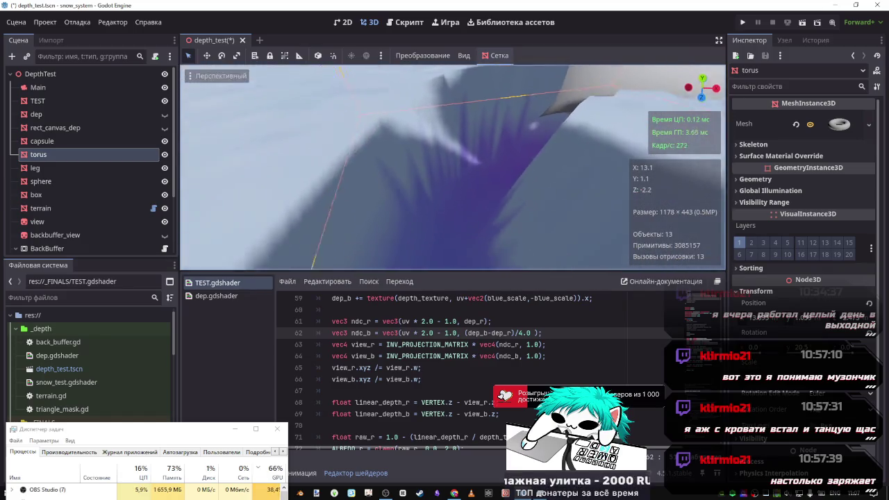
scroll(444, 252, "down", 5)
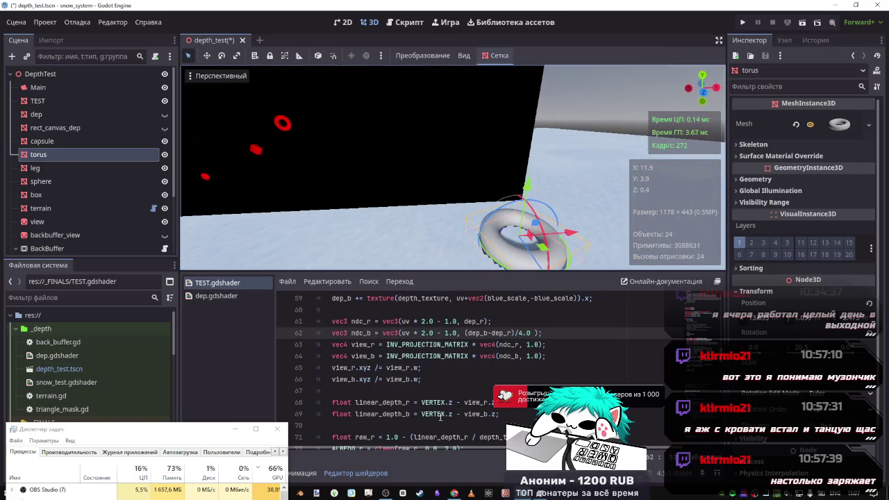
scroll(464, 346, "down", 1)
scroll(499, 326, "up", 1)
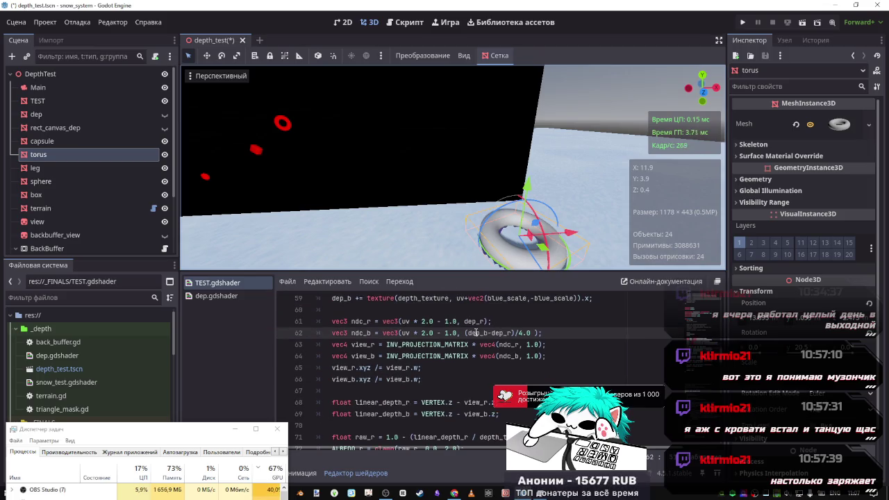
Trial-edit line 62 by deleting dep_b and the opening parenthesis, saving to compare results.
double_click(486, 333)
key("BackSpace")
type("+dep_b")
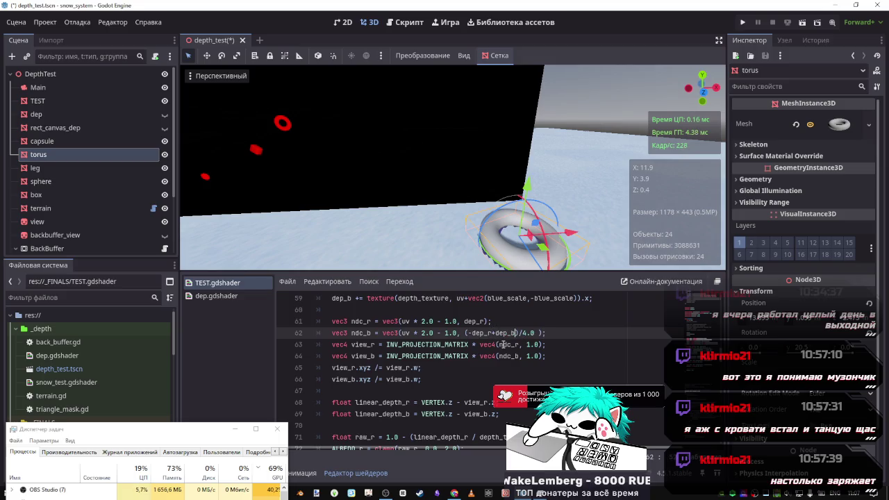
key("ctrl+s")
key("Delete")
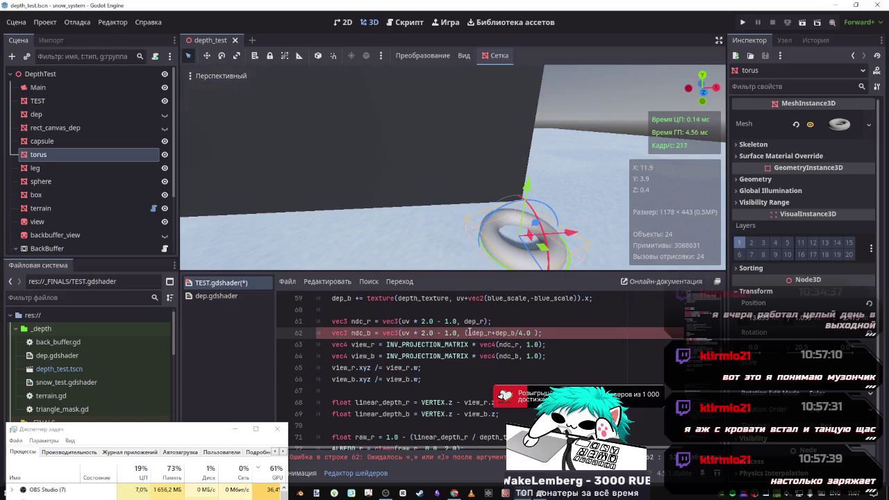
left_click(471, 333)
key("BackSpace")
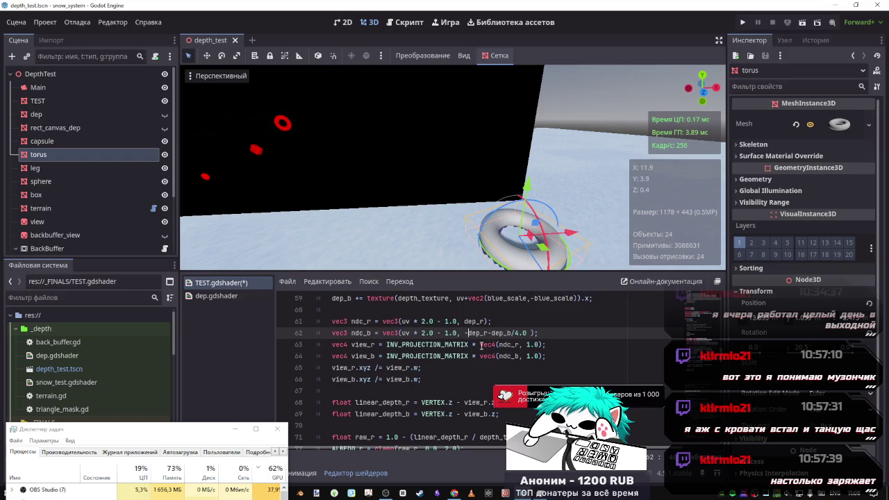
key("ctrl+z")
key("ctrl+y")
key("ctrl+s")
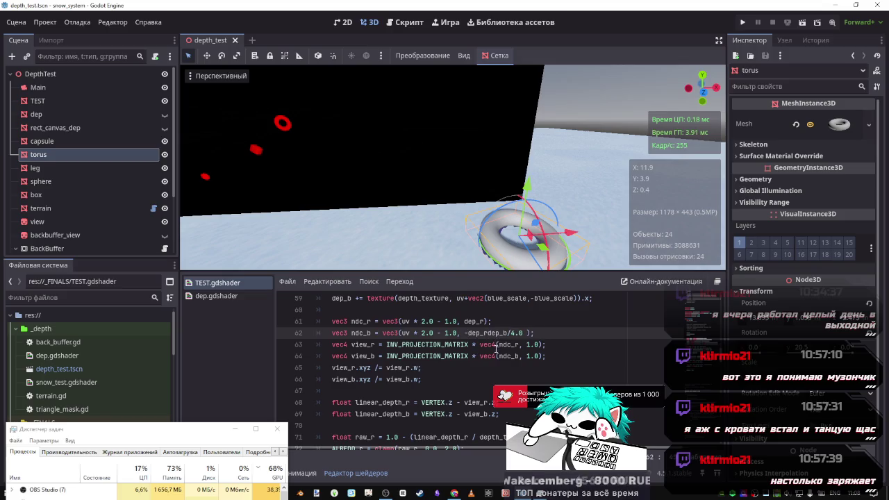
Restore line 62 to (dep_b-dep_r)/4.0, save, and raise the torus above the plane.
type("+")
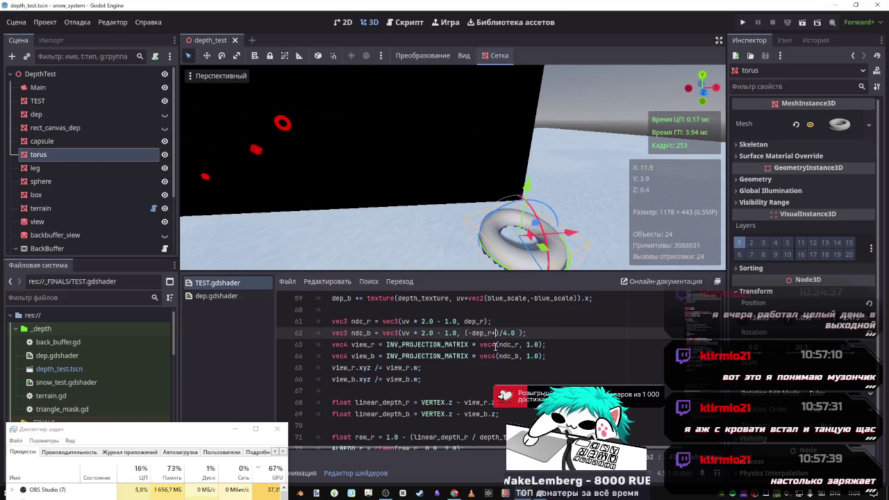
key("ctrl+z")
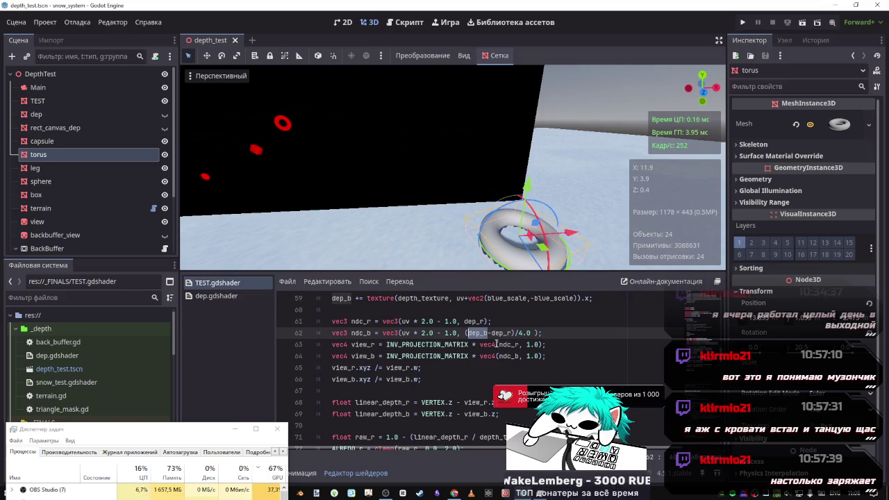
key("ctrl+z")
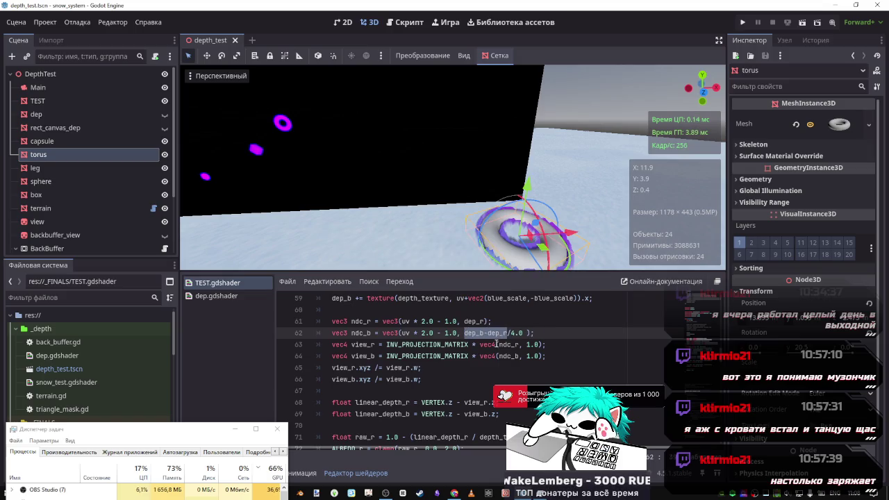
left_click_drag(528, 185, 545, 105)
left_click(507, 333)
type(")")
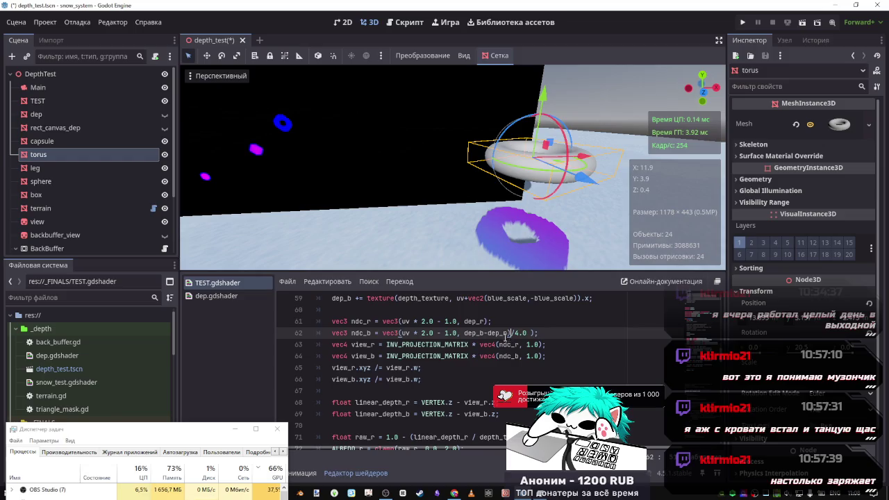
type("(")
key("ctrl+s")
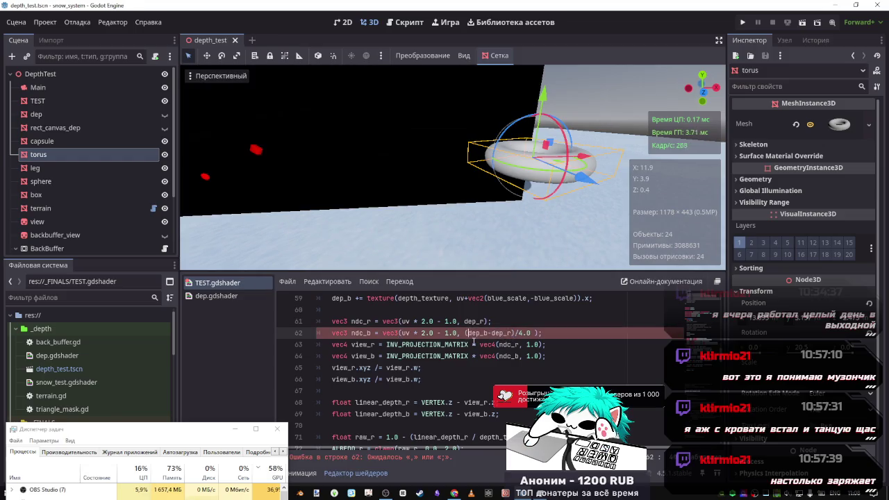
mouse_move(542, 98)
left_mouse_down()
mouse_move(535, 206)
mouse_move(544, 71)
mouse_move(536, 138)
mouse_move(535, 80)
mouse_move(544, 86)
left_mouse_up()
In the browser, pause the current video and open the recommended DOOM soundtrack.
left_click(454, 493)
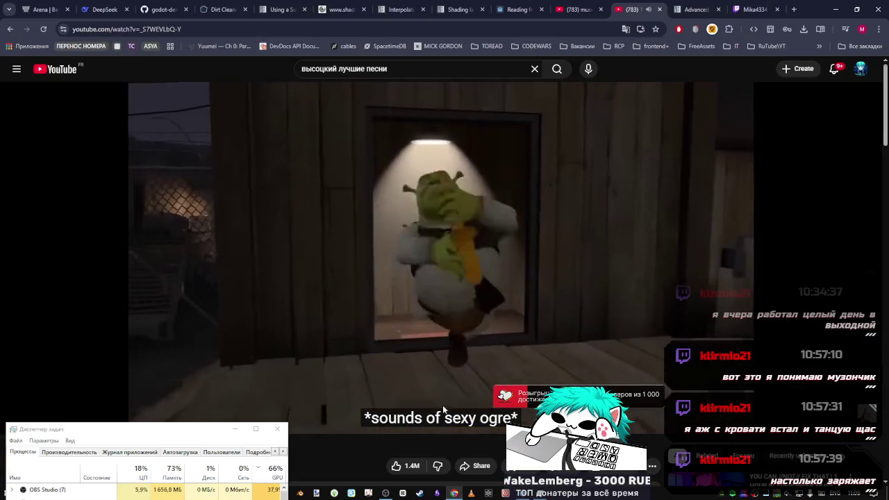
left_click(587, 325)
scroll(588, 325, "down", 3)
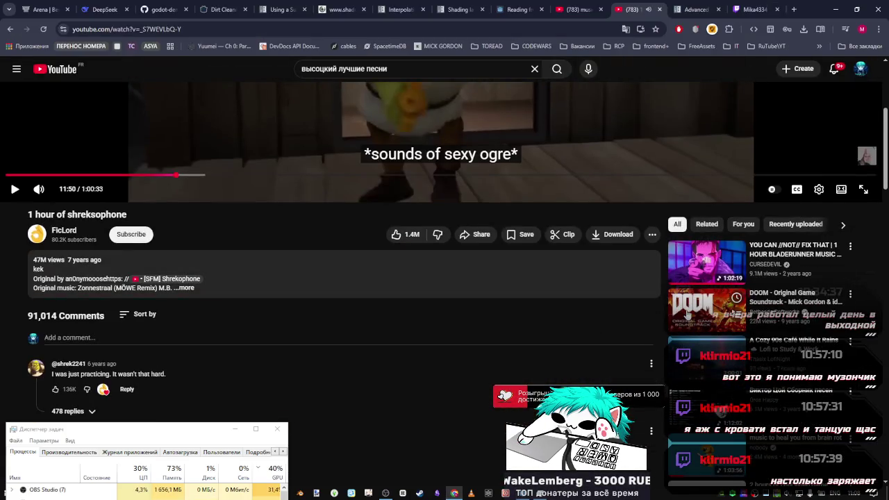
left_click(709, 306)
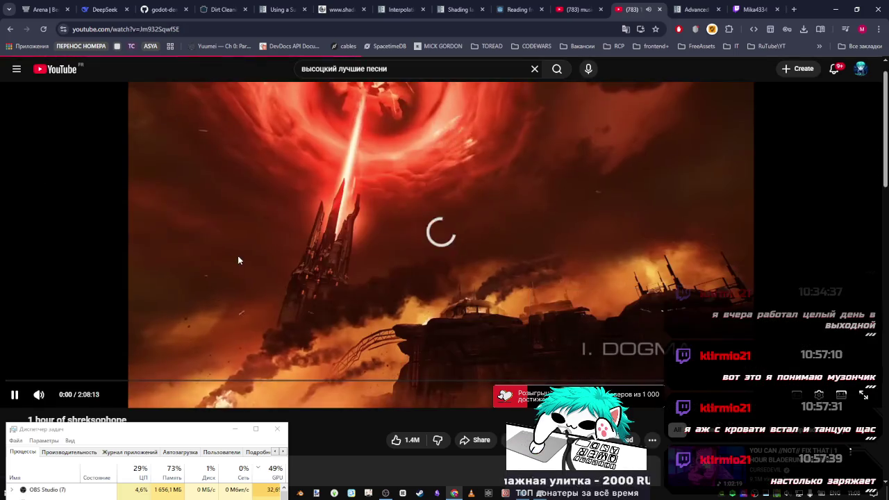
left_click(305, 194)
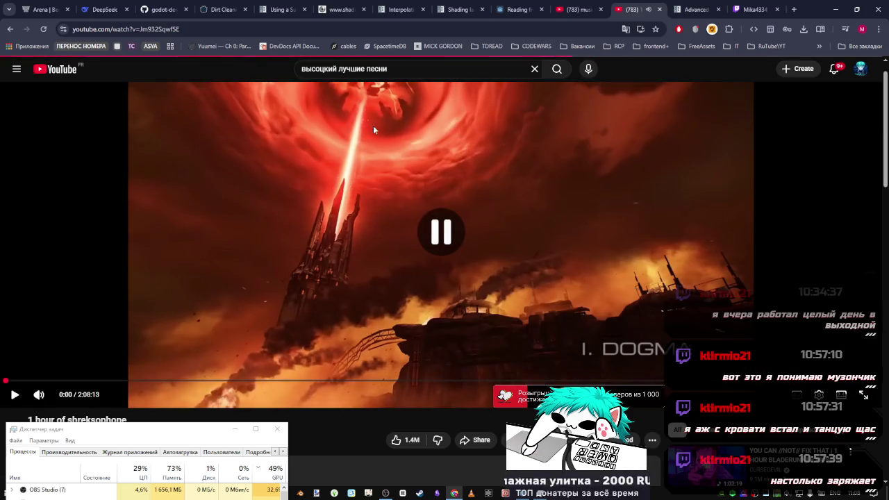
left_click(365, 200)
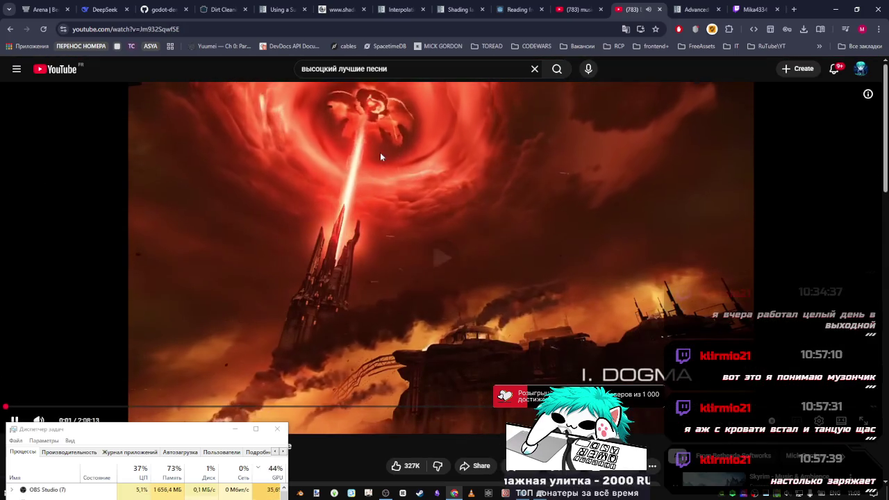
left_click(383, 118)
Search YouTube for 'doom', play the DOOM workout mix, and return to Godot.
left_click(389, 69)
type("doom")
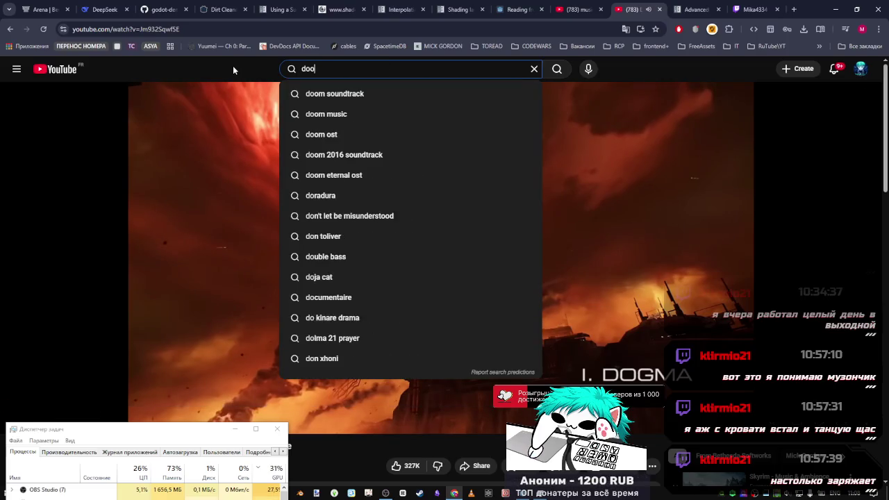
key("Return")
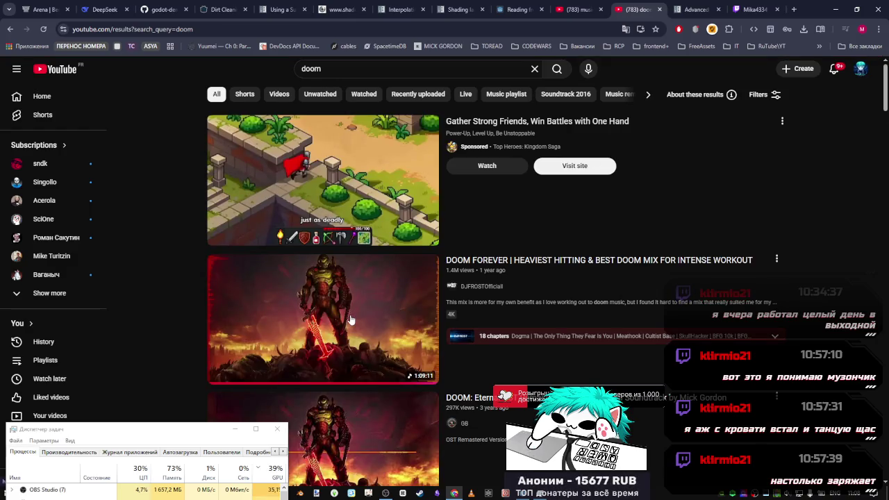
left_click(531, 327)
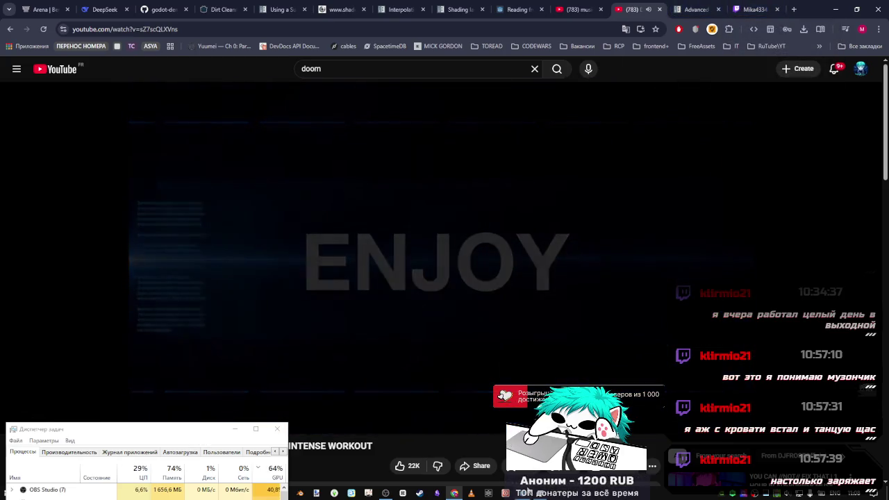
left_click(526, 494)
Place the caret on line 63, drag the torus along Y, and scroll to the albedo lines.
left_click(496, 356)
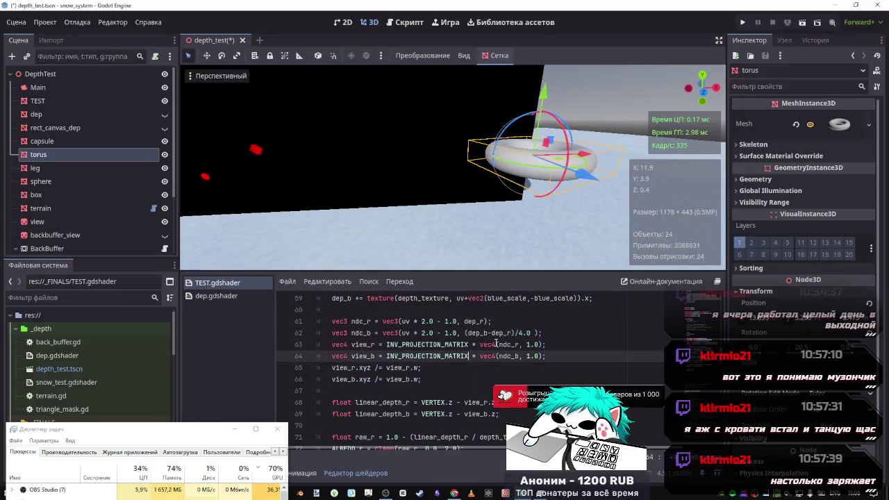
left_click(496, 345)
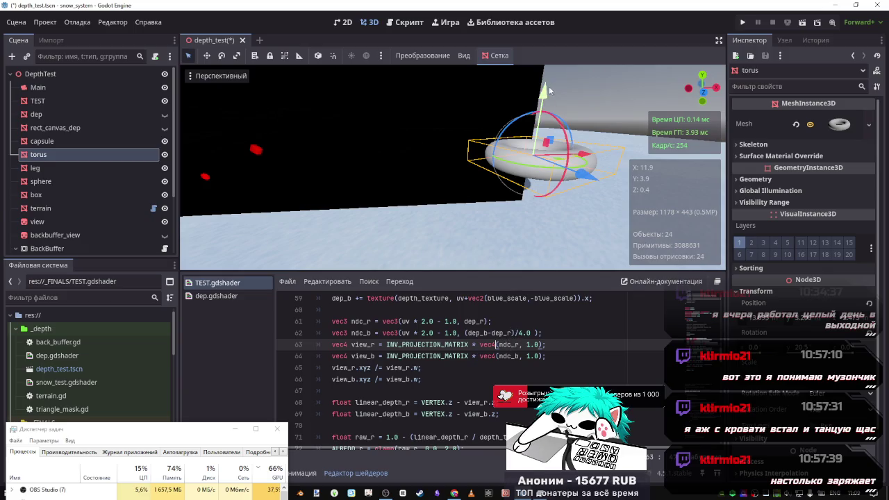
mouse_move(543, 90)
left_mouse_down()
mouse_move(536, 184)
mouse_move(521, 69)
left_mouse_up()
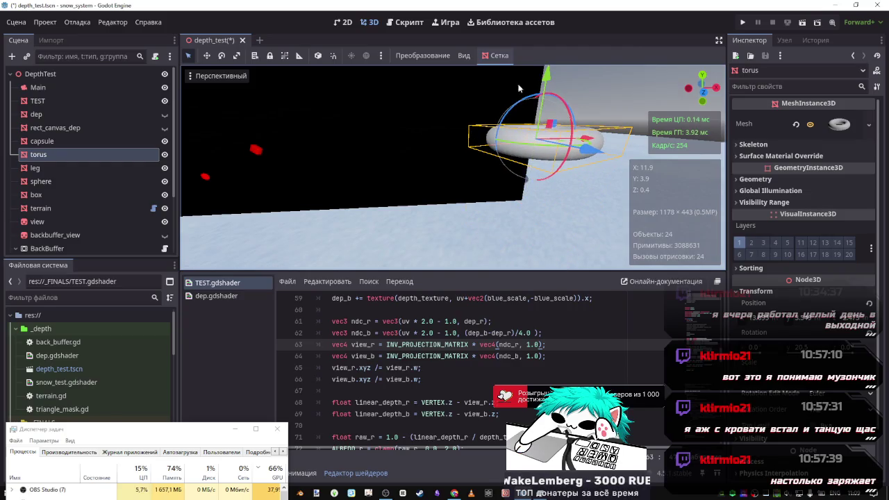
scroll(466, 339, "down", 4)
Try 1.0 + instead of 1.0 - on line 74, save to preview, then restore the minus.
scroll(466, 339, "up", 1)
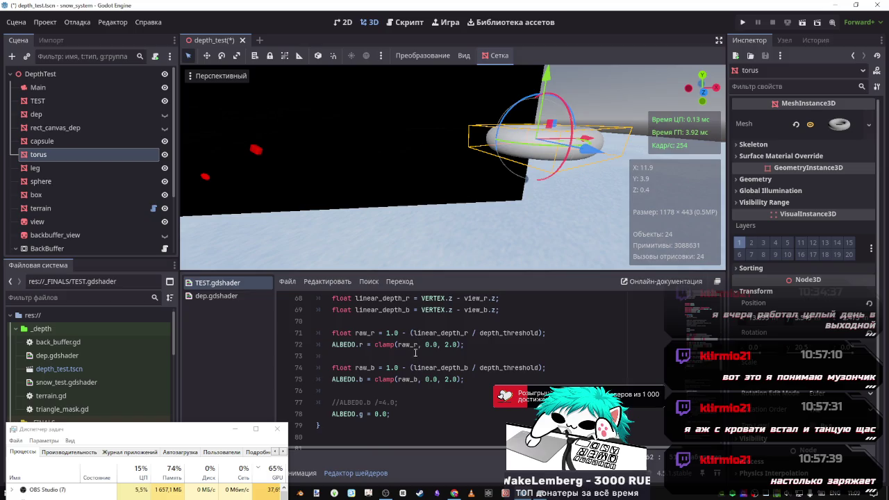
left_click(407, 369)
key("Delete")
type("+")
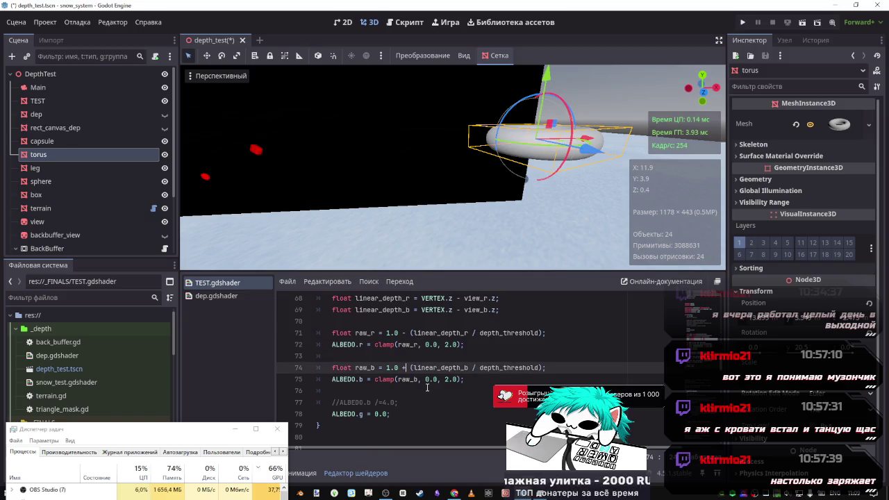
key("ctrl+s")
key("BackSpace")
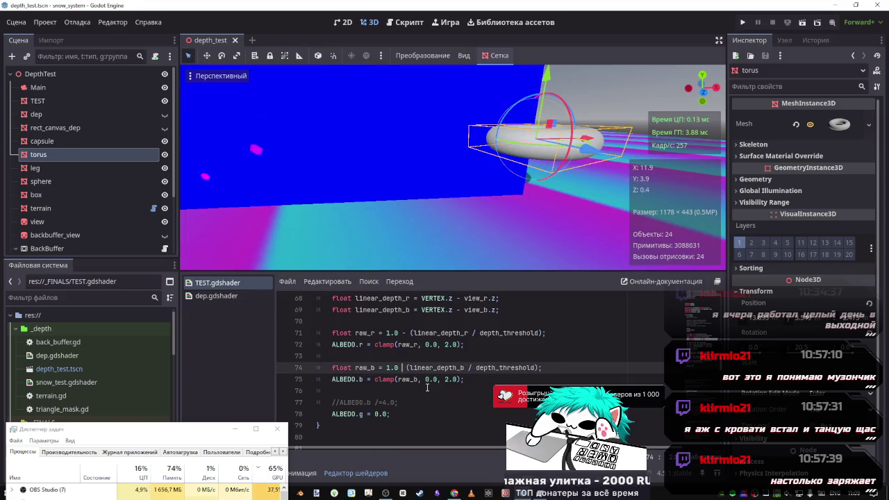
type("-")
key("ctrl+s")
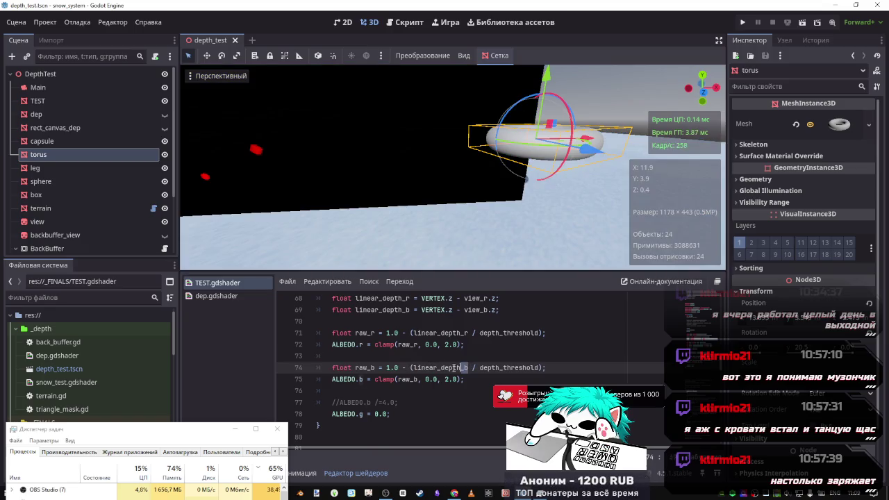
Test adding extra linear_depth_b terms on line 74, then remove them.
double_click(457, 368)
key("ctrl+c")
left_click(469, 367)
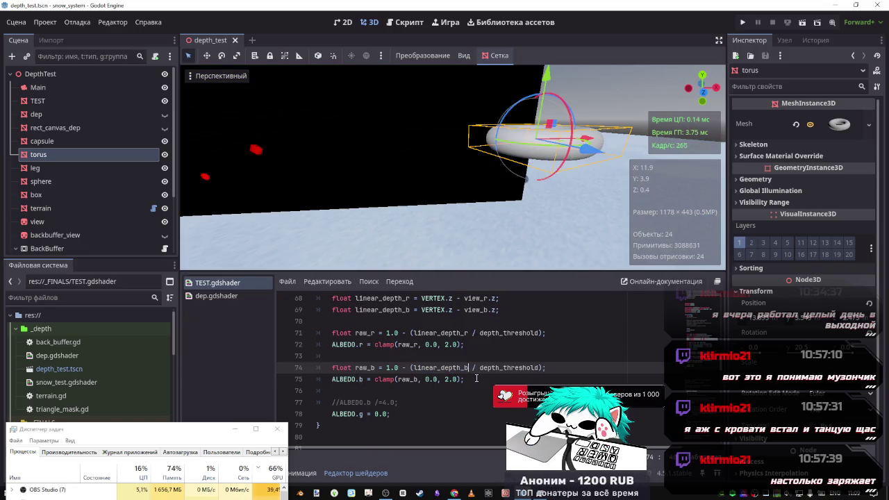
type("+")
key("ctrl+v")
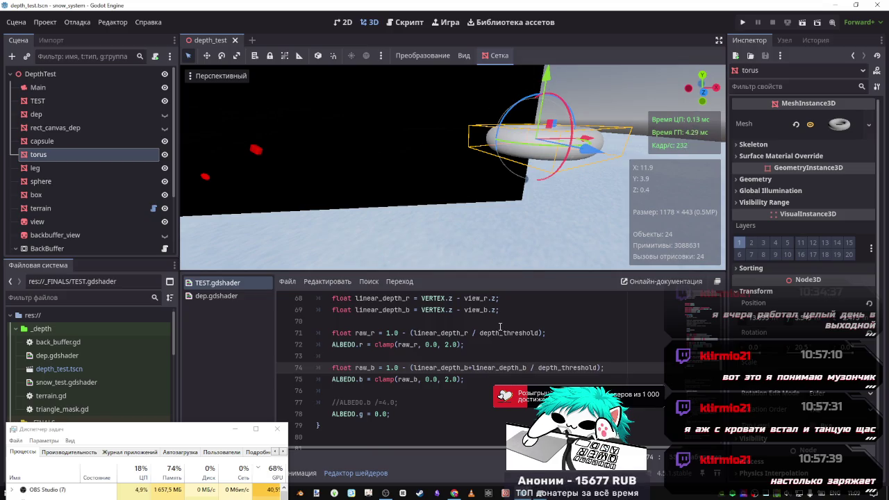
type("+")
key("ctrl+v")
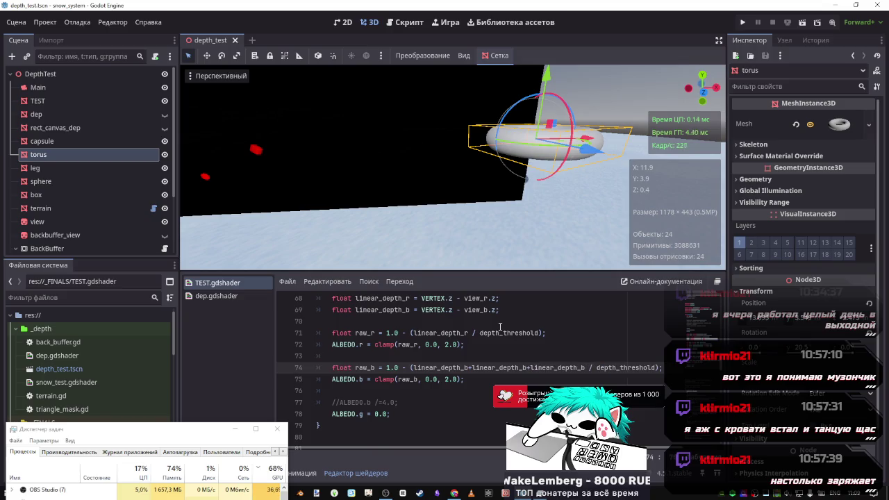
key("BackSpace")
key("BackSpace")
key("BackSpace")
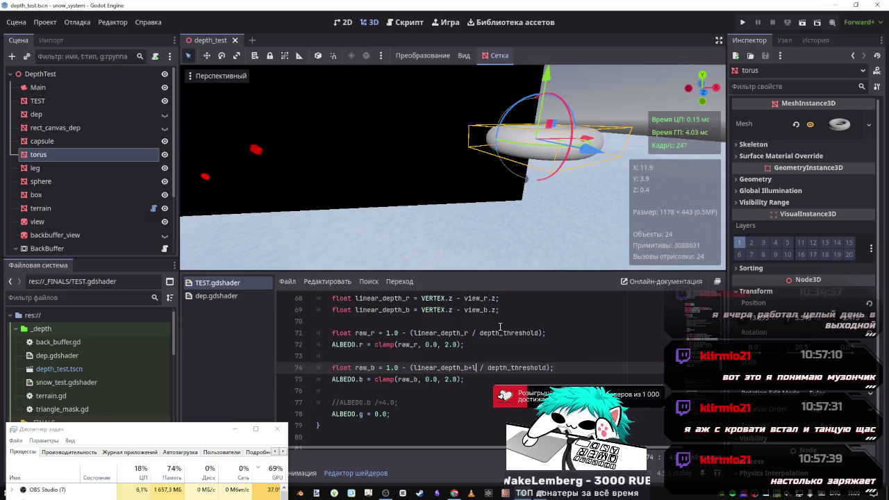
key("BackSpace")
key("BackSpace")
Preview *4 and *4.8 multipliers on linear_depth_b, then remove the multiplier.
type("*4")
key("ctrl+s")
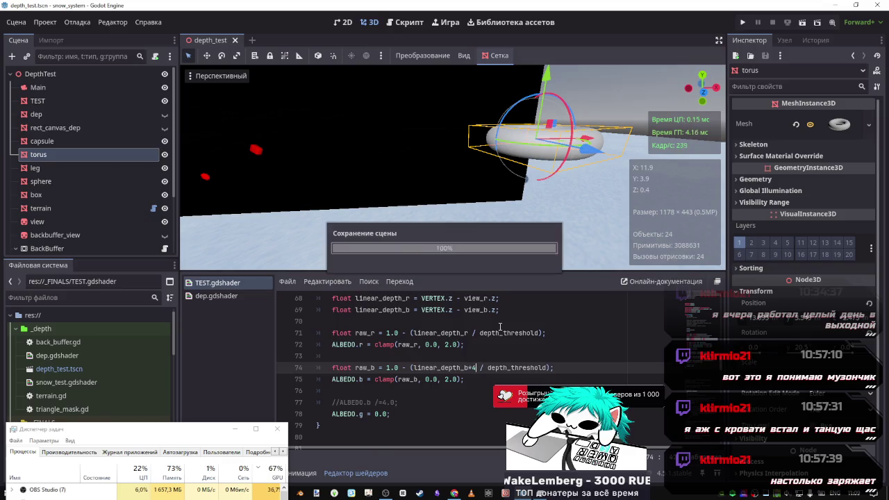
type(".8")
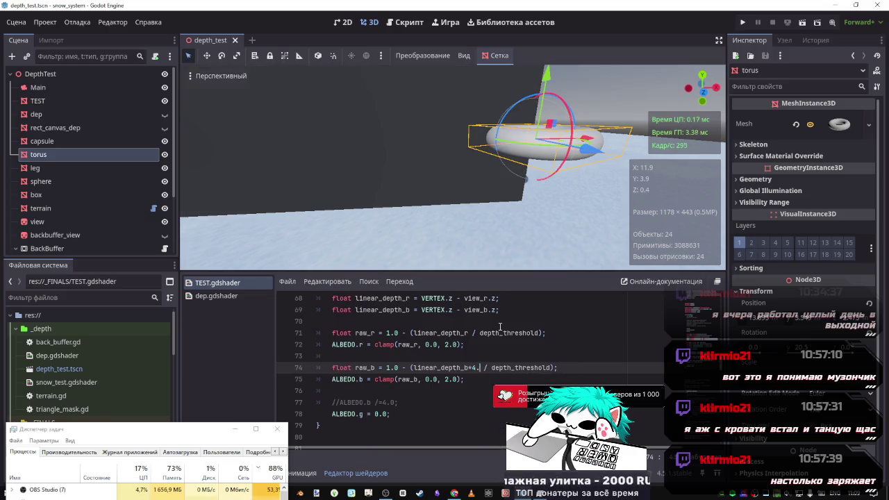
key("ctrl+s")
key("BackSpace")
type("0")
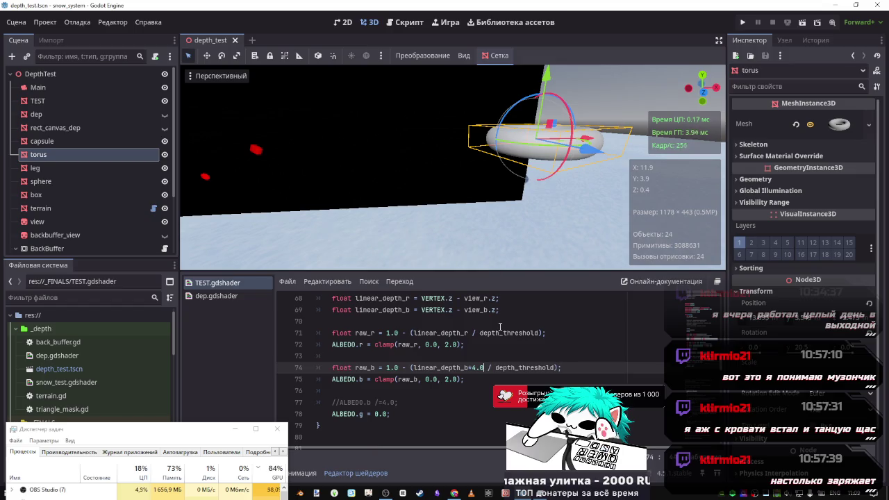
left_click_drag(486, 369, 468, 371)
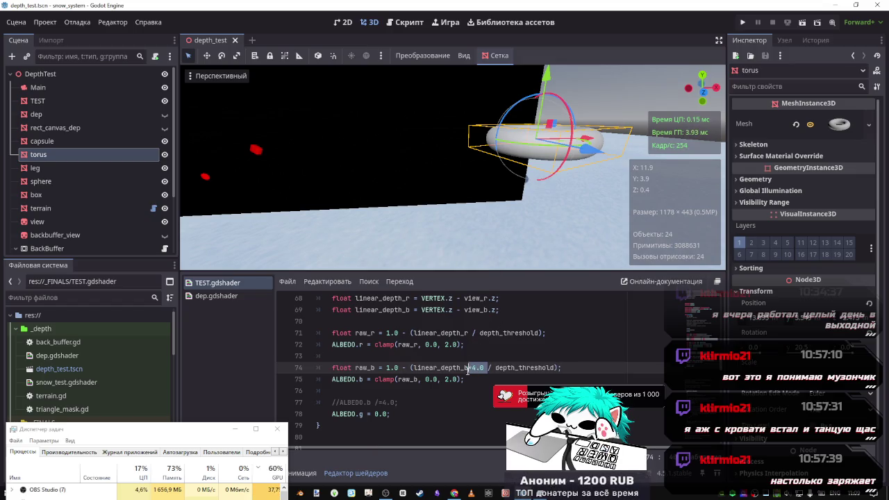
key("BackSpace")
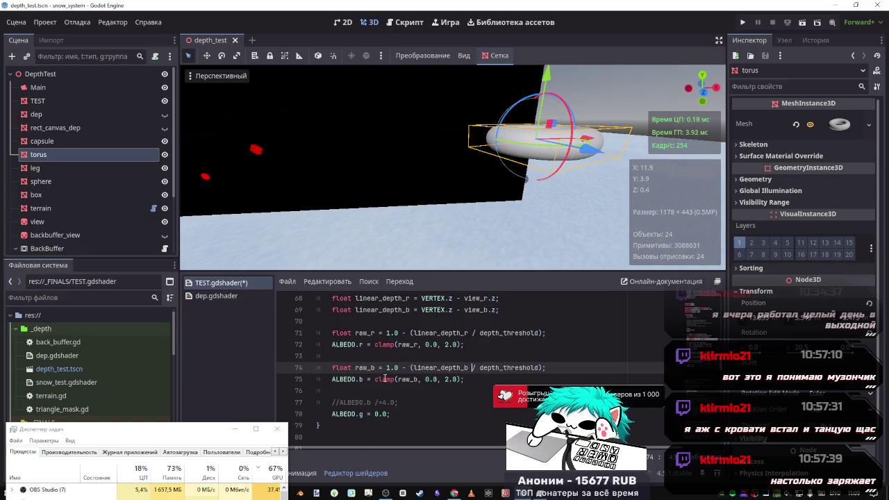
Comment out the ALBEDO.b clamp line with Ctrl+K and save the shader.
left_click(476, 379)
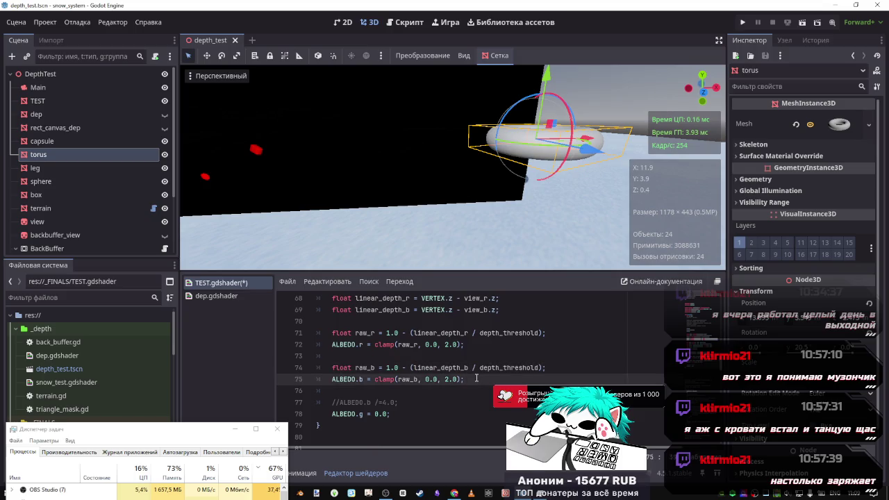
key("ctrl+k")
key("ctrl+s")
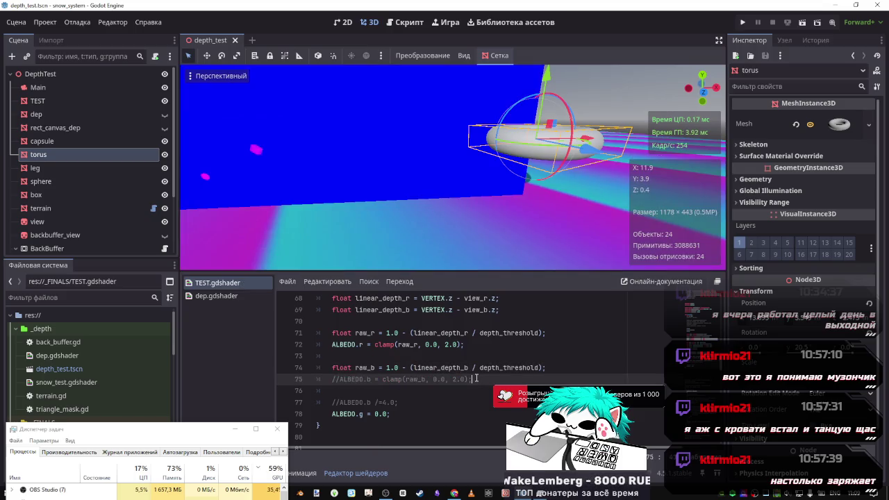
Remove the dep_r subtraction from the blue depth on line 62 and save the shader.
scroll(495, 335, "up", 4)
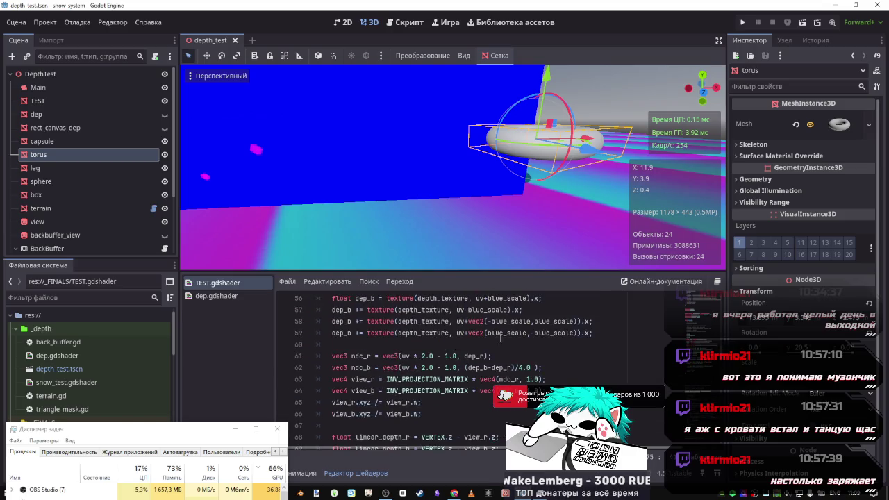
left_click_drag(515, 368, 492, 368)
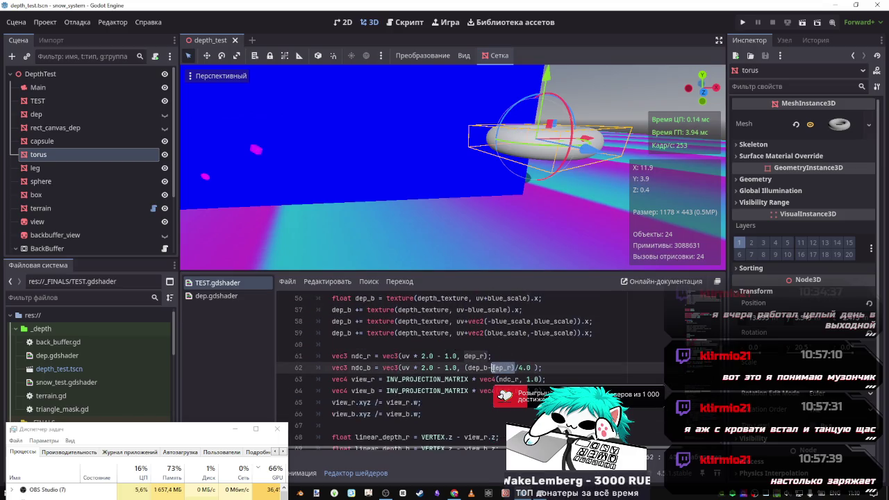
key("BackSpace")
key("BackSpace")
key("Delete")
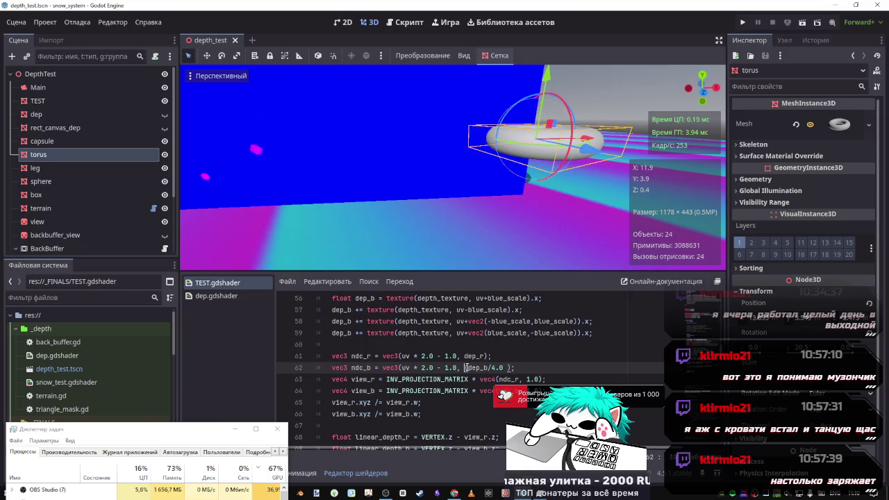
key("ctrl+s")
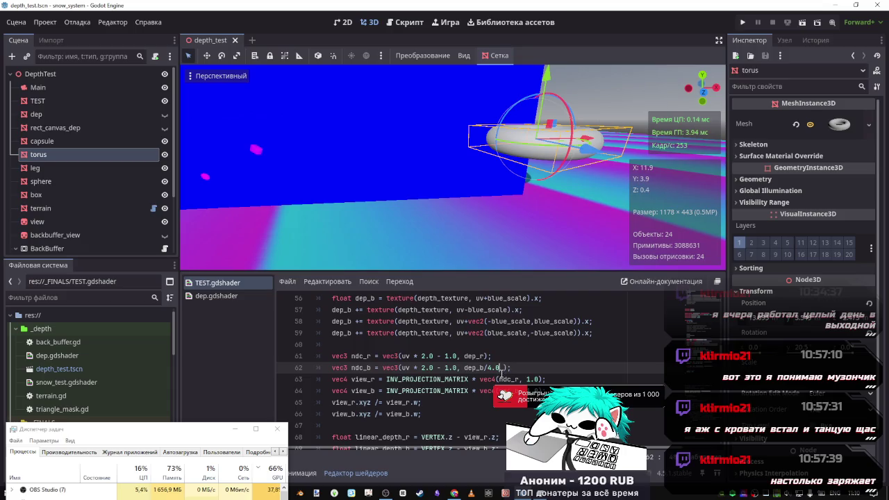
Rewrite line 62's blue depth as (dep_b/4.0)+dep_r and save the shader.
left_click_drag(499, 368, 464, 368)
type("(")
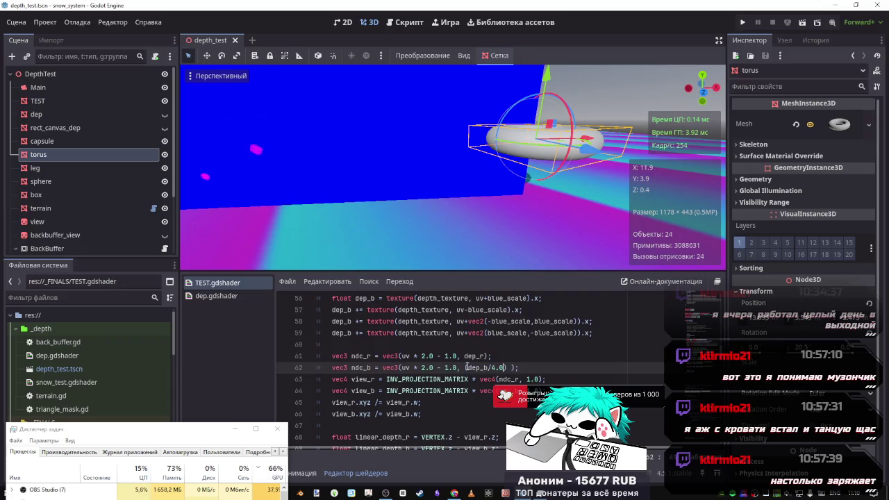
left_click(472, 355)
left_click(502, 364)
key("ctrl+s")
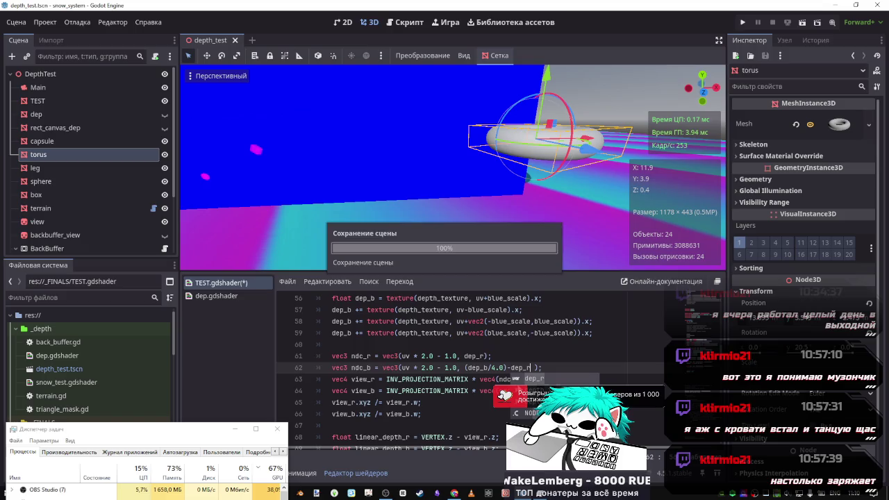
left_click(510, 368)
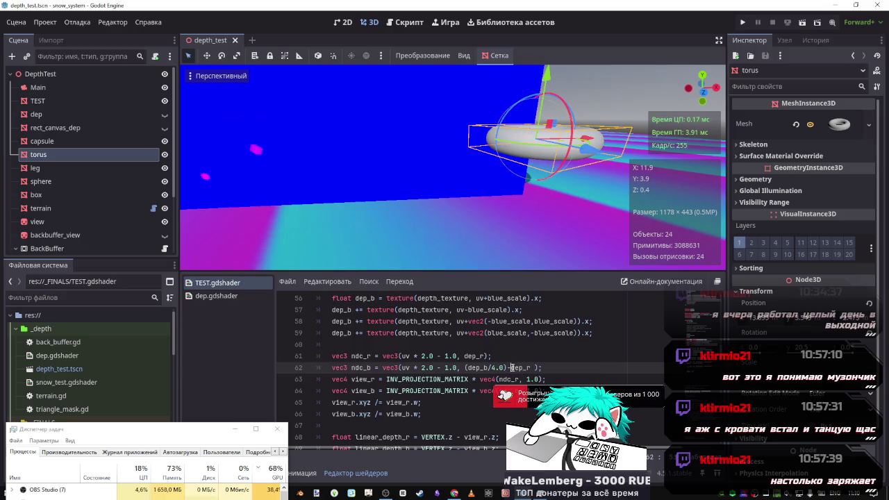
key("ctrl+s")
scroll(400, 358, "down", 4)
scroll(431, 368, "up", 2)
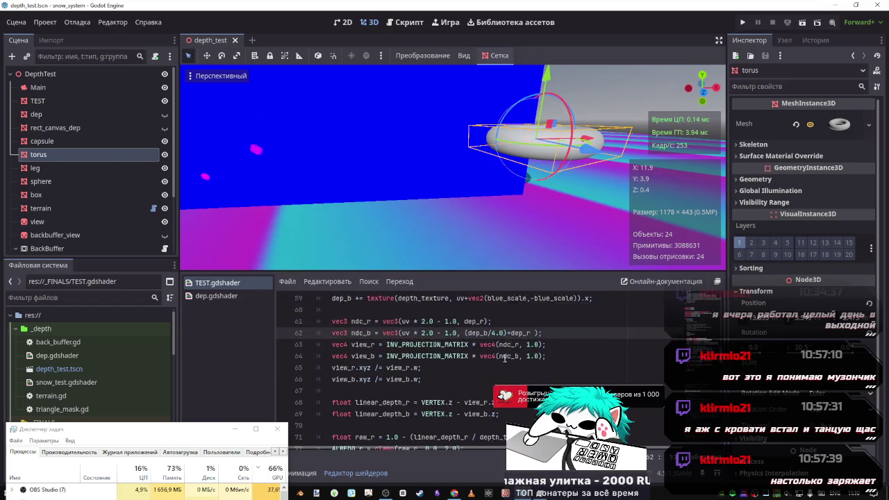
scroll(458, 377, "down", 2)
left_click(403, 379)
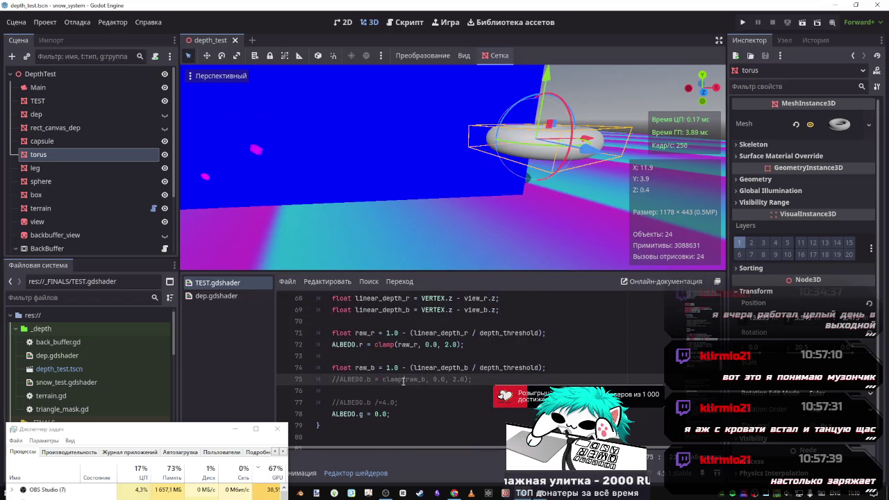
Restore the blue ALBEDO output, then make line 62 subtract dep_r as (dep_b/4.0)-dep_r and save.
key("ctrl+s")
scroll(444, 362, "up", 4)
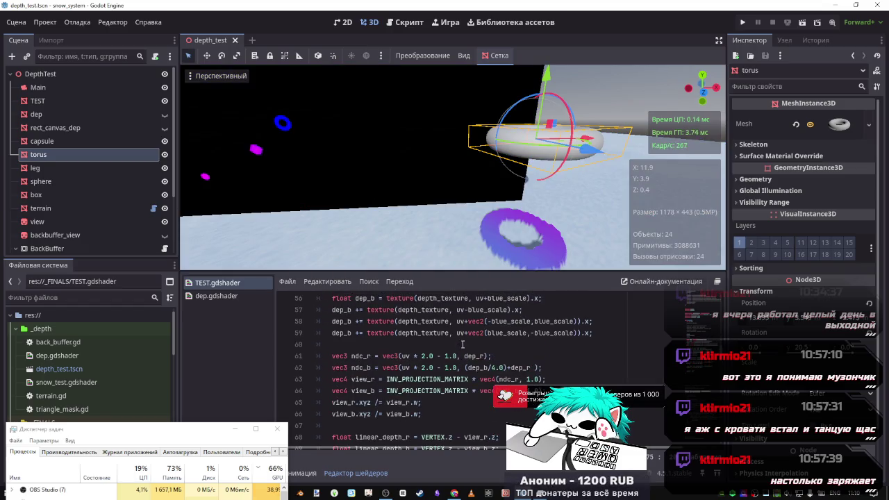
left_click(511, 368)
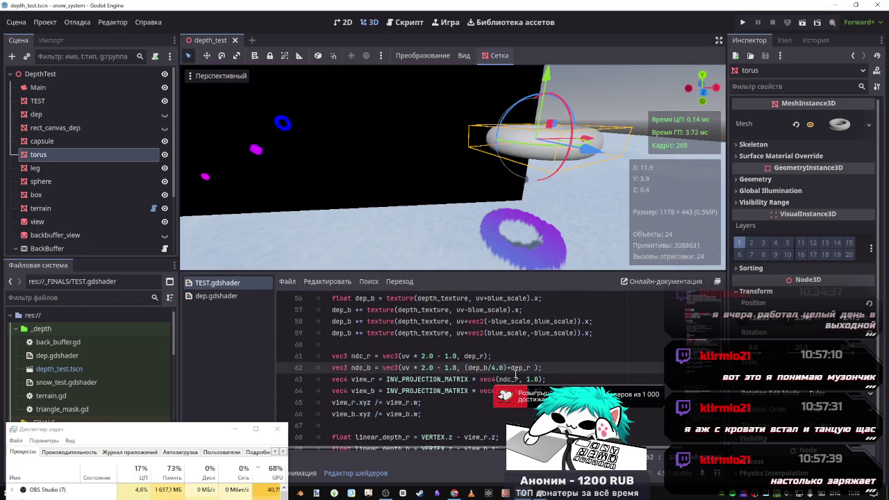
key("BackSpace")
type("- 1.")
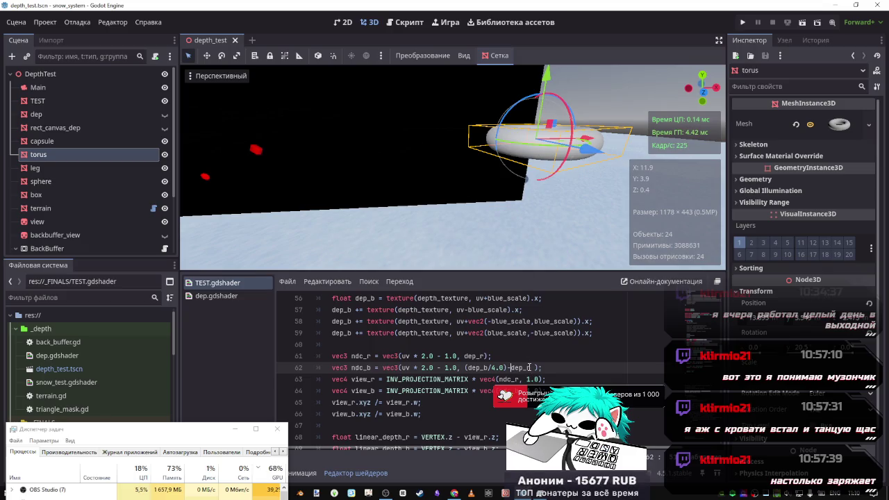
type("0")
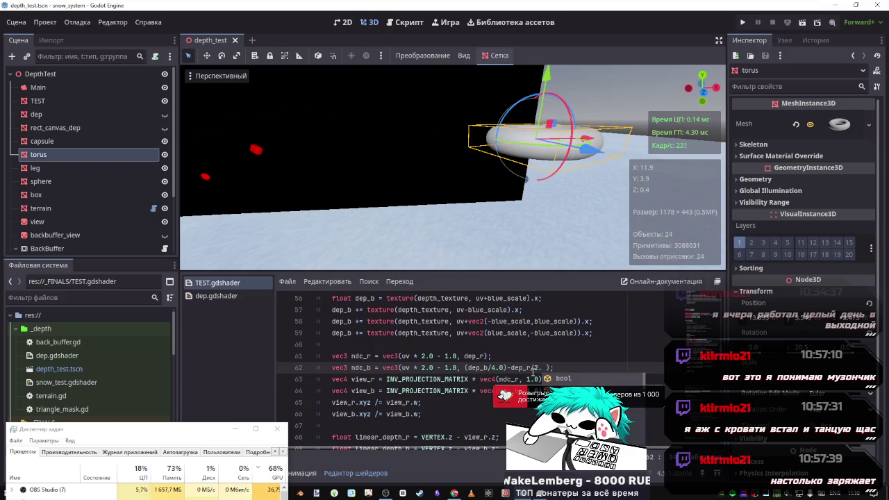
key("ctrl+s")
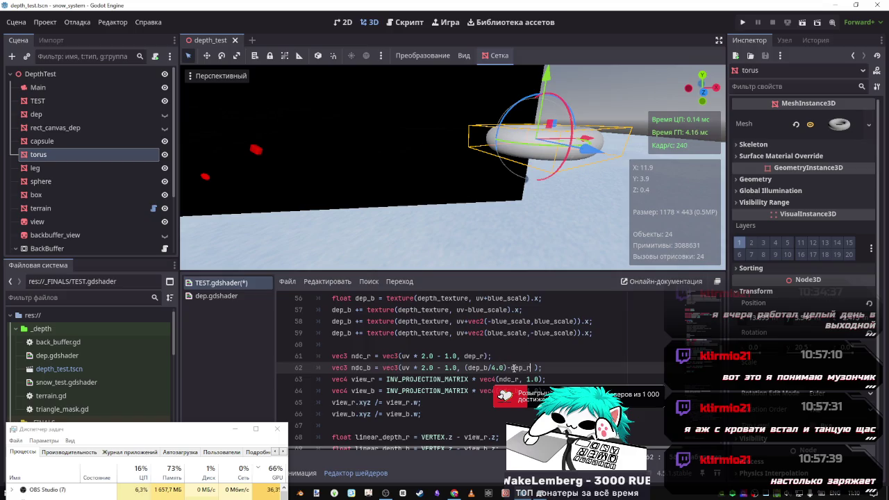
Drop dep_r from line 62 so it reads just (dep_b/4.0), and save the shader.
double_click(528, 368)
key("BackSpace")
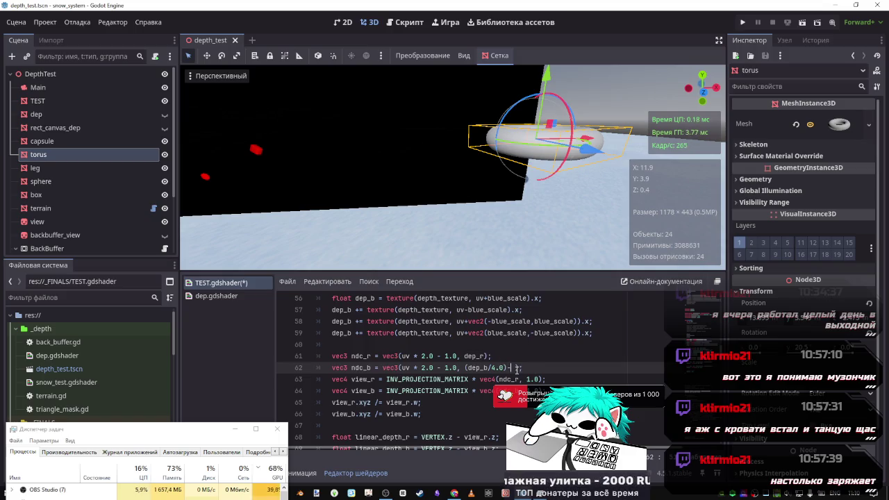
type(")")
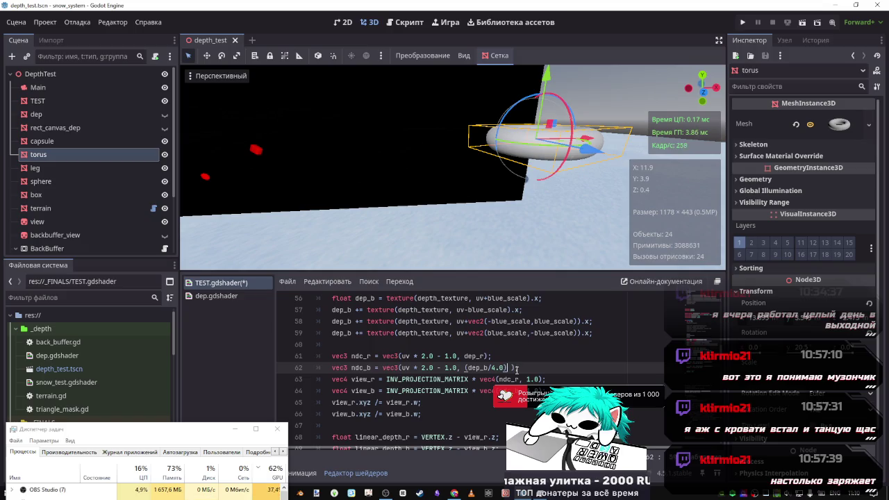
key("ctrl+s")
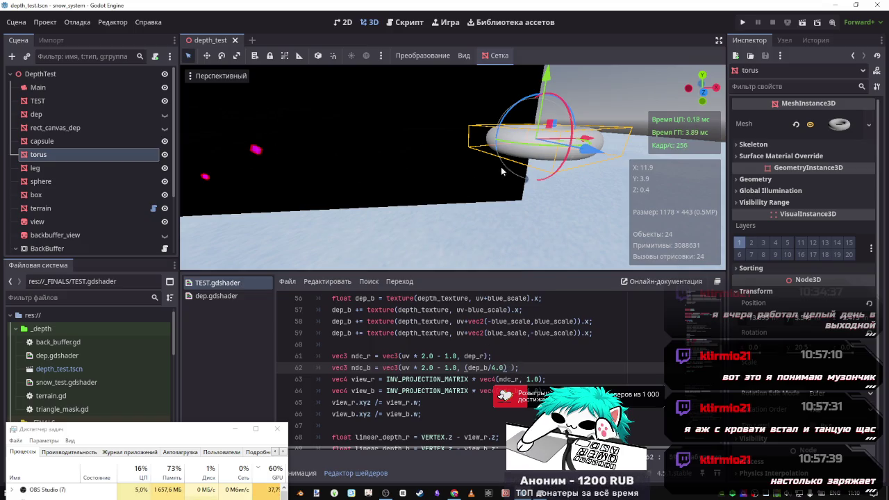
Lower the torus about 1 unit along Y into the snowy ground.
left_click_drag(546, 73, 558, 183)
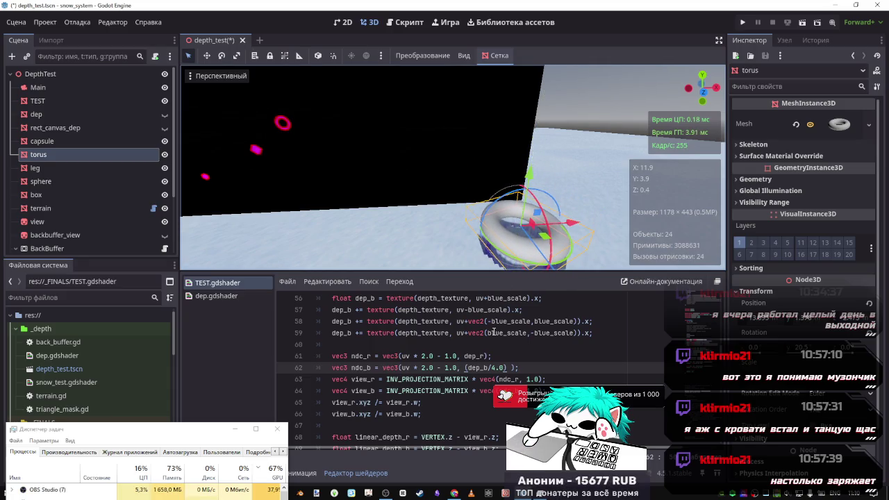
scroll(496, 339, "down", 1)
scroll(496, 339, "up", 1)
scroll(496, 340, "up", 1)
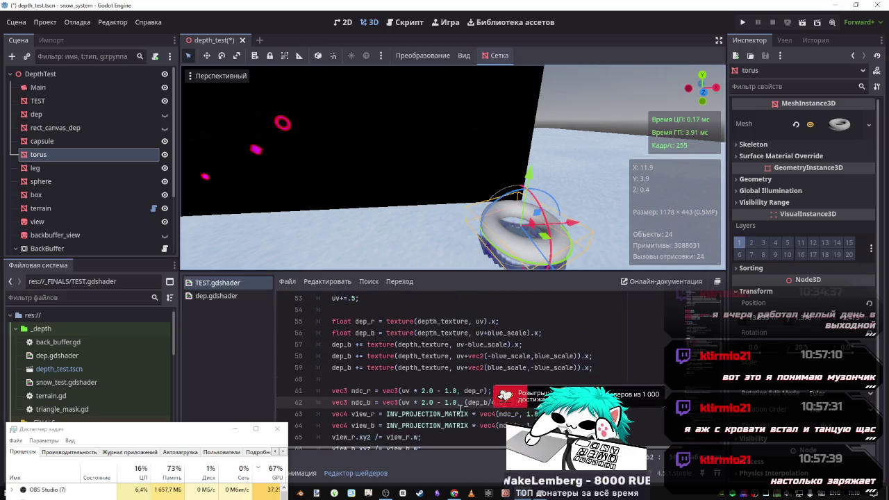
Negate dep_b on line 62, save, and insert a plus before the opening parenthesis.
type("-")
key("ctrl+s")
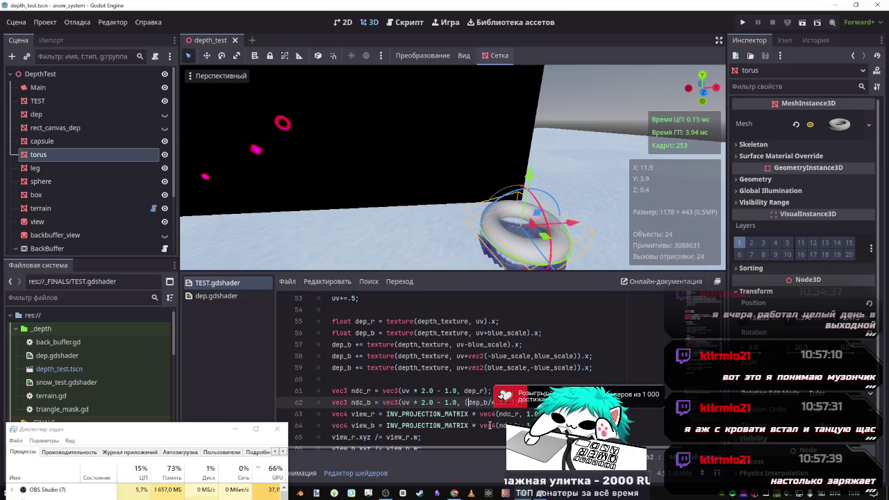
key("Left")
type("+")
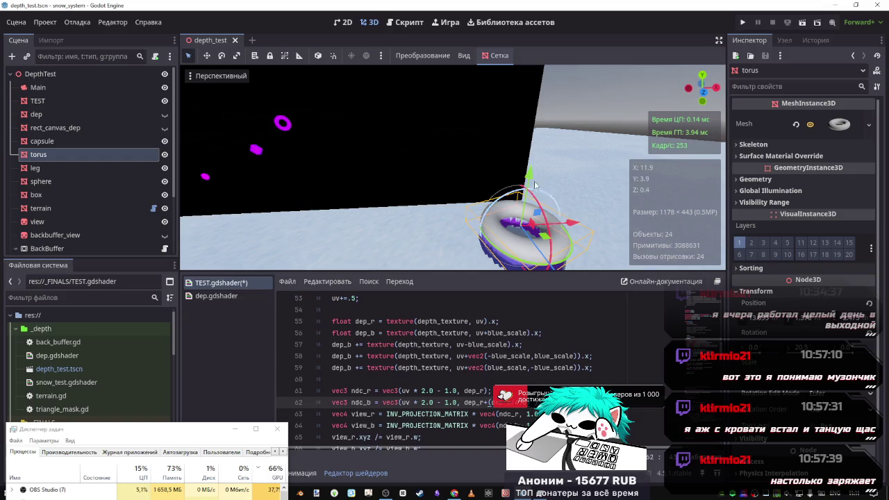
Replace dep_r with dep_b on line 62, save, and reposition the torus along Y.
mouse_move(528, 177)
left_mouse_down()
mouse_move(532, 204)
mouse_move(546, 82)
left_mouse_up()
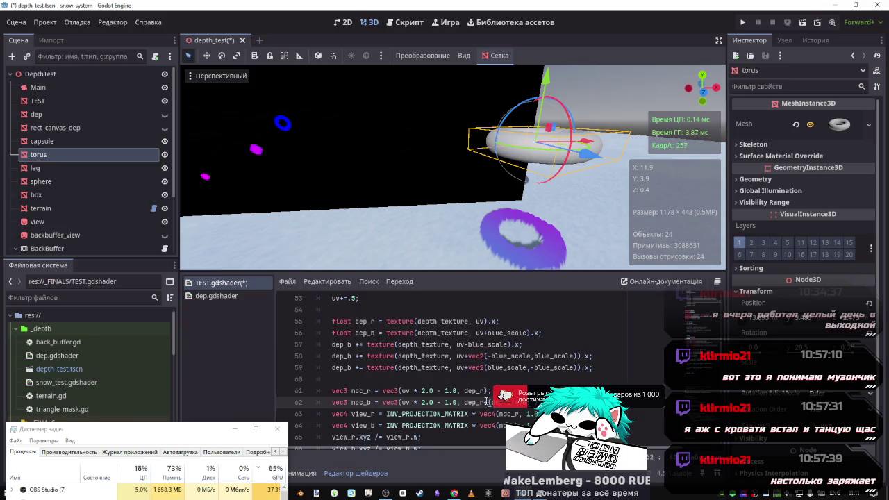
double_click(466, 403)
type("dep_b")
key("ctrl+s")
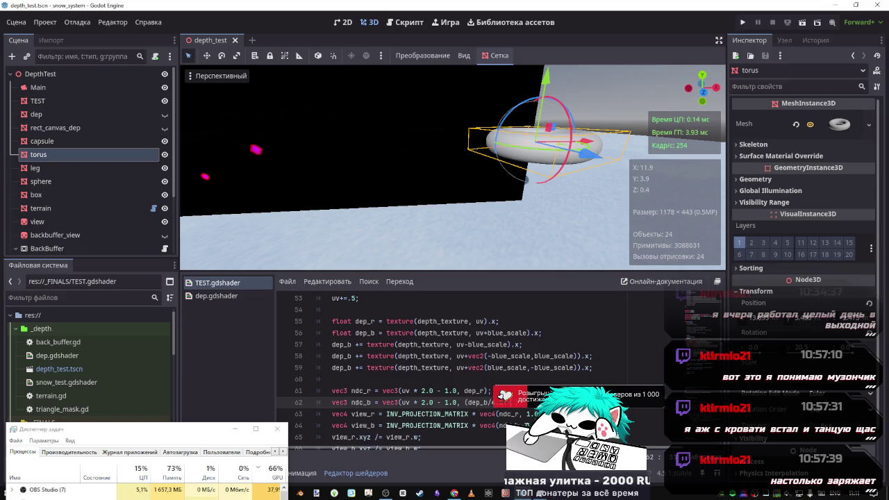
key("ctrl+s")
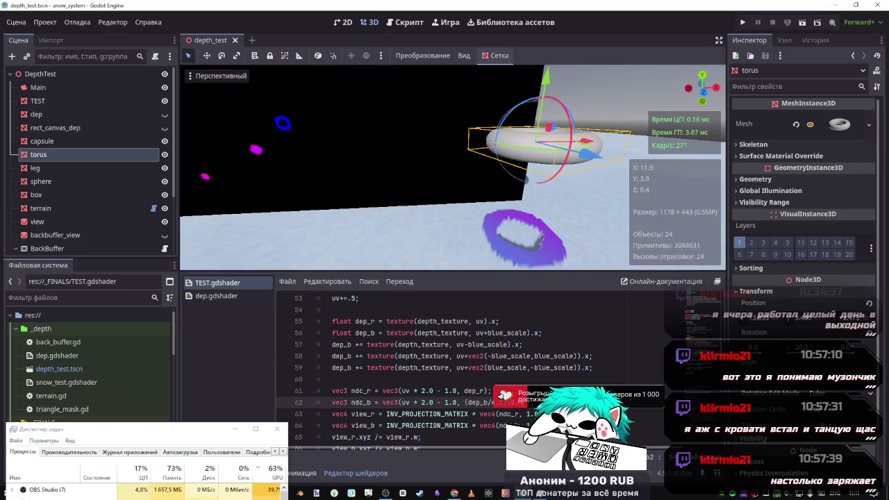
mouse_move(547, 77)
left_mouse_down()
mouse_move(547, 66)
mouse_move(535, 153)
mouse_move(544, 77)
left_mouse_up()
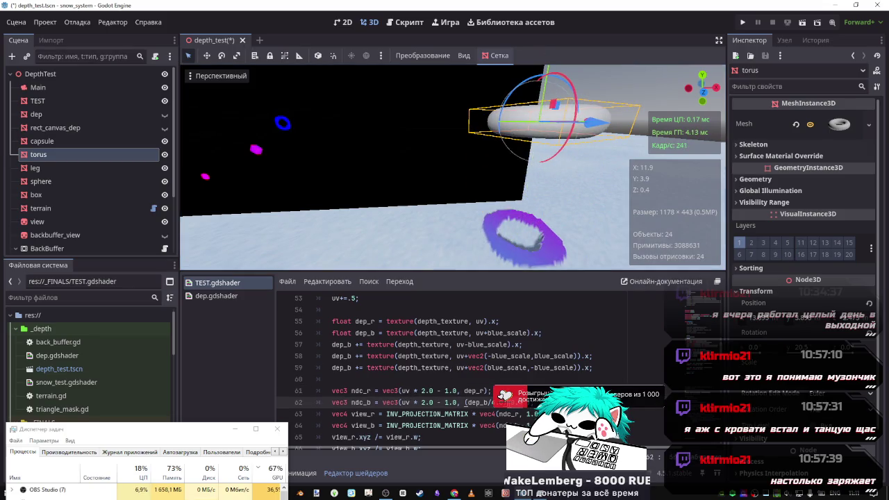
Save the scene, freelook the camera close to the torus, and scroll the shader to lines 65–77.
key("ctrl+s")
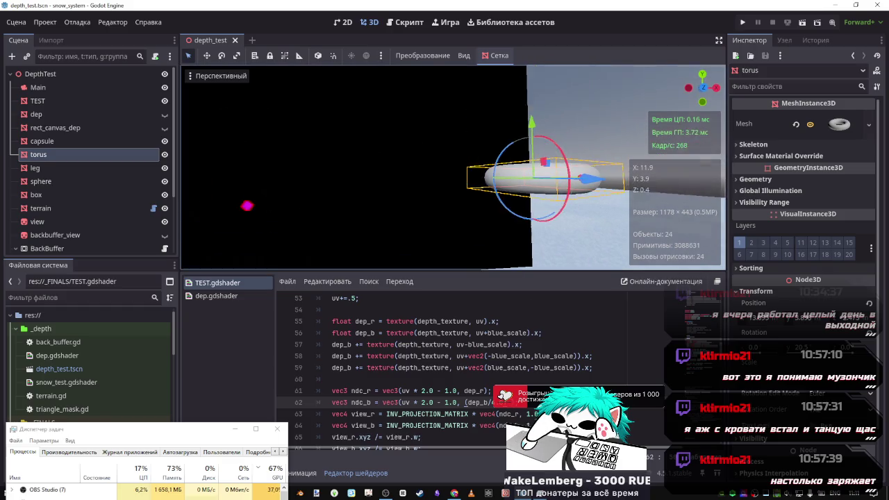
key("shift+f")
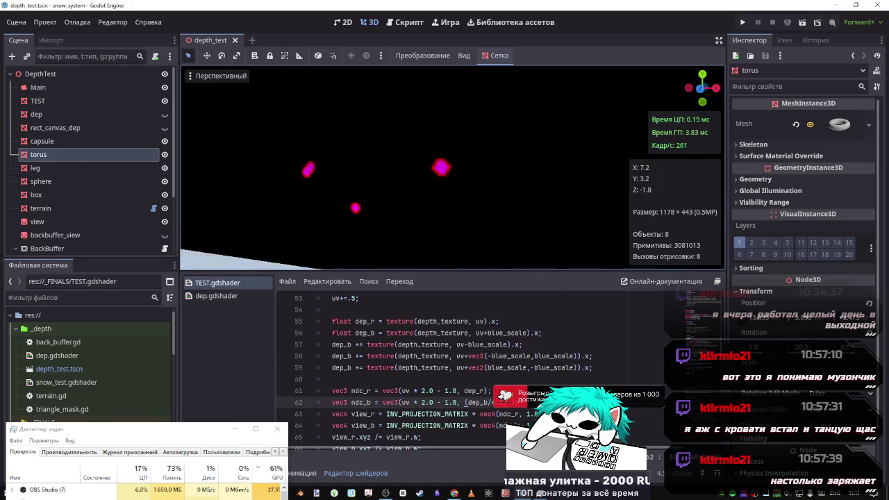
key("shift+f")
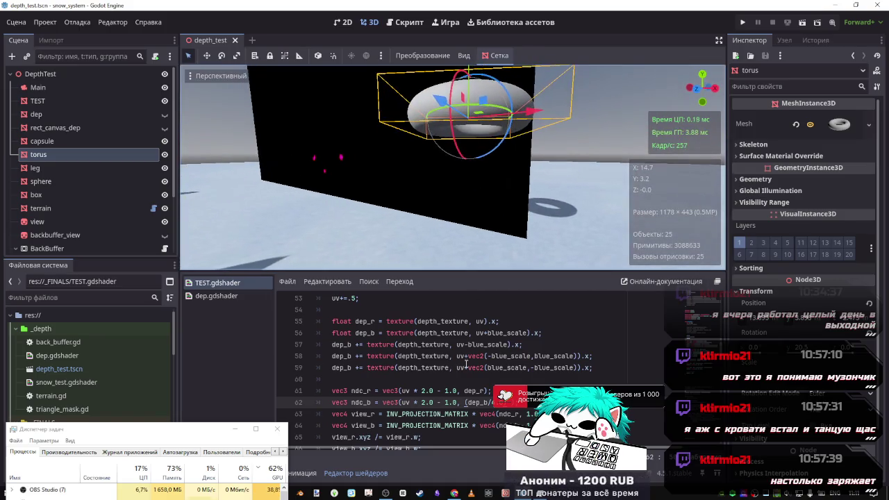
scroll(452, 368, "down", 4)
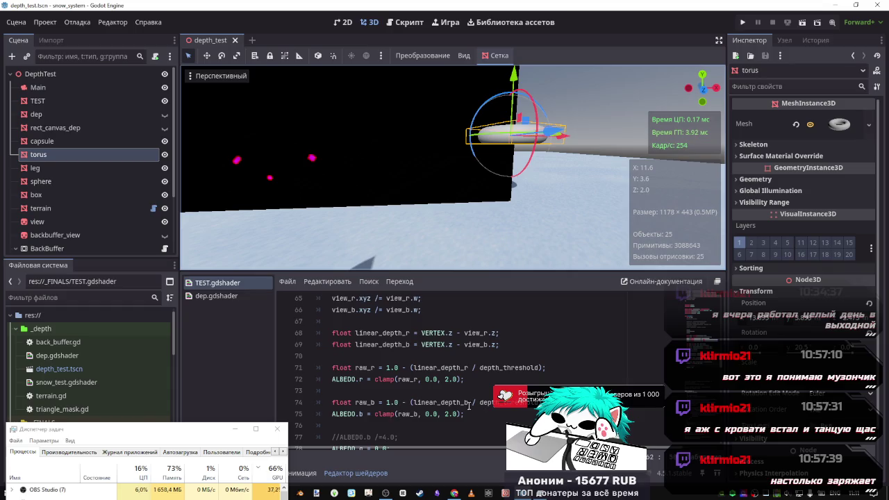
Replace the 1.0 in line 74's raw_b formula with linear_depth_r, followed by a minus.
double_click(458, 368)
left_click(415, 404)
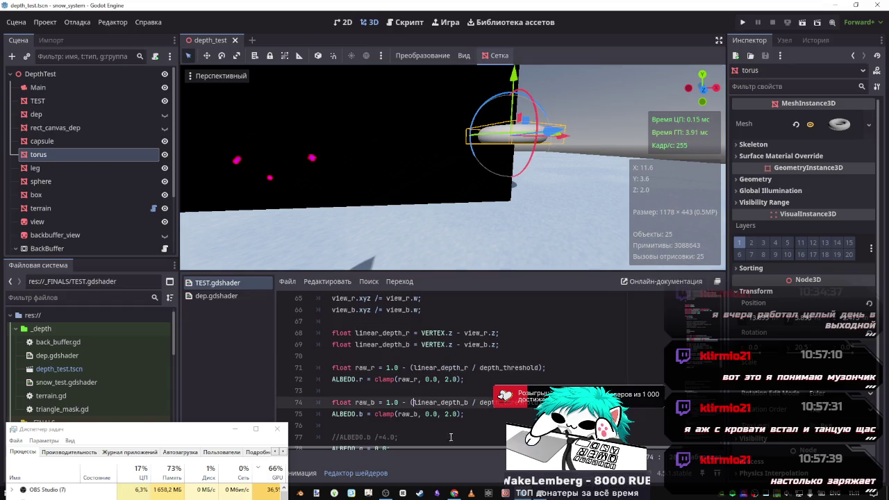
type("+linear")
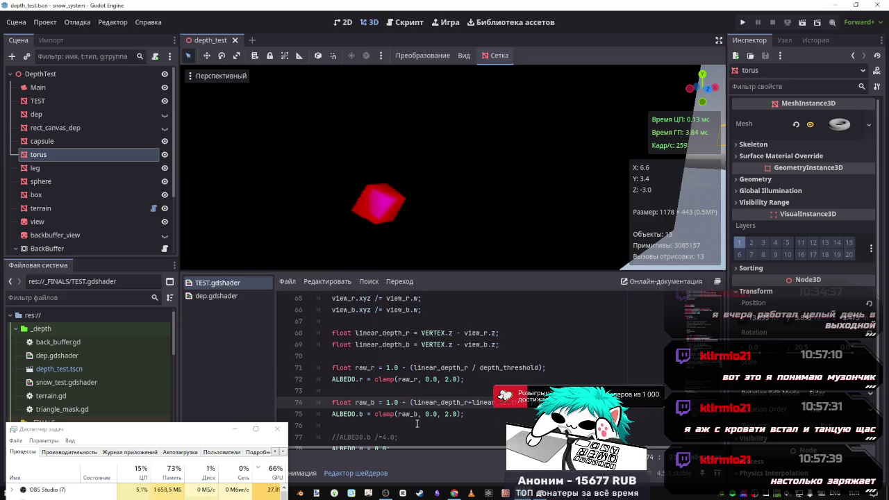
key("BackSpace")
key("BackSpace")
key("BackSpace")
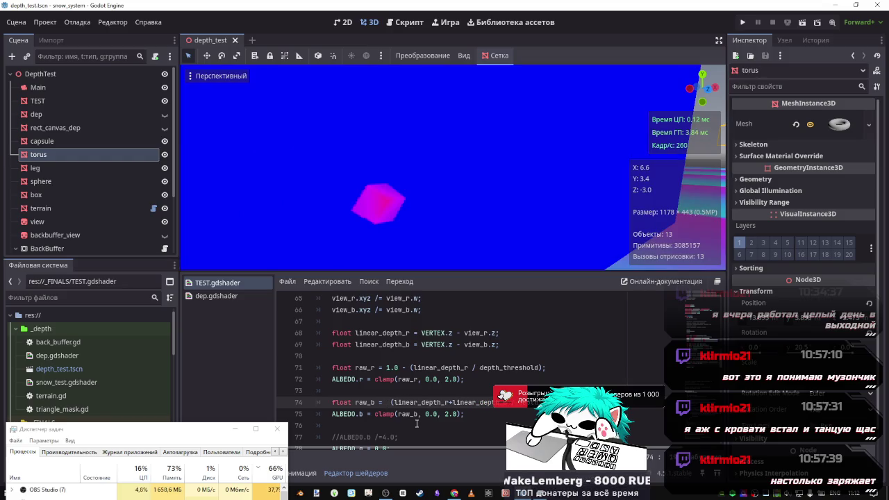
type("linear_depth_r")
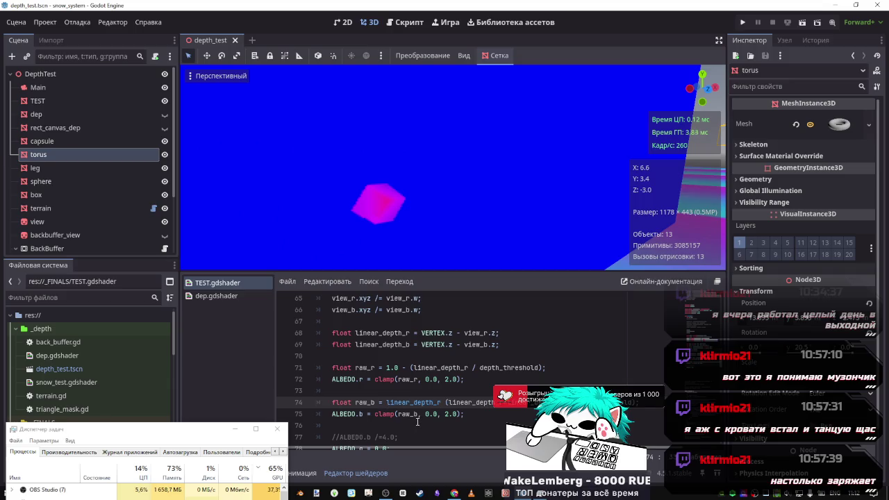
key("BackSpace")
type("- ")
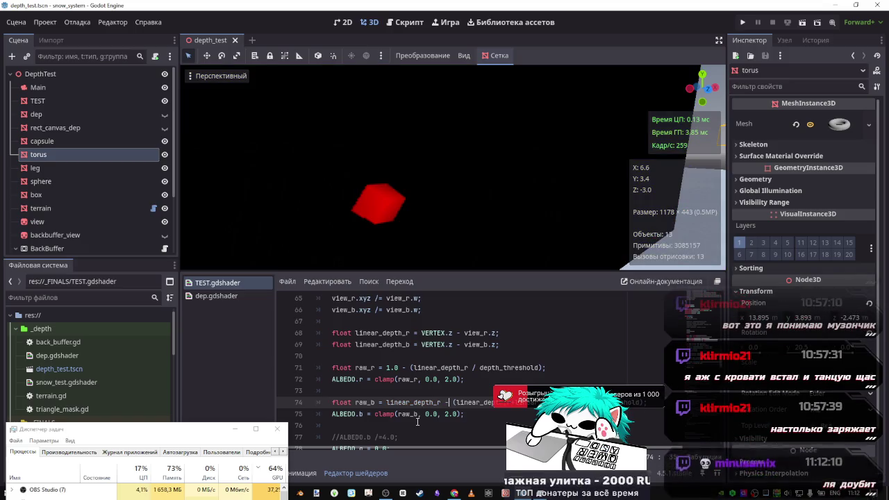
type("d")
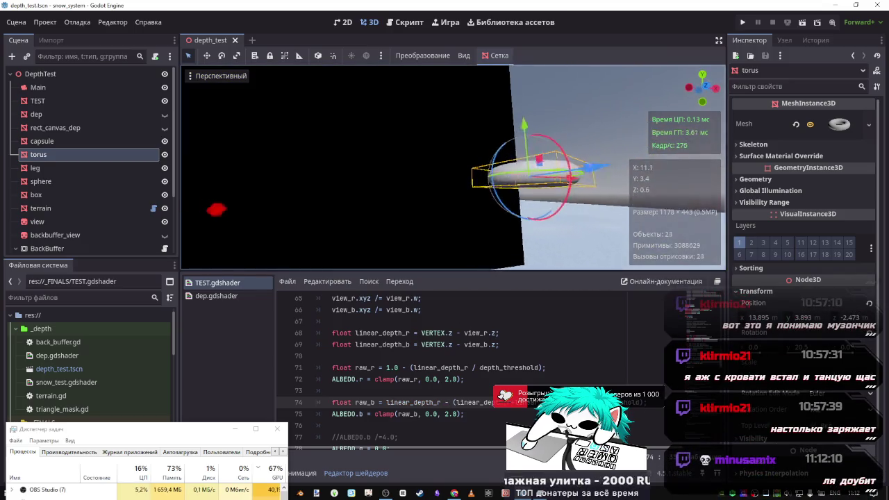
type("w")
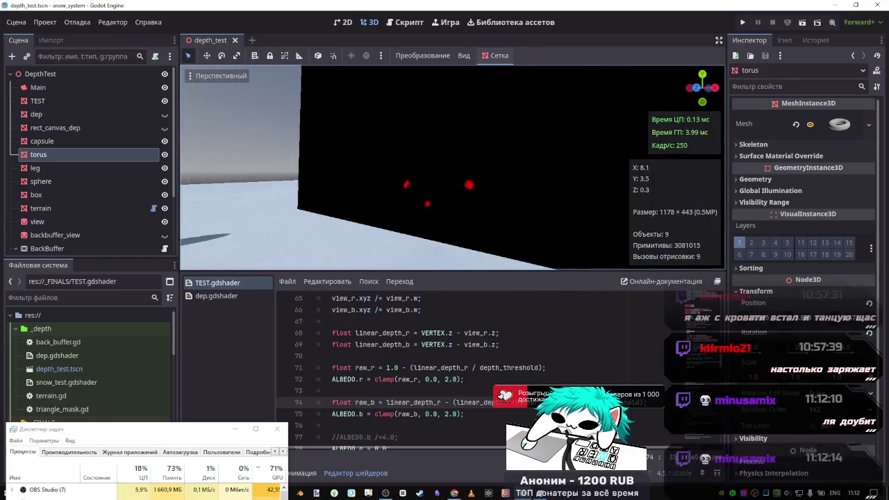
type("d")
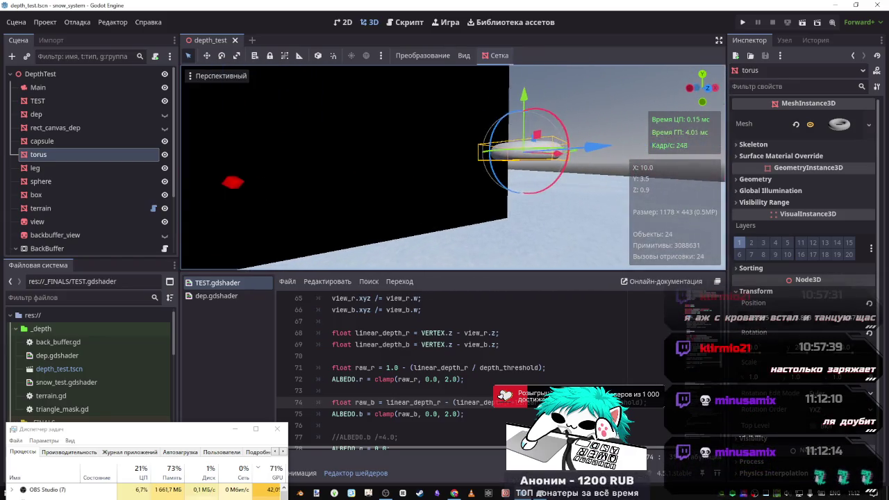
type("a")
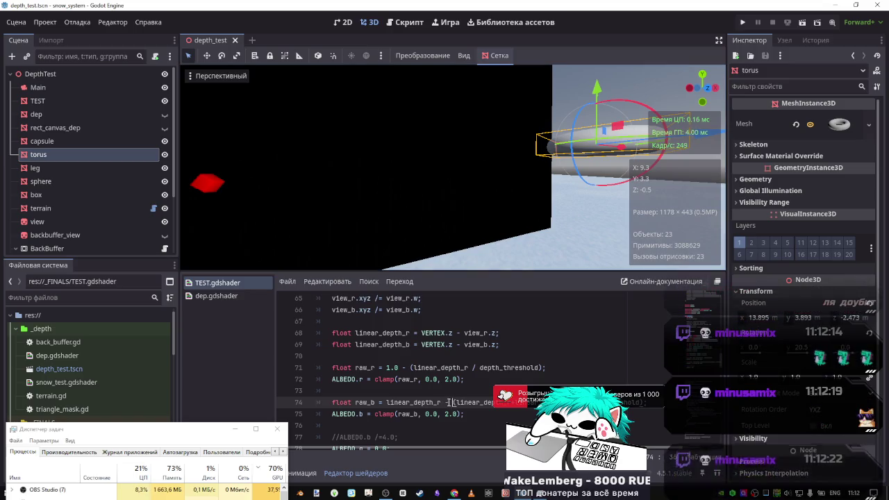
Make line 75 clamp raw_b minus raw_r, then save the shader.
left_click_drag(454, 402, 391, 399)
left_click(390, 399)
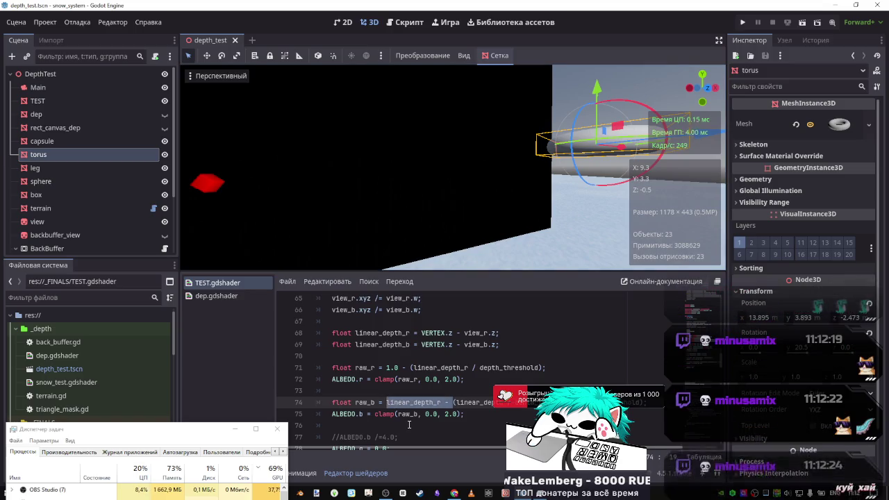
key("ctrl+z")
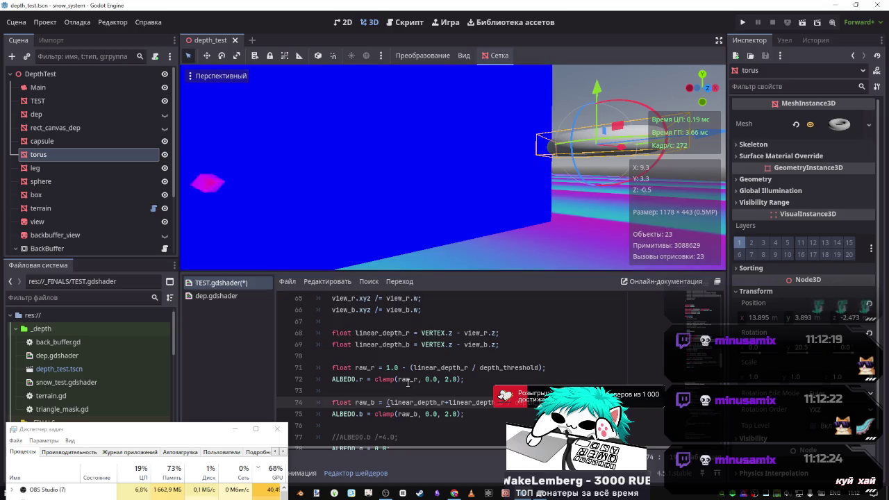
double_click(369, 370)
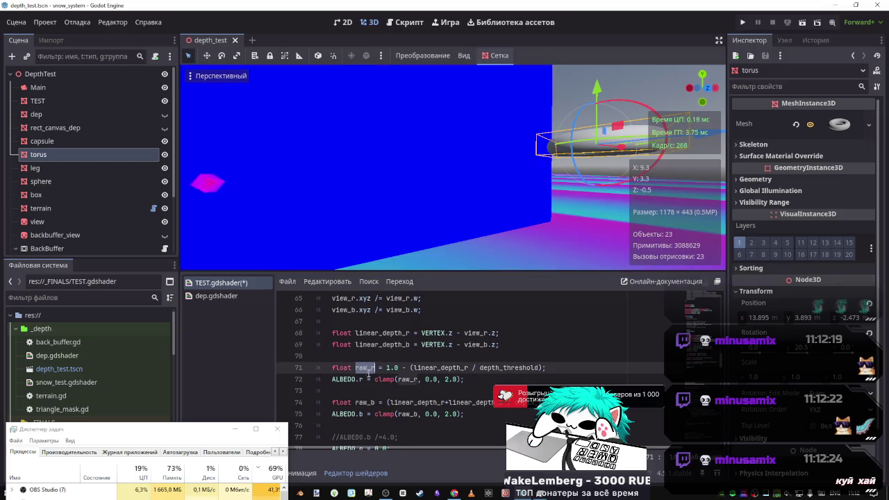
left_click(417, 414)
type("raw_r")
key("ctrl+s")
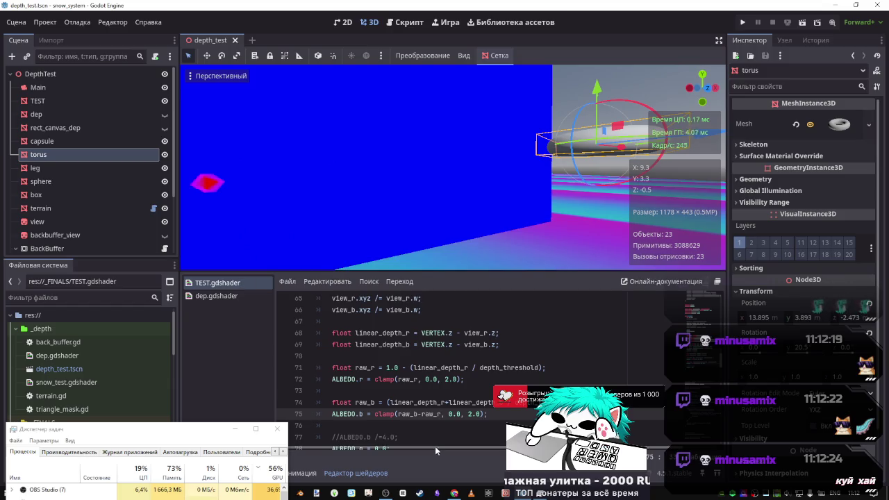
Restore line 74's raw_b to '1.0 -' the bracketed depth term, copied from line 71.
left_click(489, 403)
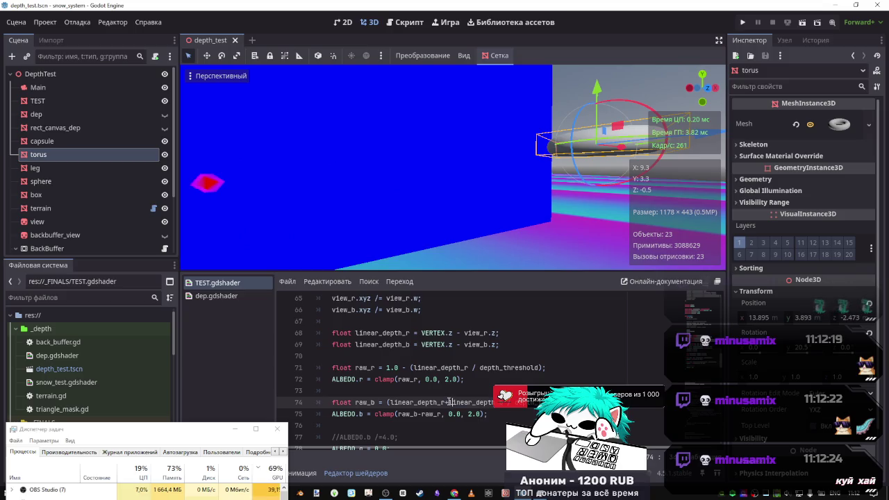
left_click_drag(449, 403, 391, 403)
key("BackSpace")
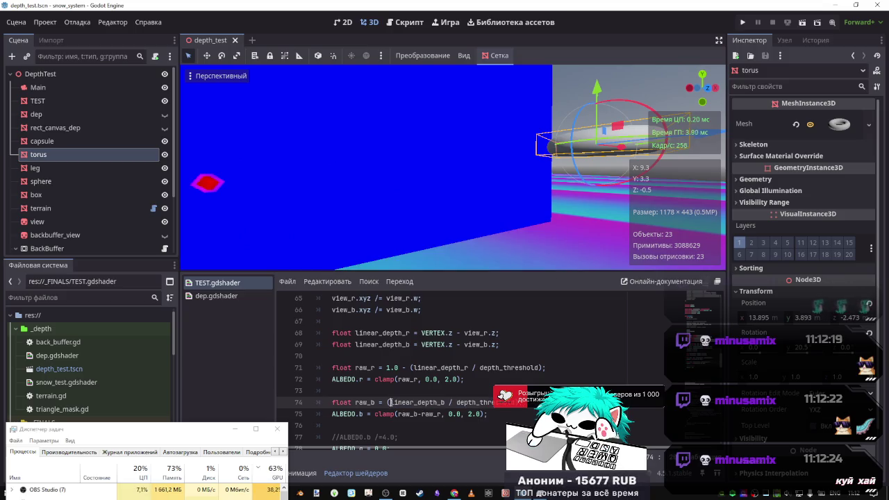
left_click_drag(408, 367, 387, 368)
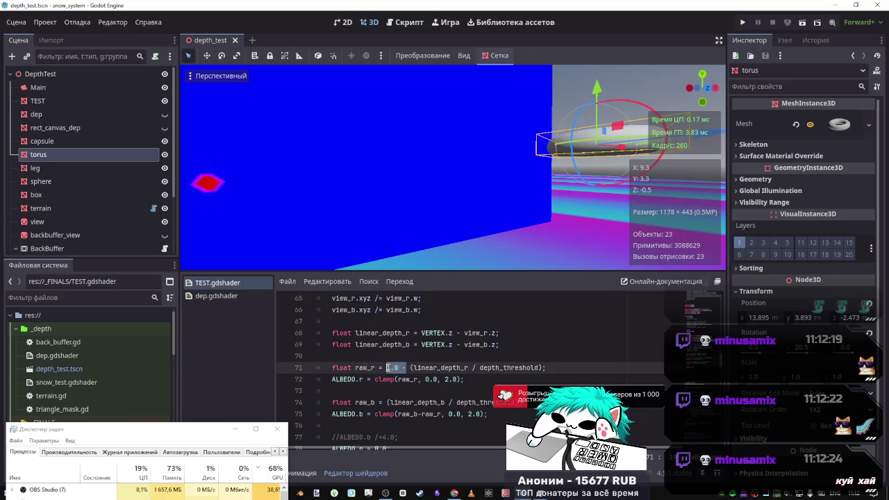
key("ctrl+c")
left_click(386, 403)
key("ctrl+v")
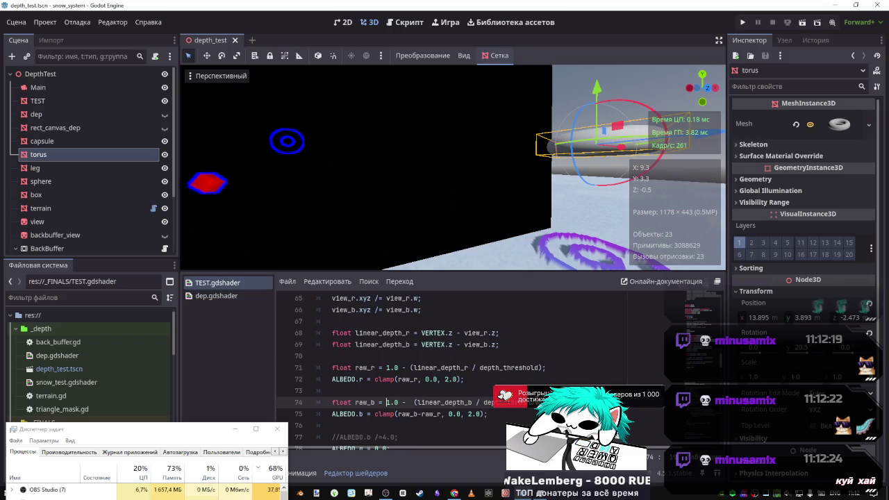
Delete the extra space before line 74's parenthesis, save, and raise the torus along Y.
key("Escape")
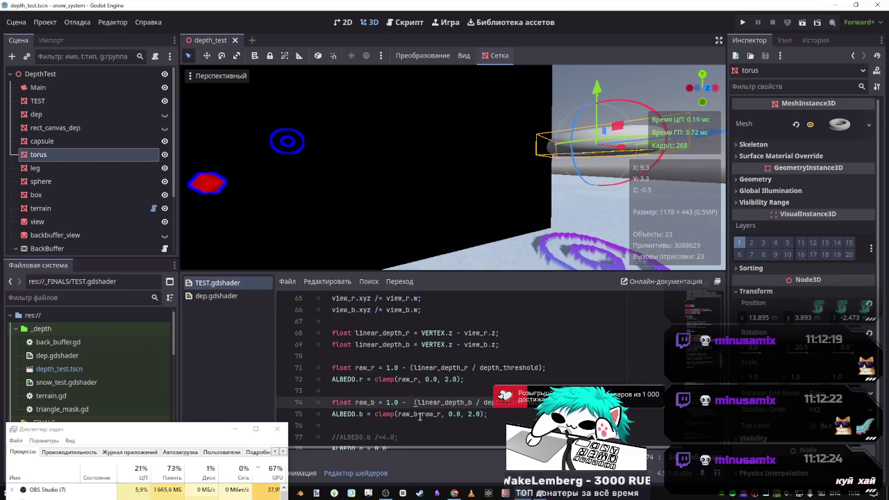
key("BackSpace")
key("ctrl+s")
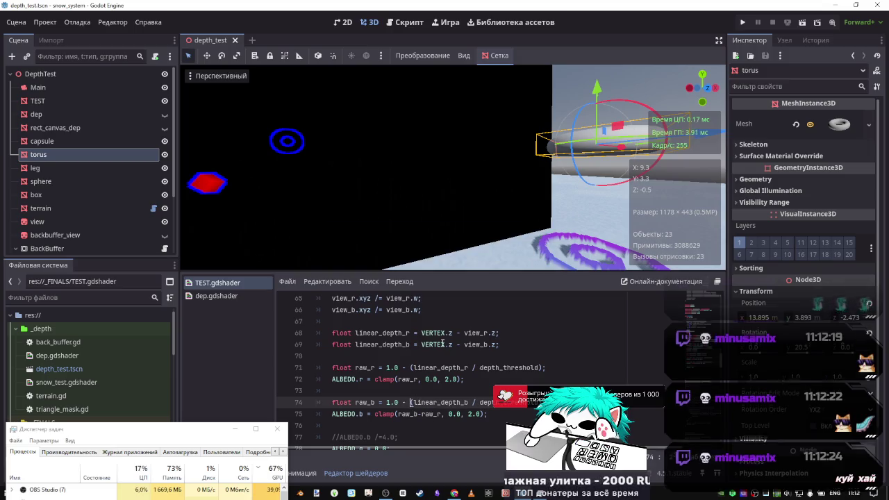
mouse_move(596, 89)
left_mouse_down()
mouse_move(596, 80)
mouse_move(594, 170)
mouse_move(592, 154)
mouse_move(546, 163)
left_mouse_up()
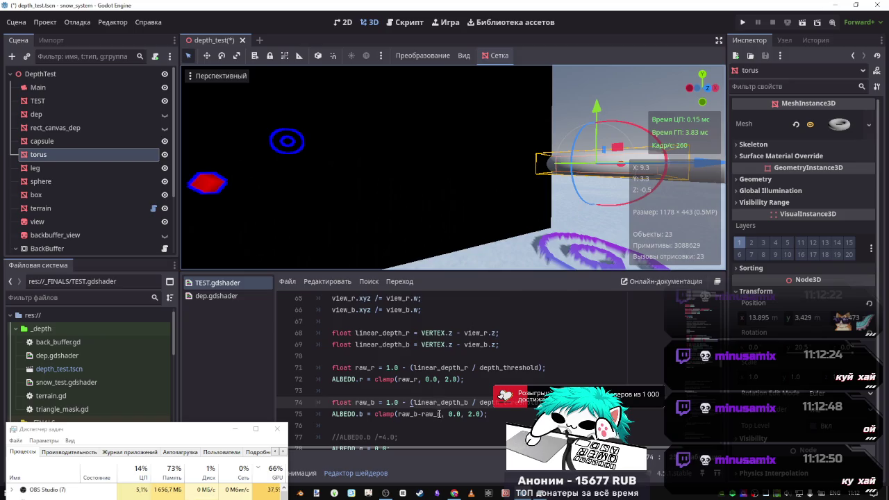
Add line 71's '/ depth_threshold' after raw_r in line 75's clamp and save.
left_click_drag(473, 367, 545, 368)
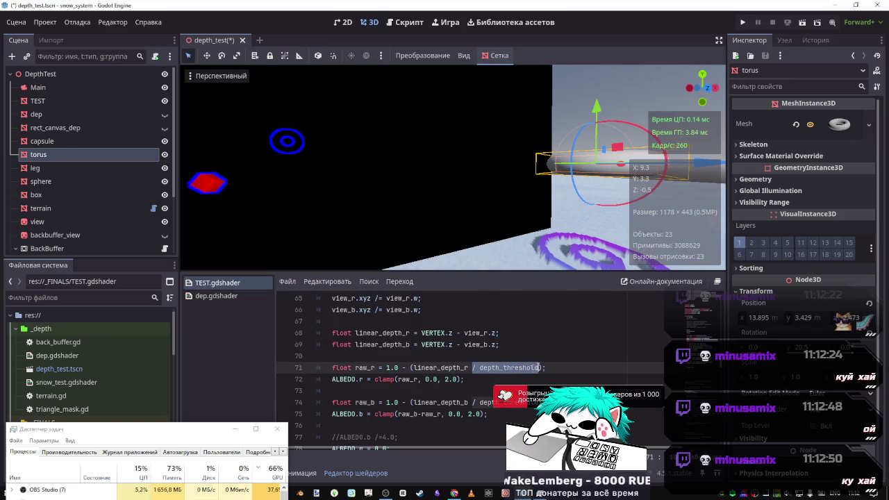
left_click(443, 414)
key("ctrl+s")
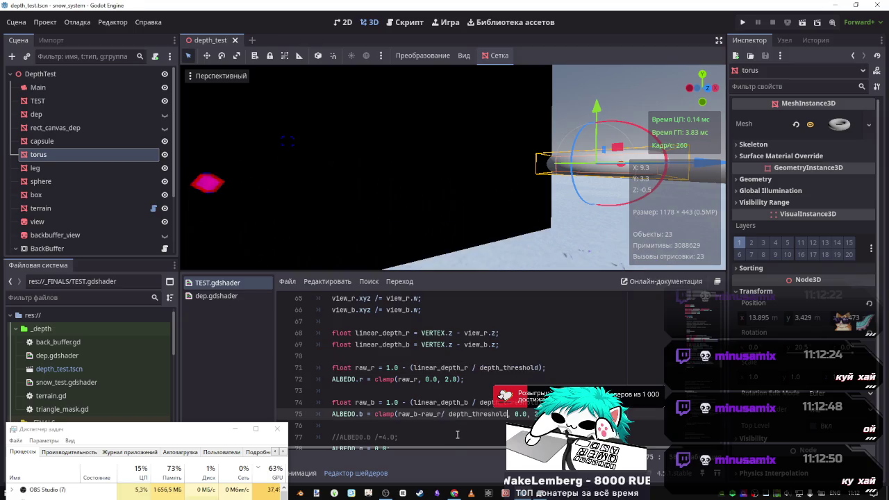